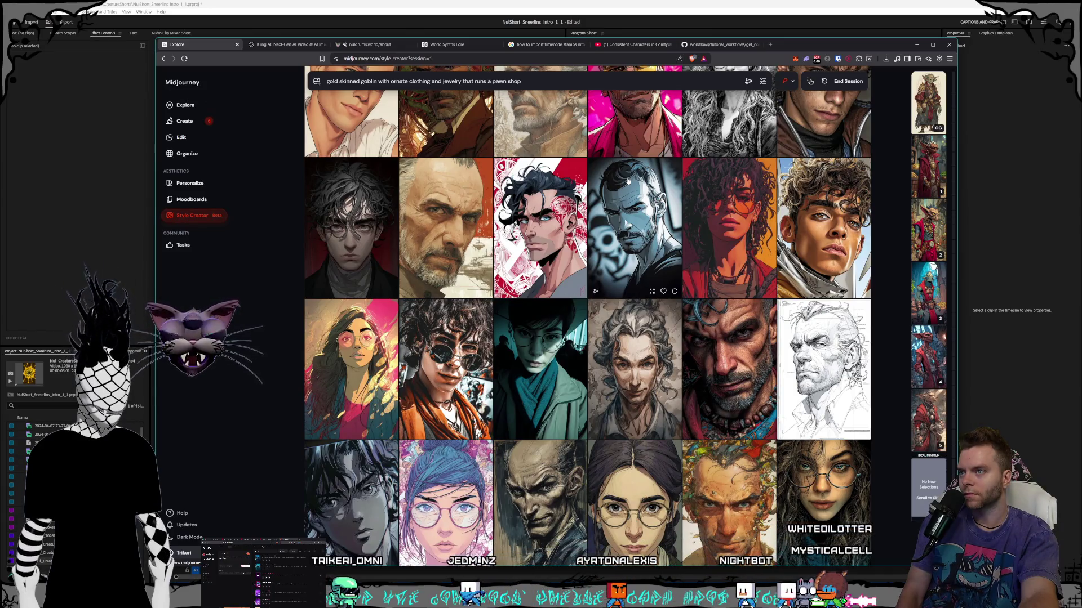
- Scroll through the Style Creator portrait grid and end the style-picking session
{"action": "scroll", "coordinate": [628, 181], "scroll_direction": "down", "scroll_amount": 3}
{"action": "scroll", "coordinate": [628, 181], "scroll_direction": "down", "scroll_amount": 2}
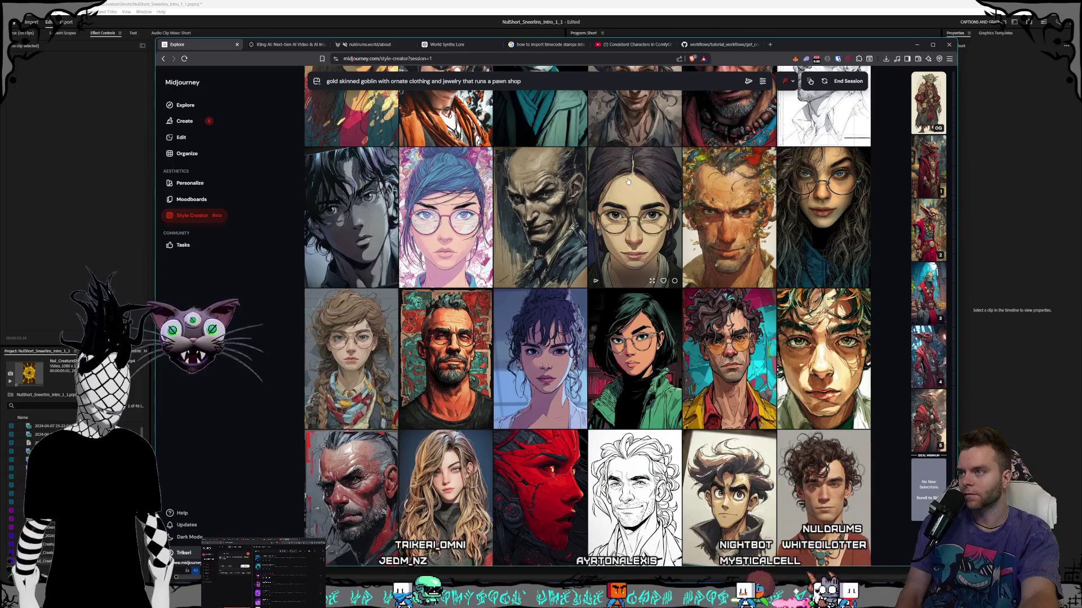
{"action": "scroll", "coordinate": [628, 182], "scroll_direction": "down", "scroll_amount": 2}
{"action": "scroll", "coordinate": [628, 181], "scroll_direction": "down", "scroll_amount": 2}
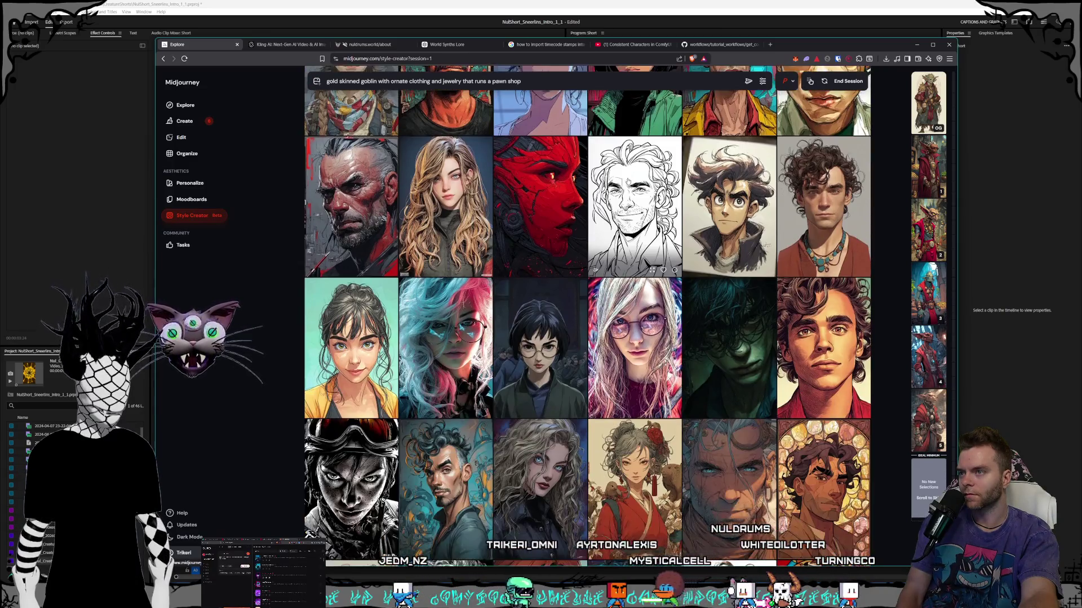
{"action": "scroll", "coordinate": [628, 182], "scroll_direction": "down", "scroll_amount": 3}
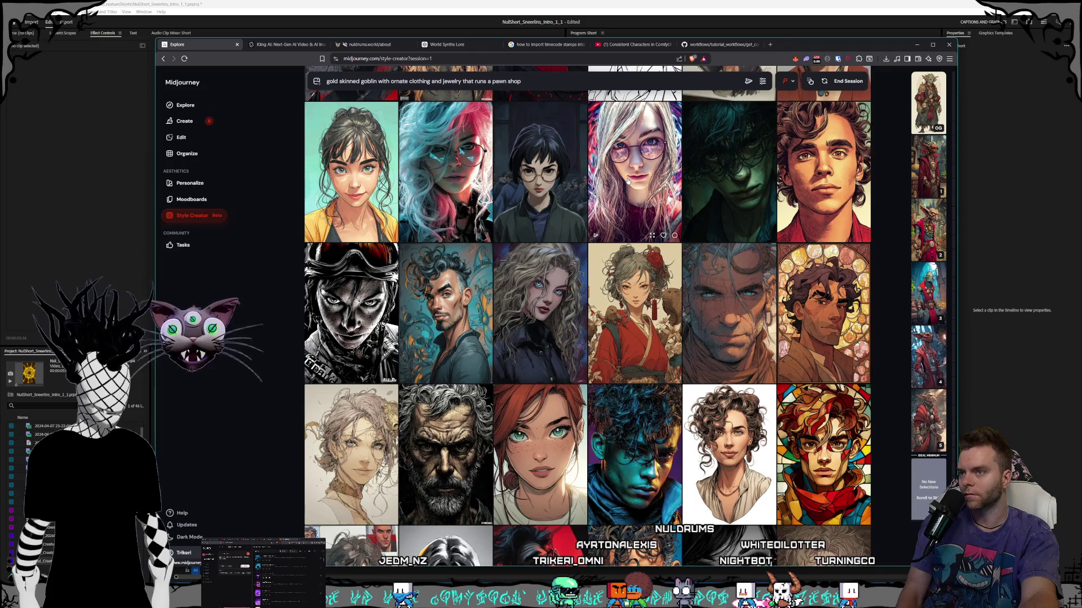
{"action": "scroll", "coordinate": [628, 181], "scroll_direction": "down", "scroll_amount": 1}
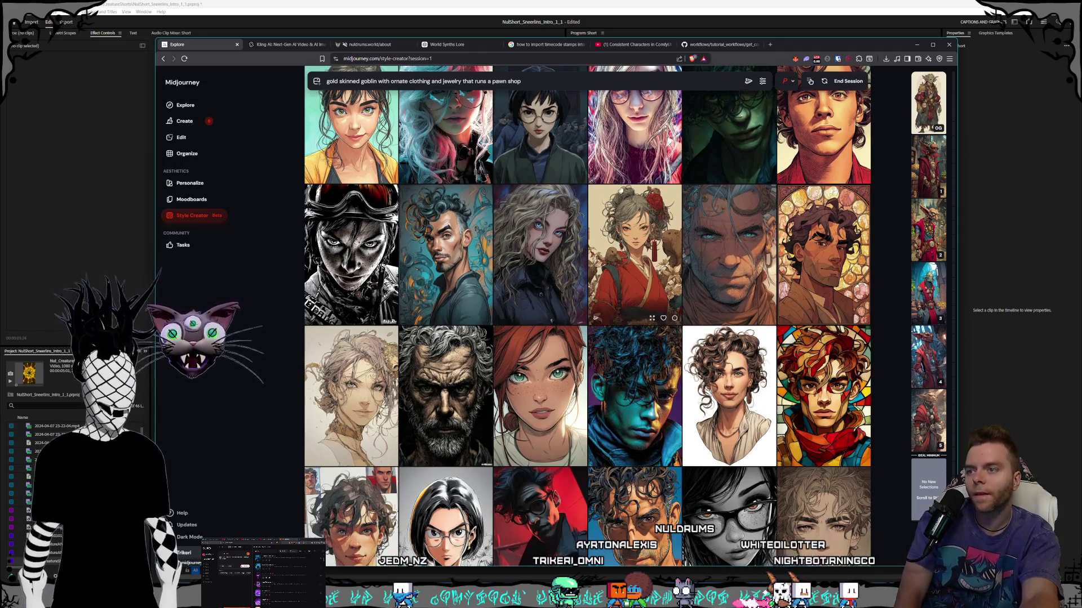
{"action": "scroll", "coordinate": [620, 183], "scroll_direction": "down", "scroll_amount": 4}
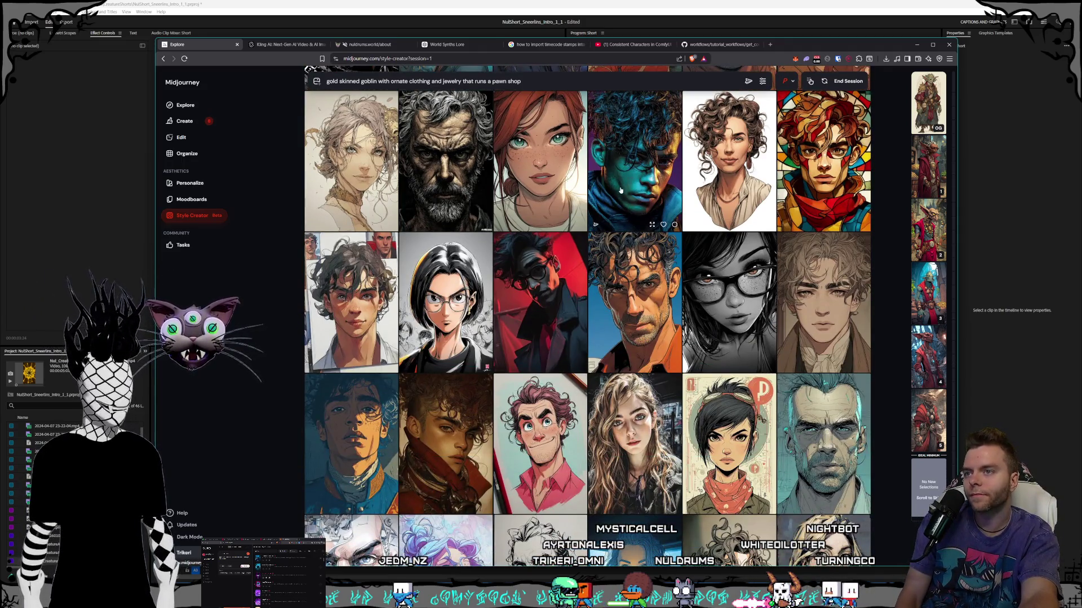
{"action": "scroll", "coordinate": [620, 191], "scroll_direction": "down", "scroll_amount": 2}
{"action": "scroll", "coordinate": [619, 190], "scroll_direction": "down", "scroll_amount": 1}
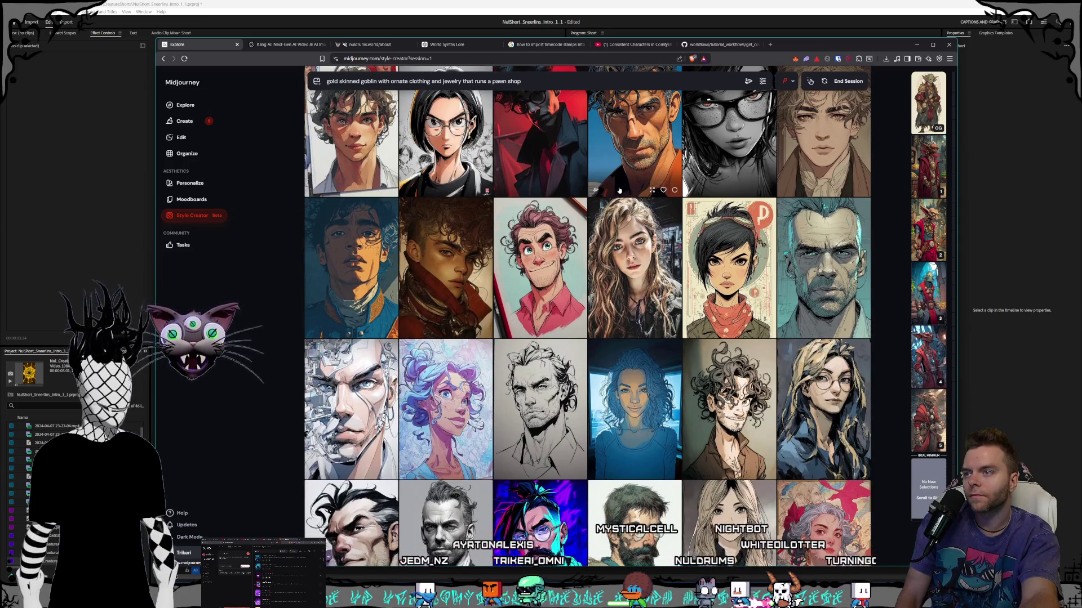
{"action": "scroll", "coordinate": [620, 191], "scroll_direction": "down", "scroll_amount": 4}
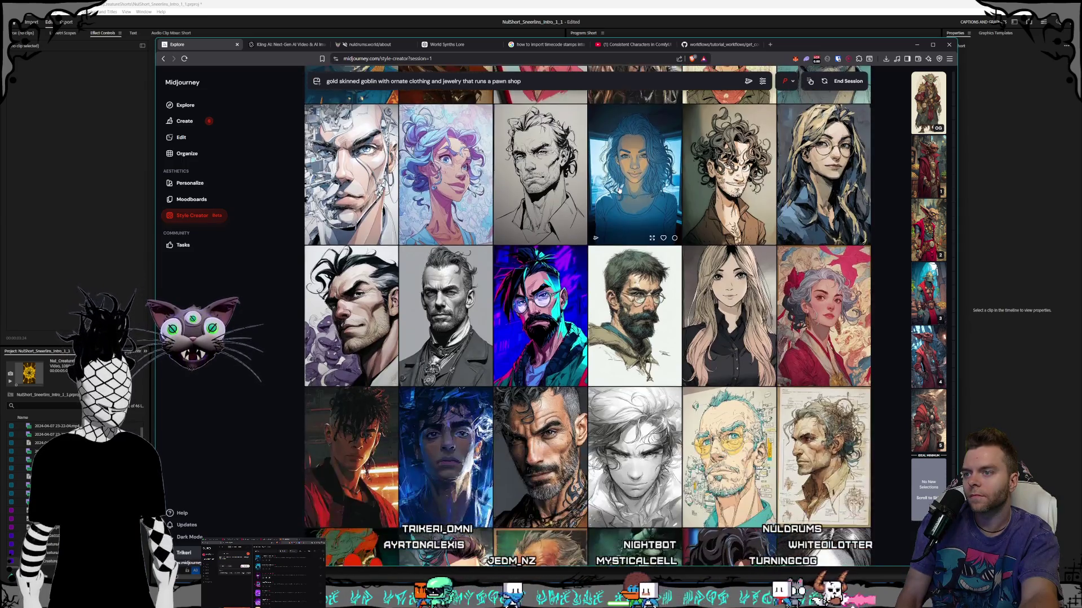
{"action": "scroll", "coordinate": [619, 190], "scroll_direction": "down", "scroll_amount": 4}
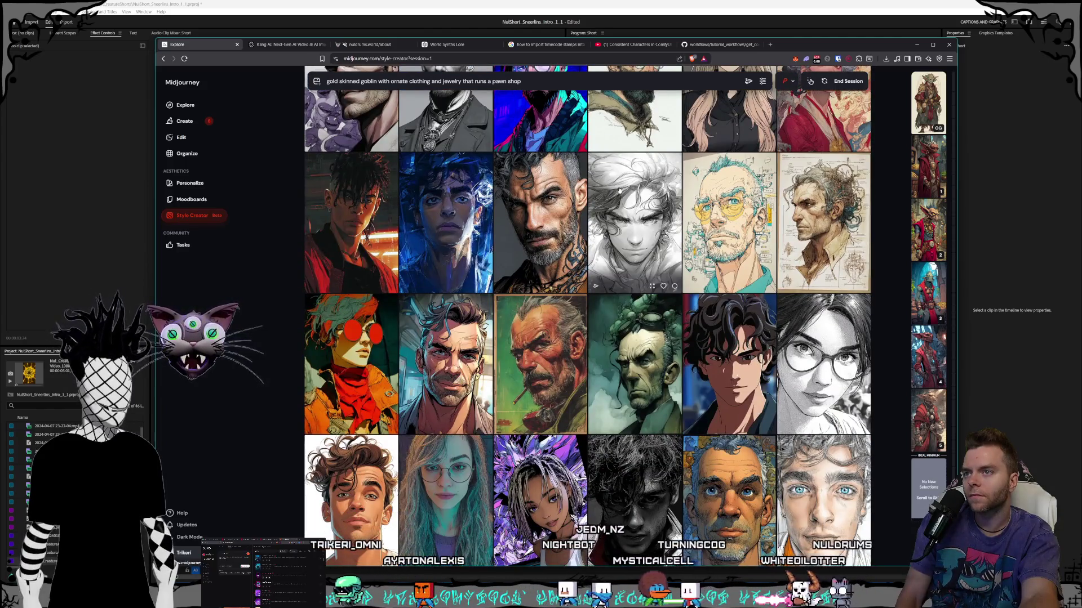
{"action": "scroll", "coordinate": [619, 191], "scroll_direction": "down", "scroll_amount": 2}
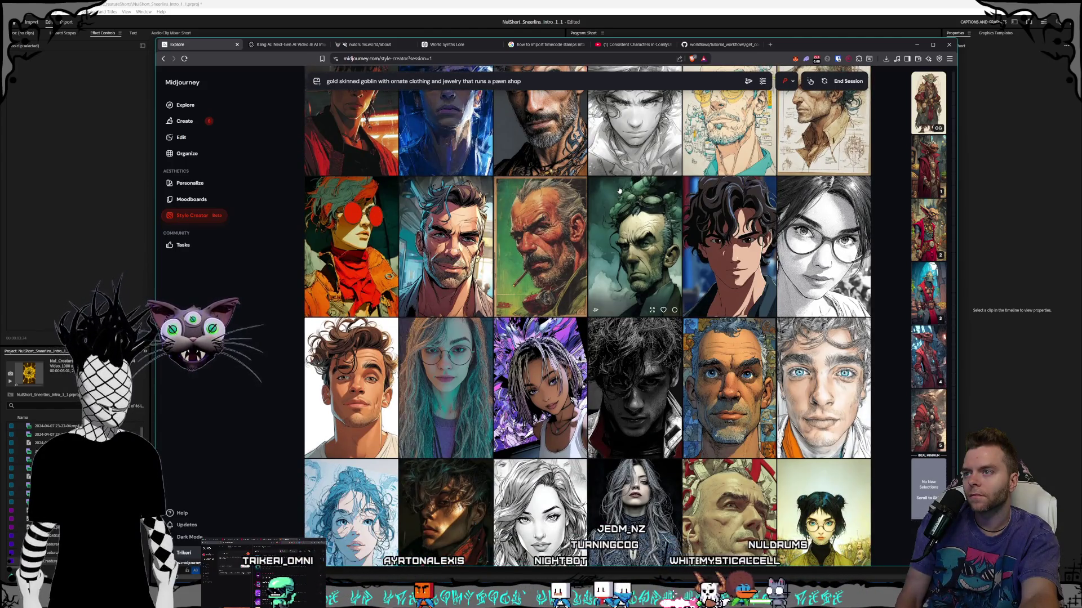
{"action": "scroll", "coordinate": [619, 191], "scroll_direction": "down", "scroll_amount": 2}
{"action": "scroll", "coordinate": [619, 190], "scroll_direction": "down", "scroll_amount": 2}
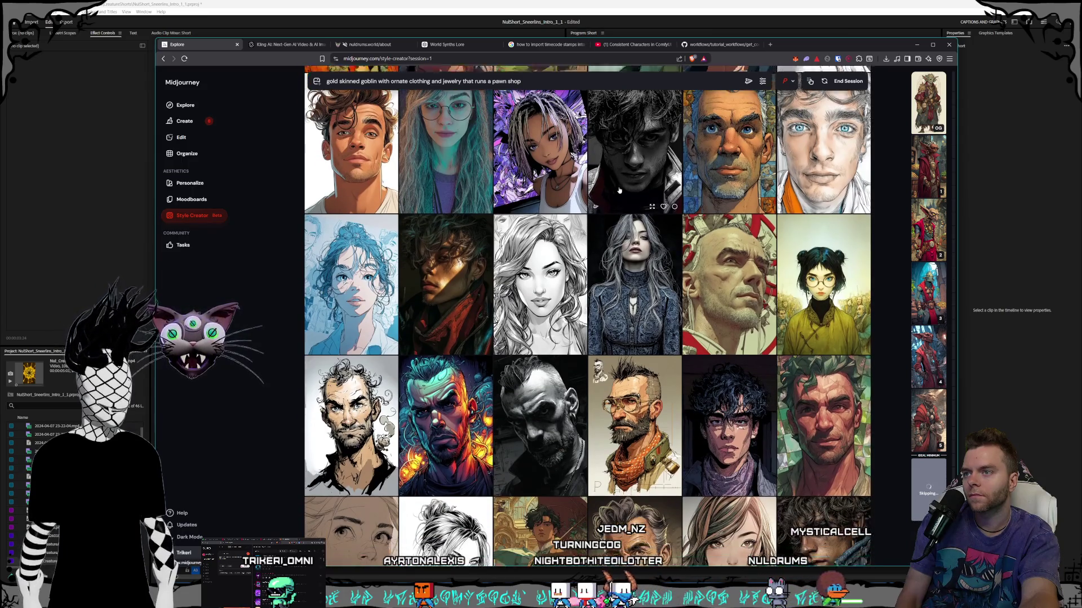
{"action": "scroll", "coordinate": [619, 191], "scroll_direction": "down", "scroll_amount": 2}
{"action": "scroll", "coordinate": [619, 190], "scroll_direction": "down", "scroll_amount": 2}
{"action": "scroll", "coordinate": [619, 190], "scroll_direction": "down", "scroll_amount": 3}
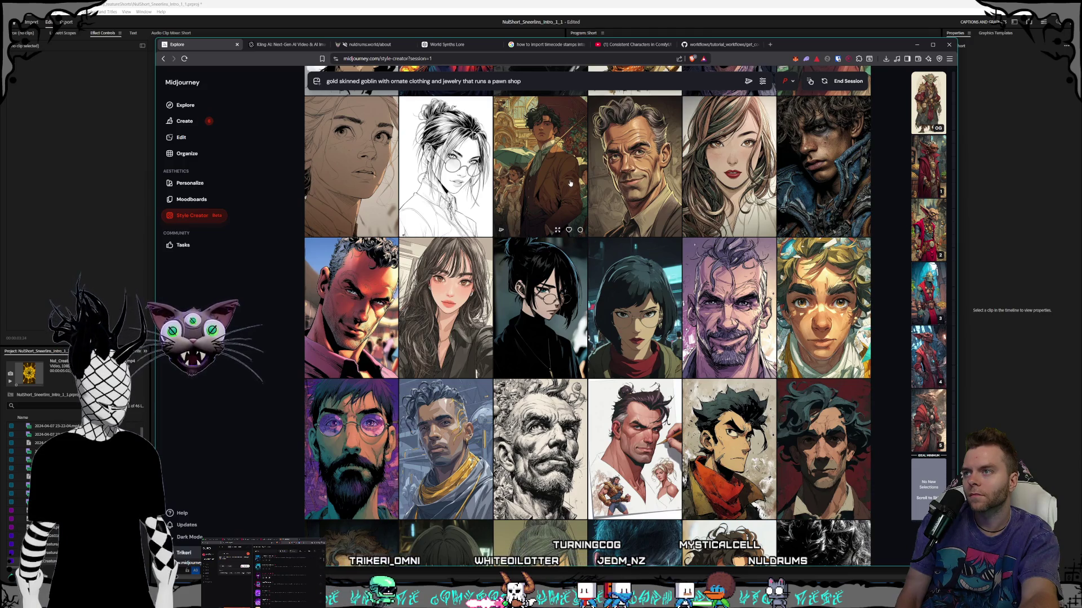
{"action": "scroll", "coordinate": [570, 184], "scroll_direction": "down", "scroll_amount": 10}
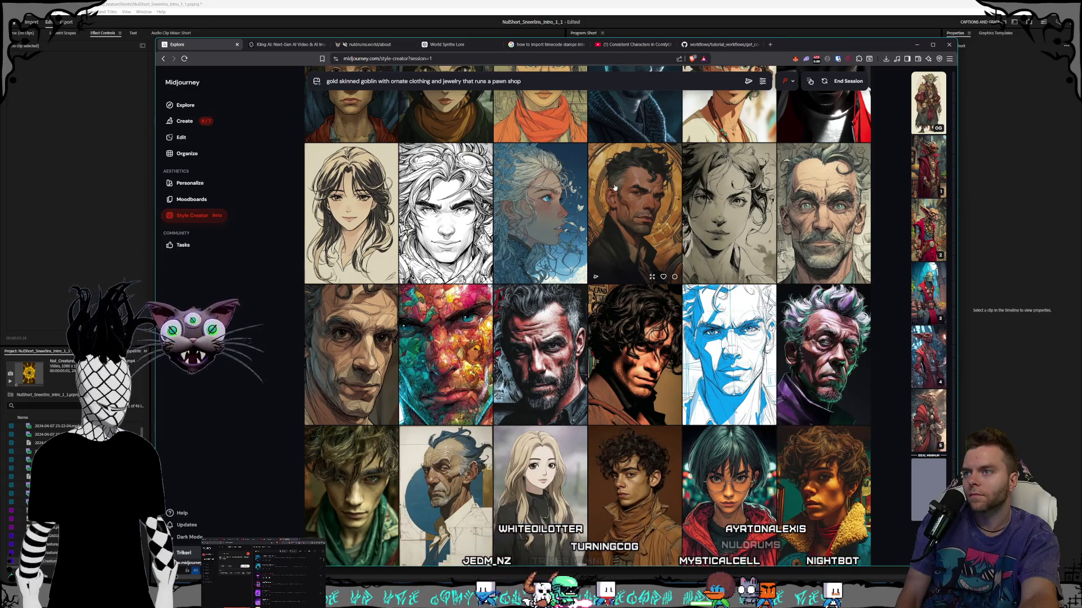
{"action": "scroll", "coordinate": [614, 188], "scroll_direction": "down", "scroll_amount": 15}
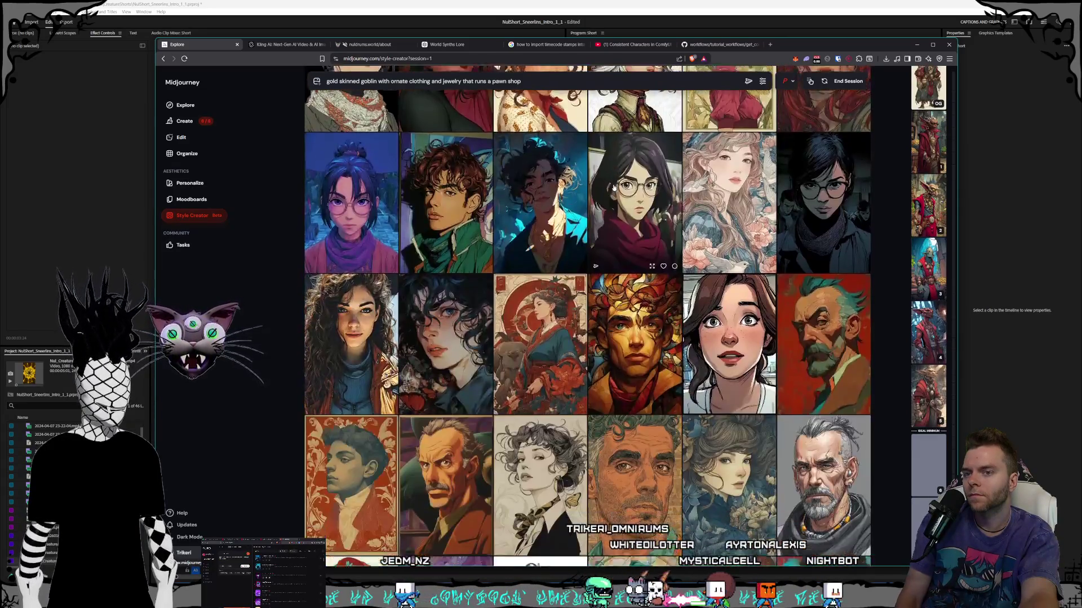
{"action": "scroll", "coordinate": [614, 188], "scroll_direction": "down", "scroll_amount": 5}
{"action": "left_click", "coordinate": [192, 215]}
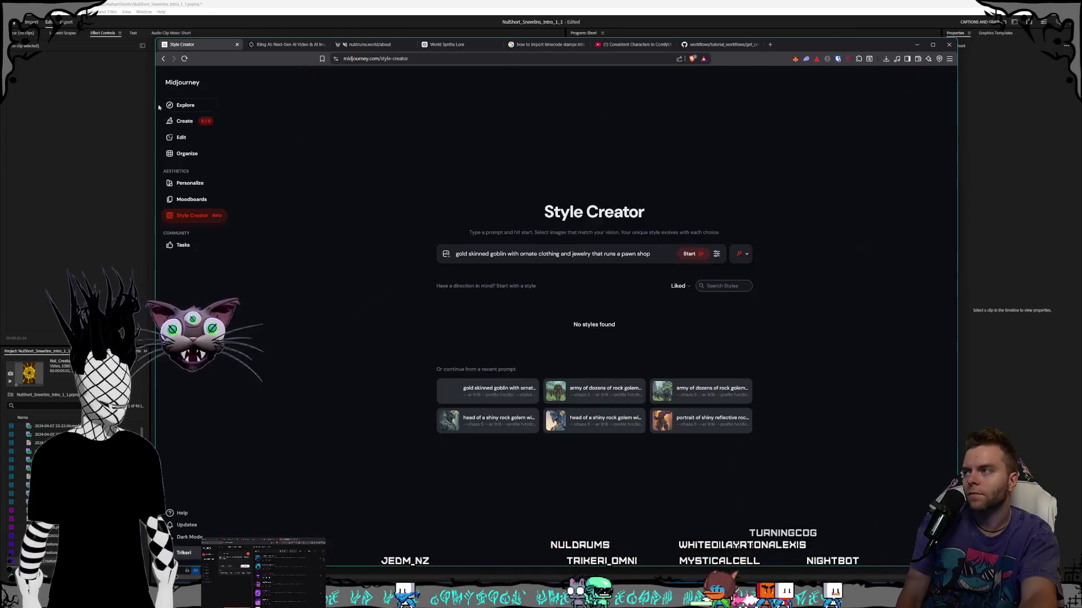
- Switch to the Create feed and scroll to the finished goblin pawn-shop grids
{"action": "left_click", "coordinate": [180, 120]}
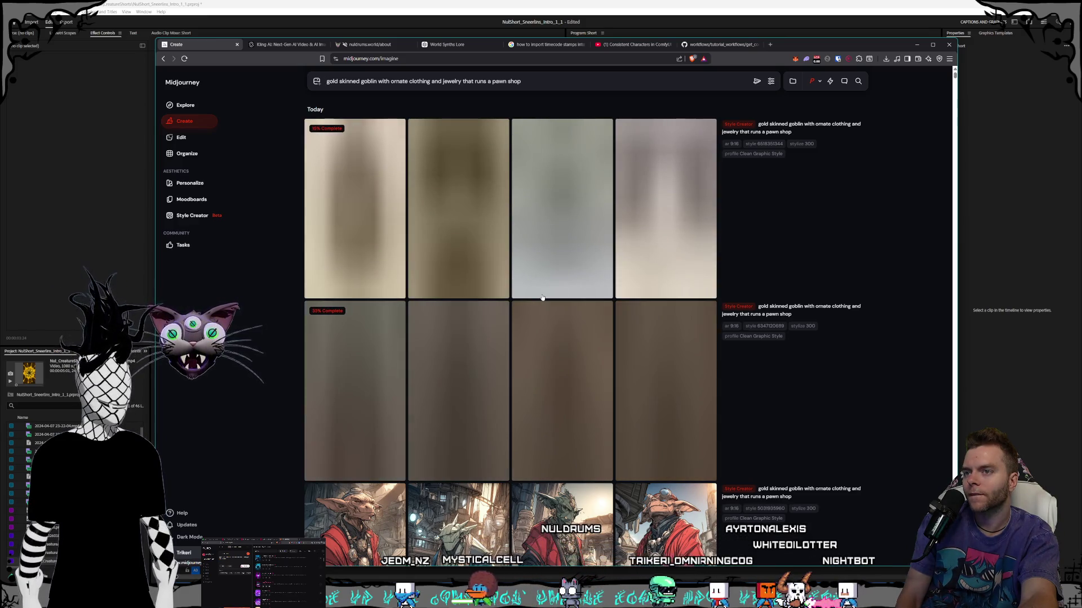
{"action": "scroll", "coordinate": [619, 284], "scroll_direction": "down", "scroll_amount": 10}
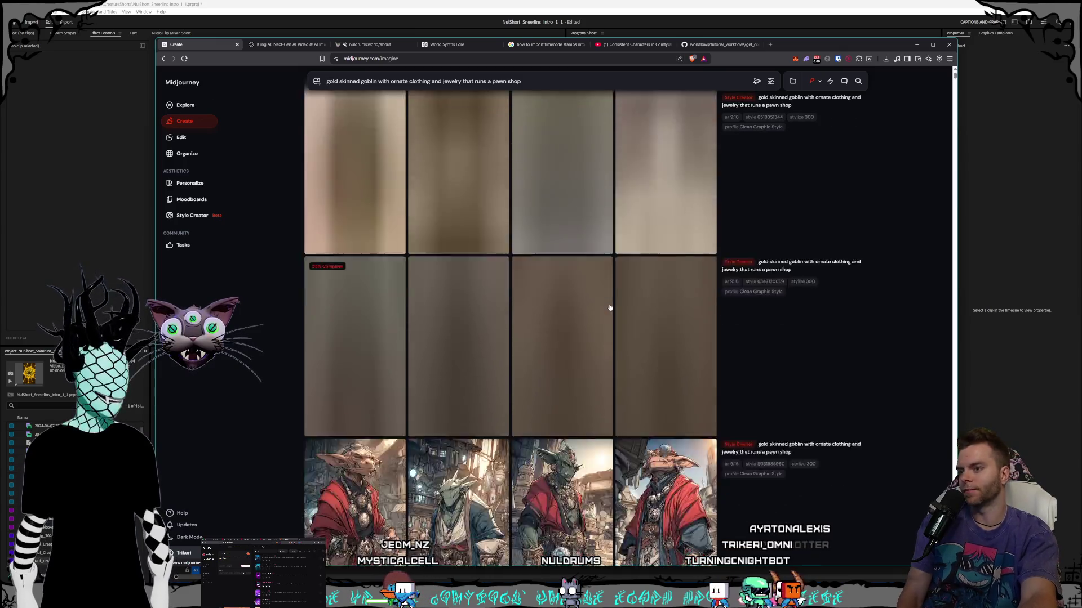
{"action": "scroll", "coordinate": [609, 306], "scroll_direction": "down", "scroll_amount": 10}
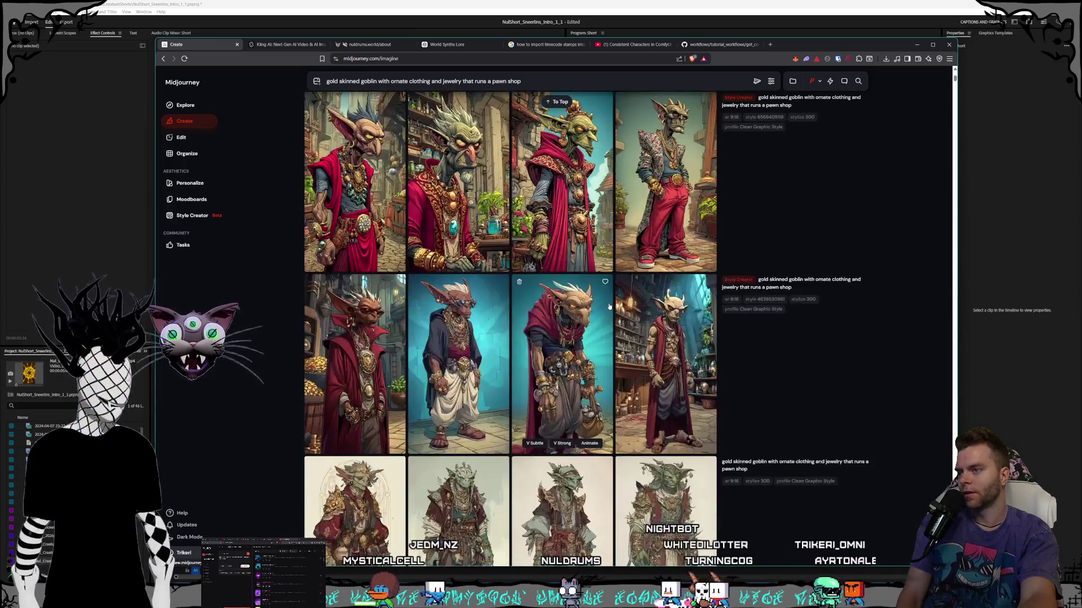
{"action": "scroll", "coordinate": [607, 305], "scroll_direction": "down", "scroll_amount": 1}
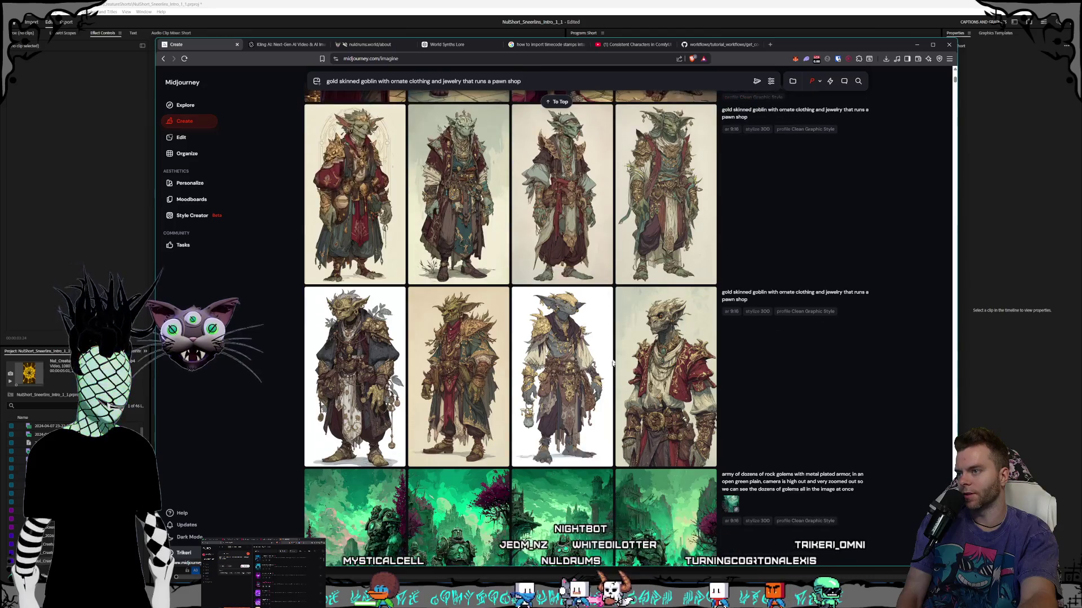
{"action": "scroll", "coordinate": [639, 394], "scroll_direction": "up", "scroll_amount": 3}
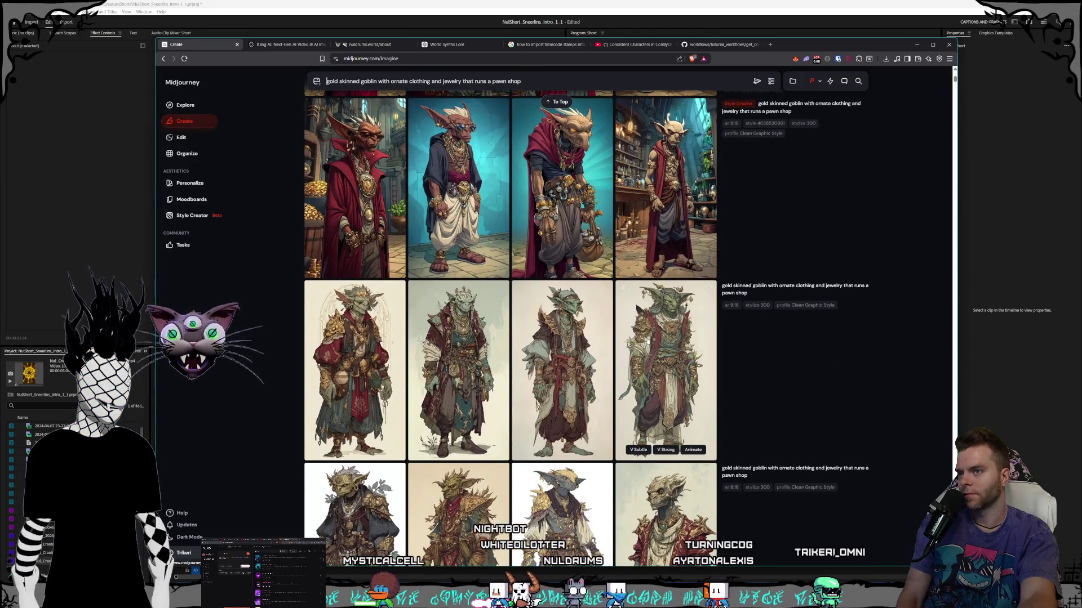
- Enlarge a goblin image and flip back through the variations of several styles
{"action": "left_click", "coordinate": [647, 341]}
{"action": "key", "text": "Left"}
{"action": "key", "text": "Left"}
{"action": "key", "text": "Left"}
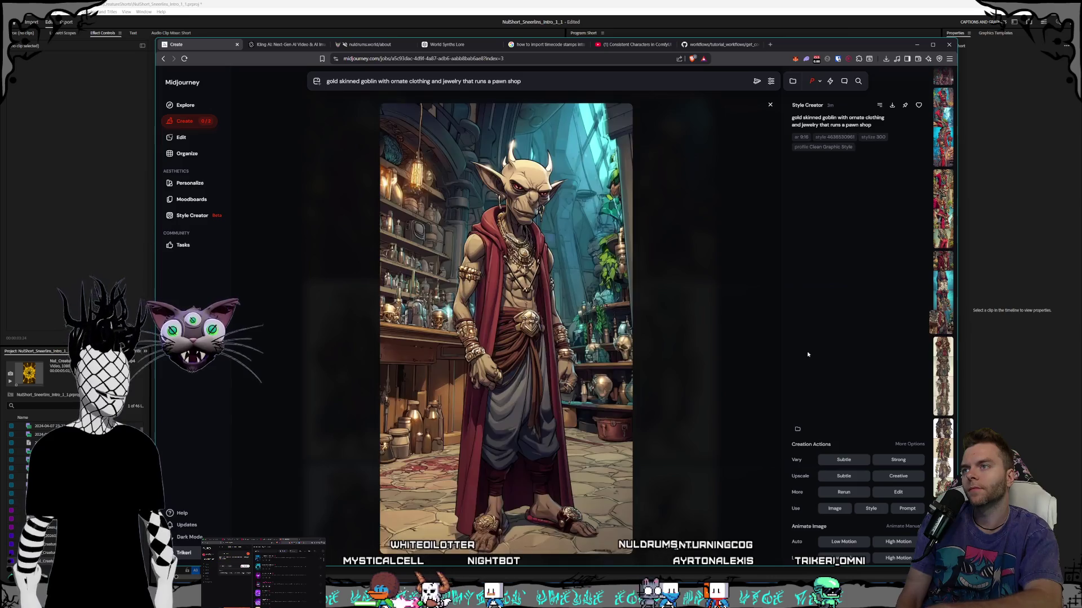
{"action": "key", "text": "Left"}
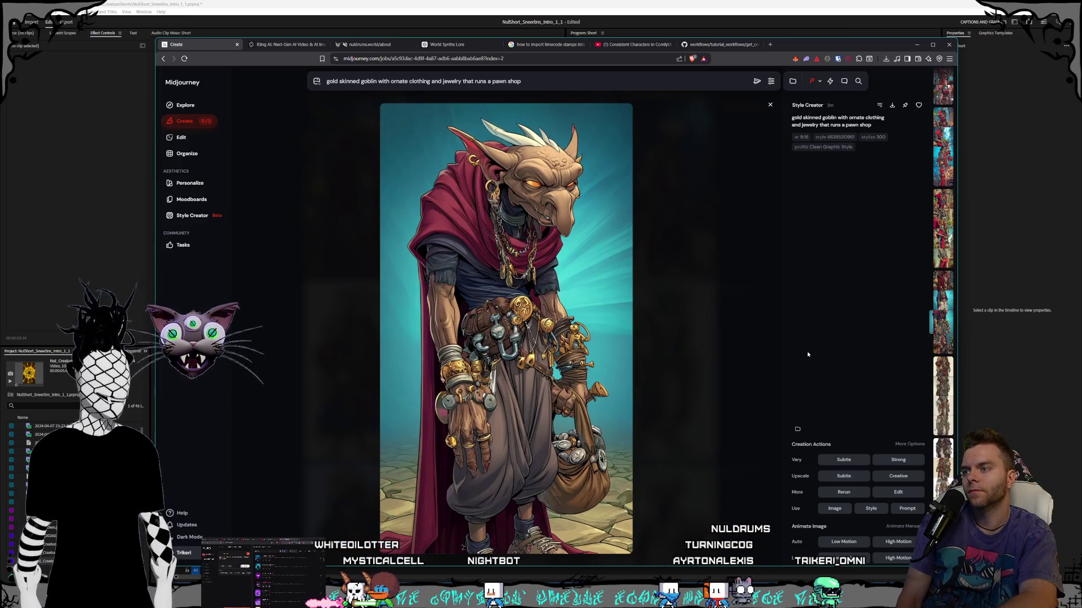
{"action": "key", "text": "Left"}
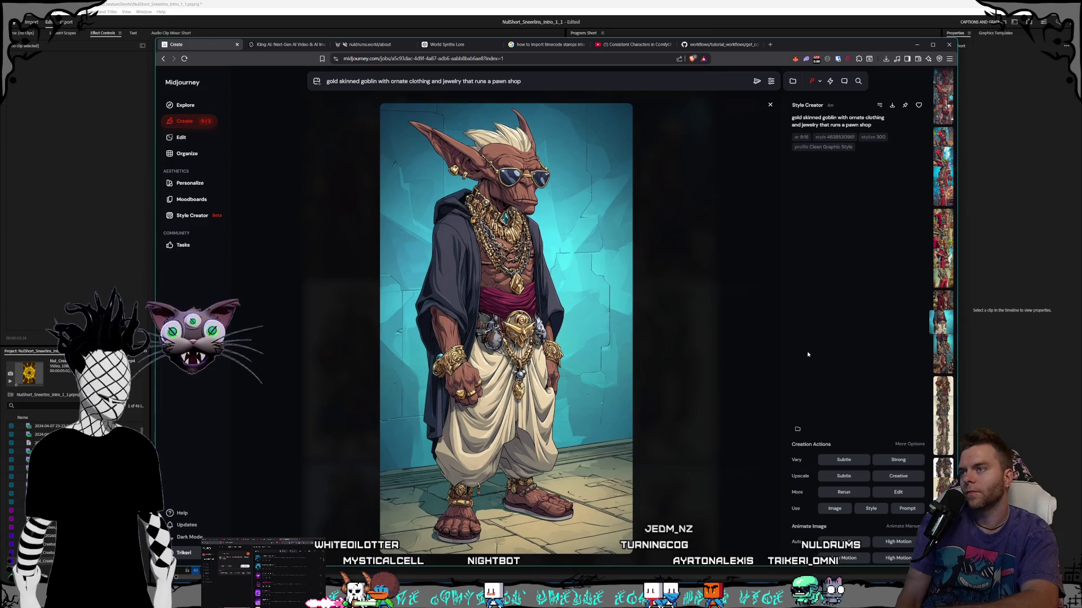
{"action": "key", "text": "Left"}
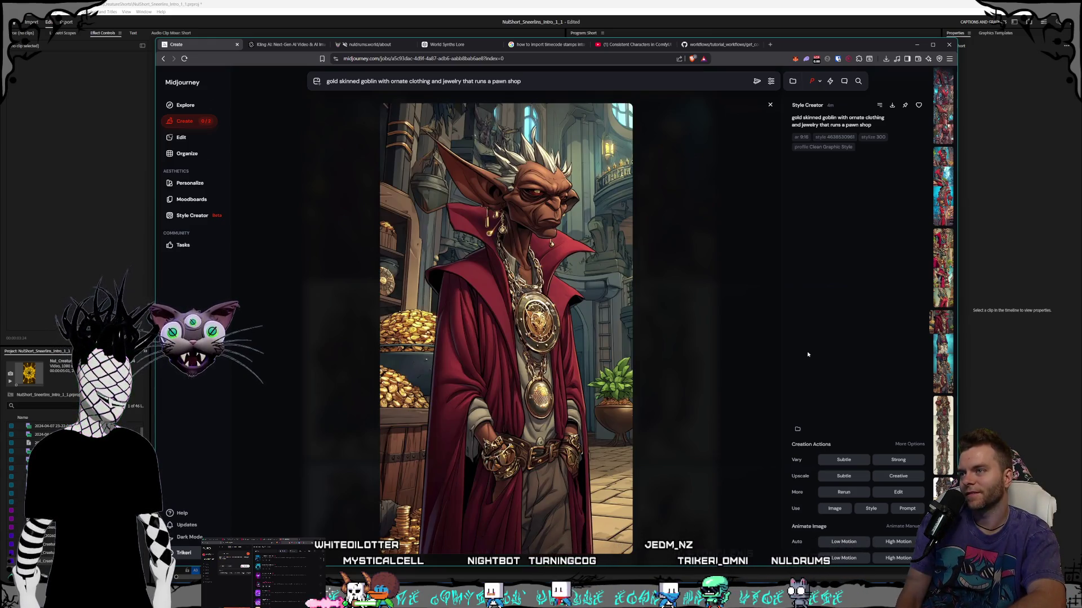
{"action": "key", "text": "Left"}
{"action": "key", "text": "Left"}
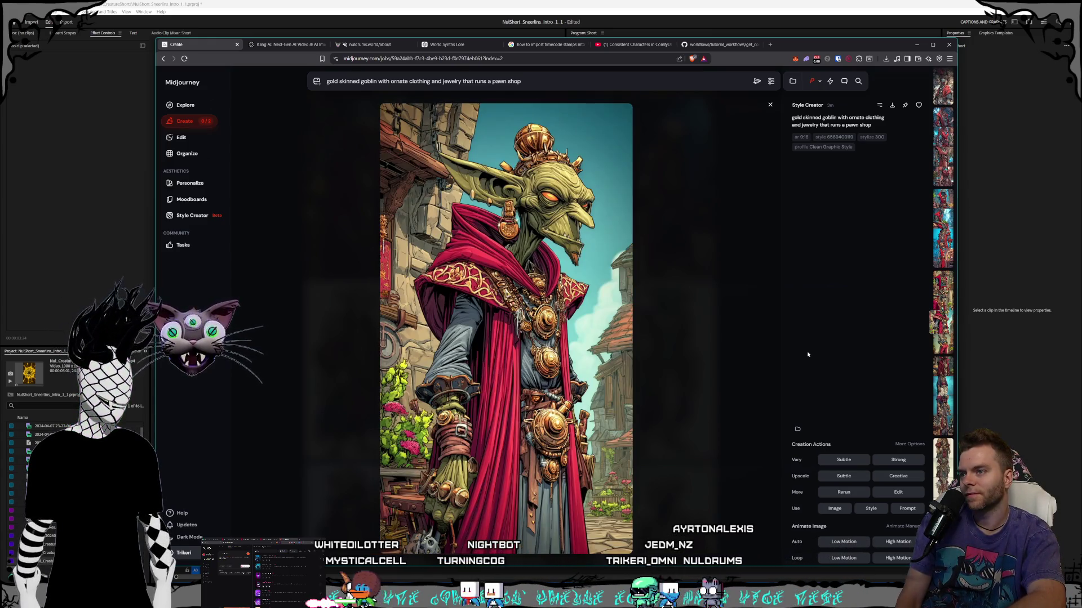
{"action": "key", "text": "Left"}
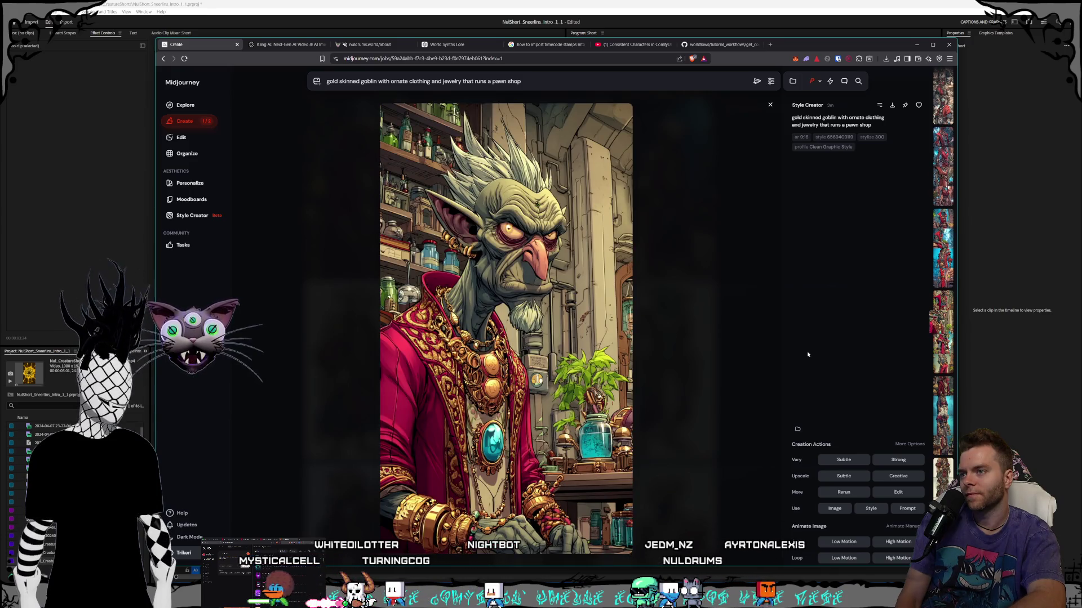
{"action": "key", "text": "Left"}
{"action": "key", "text": "Left"}
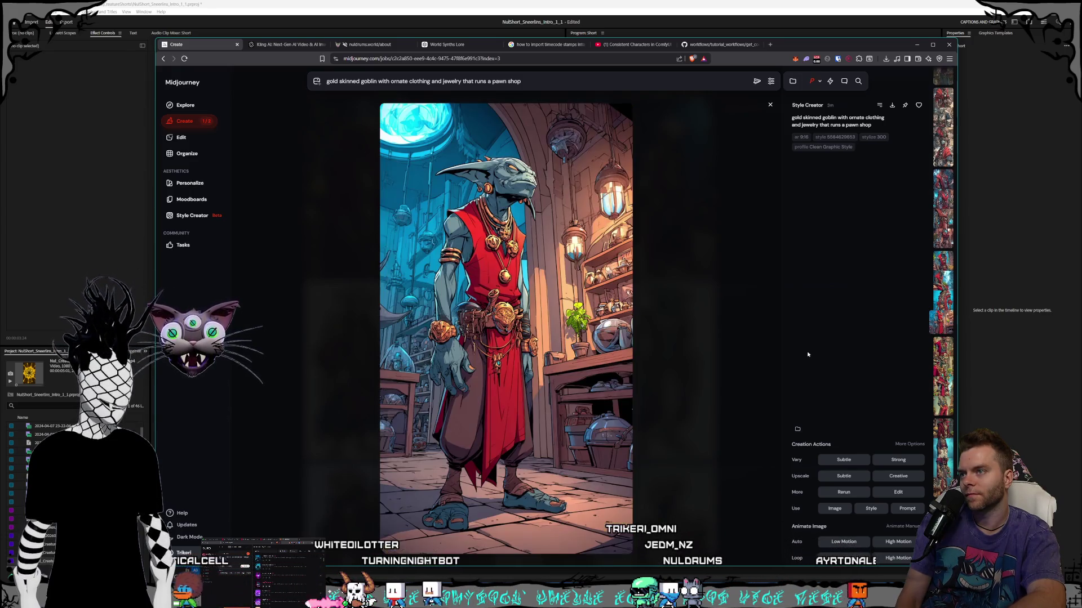
{"action": "key", "text": "Left"}
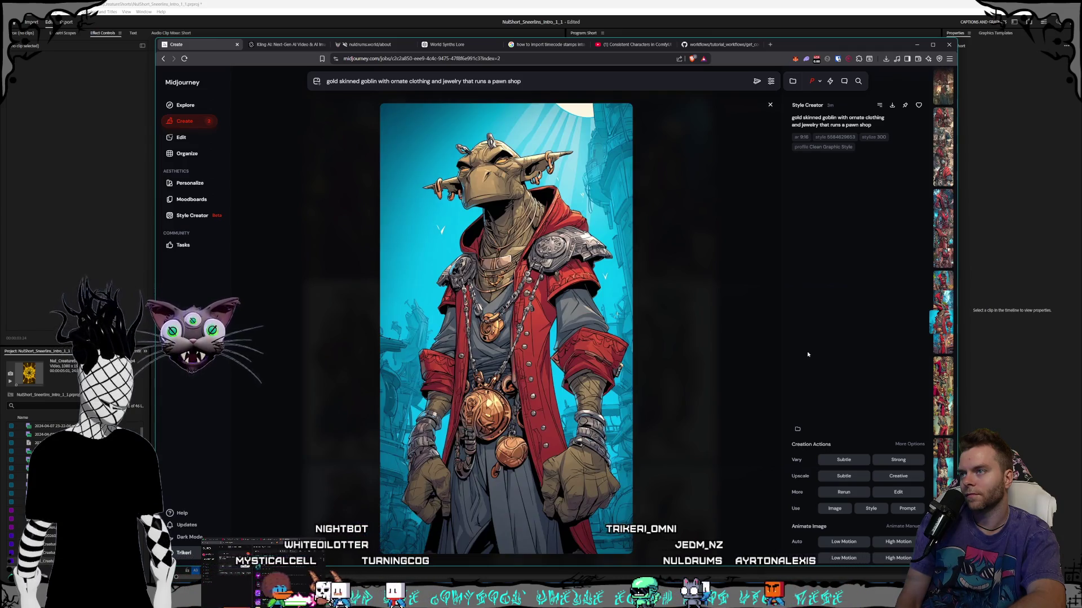
{"action": "key", "text": "Left"}
{"action": "key", "text": "Left"}
{"action": "key", "text": "Left"}
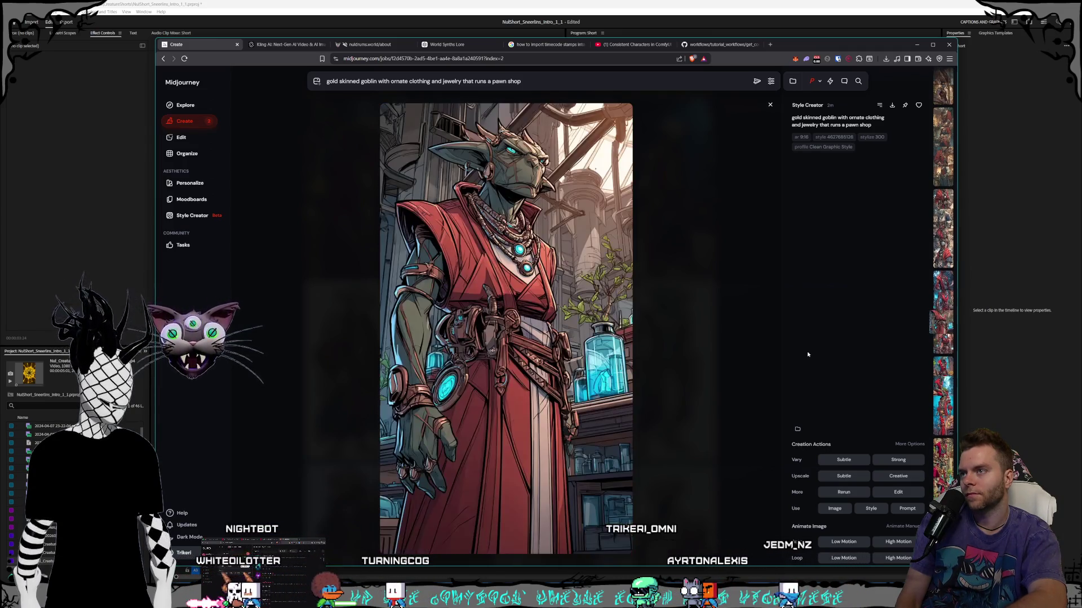
{"action": "key", "text": "Left"}
{"action": "key", "text": "Left"}
{"action": "key", "text": "Left"}
{"action": "key", "text": "Left"}
{"action": "key", "text": "Left"}
{"action": "key", "text": "Left"}
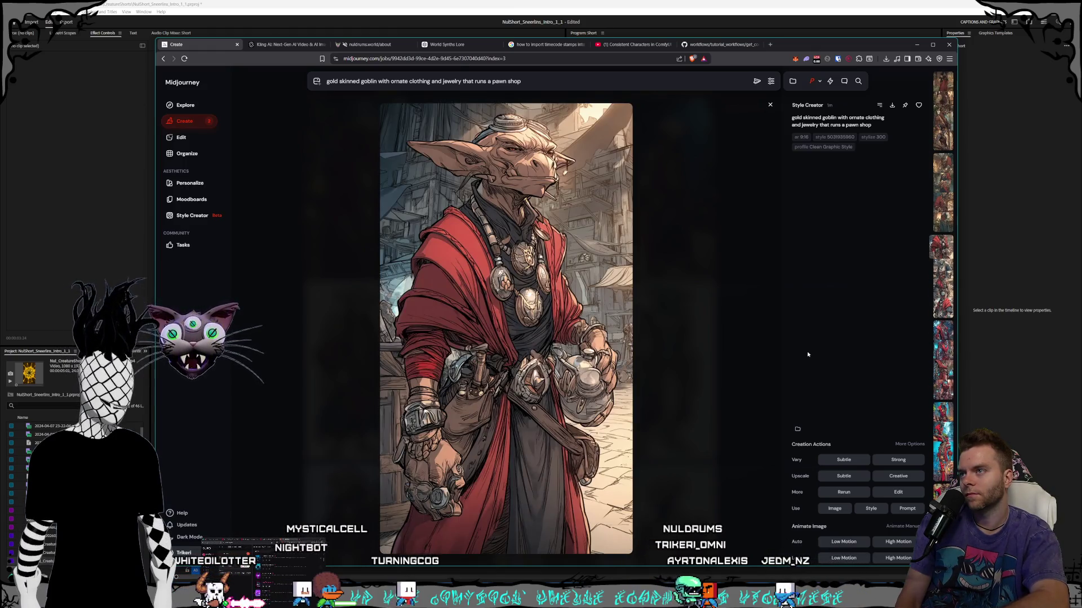
{"action": "key", "text": "Left"}
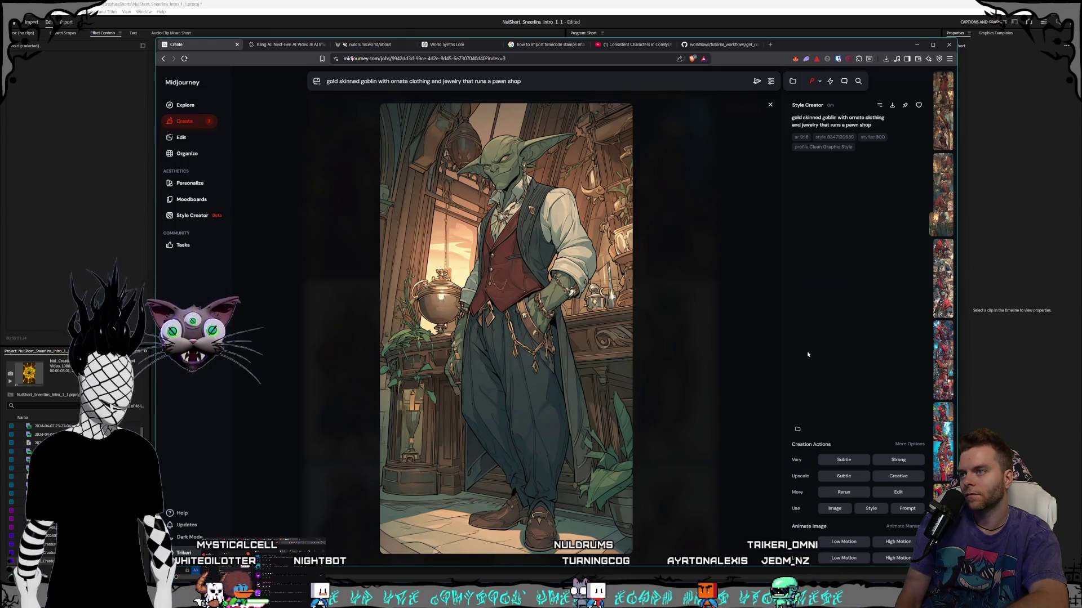
{"action": "key", "text": "Left"}
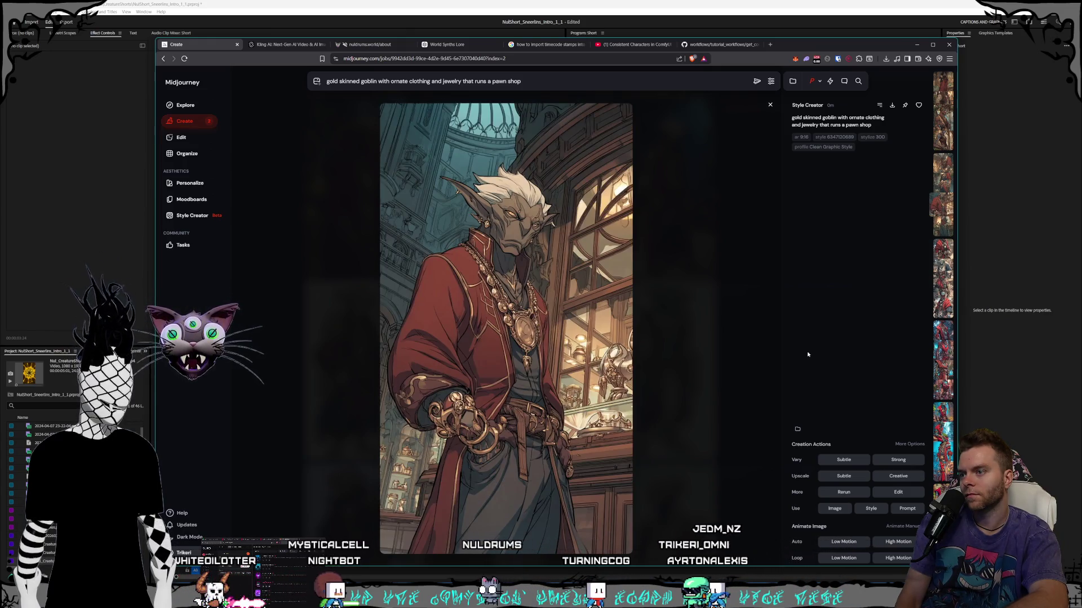
{"action": "key", "text": "Left"}
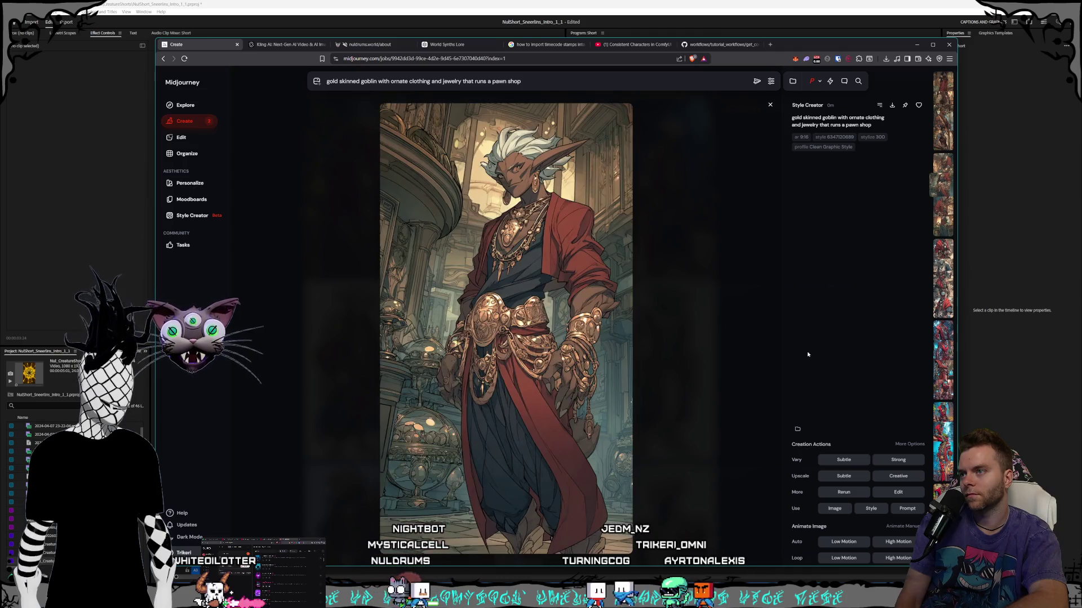
{"action": "key", "text": "Left"}
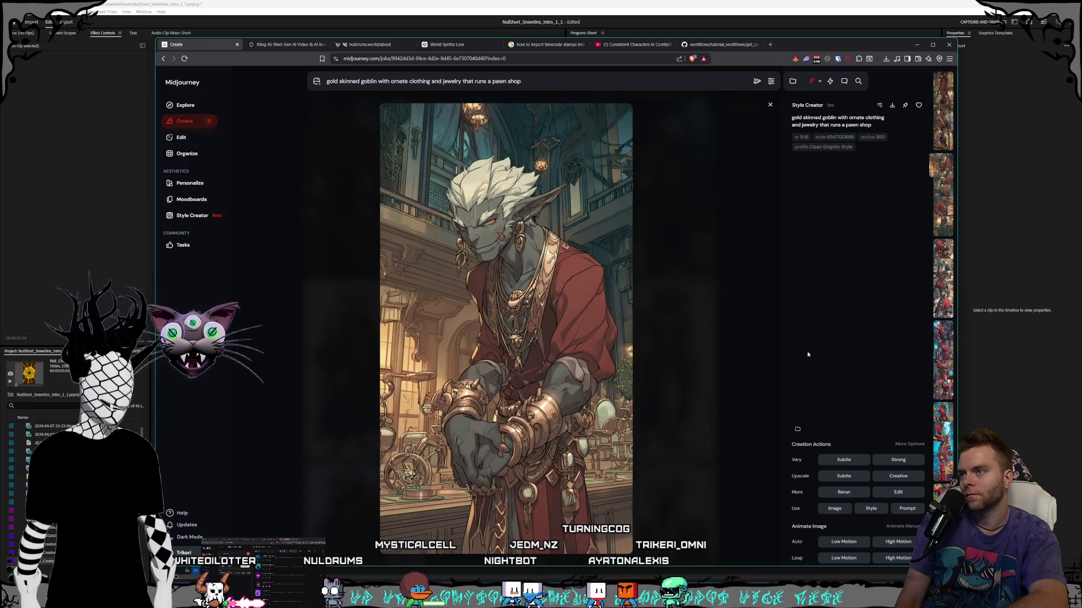
- Settle on the white-haired goblin in the long red coat and start its download
{"action": "key", "text": "Left"}
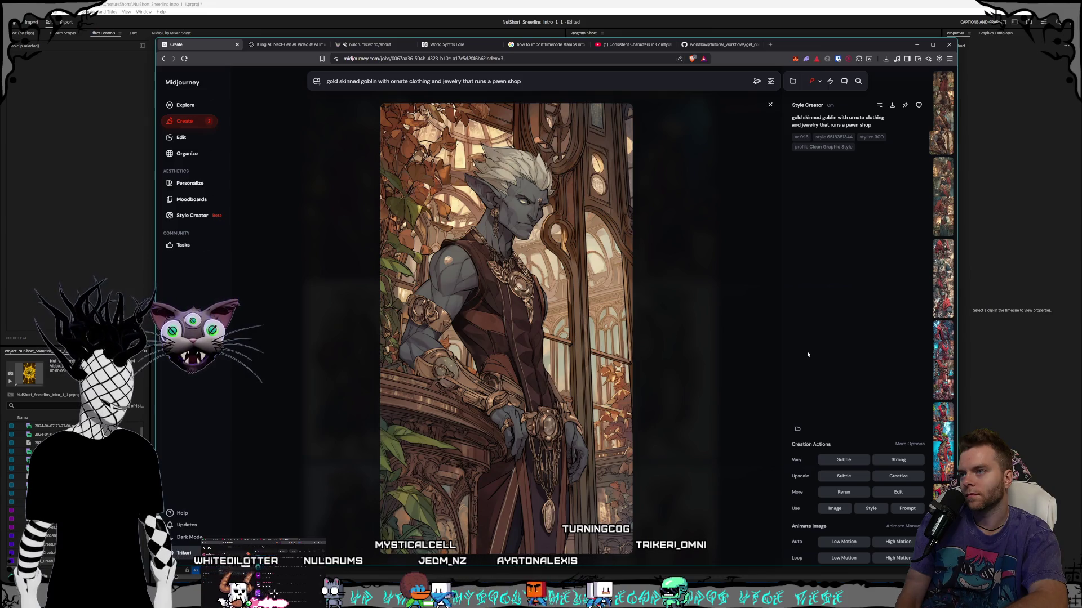
{"action": "key", "text": "Left"}
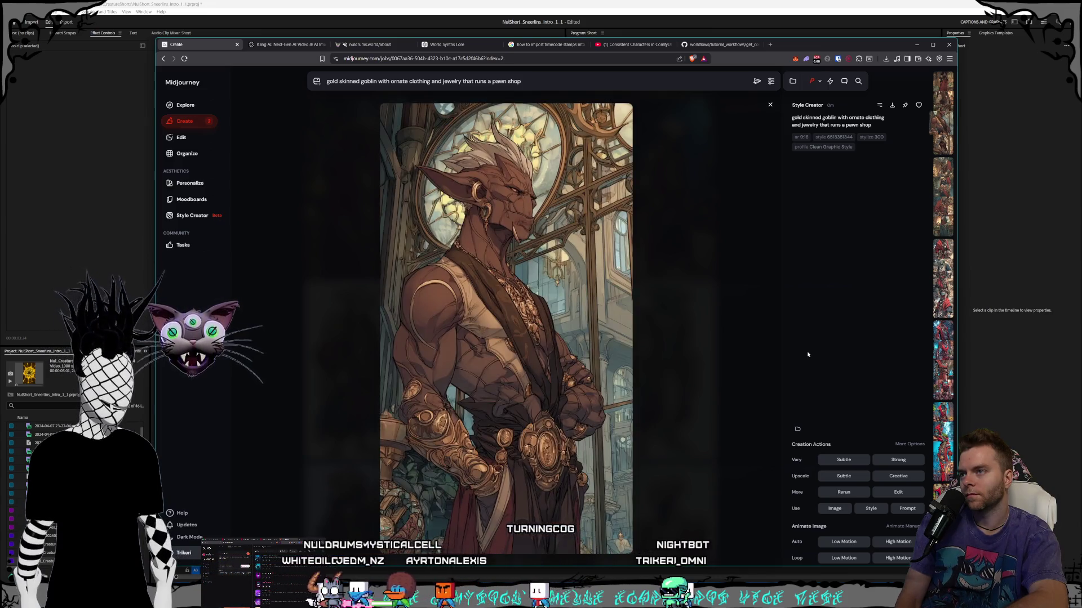
{"action": "key", "text": "Left"}
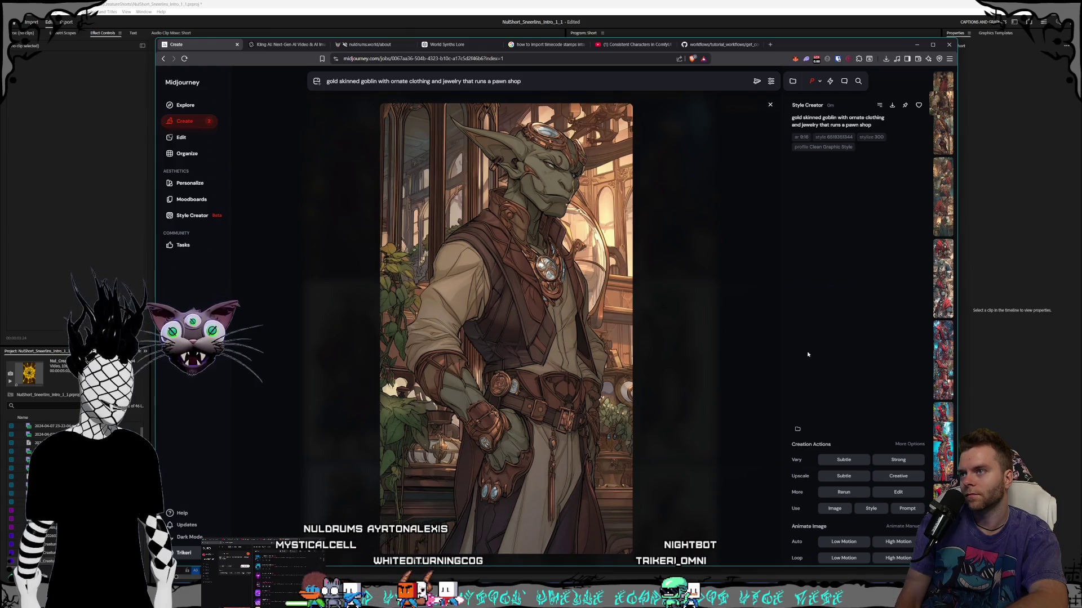
{"action": "key", "text": "Left"}
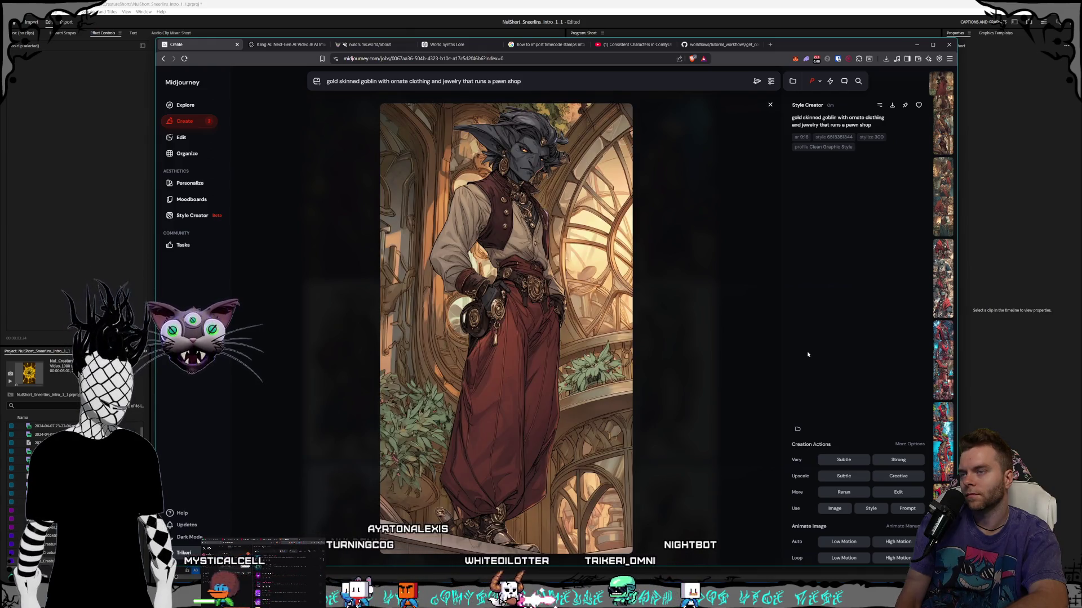
{"action": "key", "text": "Right"}
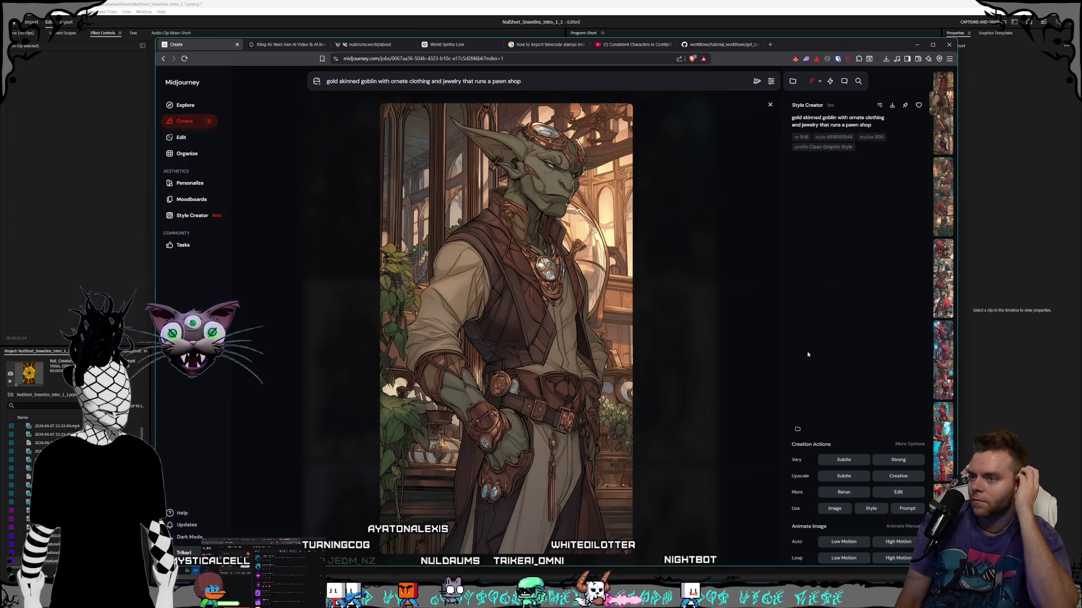
{"action": "key", "text": "Right"}
{"action": "key", "text": "Right"}
{"action": "key", "text": "Right"}
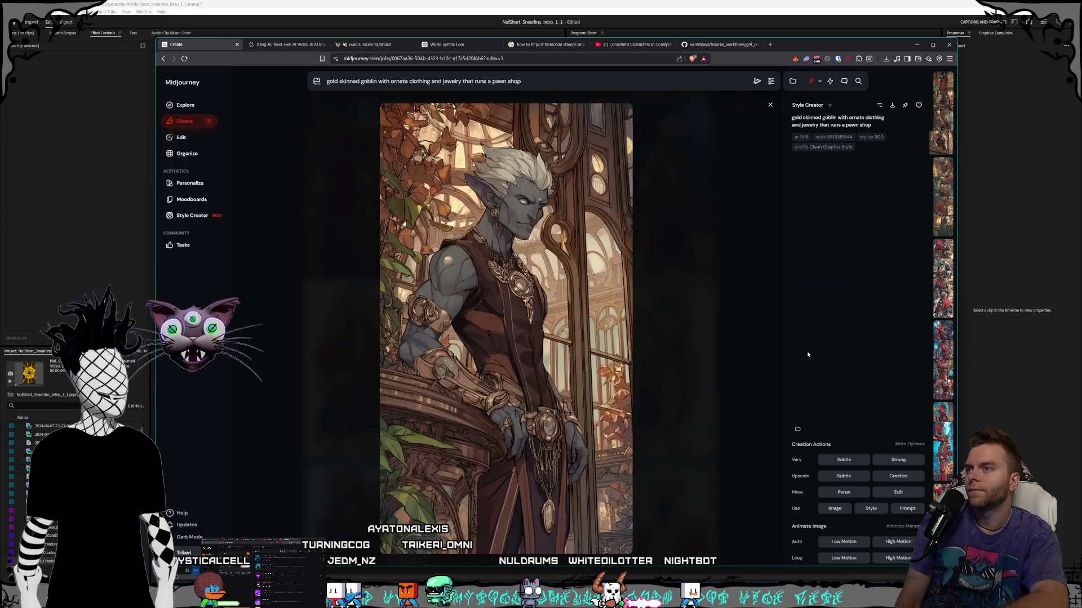
{"action": "key", "text": "Right"}
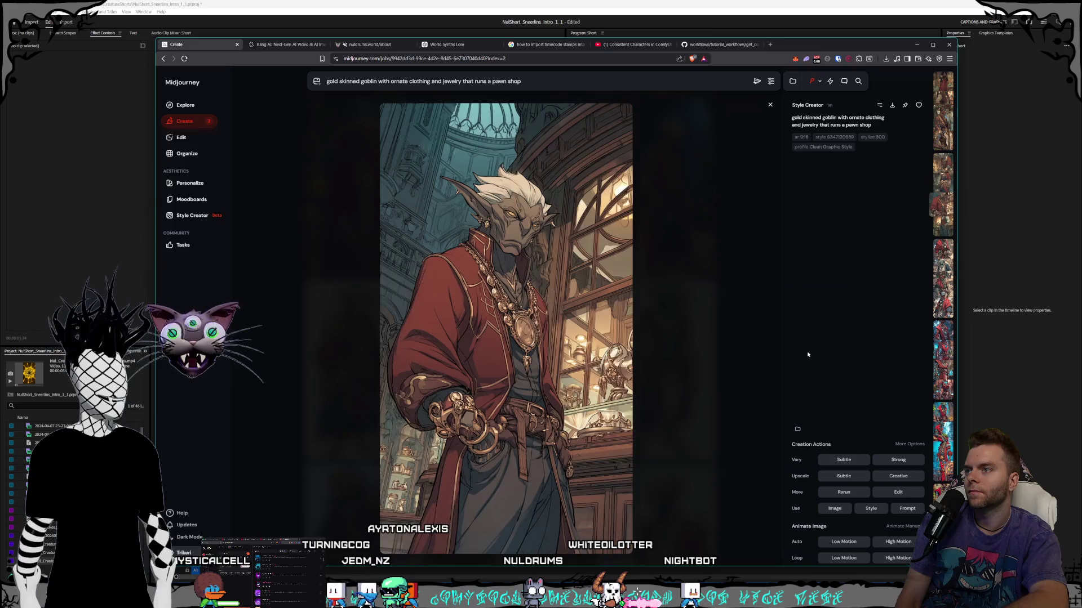
{"action": "key", "text": "Right"}
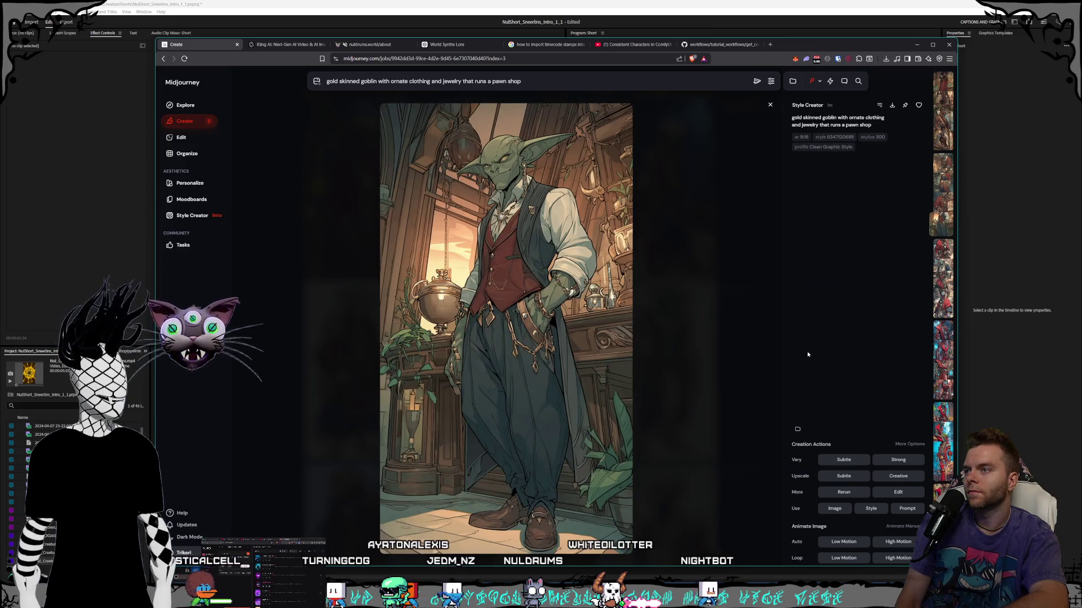
{"action": "key", "text": "Left"}
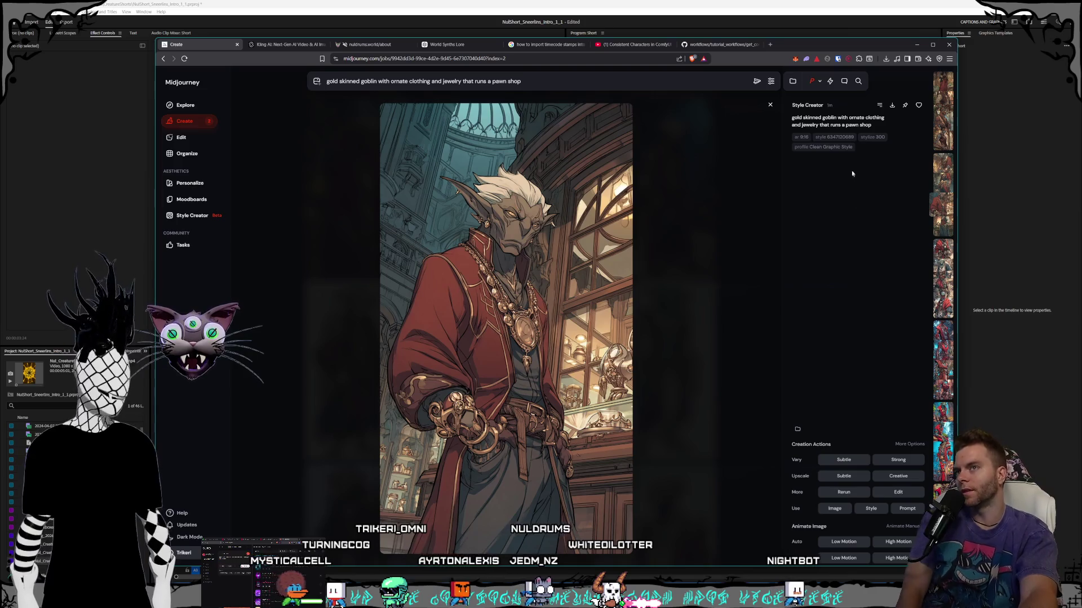
{"action": "left_click", "coordinate": [890, 105]}
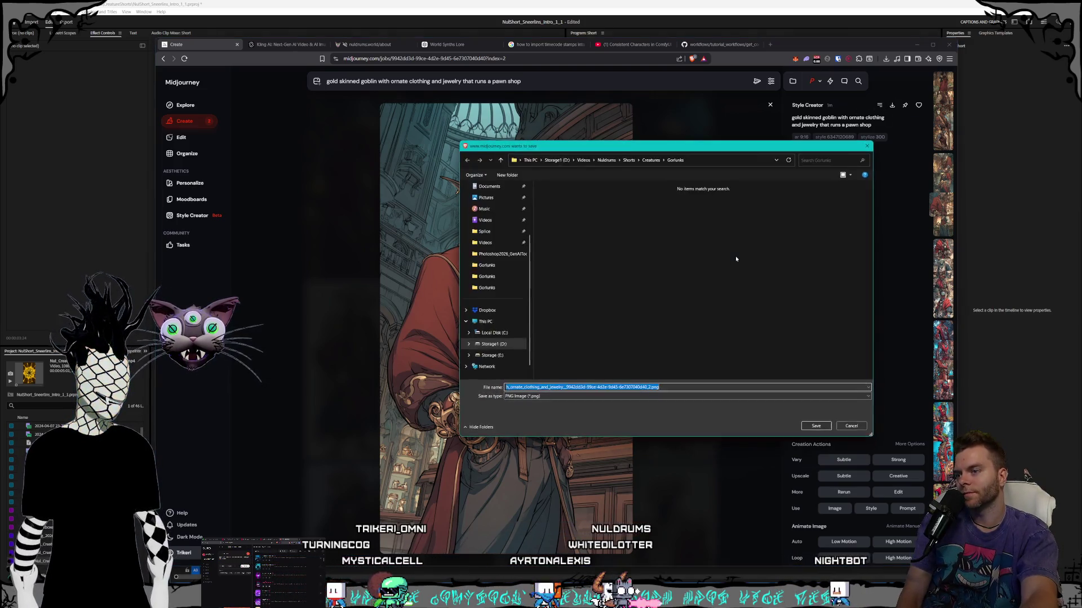
- Save the red-coated goblin PNG into Storage1 > Pictures > Nuldrums > Characters > Shorts > Sneerlins
{"action": "left_click", "coordinate": [494, 343]}
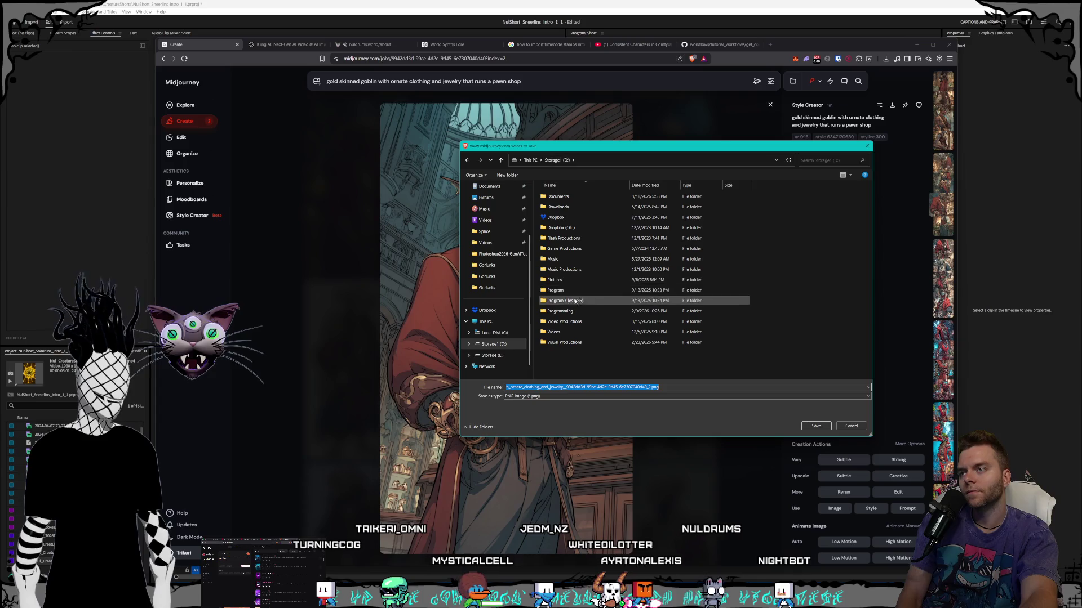
{"action": "double_click", "coordinate": [571, 281]}
{"action": "scroll", "coordinate": [572, 287], "scroll_direction": "down", "scroll_amount": 10}
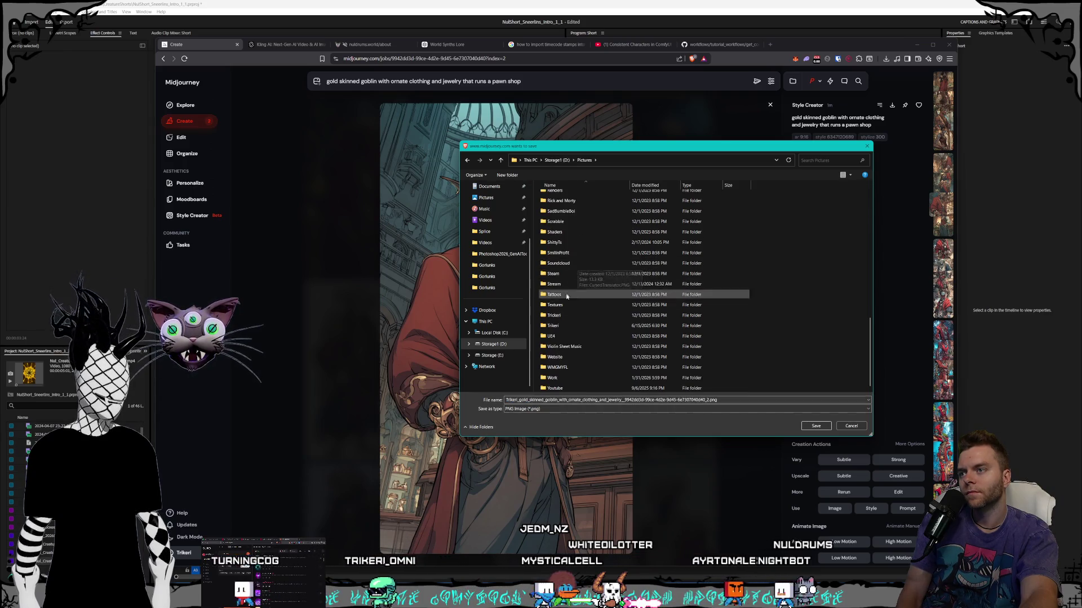
{"action": "left_click", "coordinate": [573, 294]}
{"action": "scroll", "coordinate": [573, 294], "scroll_direction": "up", "scroll_amount": 2}
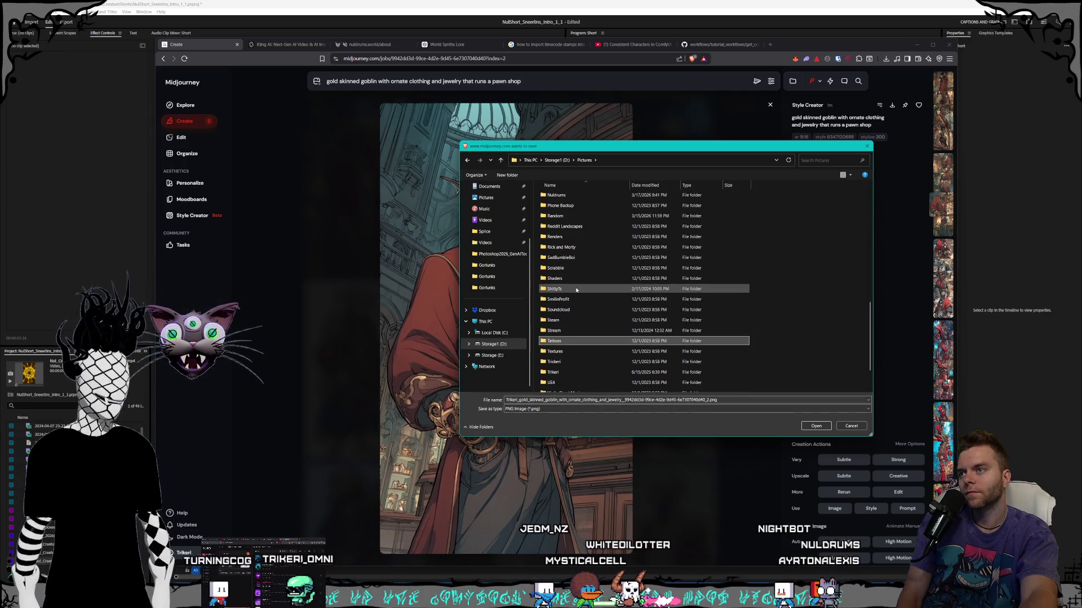
{"action": "double_click", "coordinate": [558, 195]}
{"action": "scroll", "coordinate": [580, 238], "scroll_direction": "down", "scroll_amount": 5}
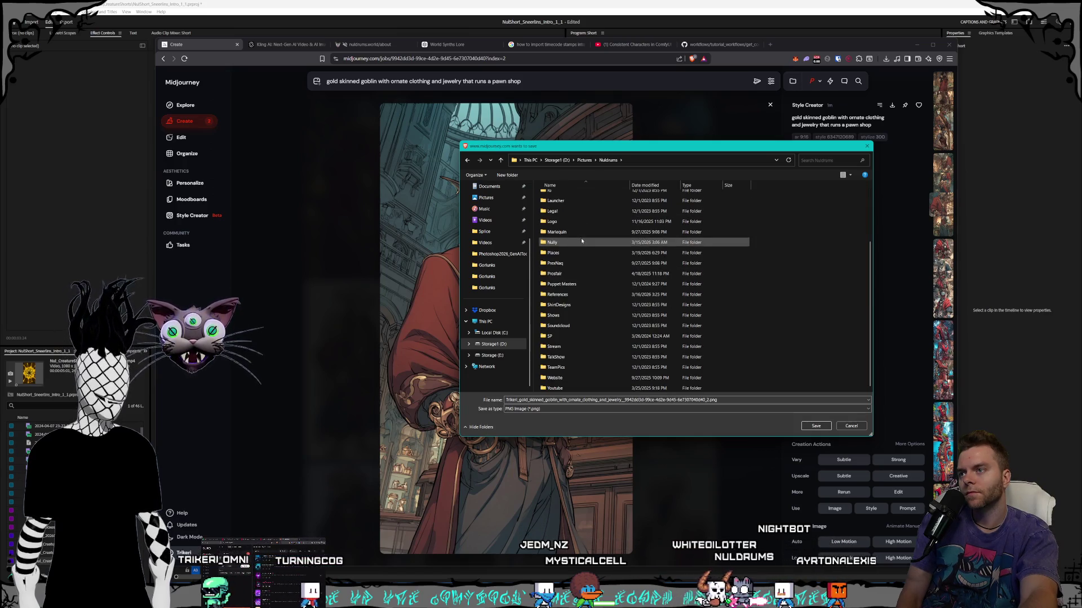
{"action": "scroll", "coordinate": [572, 246], "scroll_direction": "up", "scroll_amount": 3}
{"action": "double_click", "coordinate": [586, 242]}
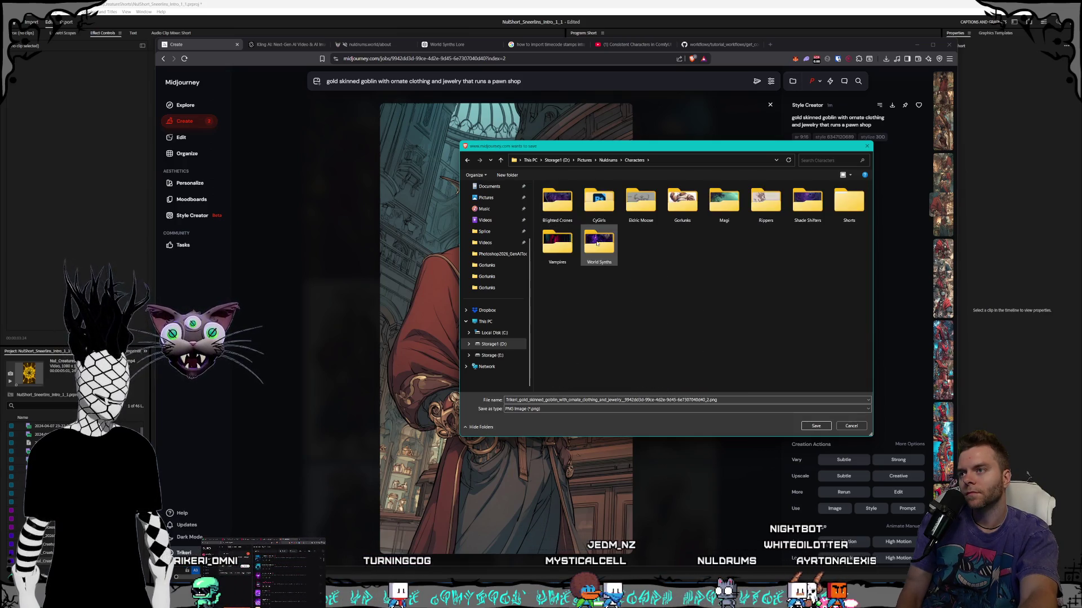
{"action": "double_click", "coordinate": [846, 216]}
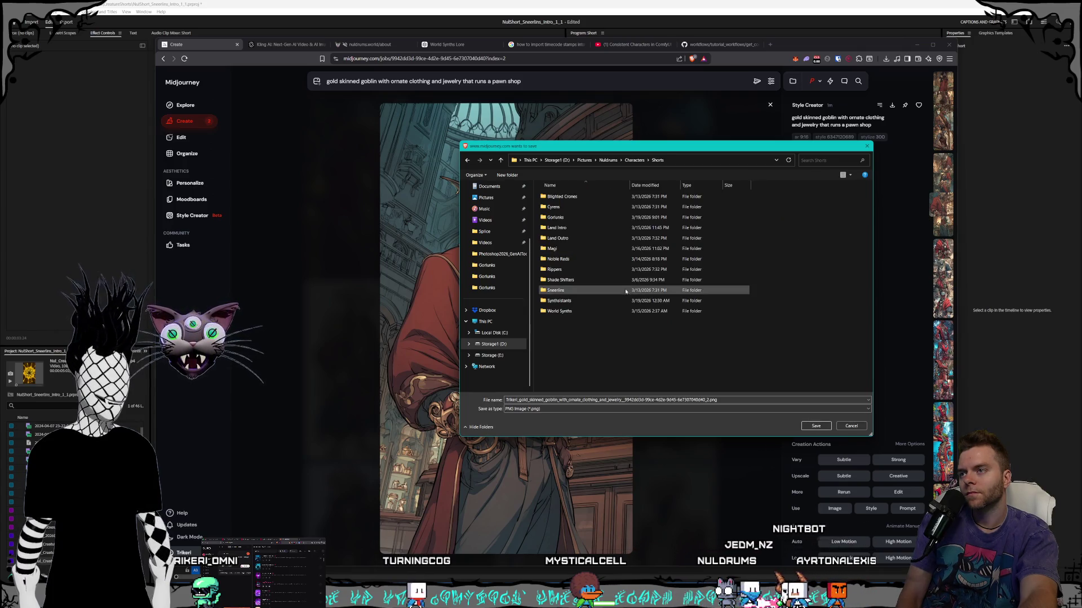
{"action": "double_click", "coordinate": [592, 290]}
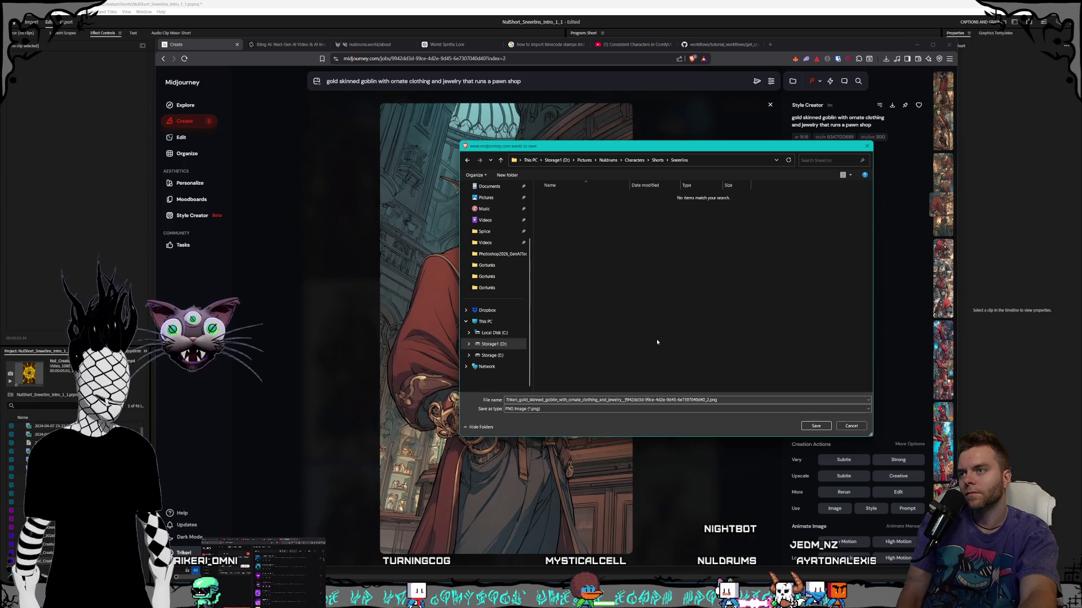
{"action": "left_click", "coordinate": [815, 426]}
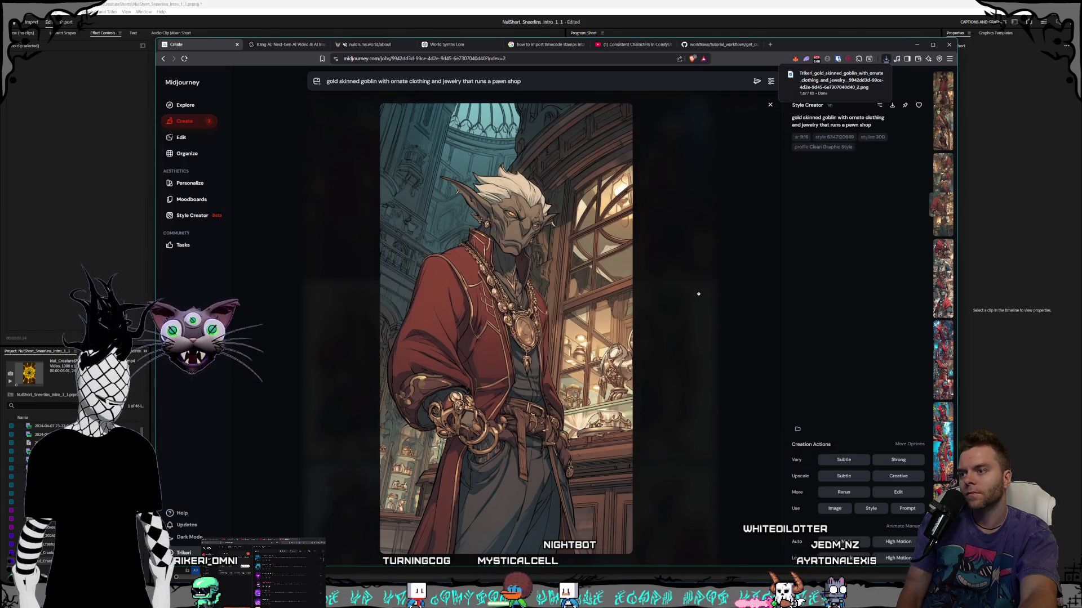
- Go back to the goggled green goblin and save it to Sneerlins
{"action": "key", "text": "Left"}
{"action": "key", "text": "Left"}
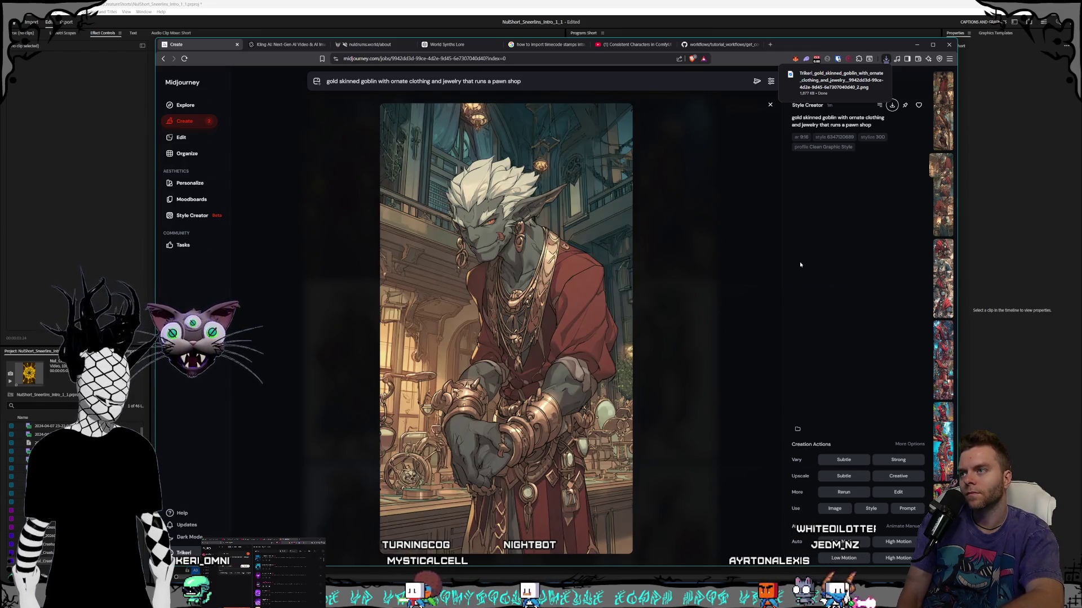
{"action": "key", "text": "Left"}
{"action": "key", "text": "Left"}
{"action": "key", "text": "Left"}
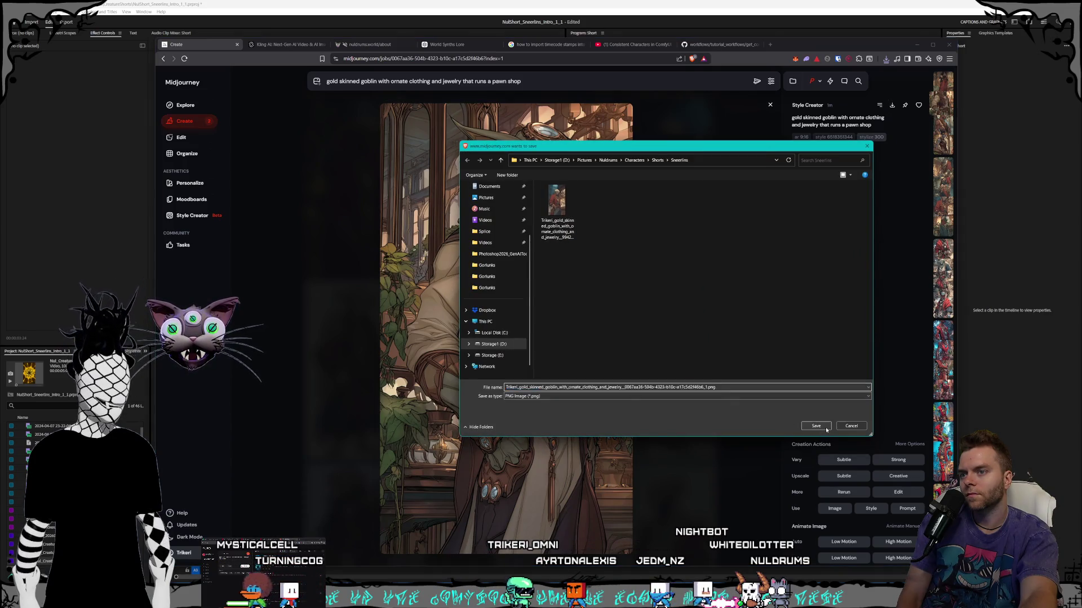
{"action": "left_click", "coordinate": [826, 429]}
{"action": "key", "text": "Escape"}
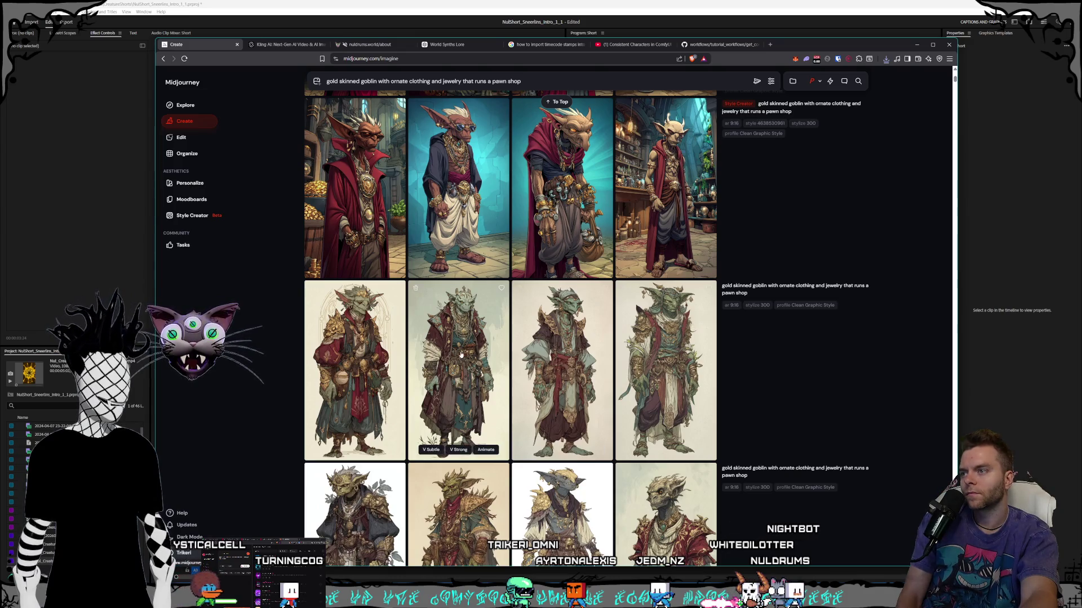
- Enlarge a second-row goblin, move to the pale parchment-style green goblin, and save it
{"action": "left_click", "coordinate": [355, 372]}
{"action": "scroll", "coordinate": [688, 371], "scroll_direction": "down", "scroll_amount": 2}
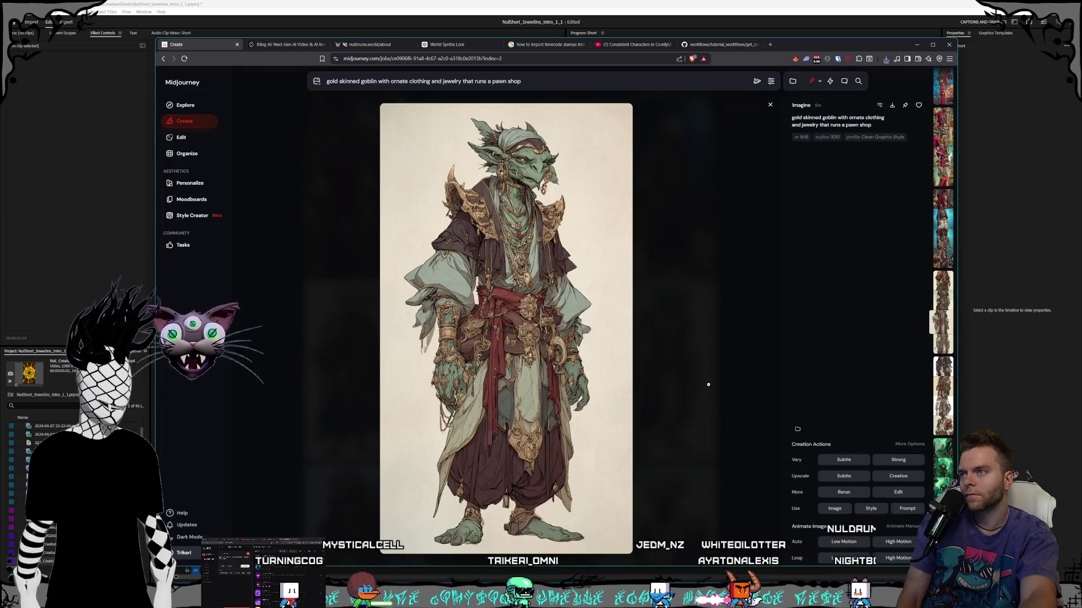
{"action": "scroll", "coordinate": [708, 384], "scroll_direction": "down", "scroll_amount": 1}
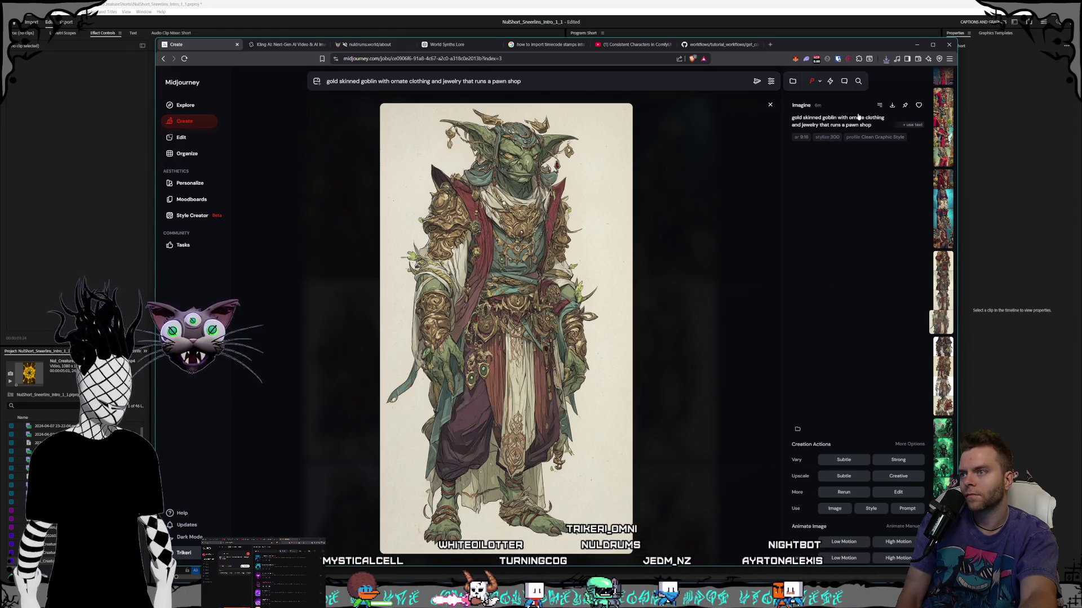
{"action": "left_click", "coordinate": [892, 105]}
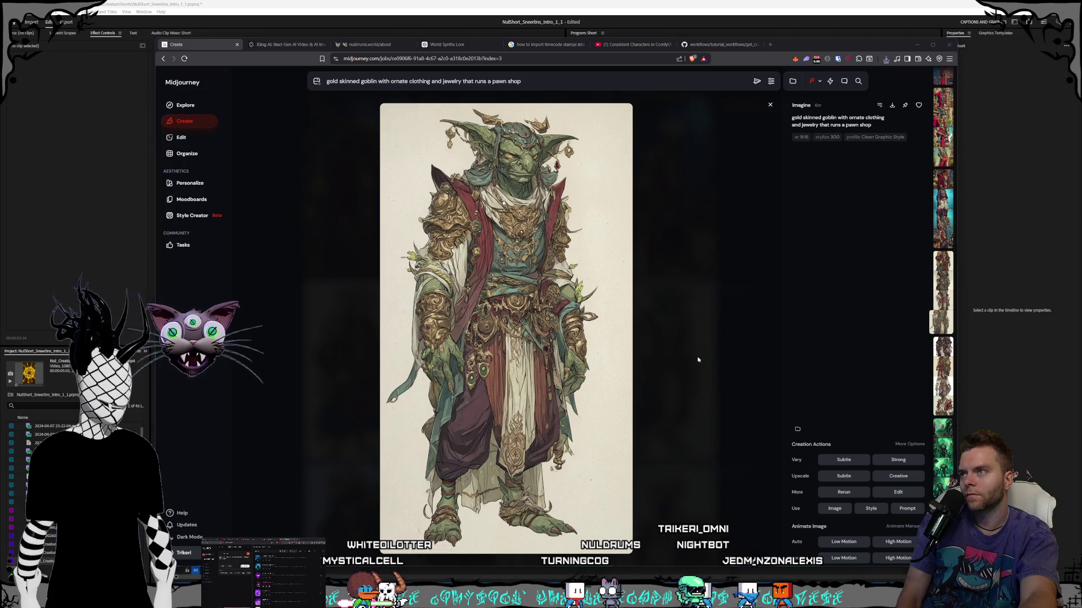
{"action": "left_click", "coordinate": [815, 426]}
{"action": "key", "text": "Escape"}
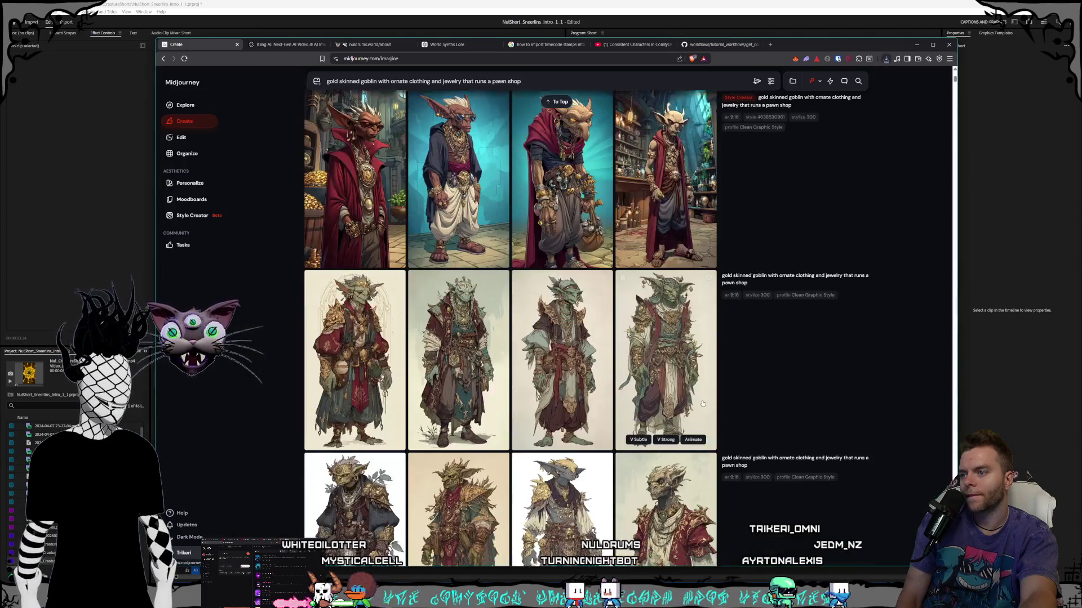
- Enlarge another goblin from the grid and save it to Sneerlins
{"action": "scroll", "coordinate": [477, 433], "scroll_direction": "down", "scroll_amount": 2}
{"action": "left_click", "coordinate": [477, 434]}
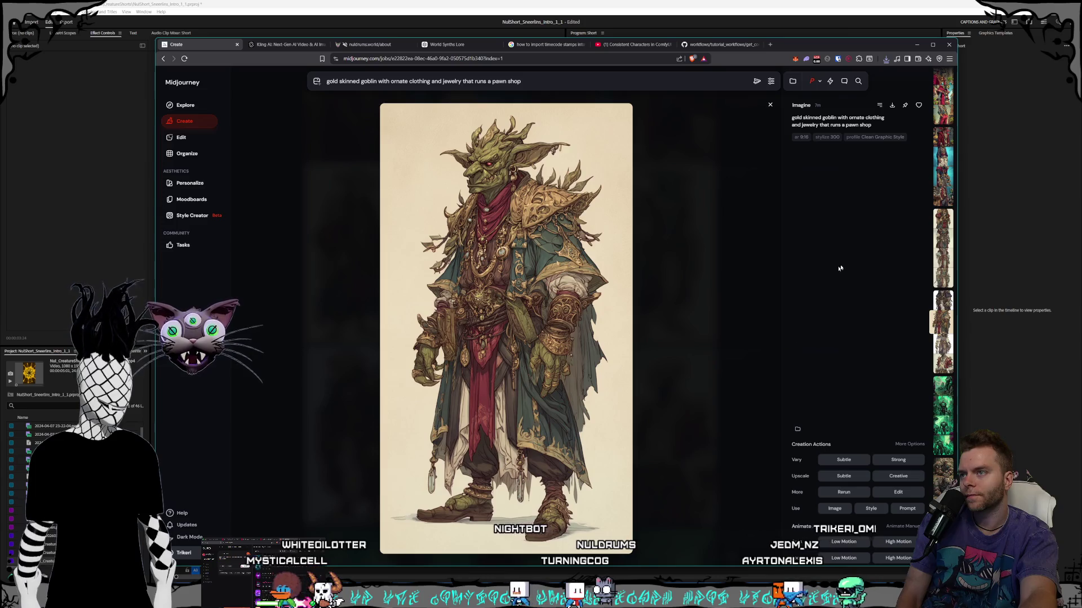
{"action": "left_click", "coordinate": [891, 105]}
{"action": "left_click", "coordinate": [815, 425]}
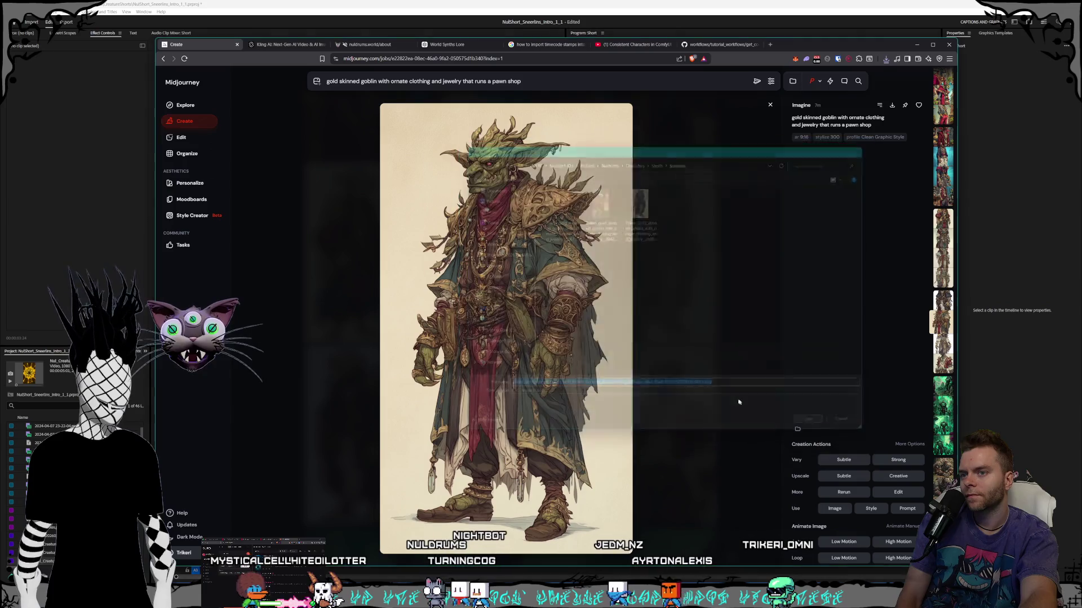
{"action": "key", "text": "Escape"}
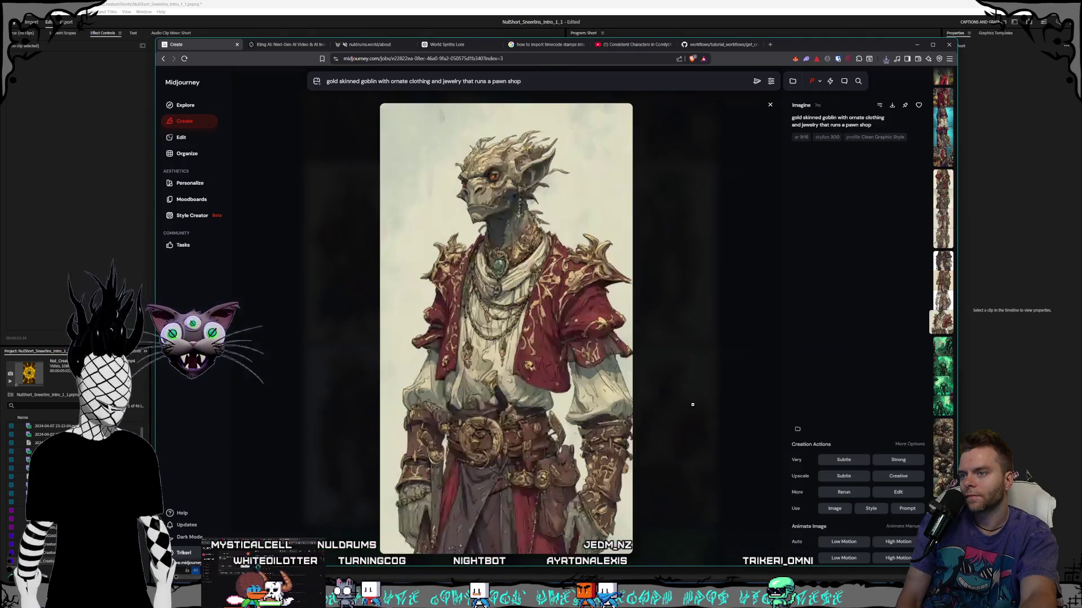
- Enlarge the fourth image and save the red-robed goblin PNG into Sneerlins
{"action": "left_click", "coordinate": [693, 394]}
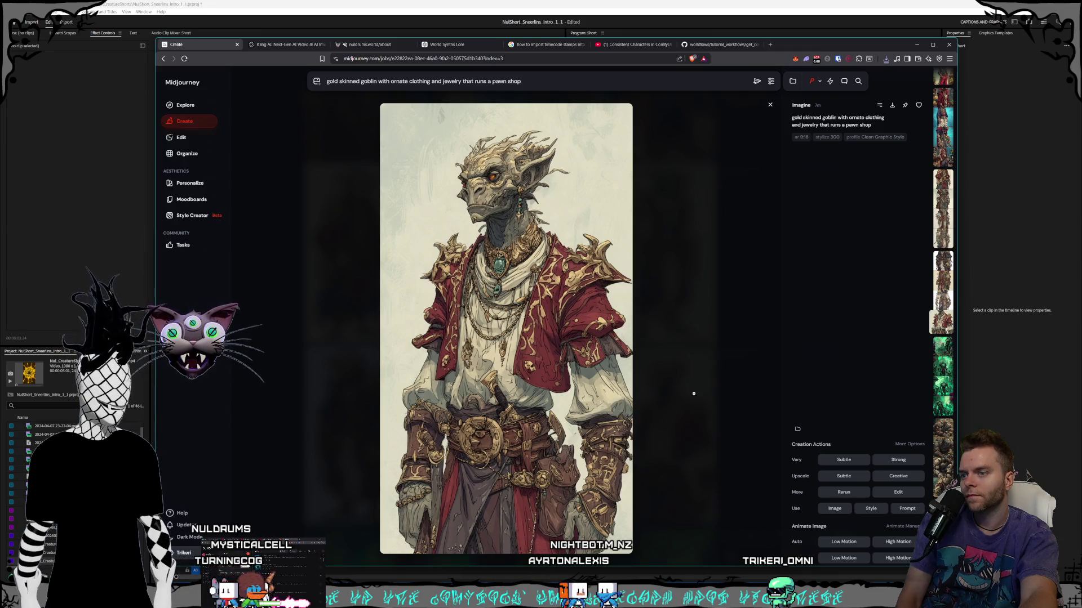
{"action": "key", "text": "Escape"}
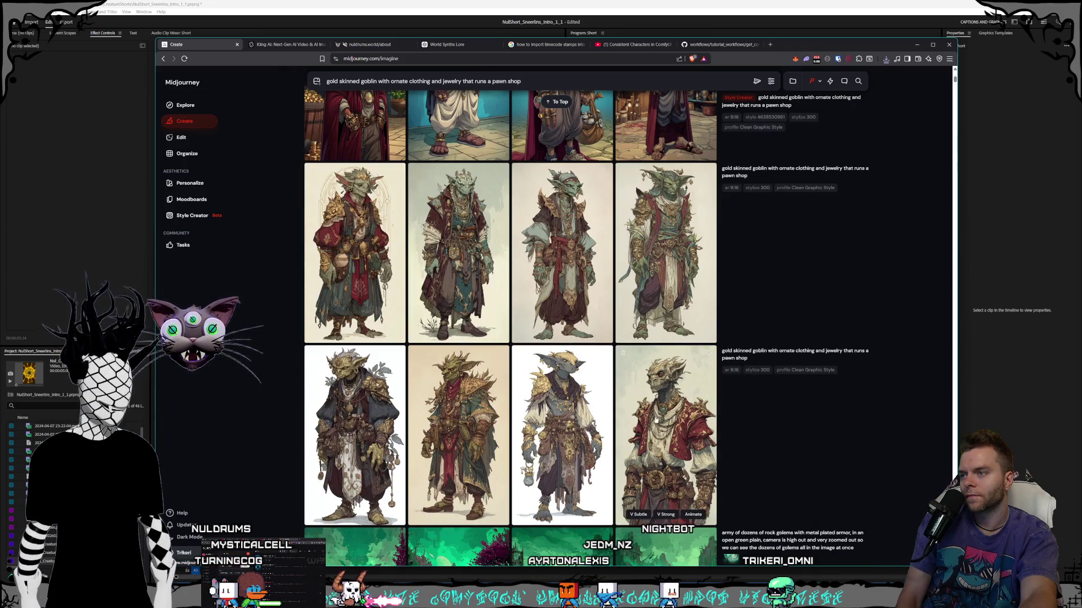
{"action": "left_click", "coordinate": [667, 417]}
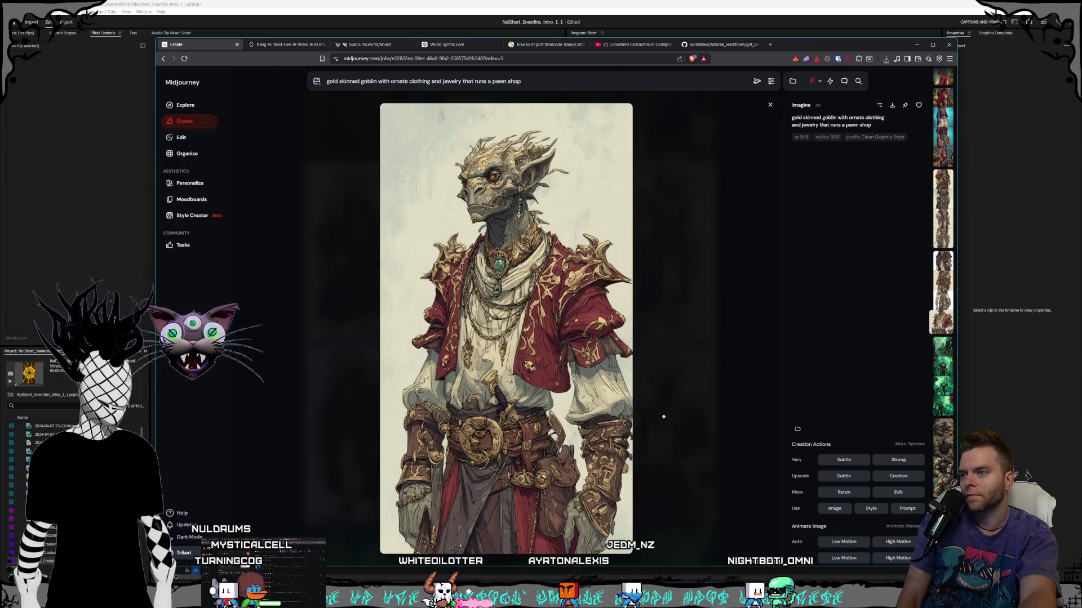
{"action": "key", "text": "Escape"}
{"action": "left_click", "coordinate": [658, 423]}
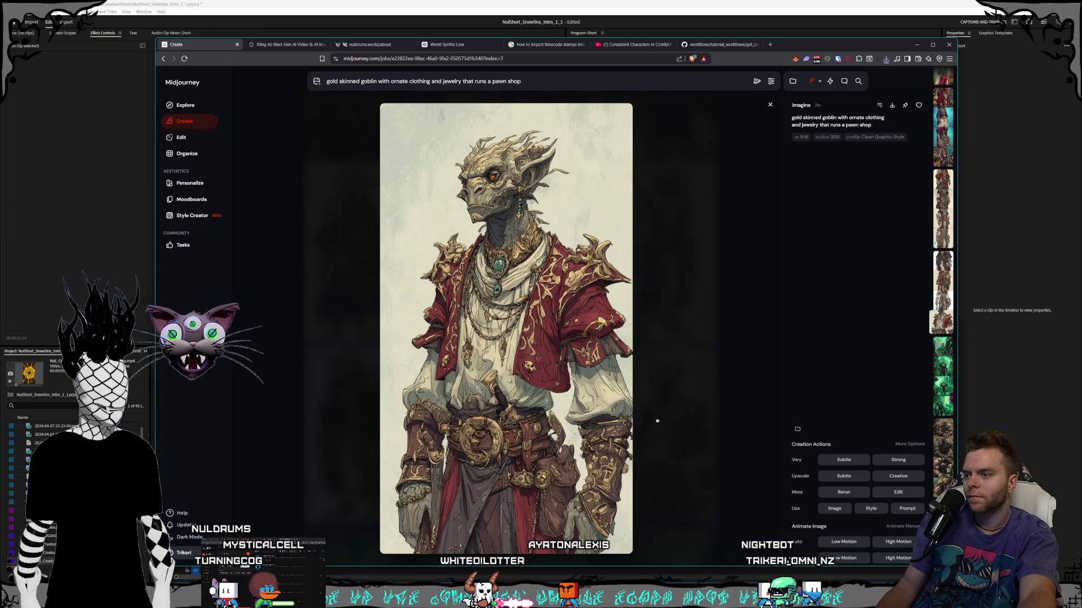
{"action": "left_click", "coordinate": [892, 105]}
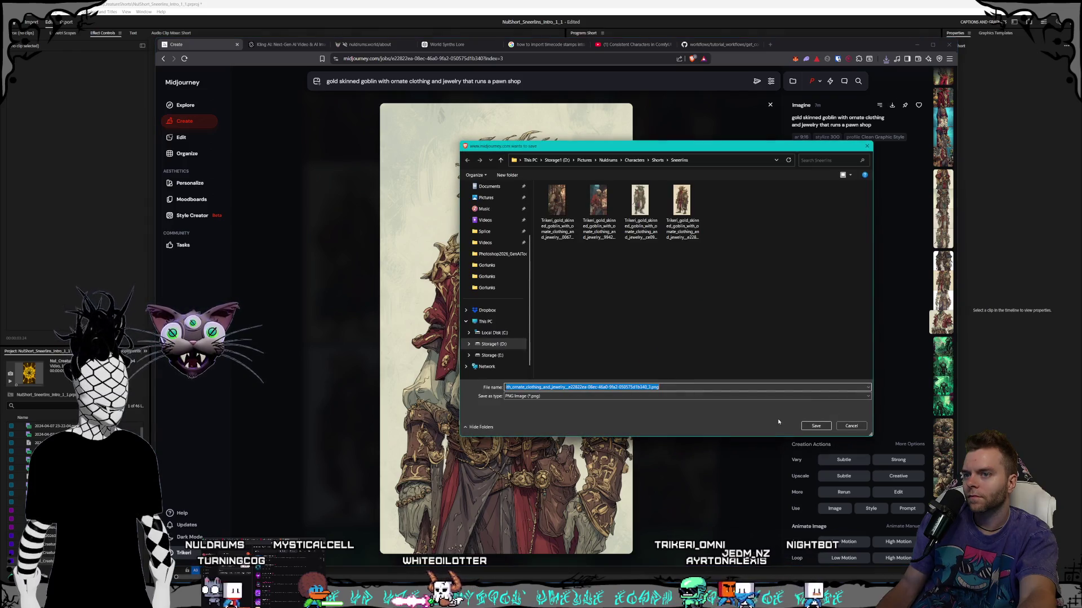
{"action": "left_click", "coordinate": [816, 425]}
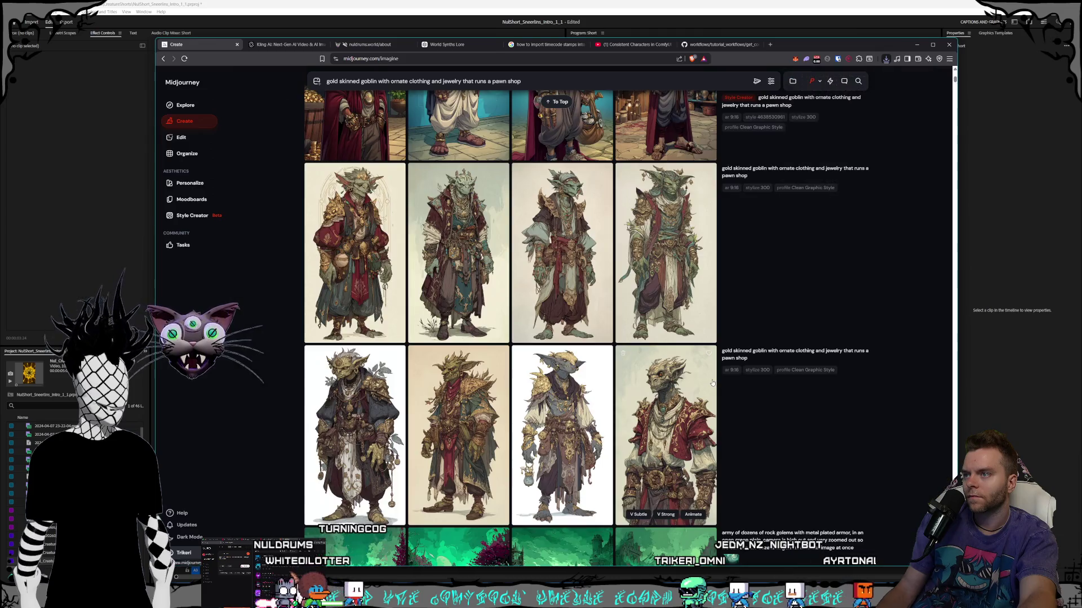
{"action": "left_click", "coordinate": [705, 382]}
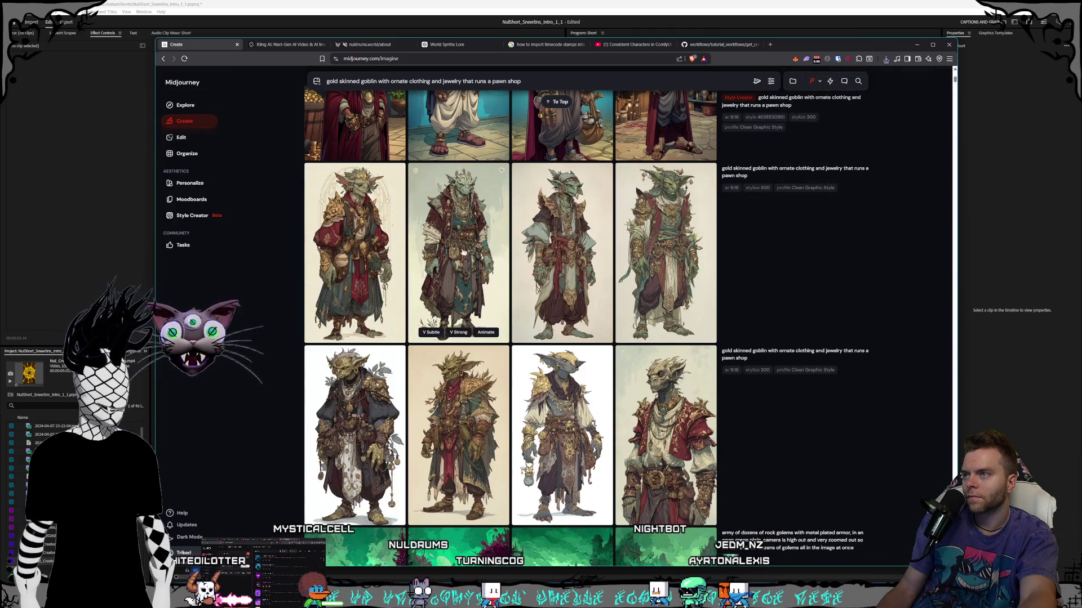
- Close the enlarged view and scroll back up the Create feed
{"action": "key", "text": "alt+Left"}
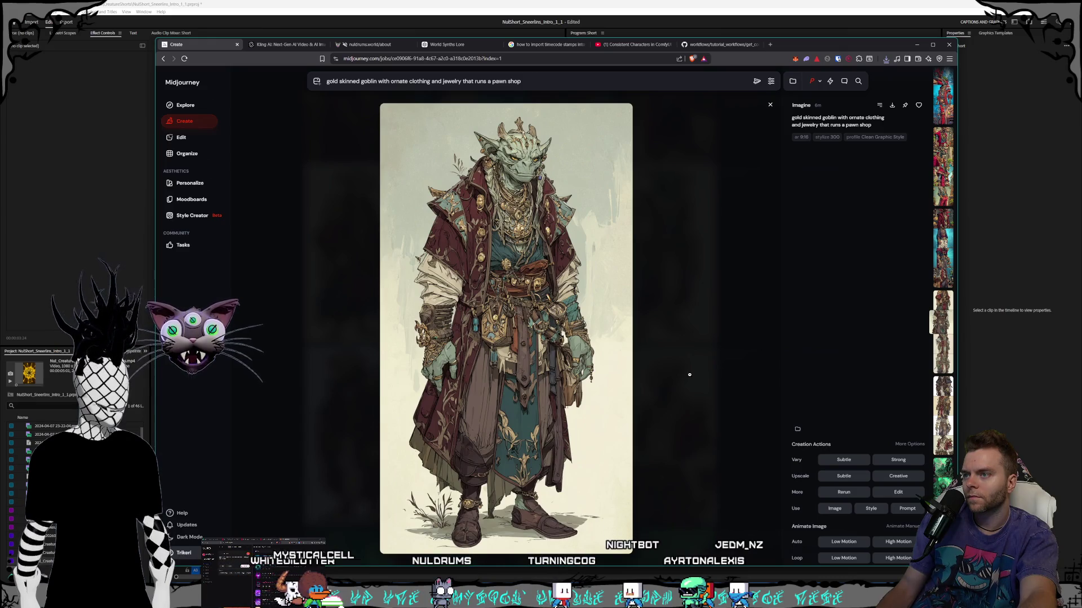
{"action": "left_click", "coordinate": [689, 374]}
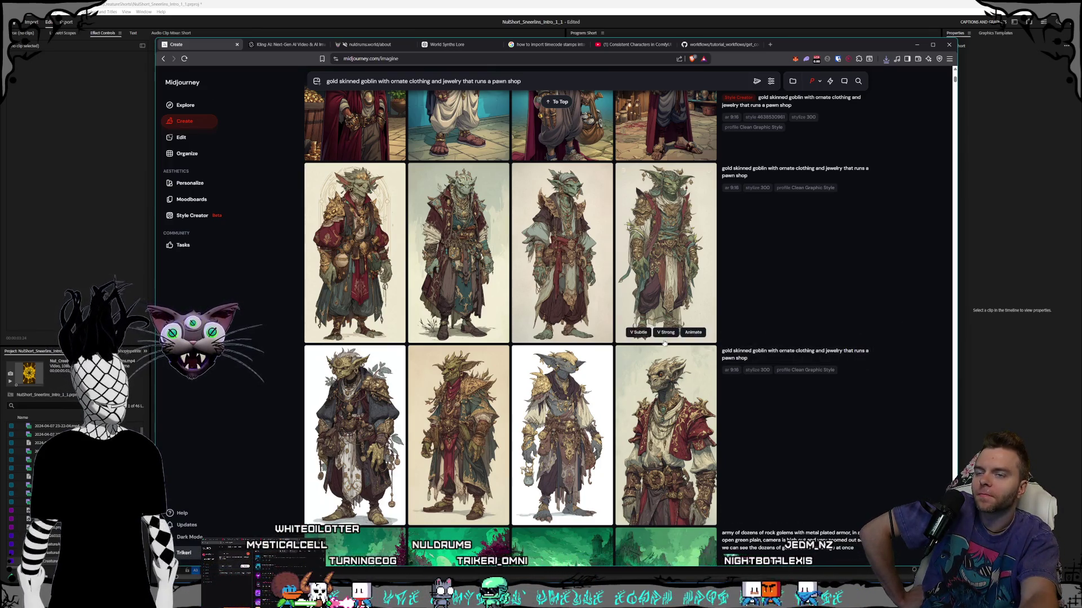
{"action": "scroll", "coordinate": [629, 343], "scroll_direction": "up", "scroll_amount": 5}
{"action": "scroll", "coordinate": [630, 343], "scroll_direction": "up", "scroll_amount": 10}
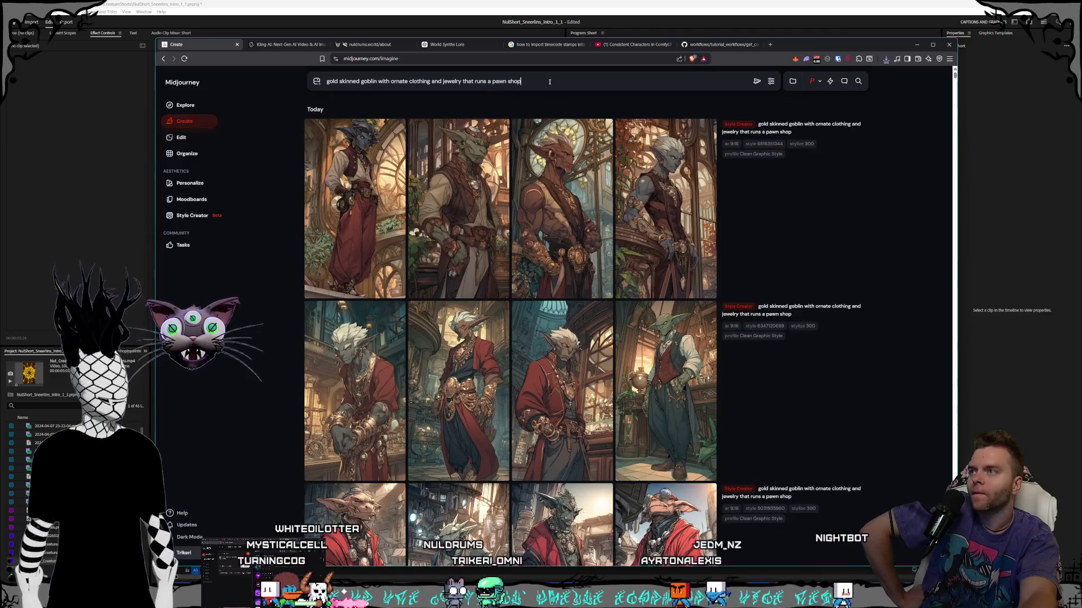
- Replace 'that runs a pawn shop' with six goblins meeting around a gold-piled, centered table, and submit
{"action": "left_click", "coordinate": [377, 82]}
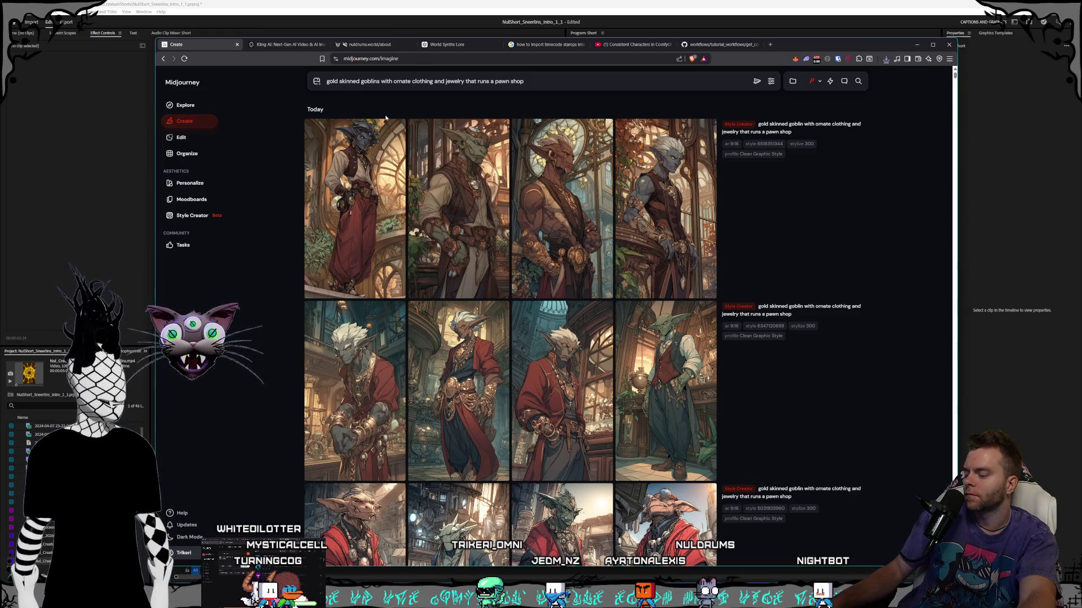
{"action": "type", "text": "6"}
{"action": "left_click_drag", "start_coordinate": [549, 80], "coordinate": [470, 81]}
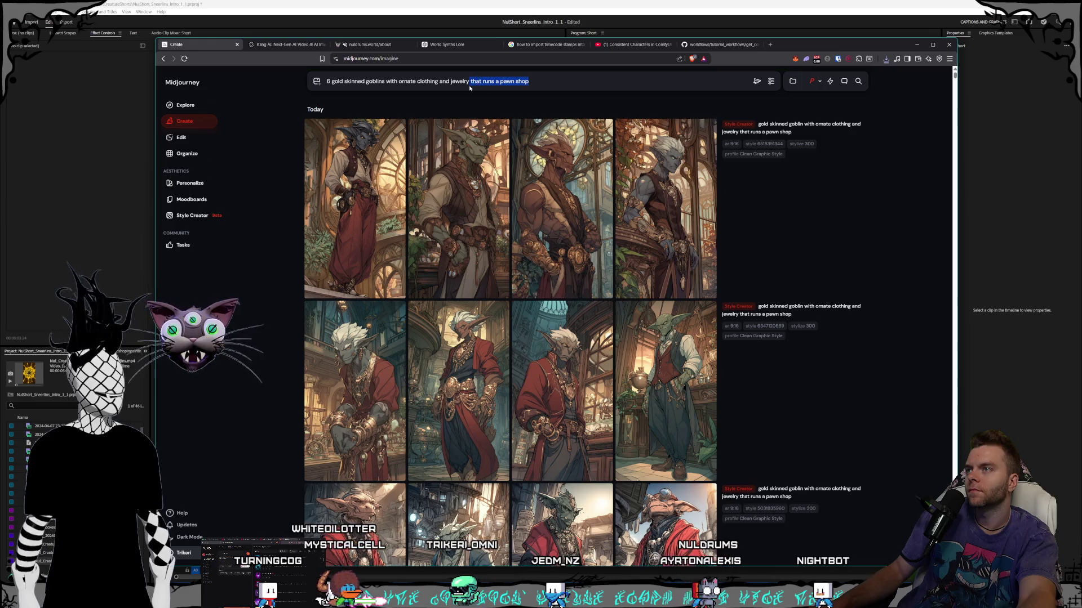
{"action": "key", "text": "BackSpace"}
{"action": "type", "text": "sitting"}
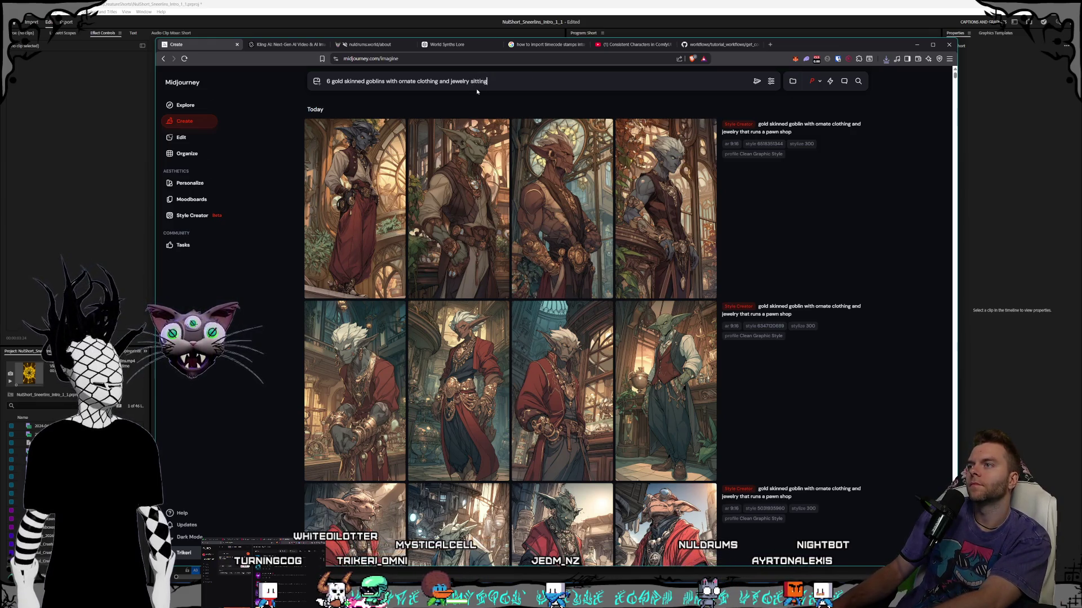
{"action": "type", "text": " around a table"}
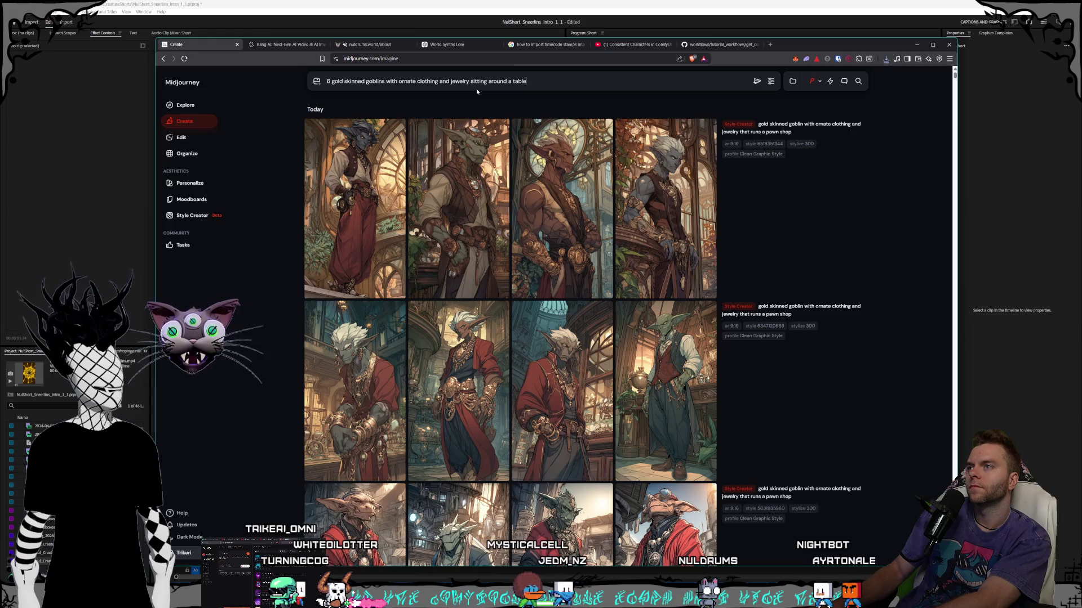
{"action": "type", "text": " having a"}
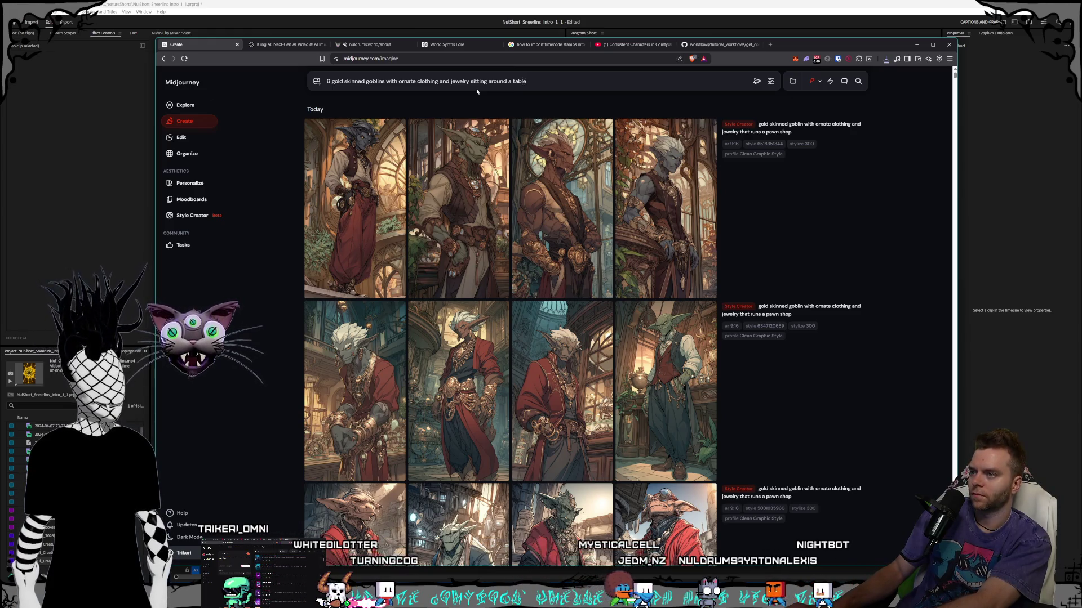
{"action": "type", "text": " meeting, the gob"}
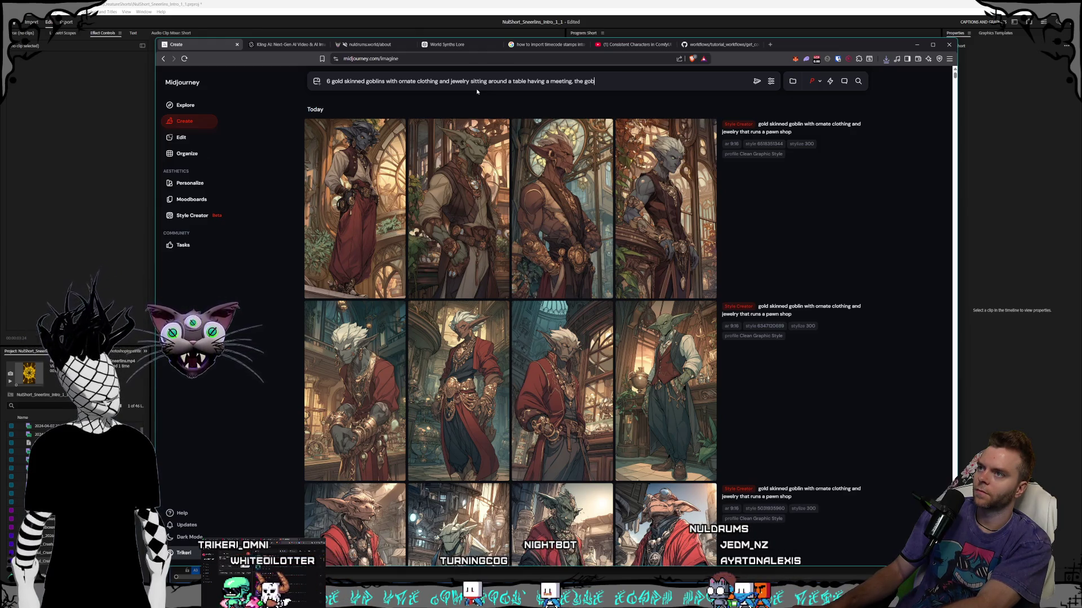
{"action": "key", "text": "BackSpace"}
{"action": "key", "text": "BackSpace"}
{"action": "type", "text": "is just big enough to fit all 6 of the goblins around "}
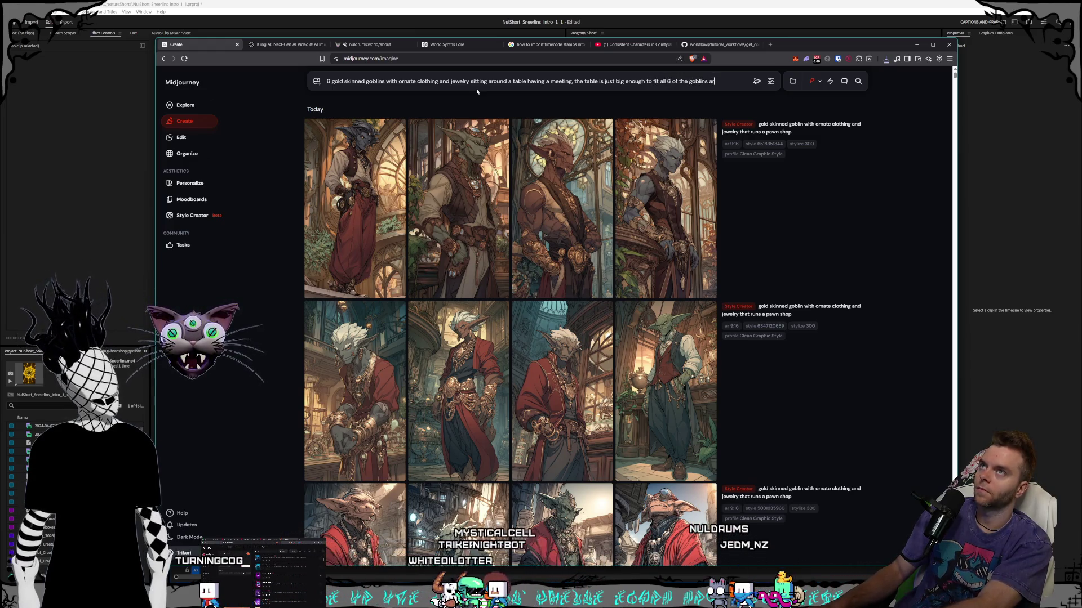
{"action": "type", "text": "the table "}
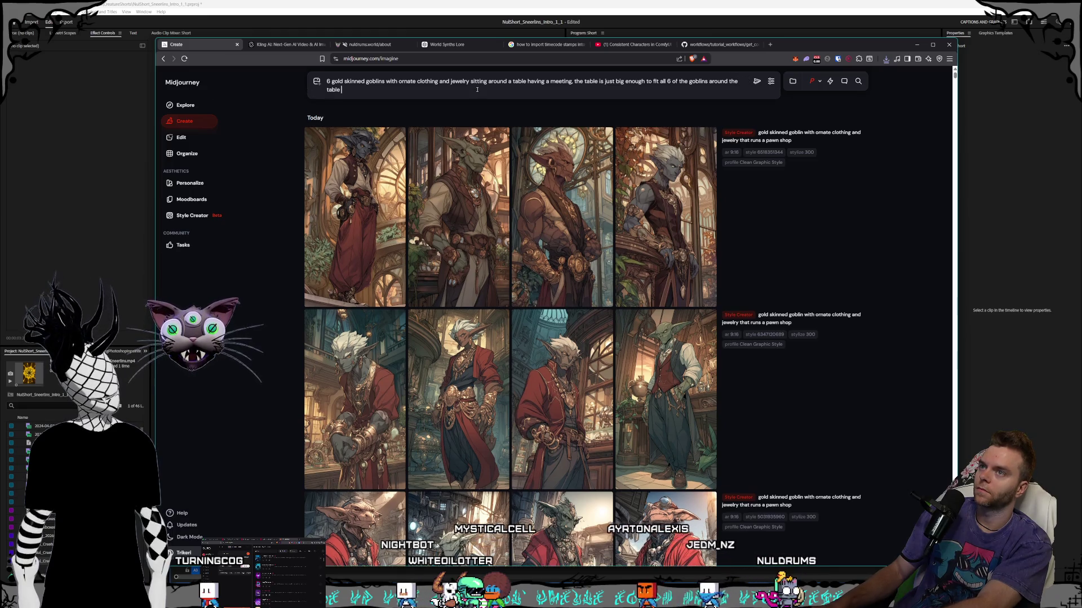
{"action": "type", "text": "each"}
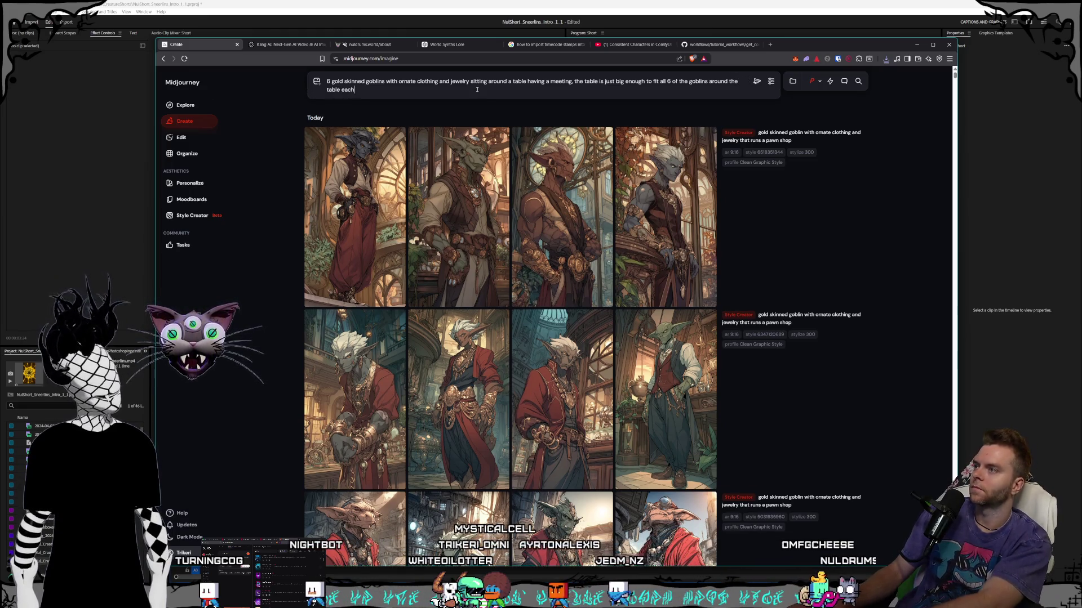
{"action": "type", "text": " in a very de"}
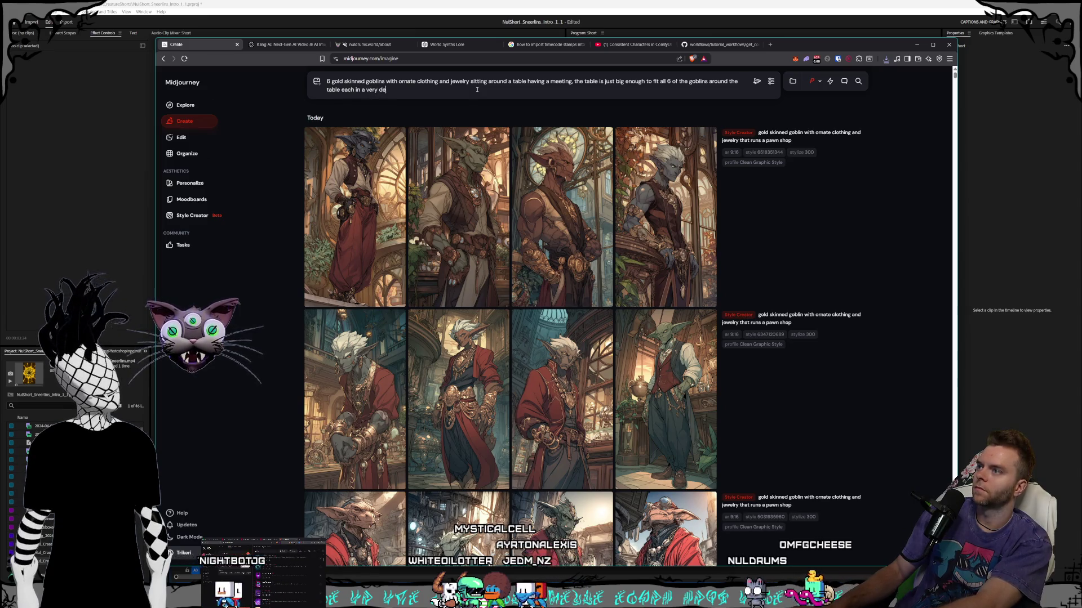
{"action": "type", "text": "corated seated sea"}
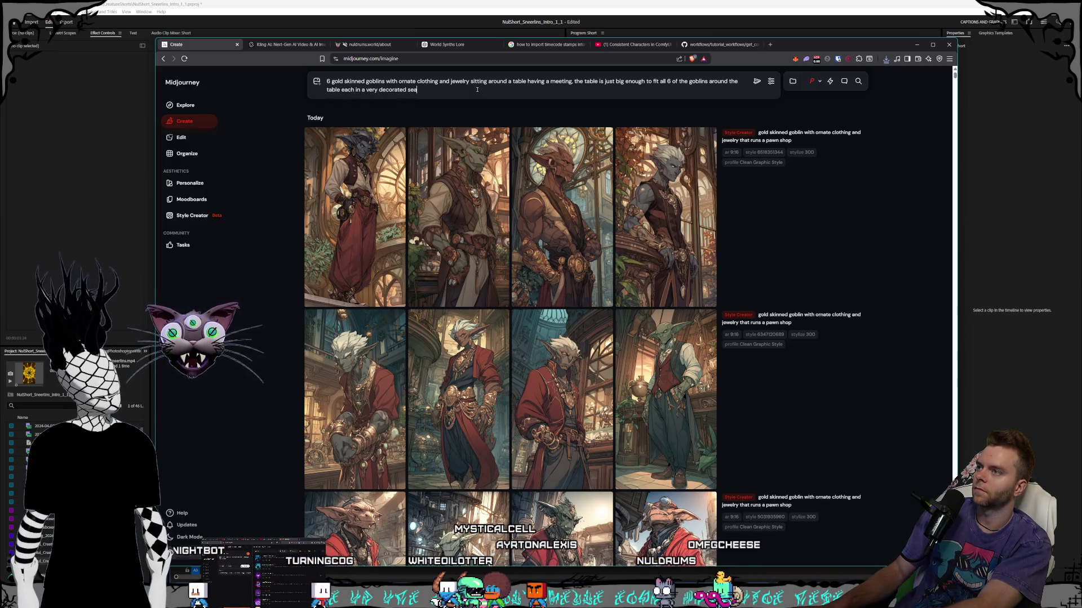
{"action": "type", "text": ", on the table is a"}
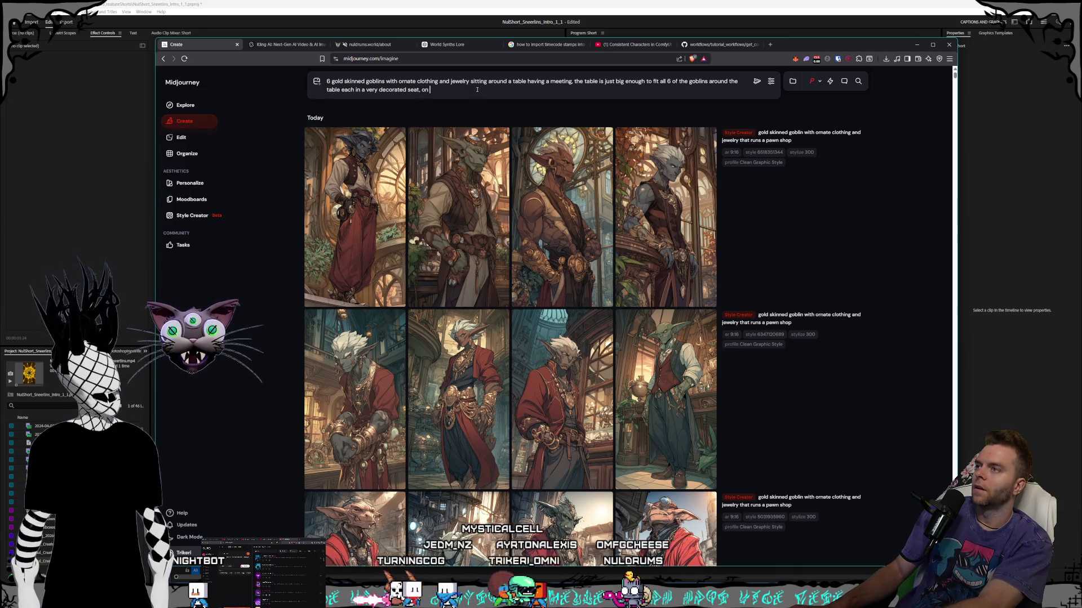
{"action": "key", "text": "BackSpace"}
{"action": "type", "text": "piles of gold and treasure, the camera is zoom"}
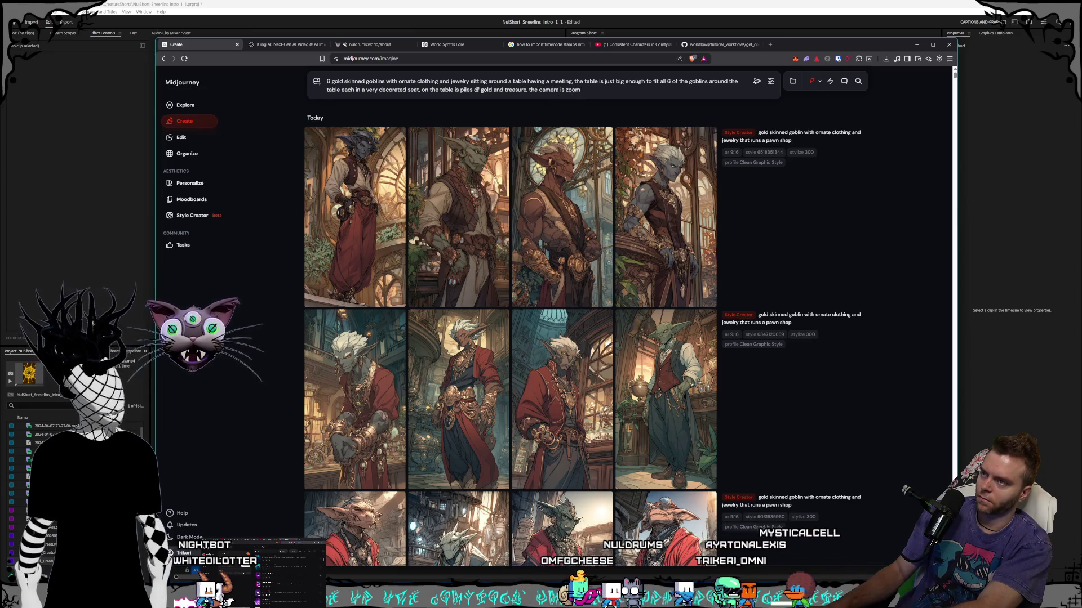
{"action": "type", "text": "ed out enough for us to see all"}
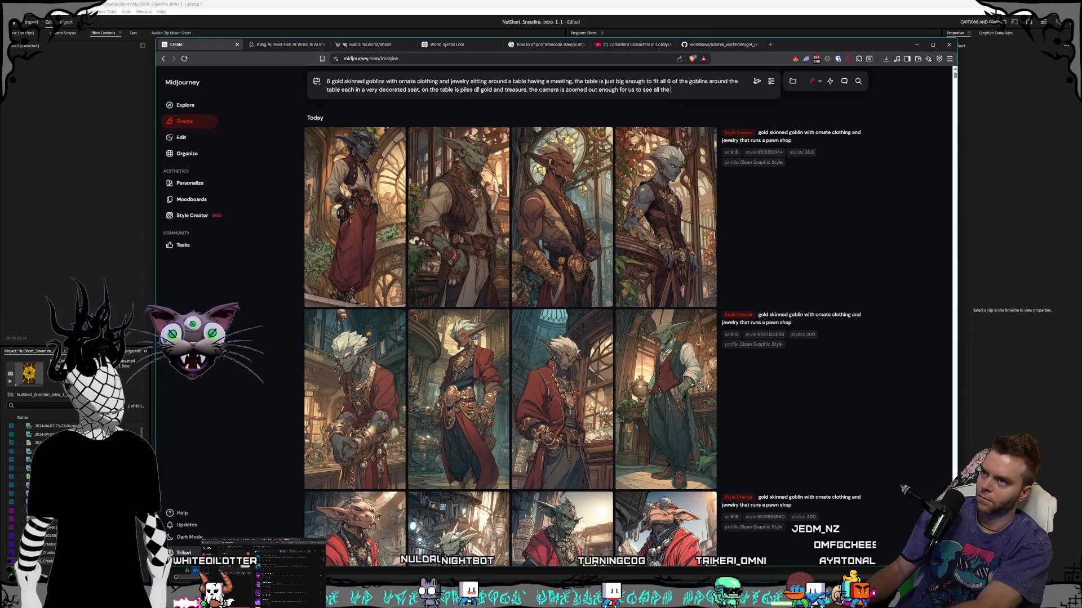
{"action": "type", "text": "the t"}
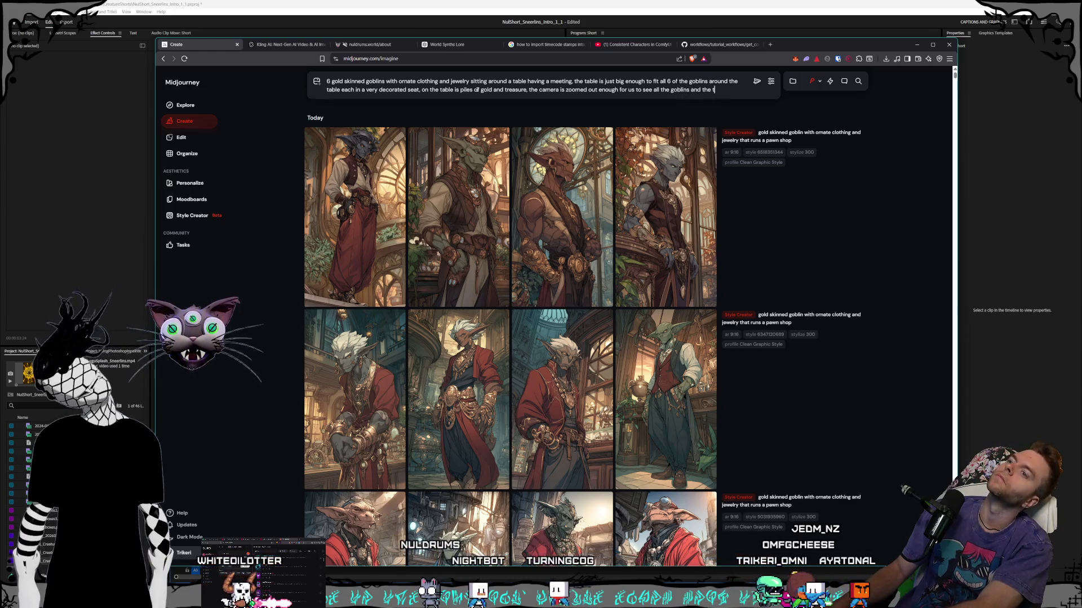
{"action": "type", "text": "able, the table "}
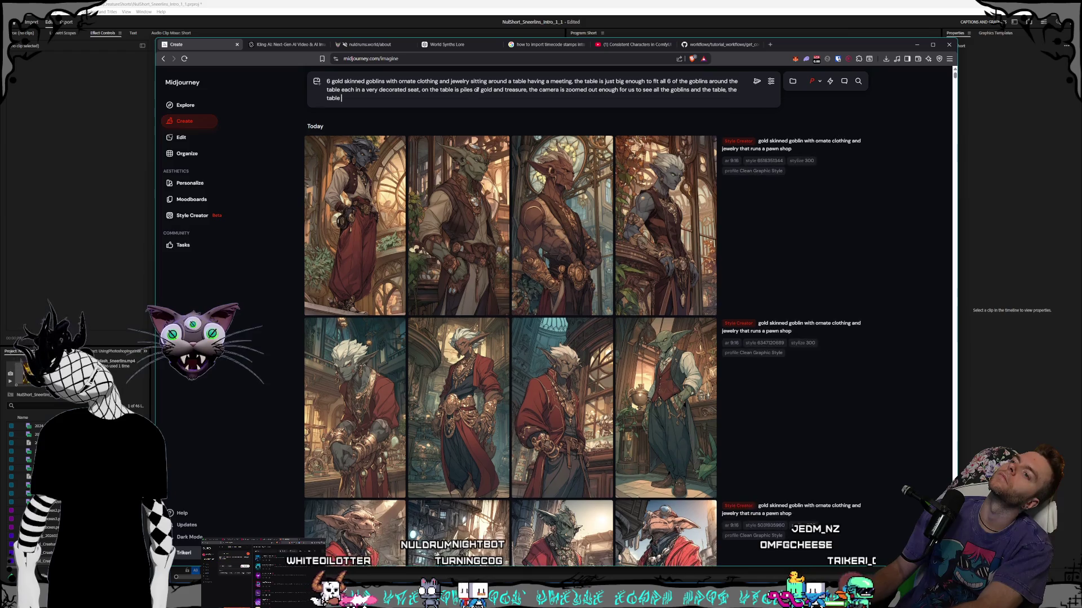
{"action": "type", "text": "is at the center of the image"}
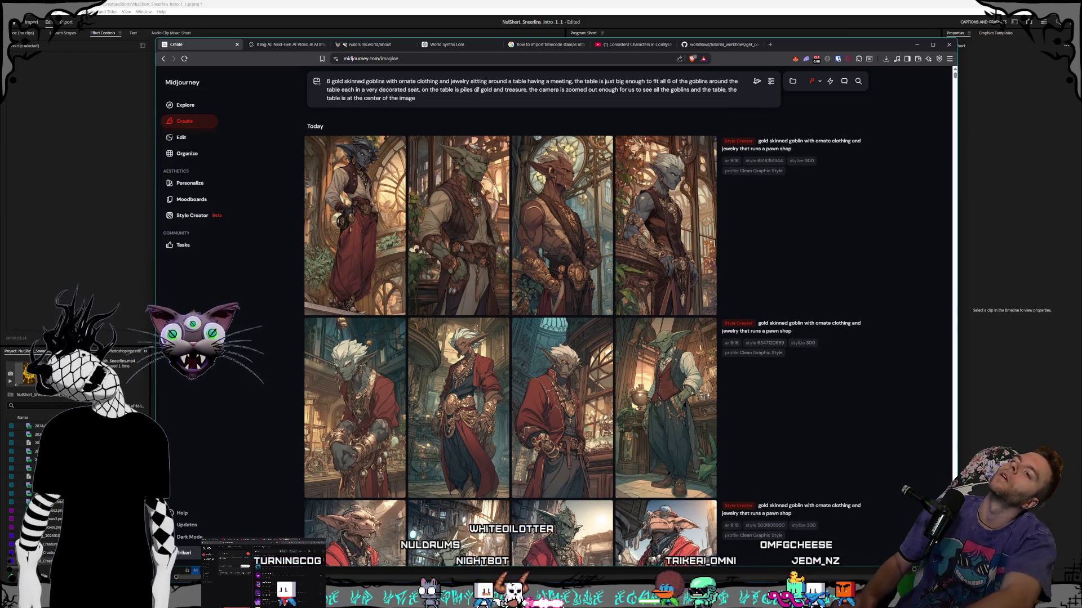
{"action": "left_click", "coordinate": [756, 84]}
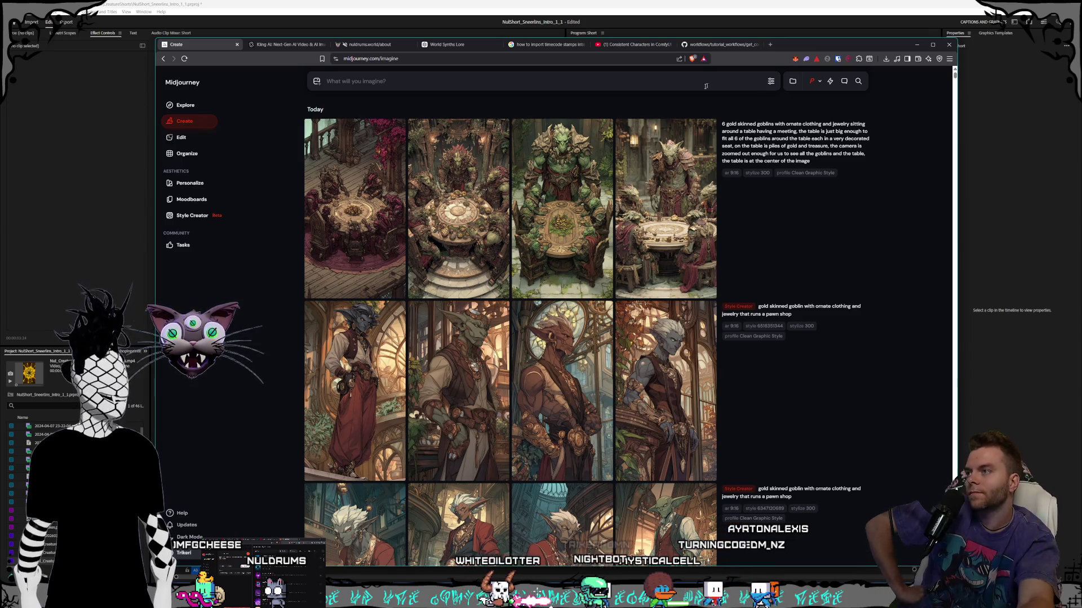
- Enlarge the goblins-at-table renders, step back to the first image, and return to the grid
{"action": "mouse_move", "coordinate": [658, 276]}
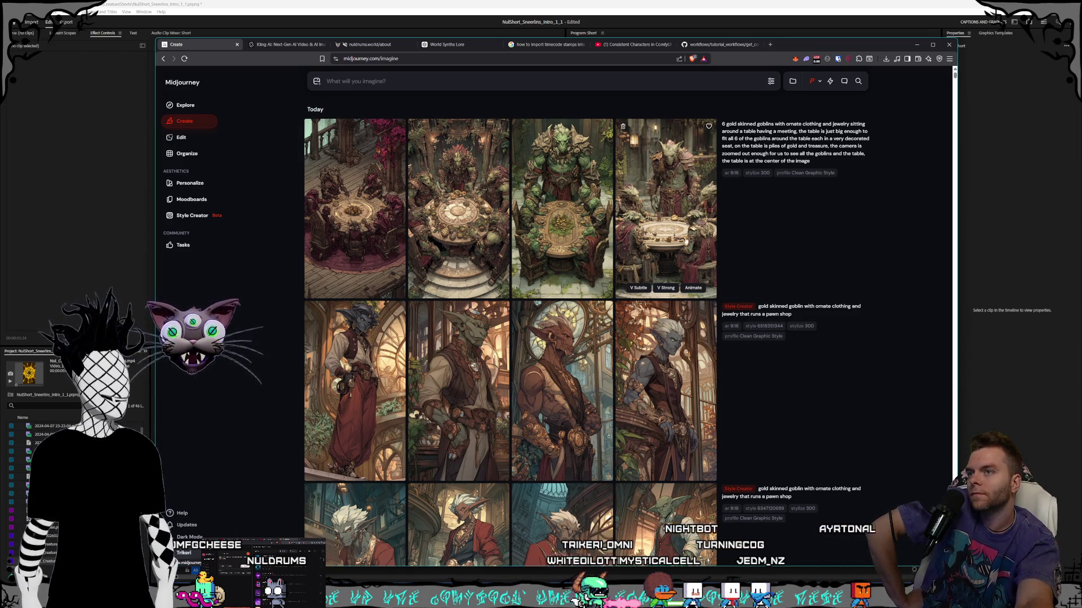
{"action": "left_click", "coordinate": [685, 242]}
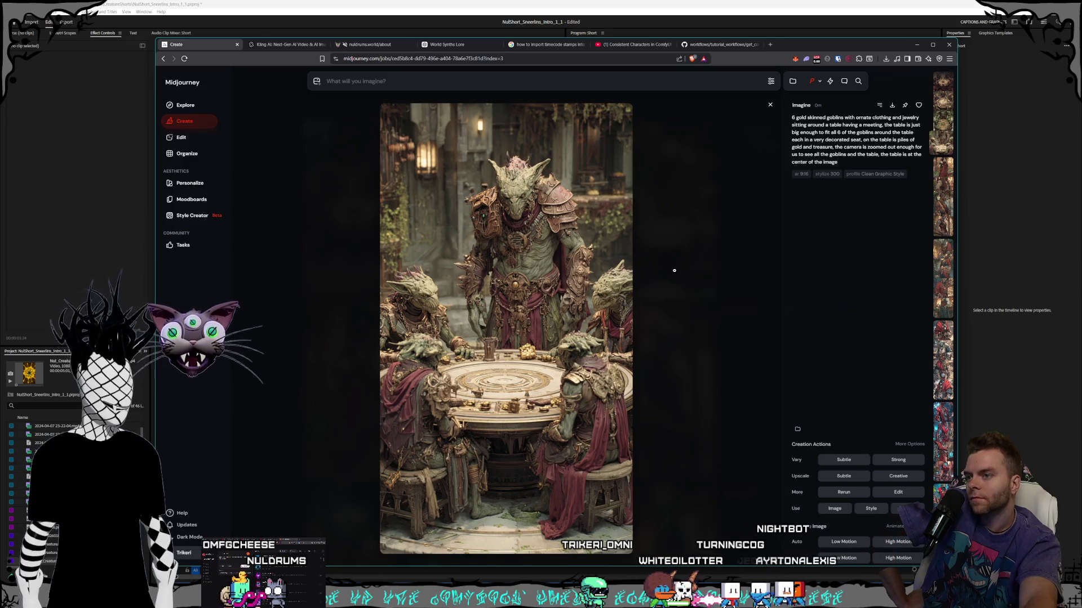
{"action": "key", "text": "Left"}
{"action": "key", "text": "Left"}
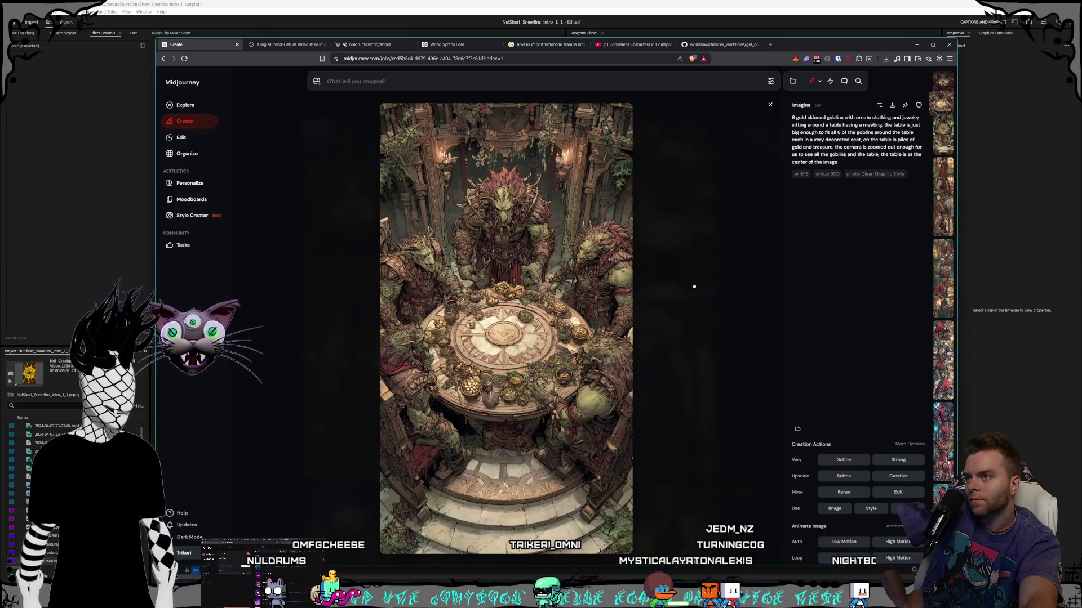
{"action": "key", "text": "Left"}
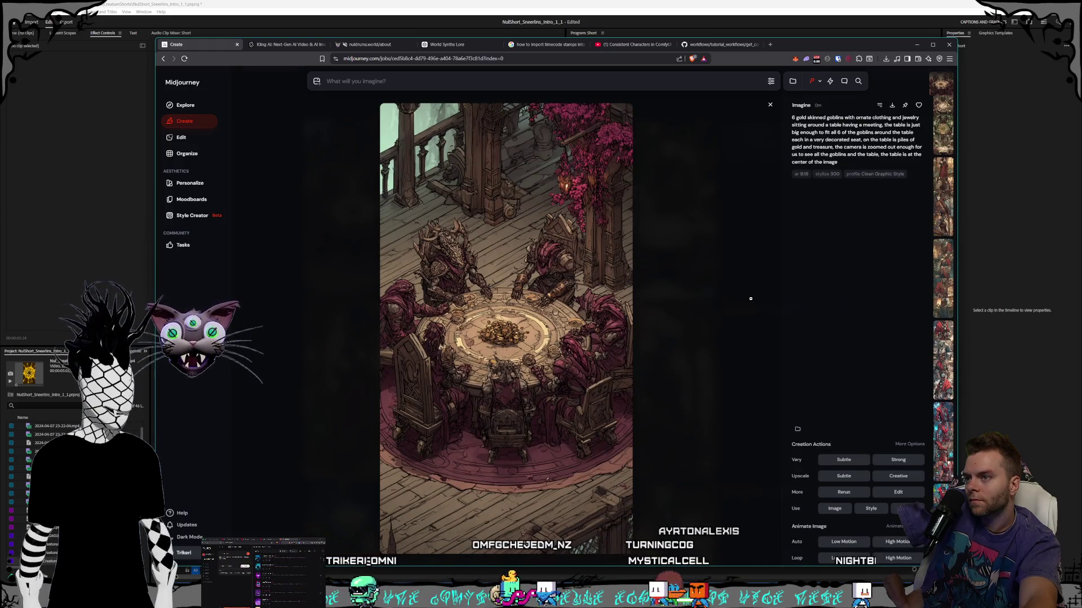
{"action": "key", "text": "Escape"}
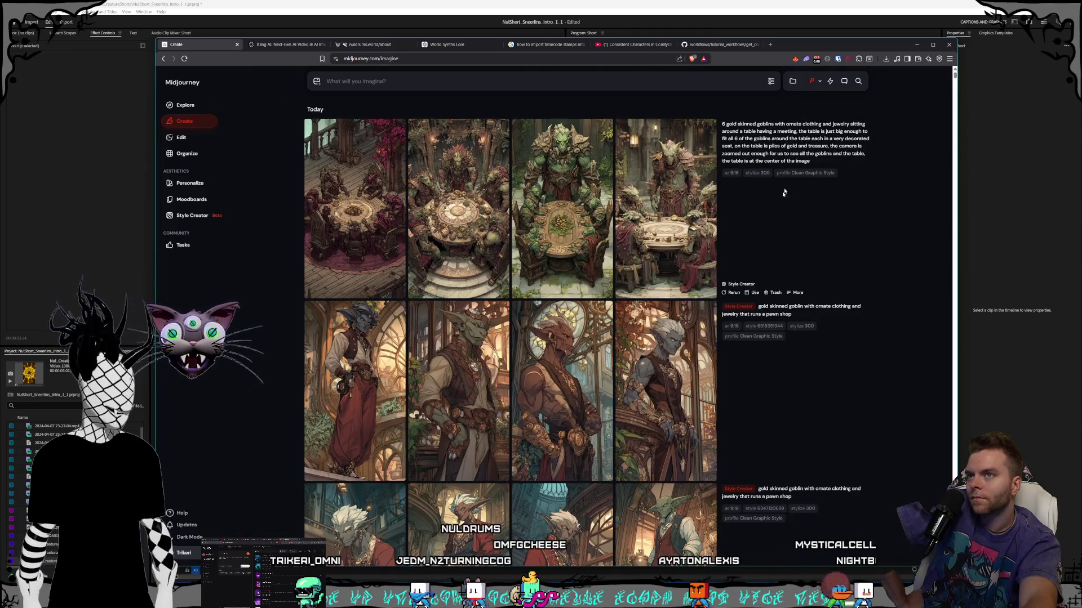
- Reuse the prompt with 'the goblins are short and only about 4 feet tall,' added and submit it
{"action": "left_click", "coordinate": [856, 160]}
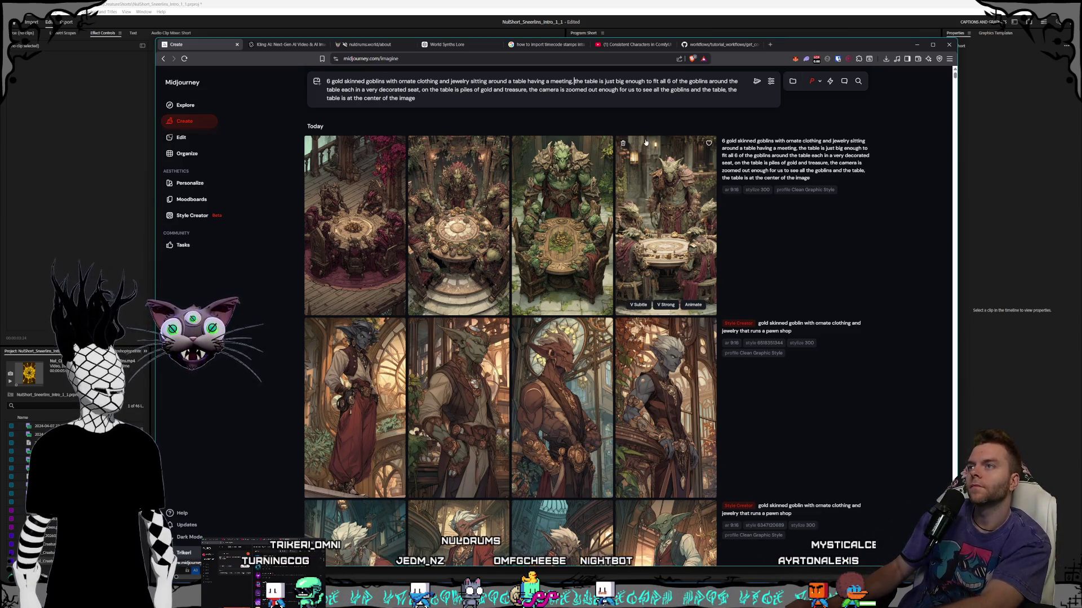
{"action": "type", "text": "blins are "}
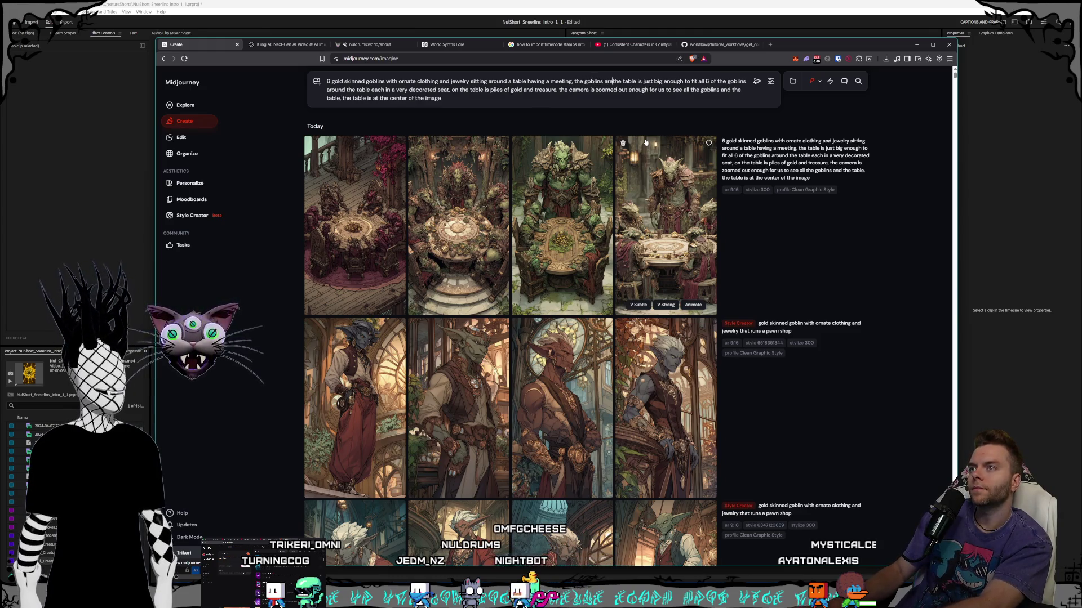
{"action": "type", "text": "short and only about 4"}
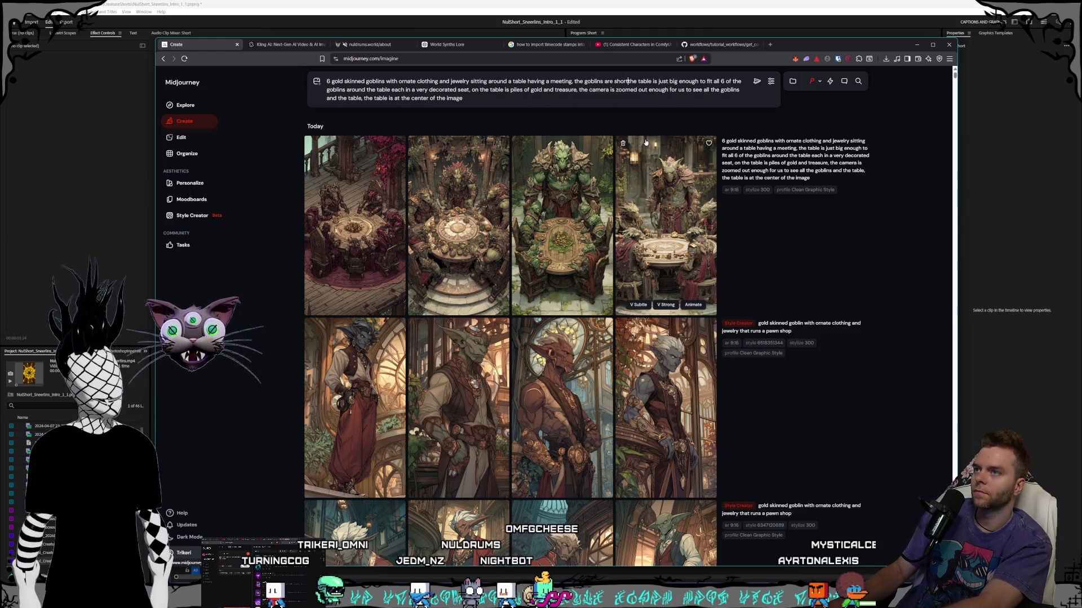
{"action": "type", "text": " feet tall,"}
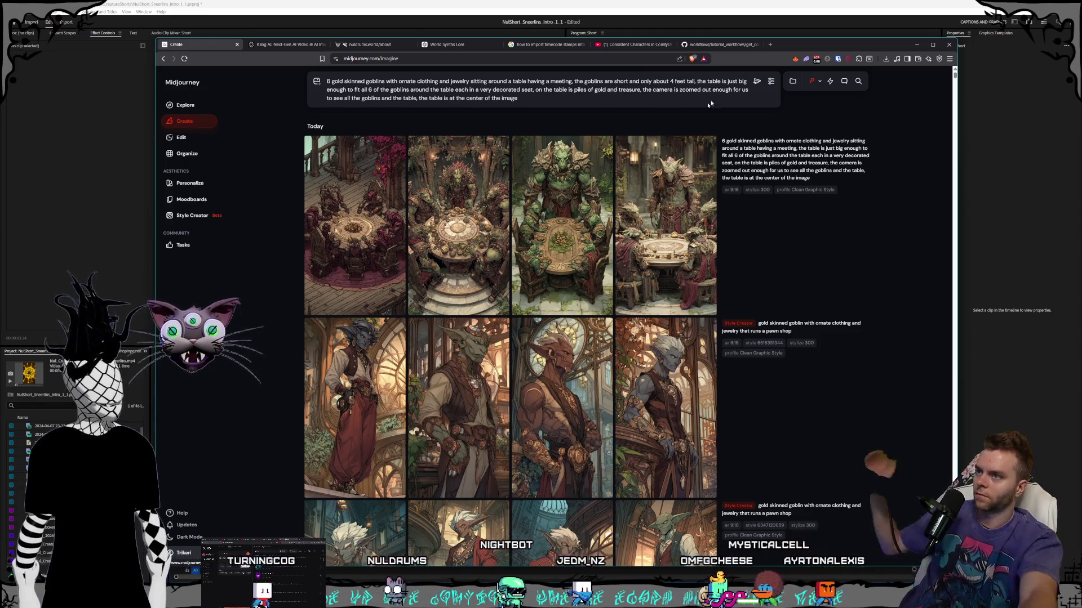
{"action": "key", "text": "Return"}
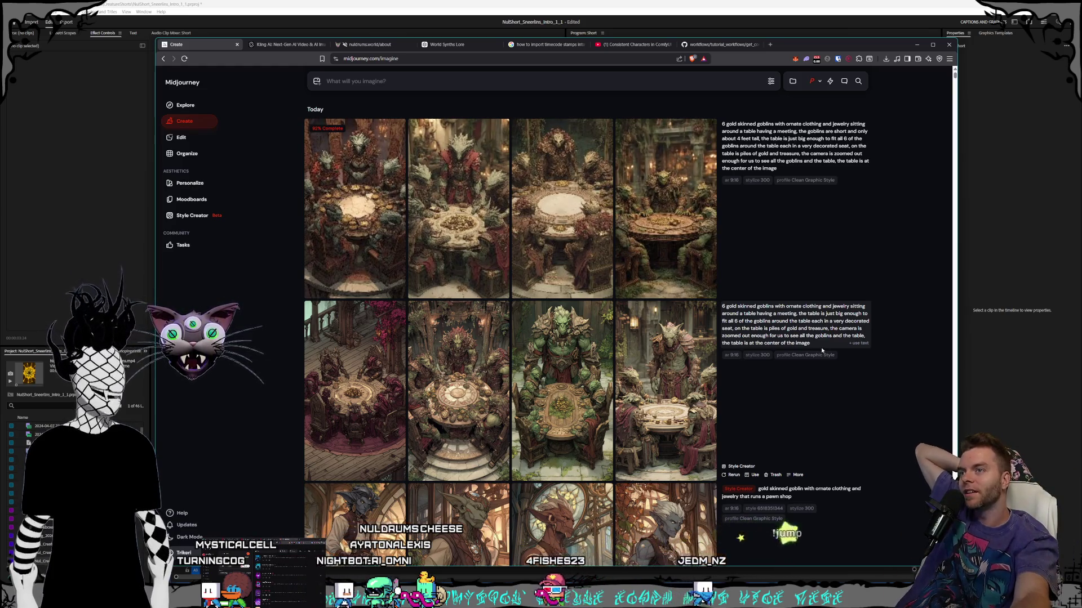
{"action": "left_click", "coordinate": [771, 82]}
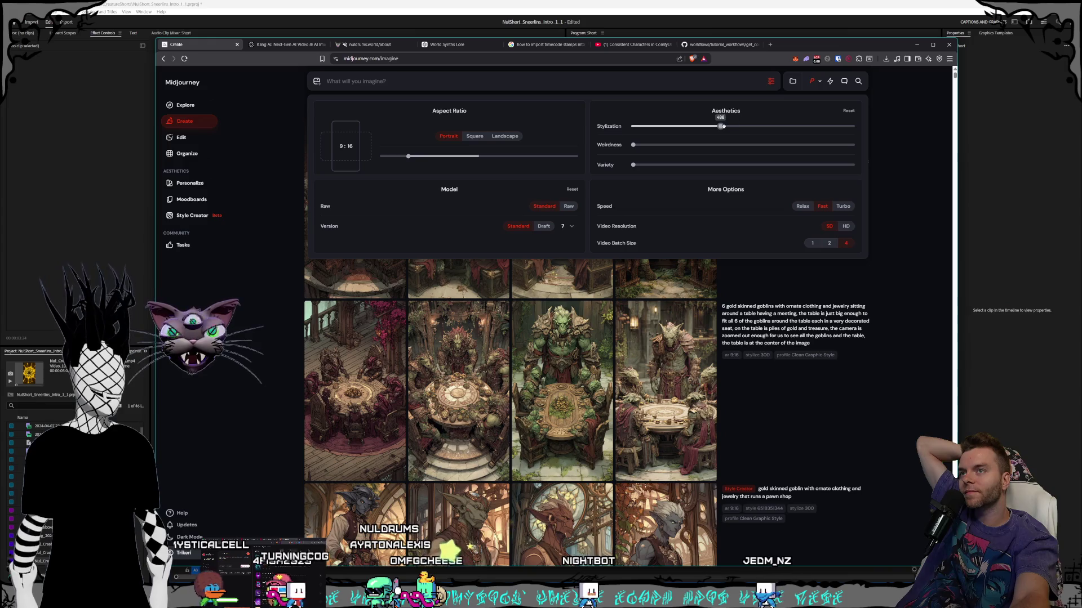
{"action": "left_click", "coordinate": [893, 153]}
{"action": "left_click", "coordinate": [543, 208]}
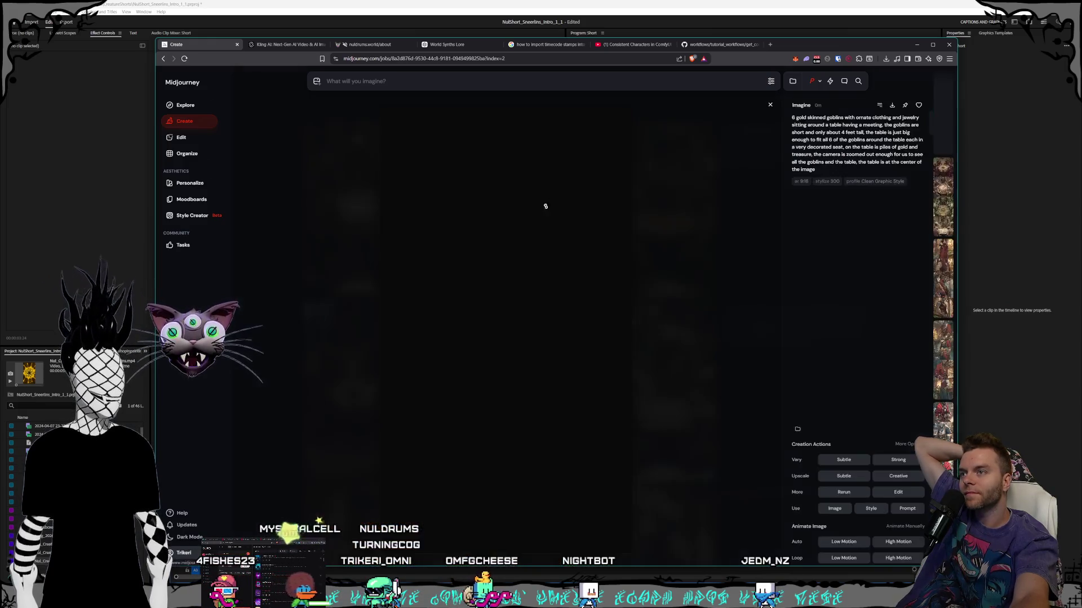
{"action": "left_click", "coordinate": [721, 304]}
{"action": "left_click", "coordinate": [667, 282]}
{"action": "left_click", "coordinate": [667, 282]}
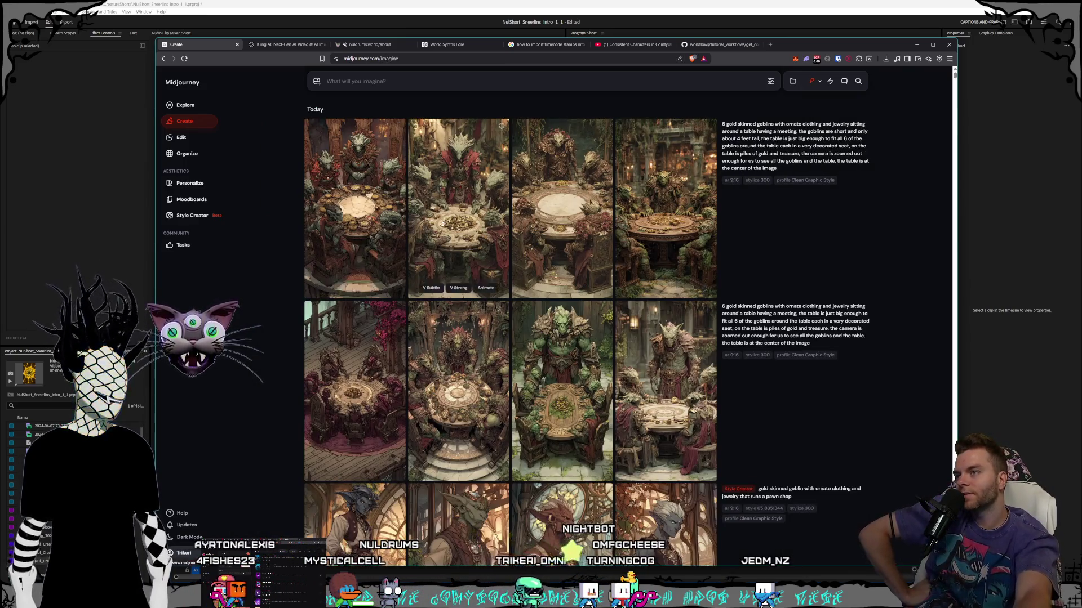
{"action": "left_click", "coordinate": [442, 223]}
{"action": "left_click", "coordinate": [688, 316]}
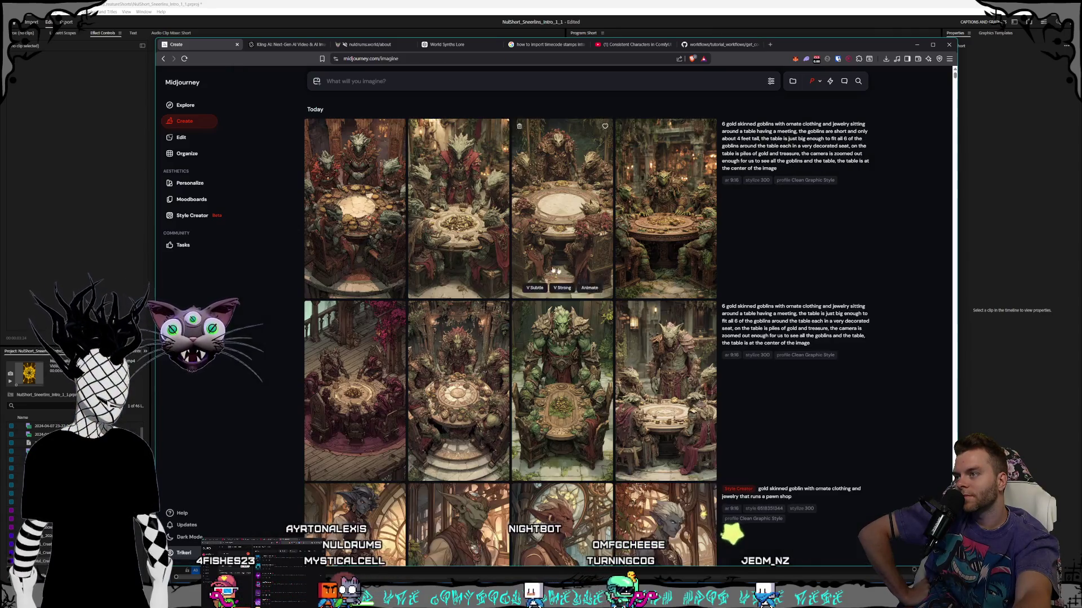
{"action": "left_click", "coordinate": [727, 314]}
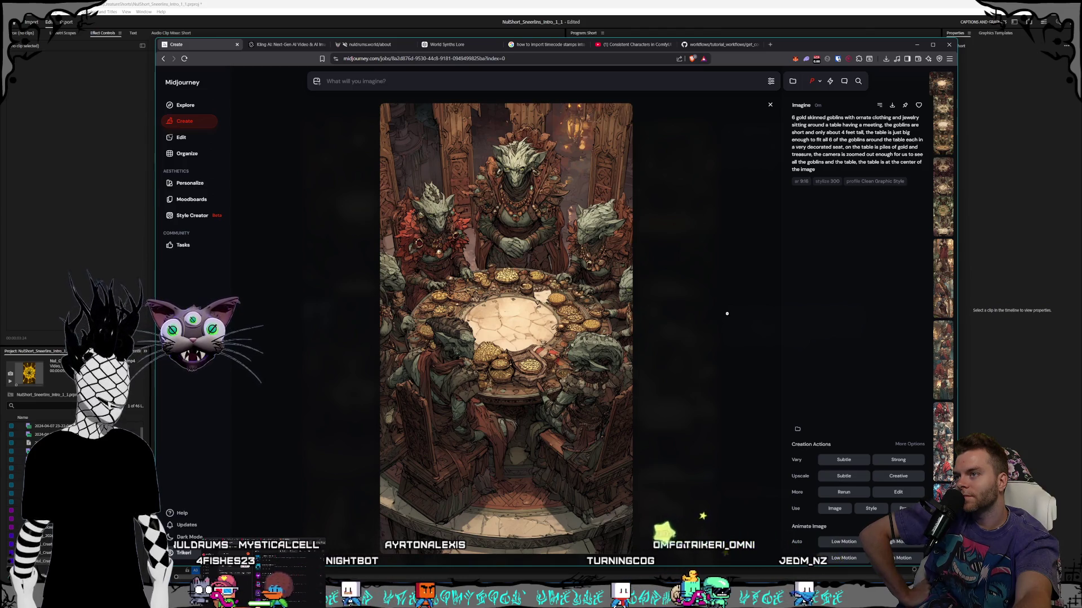
{"action": "left_click", "coordinate": [727, 314]}
{"action": "left_click", "coordinate": [609, 266]}
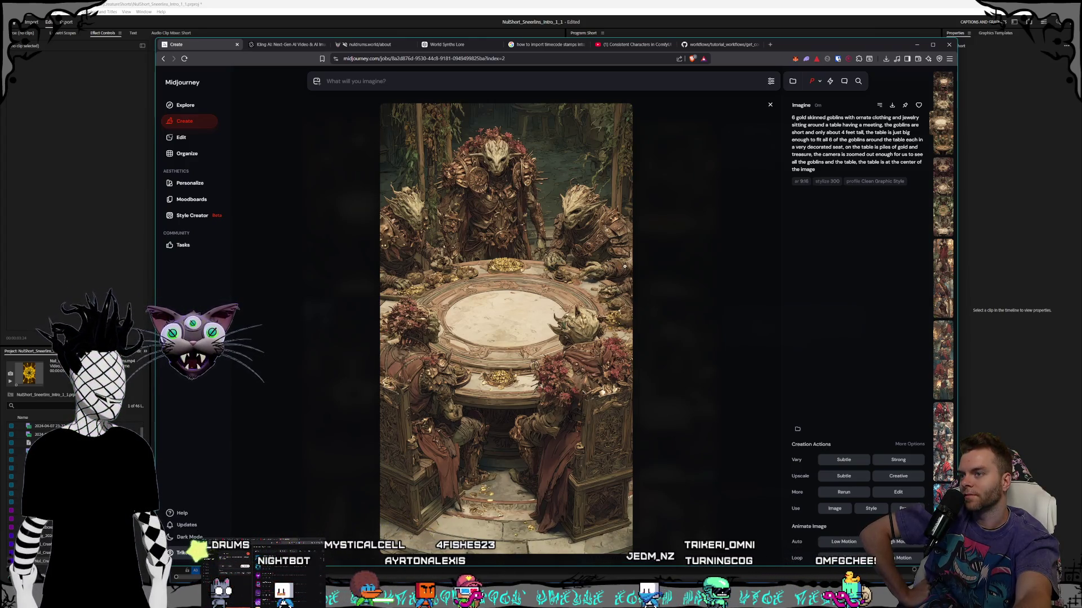
{"action": "left_click", "coordinate": [671, 258]}
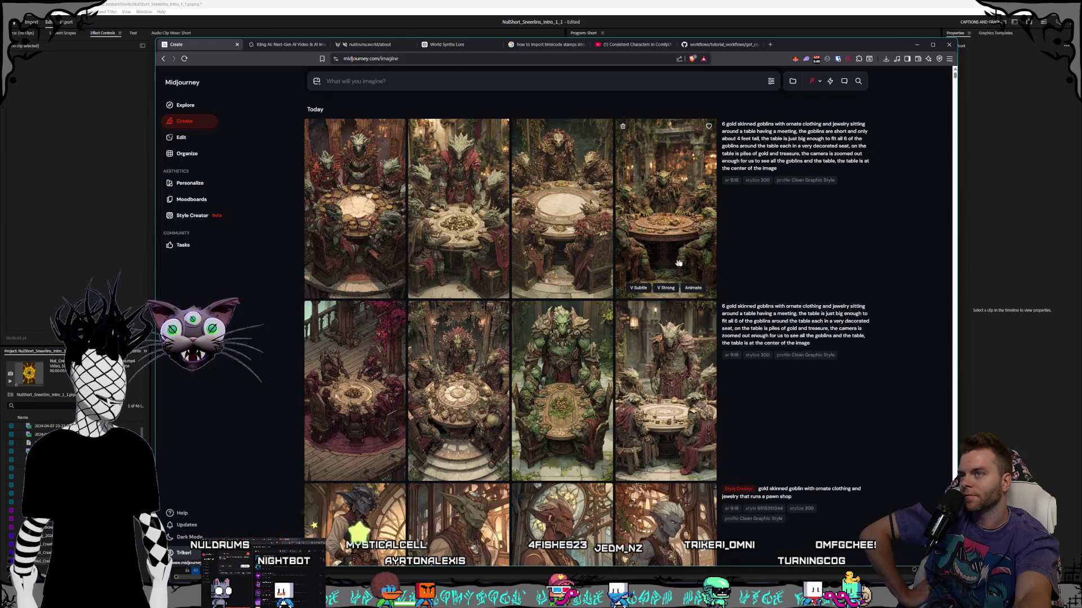
{"action": "left_click", "coordinate": [770, 82]}
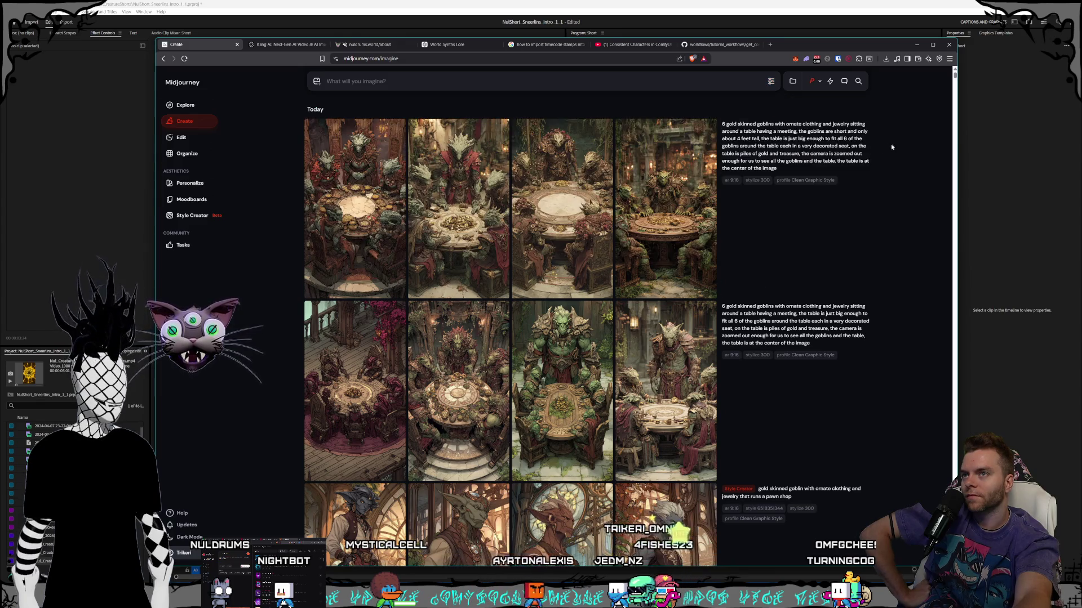
{"action": "left_click", "coordinate": [535, 186]}
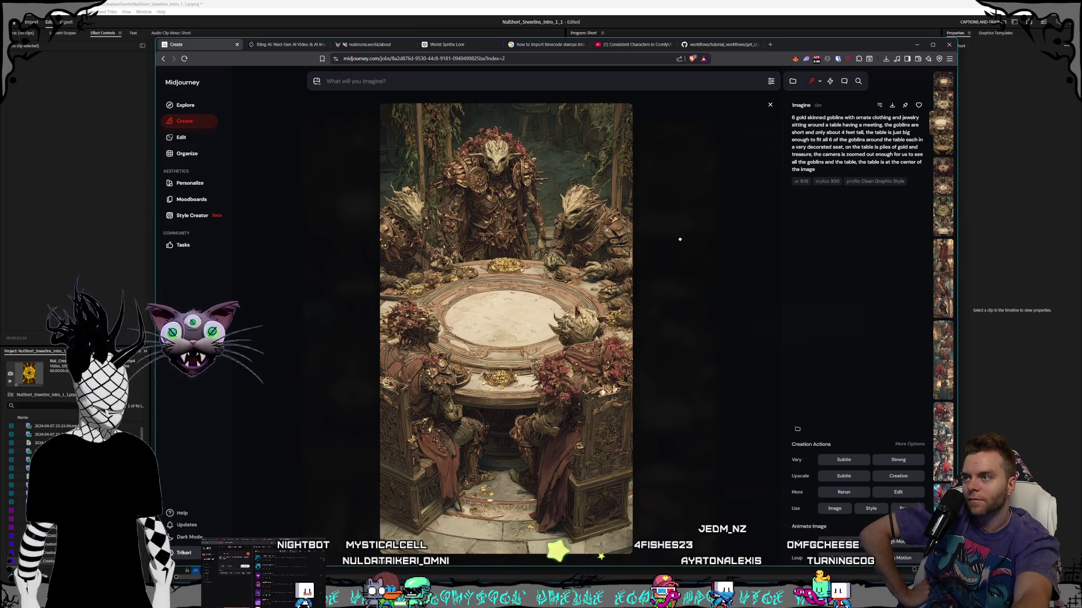
{"action": "left_click", "coordinate": [739, 250]}
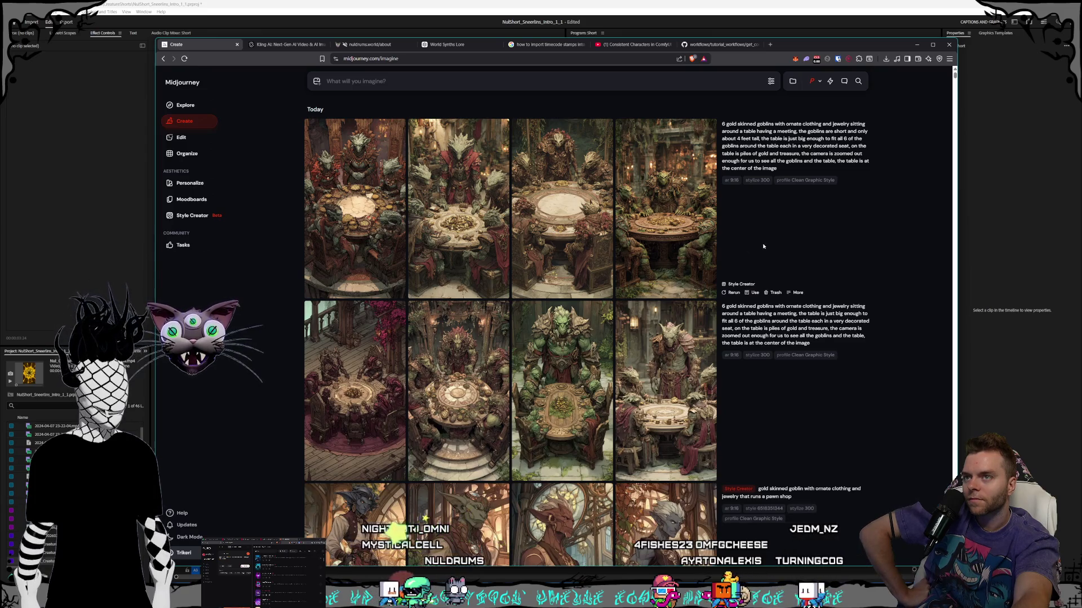
- Resubmit the four-foot-goblins prompt at stylize 500, then go to Style Creator with it prefilled
{"action": "left_click", "coordinate": [770, 82]}
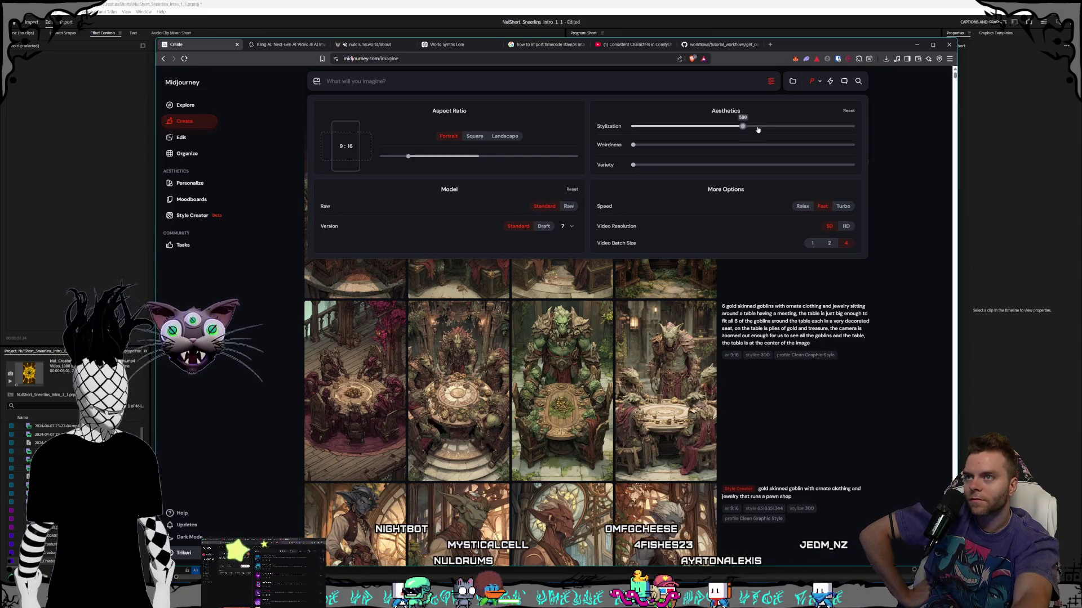
{"action": "left_click", "coordinate": [771, 81]}
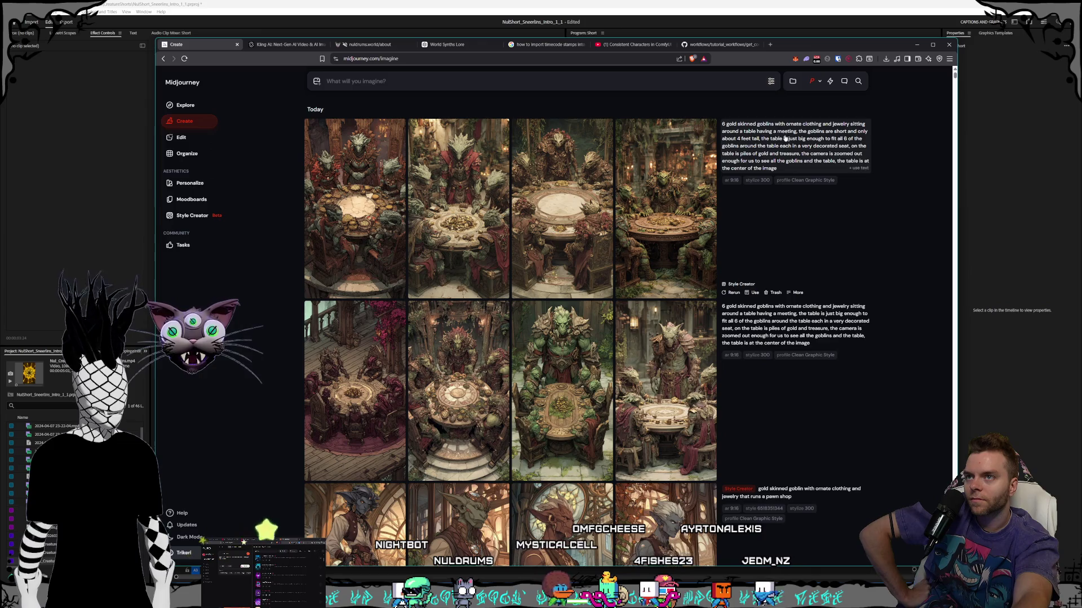
{"action": "left_click", "coordinate": [858, 169]}
{"action": "left_click", "coordinate": [755, 82]}
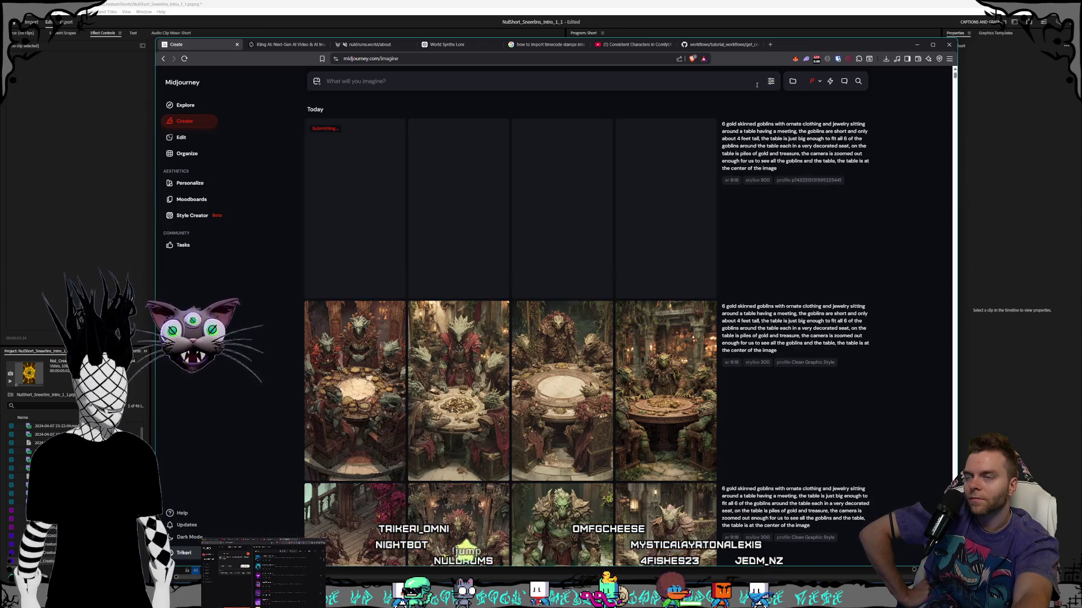
{"action": "left_click", "coordinate": [816, 125]}
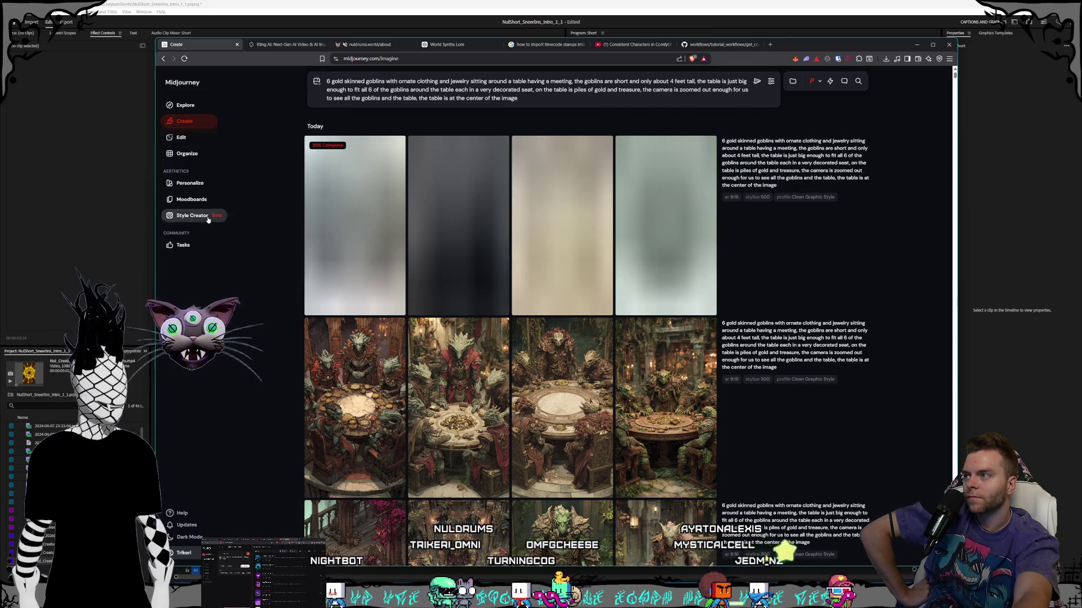
{"action": "left_click", "coordinate": [208, 218]}
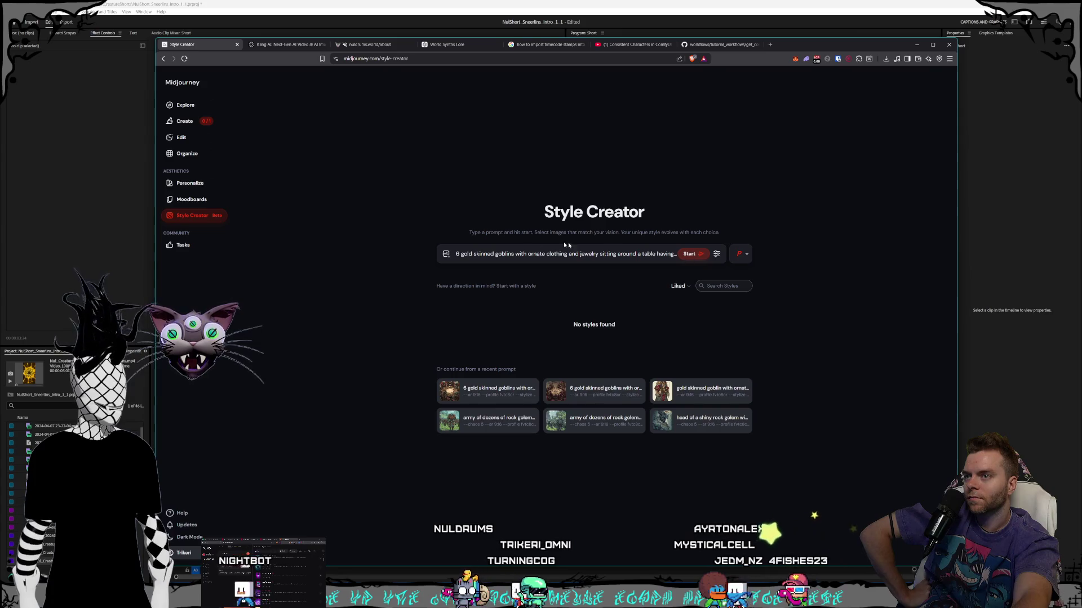
- Return to the Create page to see the finished stylize 500 goblin grid
{"action": "left_click", "coordinate": [184, 121]}
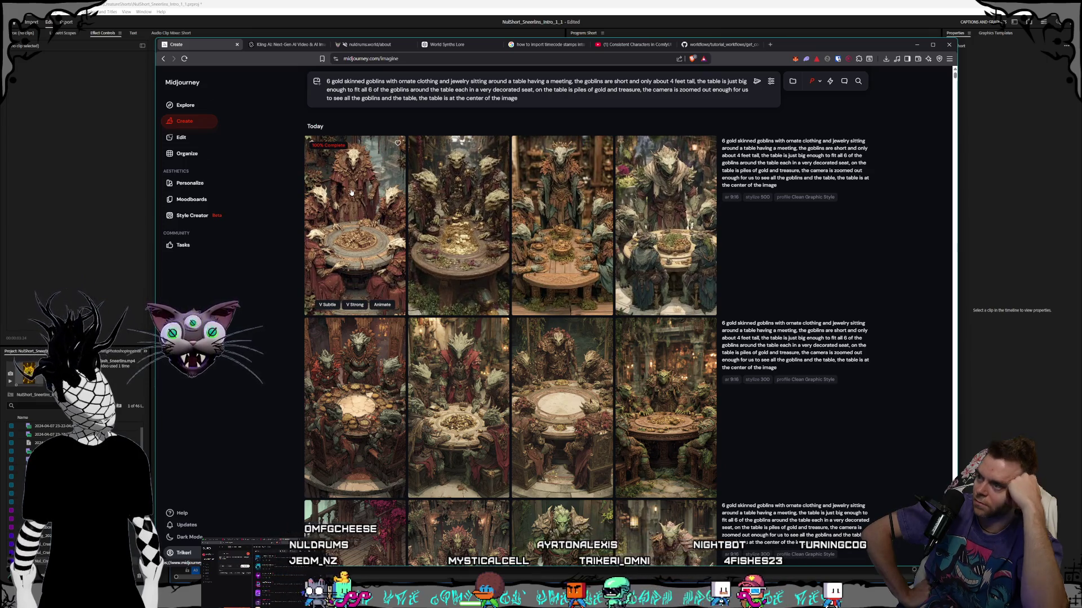
- Enlarge and review each of the new stylize 500 goblin images, then return to the grid
{"action": "left_click", "coordinate": [351, 192]}
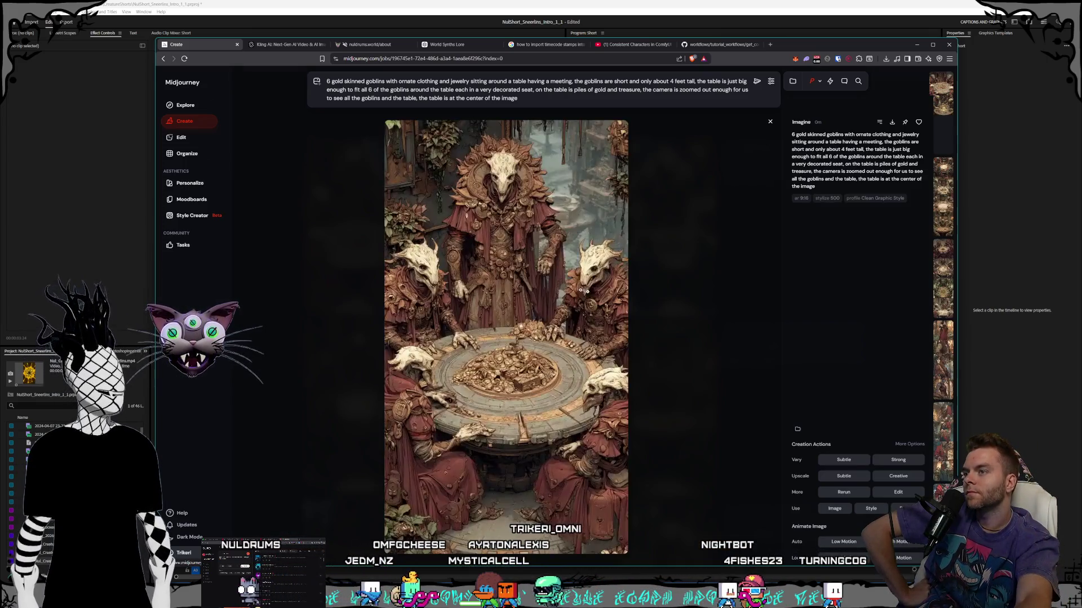
{"action": "left_click", "coordinate": [730, 310]}
{"action": "left_click", "coordinate": [653, 277]}
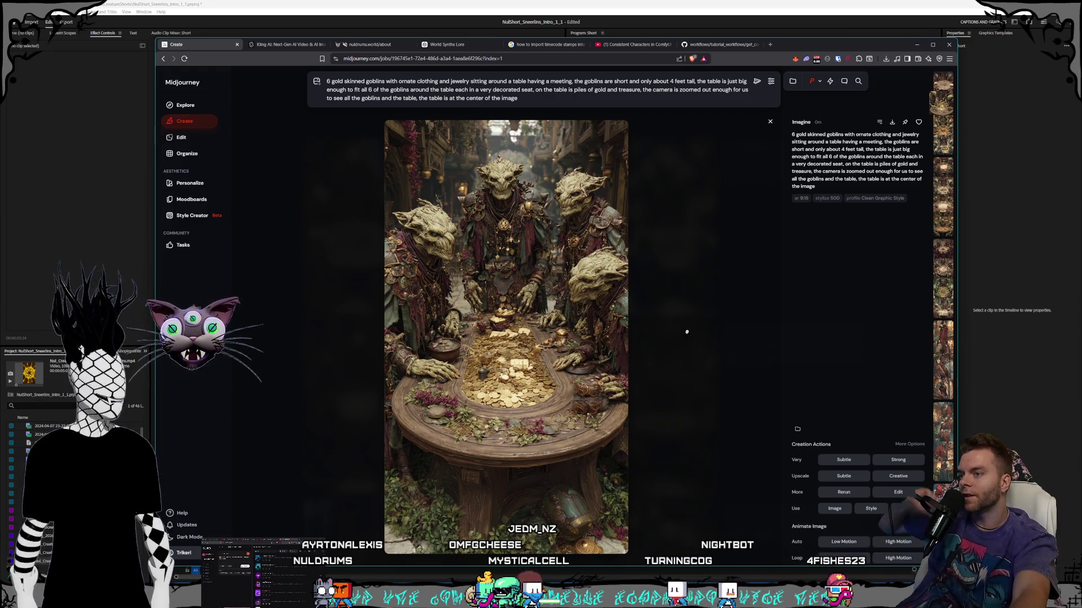
{"action": "left_click", "coordinate": [683, 285]}
{"action": "left_click", "coordinate": [602, 292]}
{"action": "left_click", "coordinate": [681, 282]}
{"action": "left_click", "coordinate": [665, 254]}
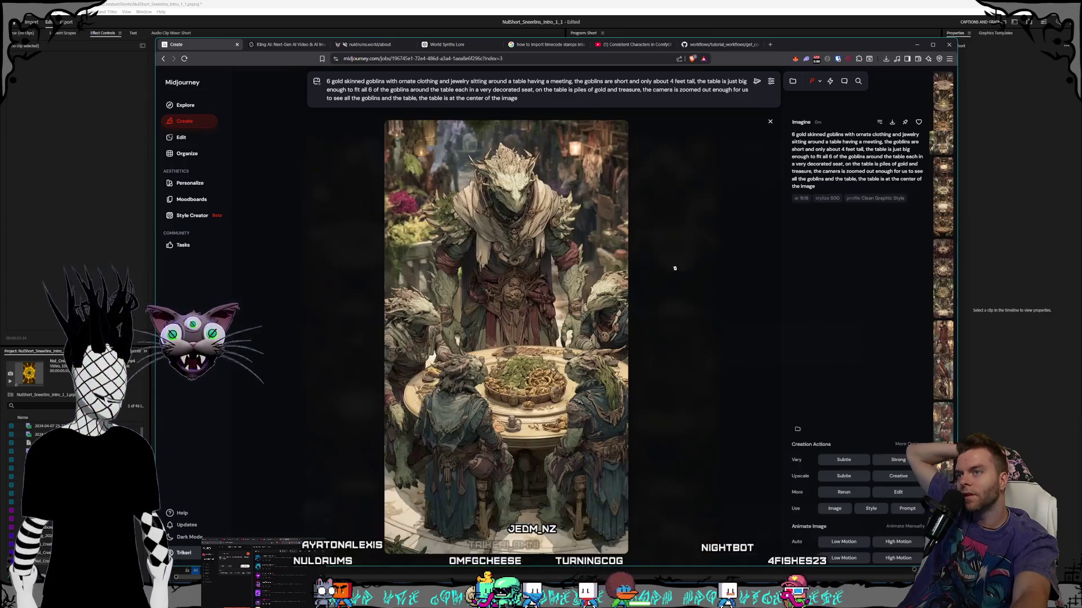
{"action": "left_click", "coordinate": [713, 332]}
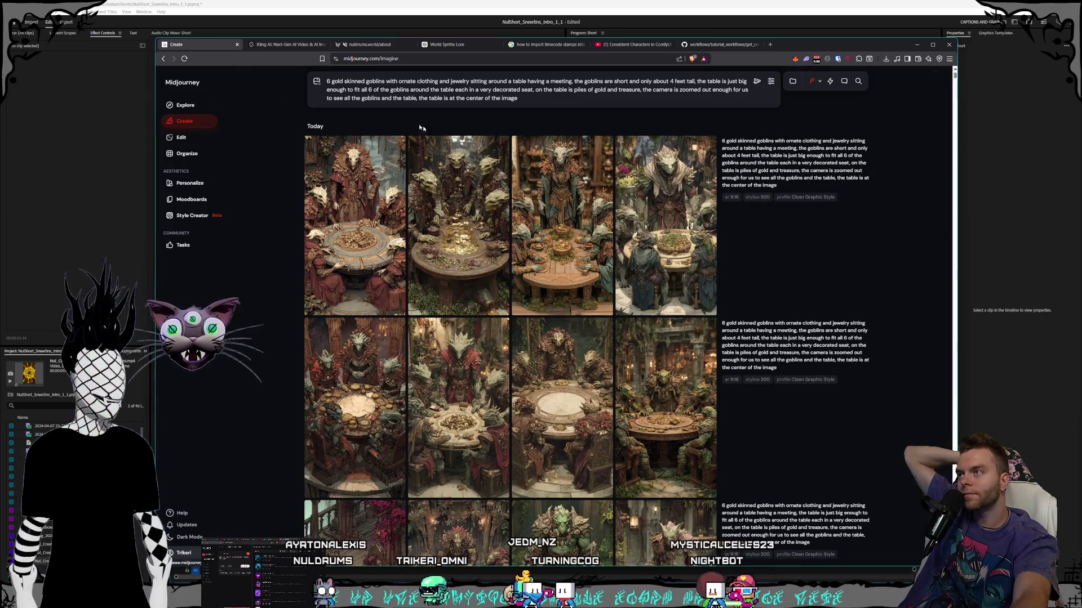
- Delete 'gold' and 'skinned' so the prompt begins '6 goblins with ornate clothing'
{"action": "left_click", "coordinate": [346, 81]}
{"action": "key", "text": "BackSpace"}
{"action": "key", "text": "BackSpace"}
{"action": "key", "text": "BackSpace"}
{"action": "double_click", "coordinate": [334, 82]}
{"action": "key", "text": "BackSpace"}
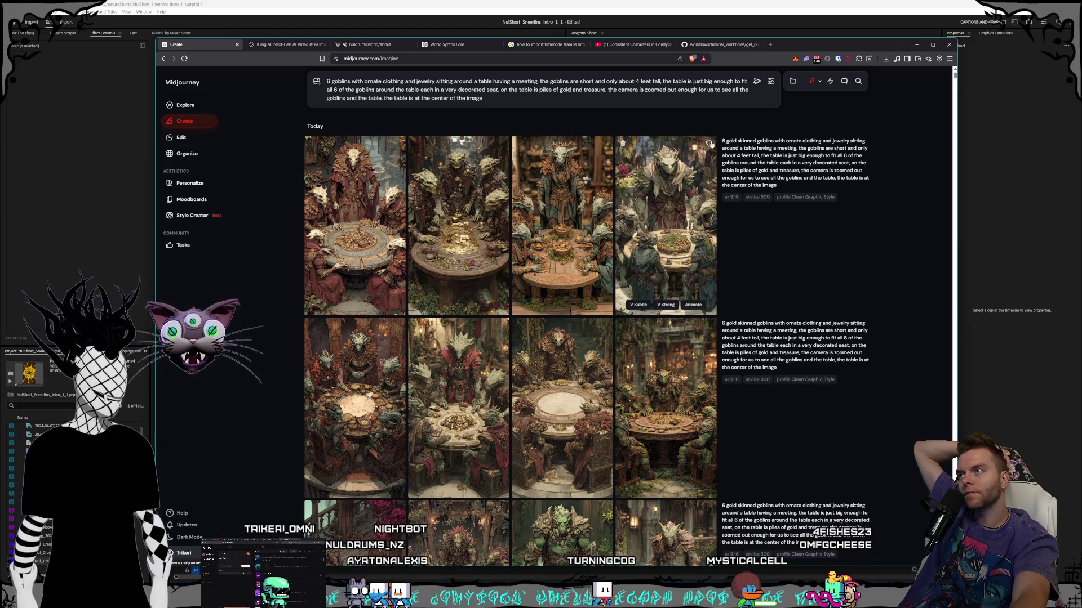
{"action": "left_click", "coordinate": [201, 214]}
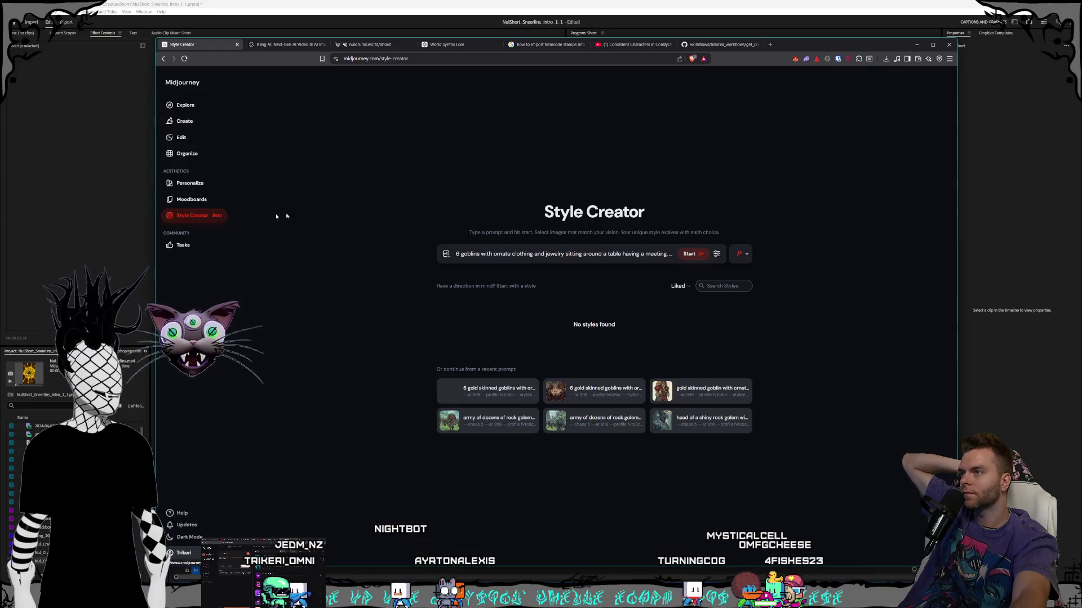
- Start a Style Creator session on the edited goblin prompt and browse the first style samples
{"action": "left_click", "coordinate": [698, 257]}
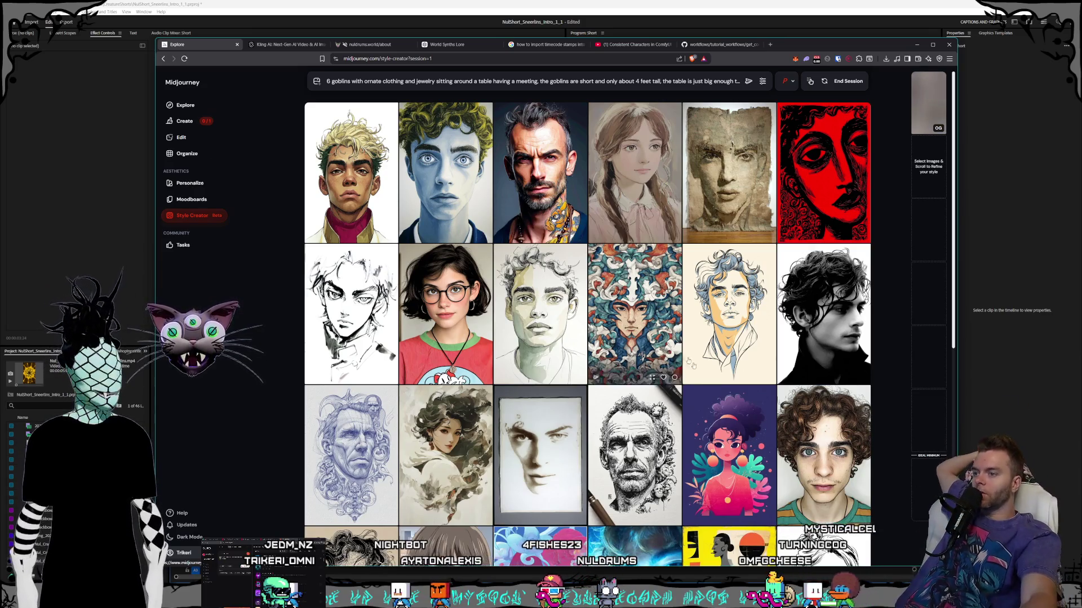
{"action": "scroll", "coordinate": [684, 256], "scroll_direction": "down", "scroll_amount": 10}
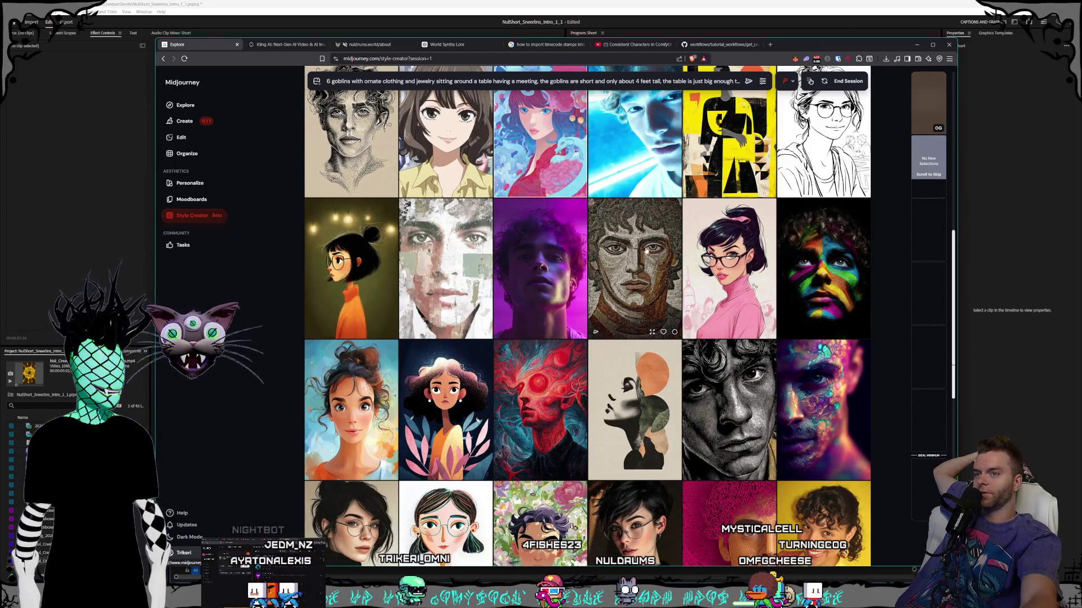
{"action": "scroll", "coordinate": [646, 252], "scroll_direction": "down", "scroll_amount": 7}
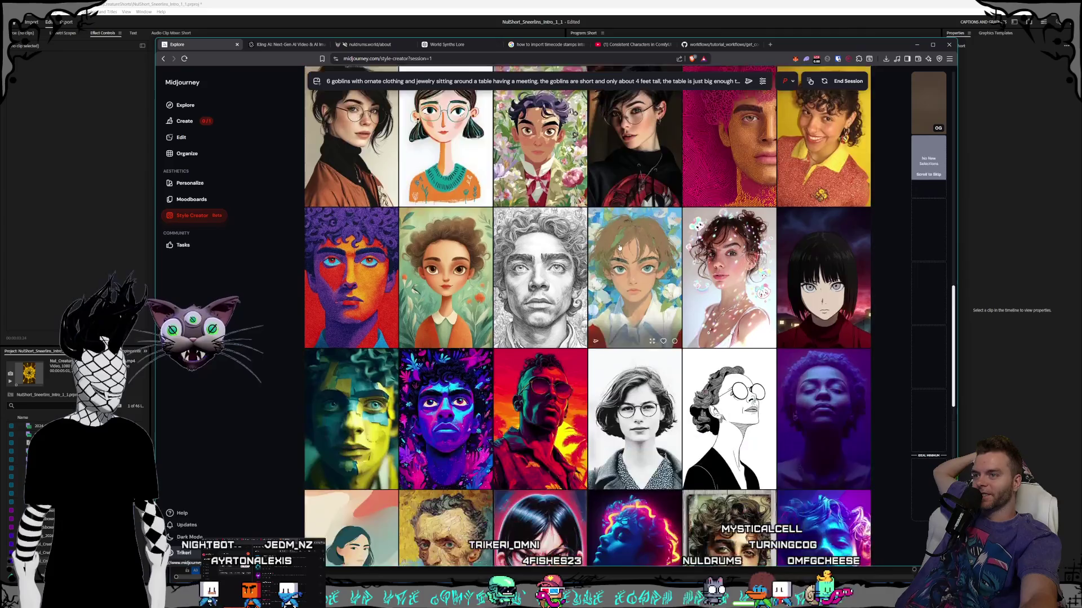
{"action": "scroll", "coordinate": [620, 248], "scroll_direction": "down", "scroll_amount": 5}
{"action": "scroll", "coordinate": [619, 248], "scroll_direction": "down", "scroll_amount": 6}
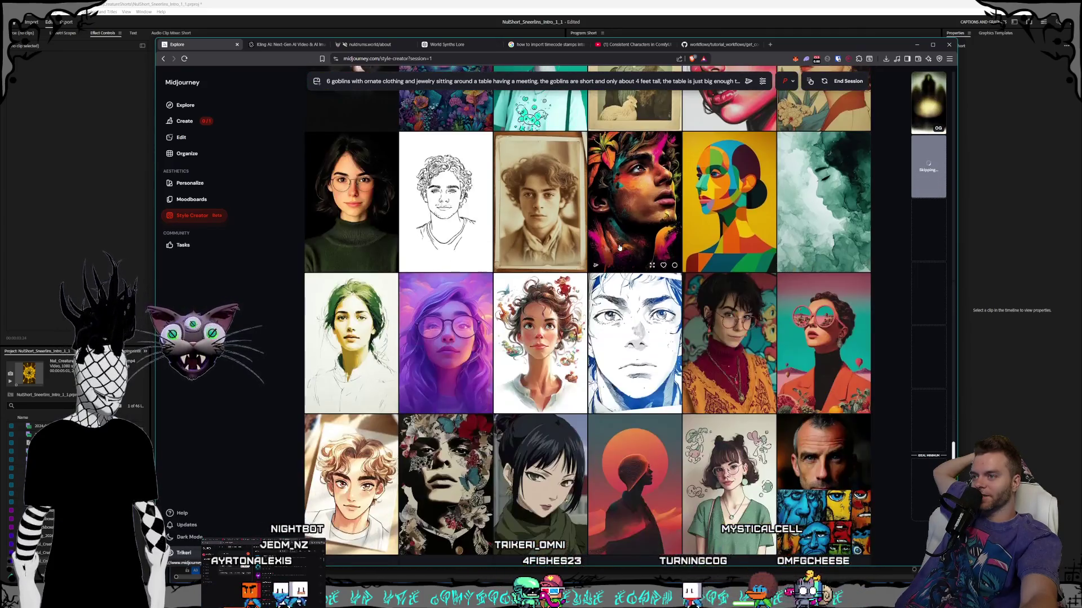
{"action": "scroll", "coordinate": [619, 248], "scroll_direction": "down", "scroll_amount": 3}
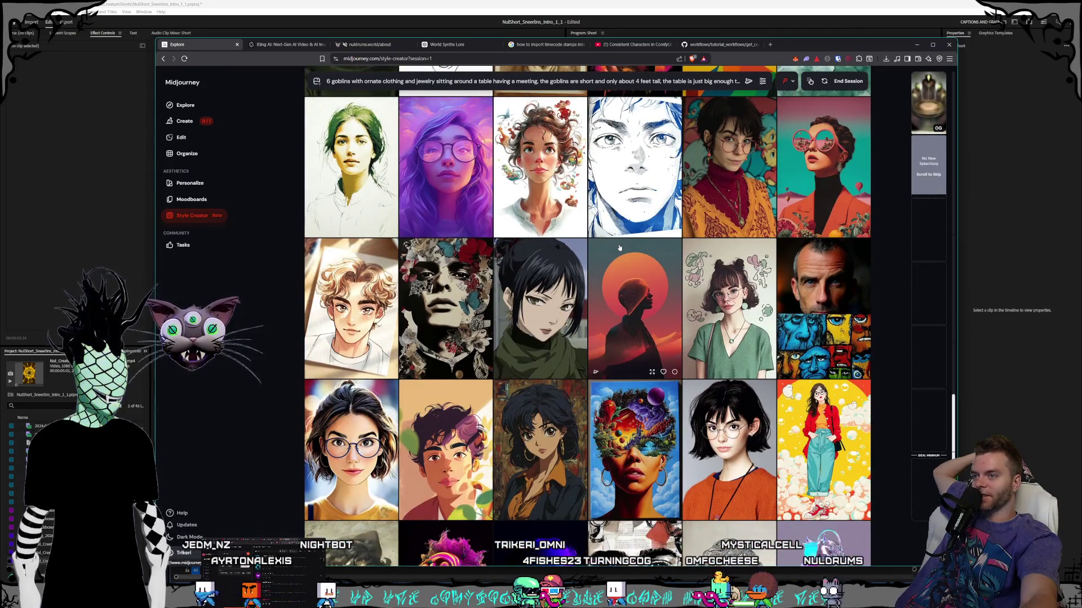
{"action": "scroll", "coordinate": [619, 248], "scroll_direction": "down", "scroll_amount": 6}
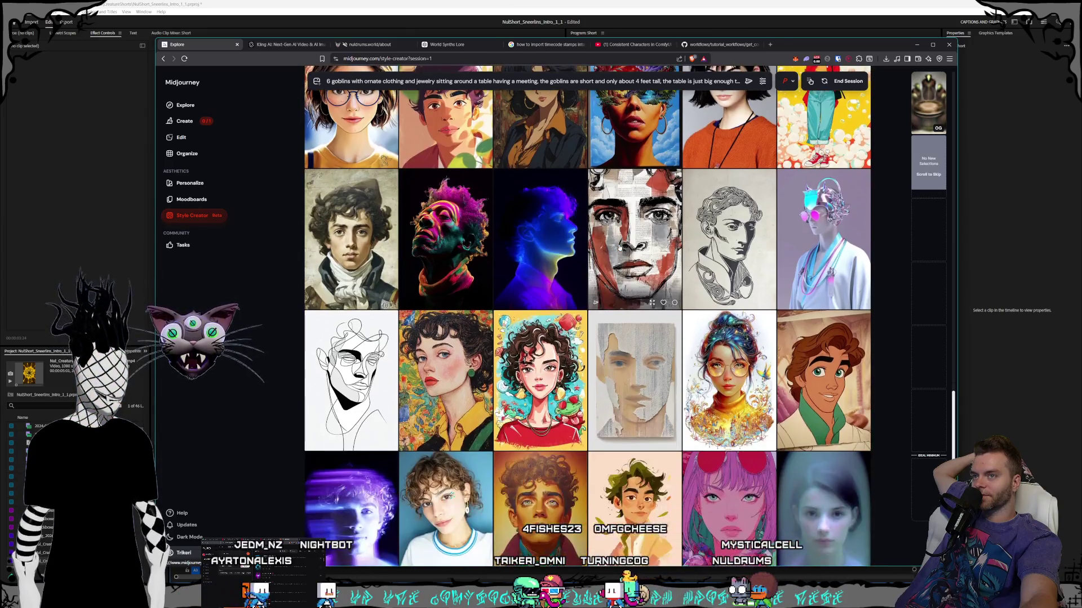
{"action": "scroll", "coordinate": [619, 248], "scroll_direction": "down", "scroll_amount": 10}
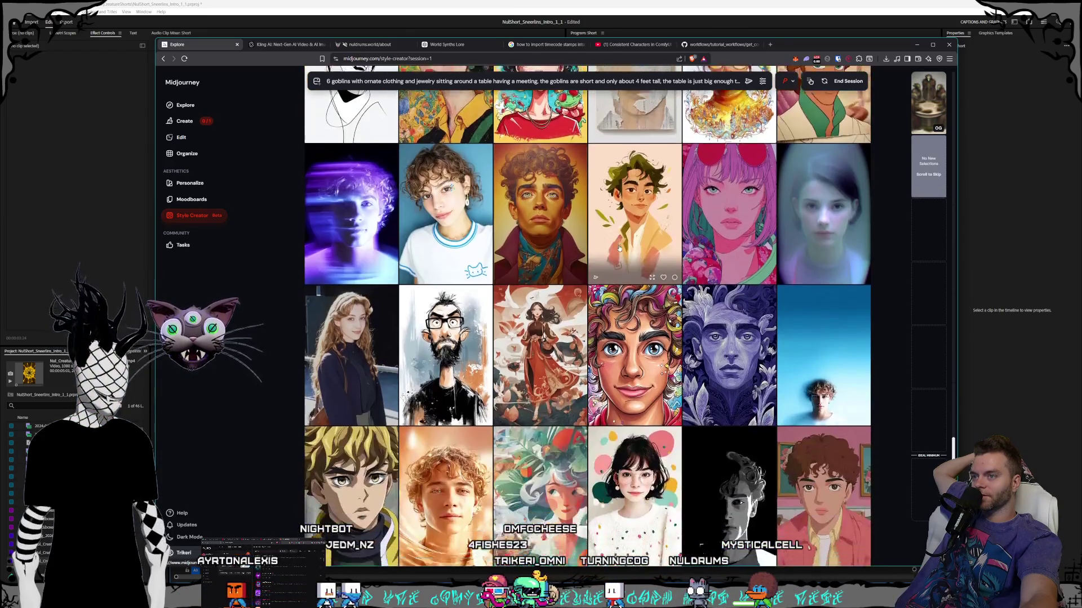
{"action": "scroll", "coordinate": [619, 249], "scroll_direction": "down", "scroll_amount": 12}
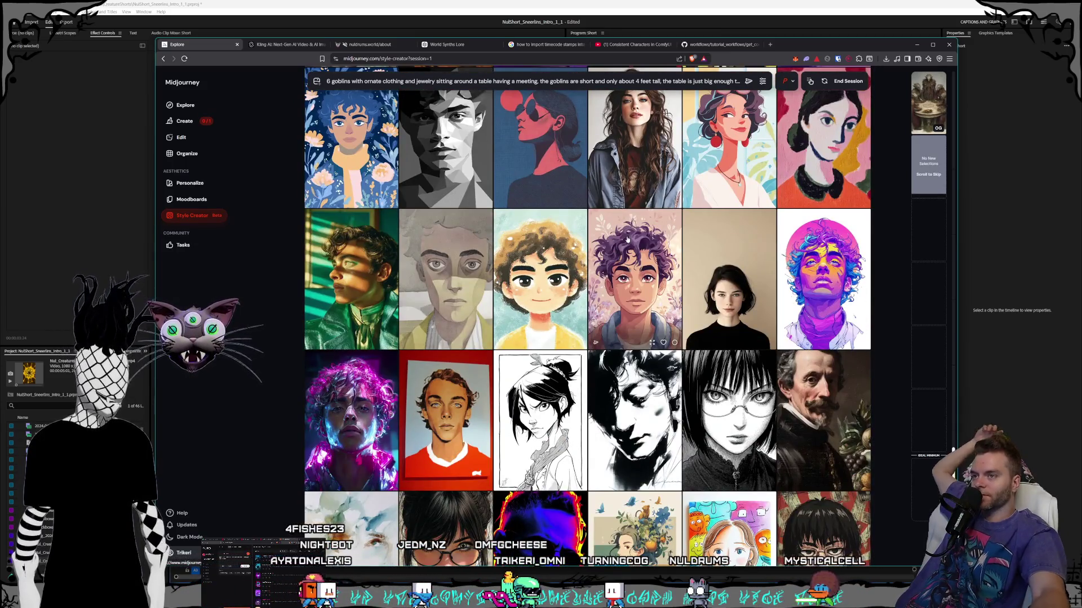
{"action": "scroll", "coordinate": [626, 217], "scroll_direction": "down", "scroll_amount": 3}
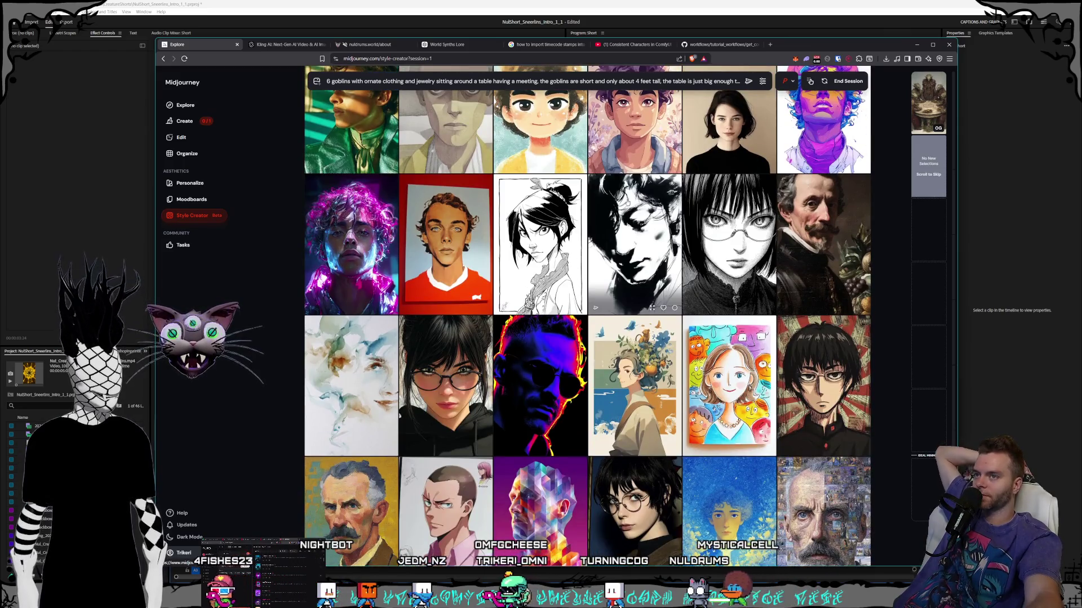
{"action": "scroll", "coordinate": [625, 210], "scroll_direction": "down", "scroll_amount": 11}
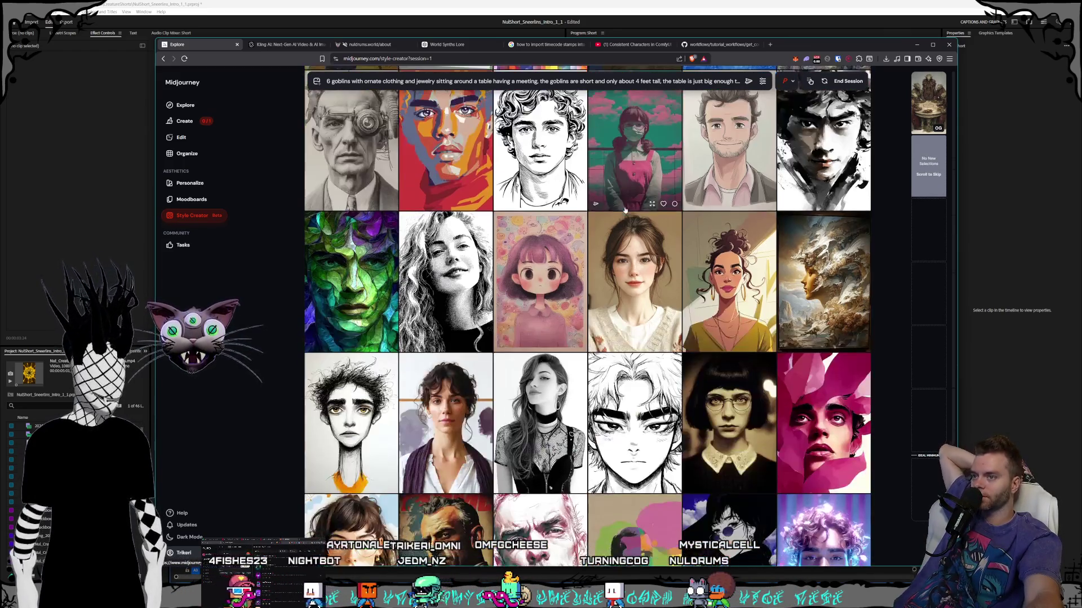
{"action": "scroll", "coordinate": [625, 210], "scroll_direction": "down", "scroll_amount": 4}
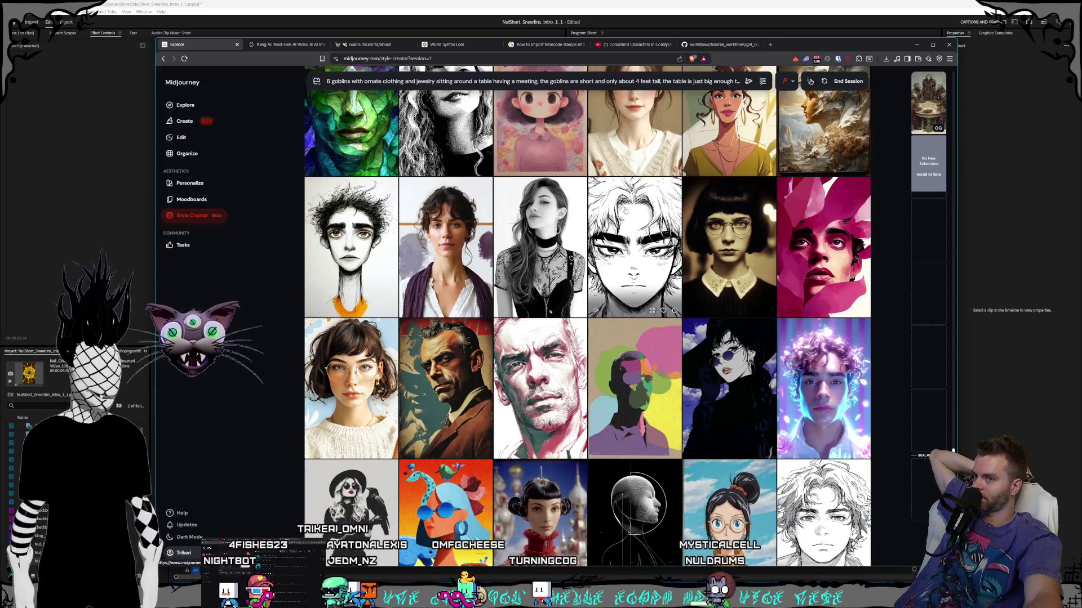
{"action": "scroll", "coordinate": [625, 211], "scroll_direction": "down", "scroll_amount": 8}
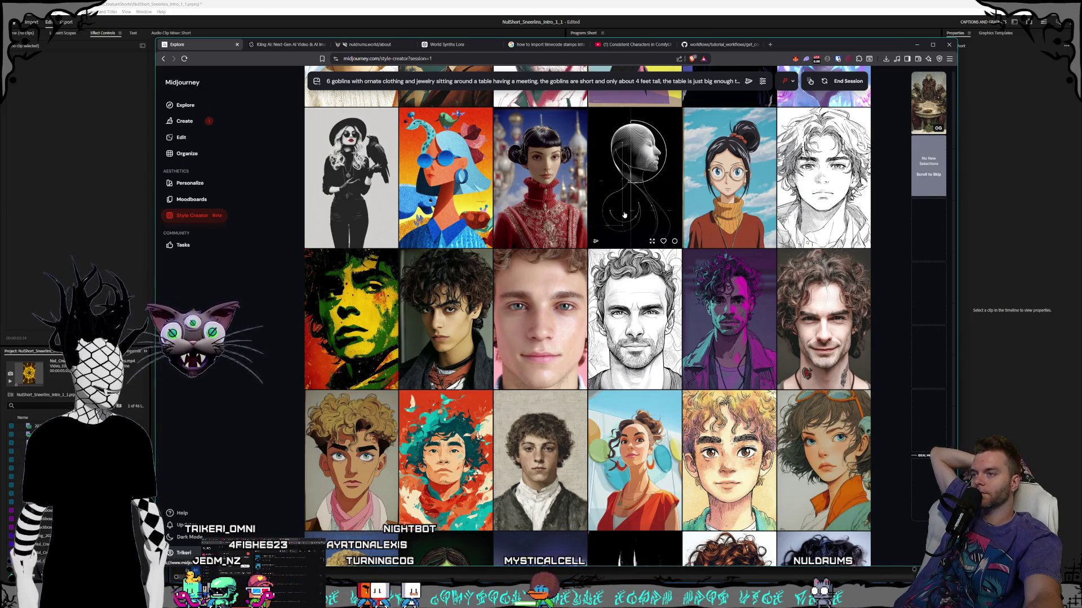
{"action": "scroll", "coordinate": [624, 215], "scroll_direction": "down", "scroll_amount": 4}
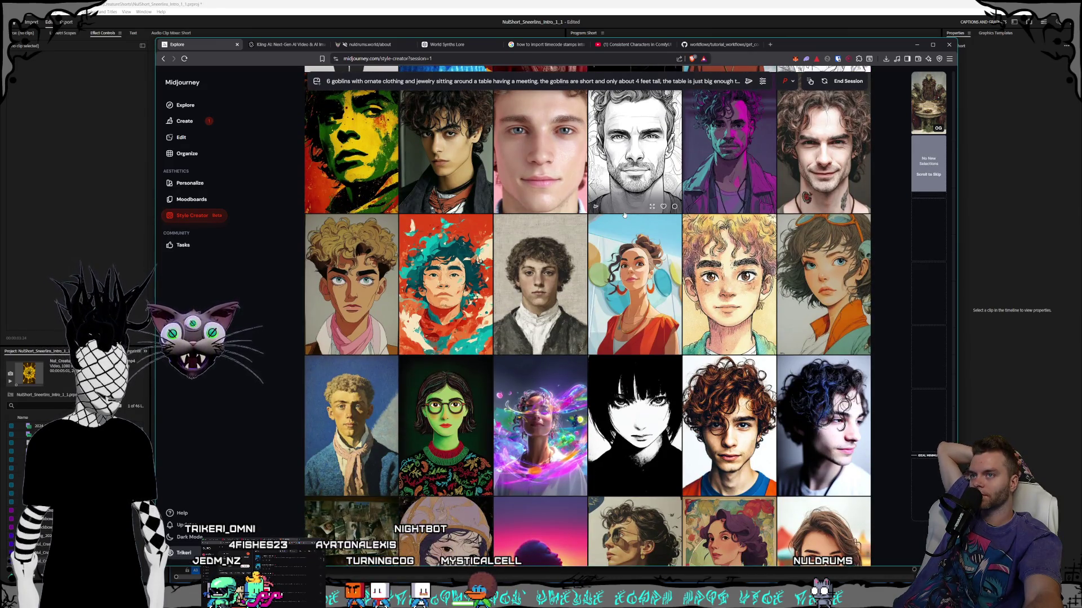
- Keep scrolling through rows of portrait style samples without picking any
{"action": "scroll", "coordinate": [624, 214], "scroll_direction": "up", "scroll_amount": 3}
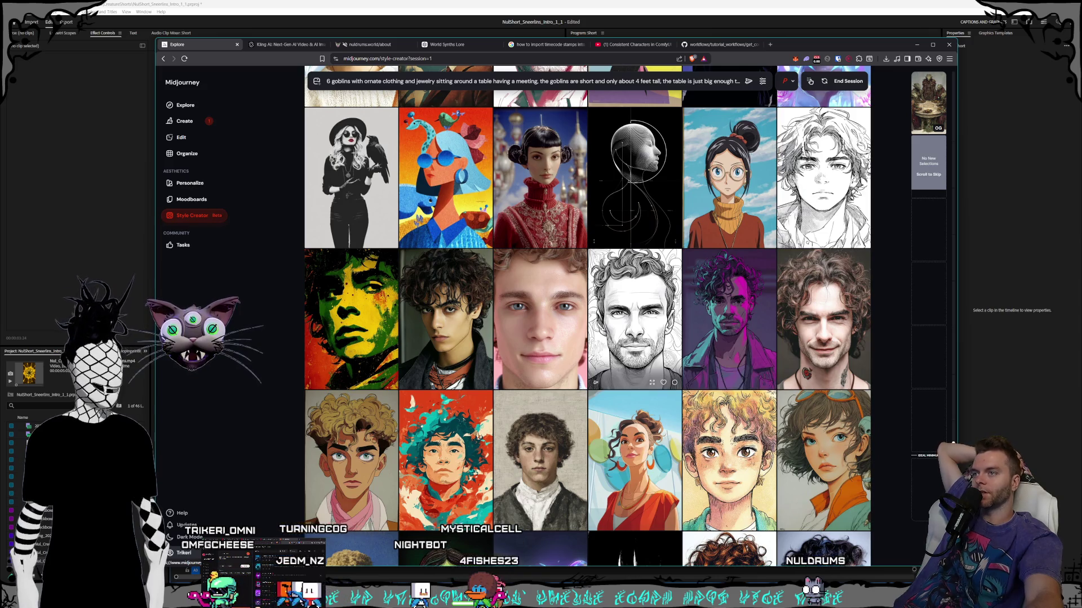
{"action": "scroll", "coordinate": [736, 324], "scroll_direction": "down", "scroll_amount": 10}
{"action": "scroll", "coordinate": [669, 299], "scroll_direction": "down", "scroll_amount": 5}
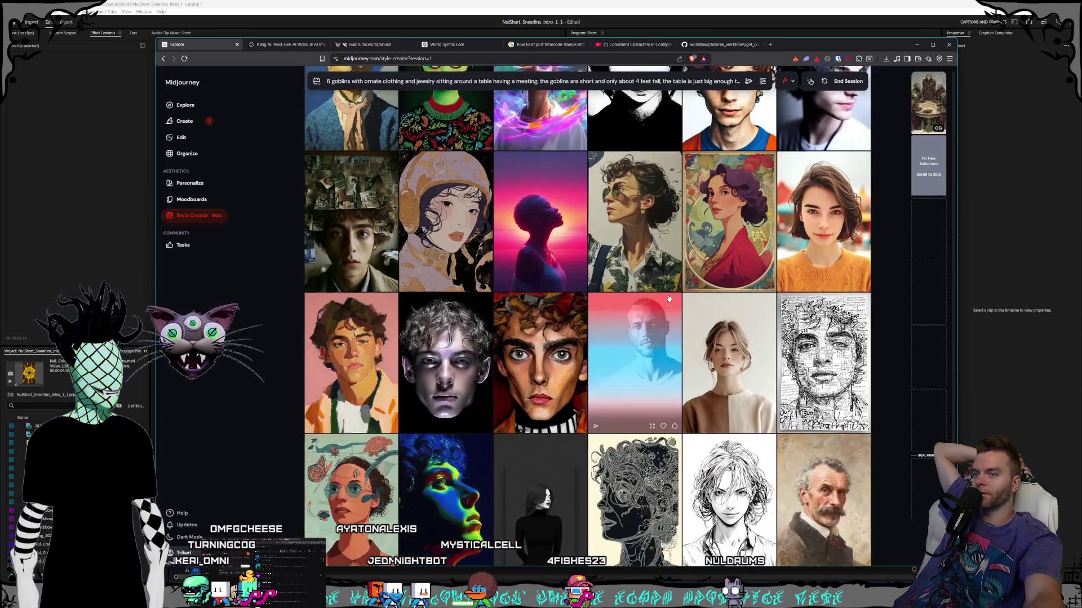
{"action": "scroll", "coordinate": [669, 298], "scroll_direction": "down", "scroll_amount": 2}
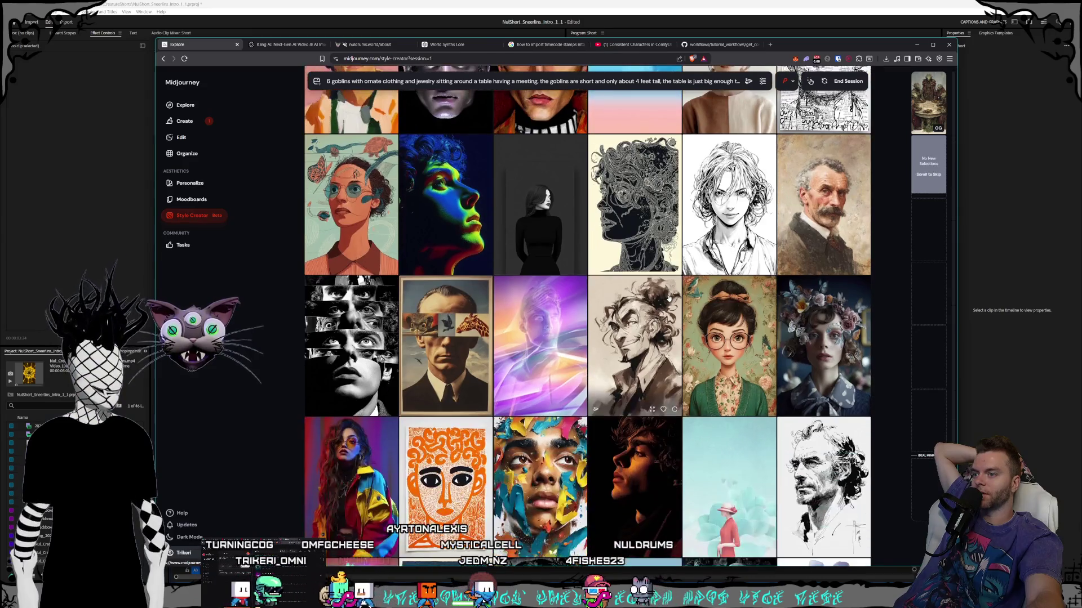
{"action": "scroll", "coordinate": [669, 298], "scroll_direction": "down", "scroll_amount": 3}
{"action": "scroll", "coordinate": [667, 301], "scroll_direction": "down", "scroll_amount": 3}
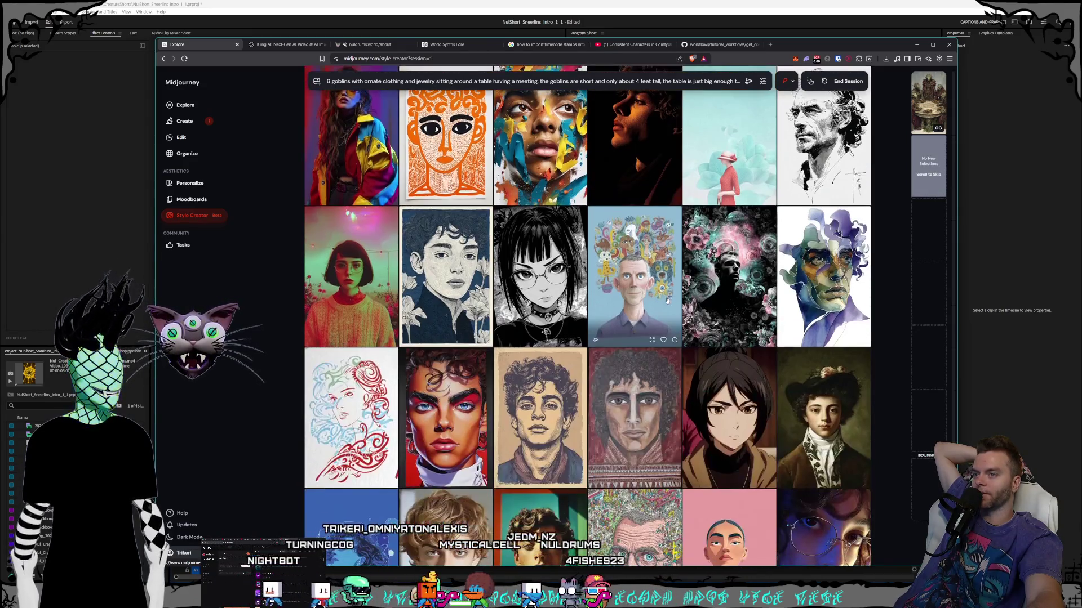
{"action": "scroll", "coordinate": [666, 302], "scroll_direction": "down", "scroll_amount": 5}
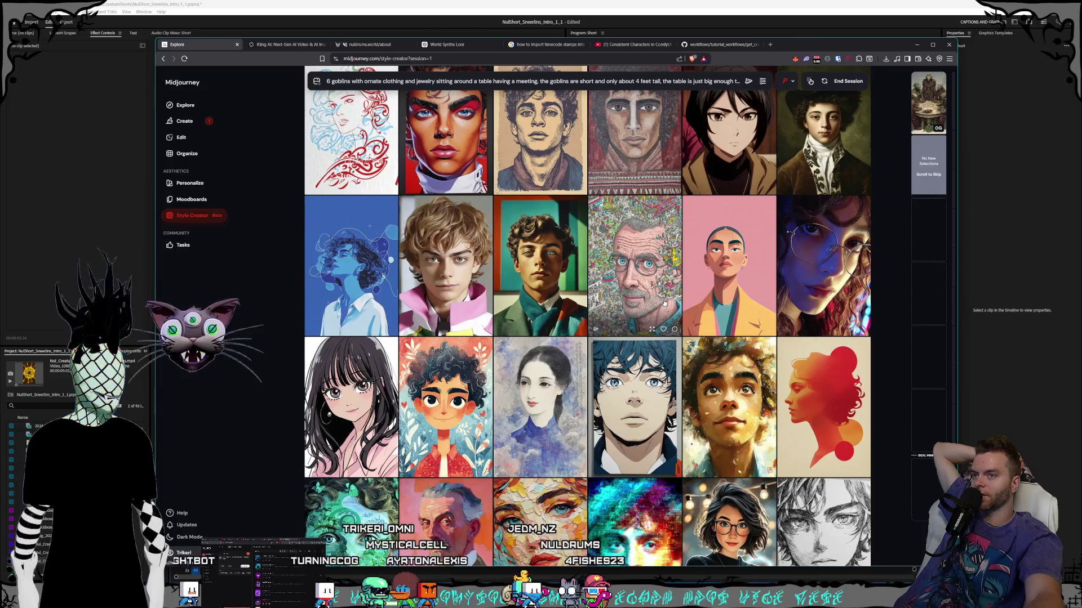
{"action": "scroll", "coordinate": [665, 303], "scroll_direction": "down", "scroll_amount": 4}
{"action": "scroll", "coordinate": [664, 303], "scroll_direction": "down", "scroll_amount": 5}
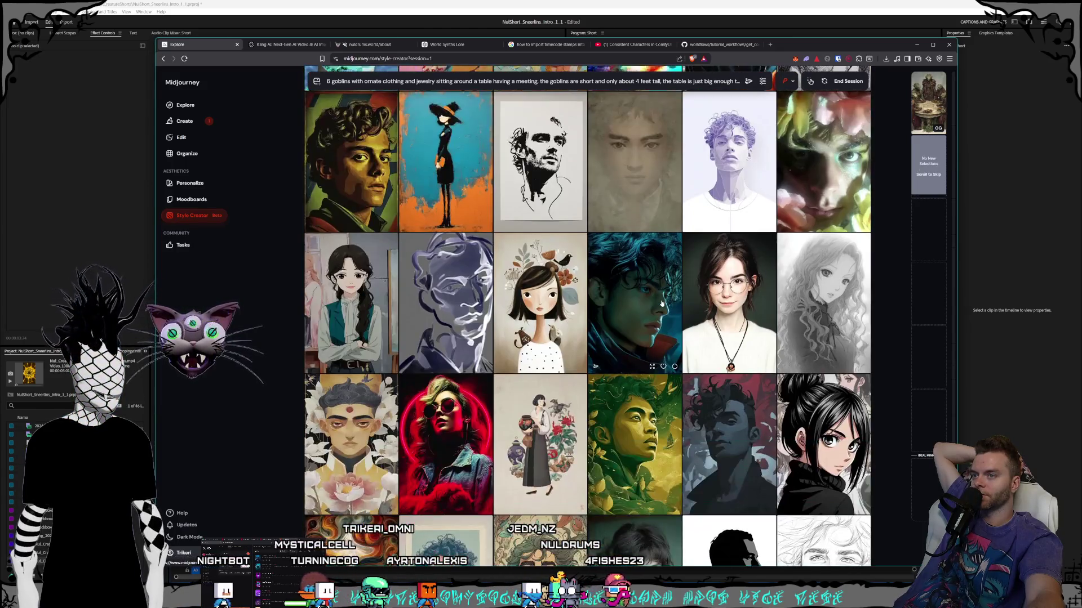
{"action": "scroll", "coordinate": [662, 304], "scroll_direction": "down", "scroll_amount": 4}
{"action": "scroll", "coordinate": [662, 303], "scroll_direction": "down", "scroll_amount": 3}
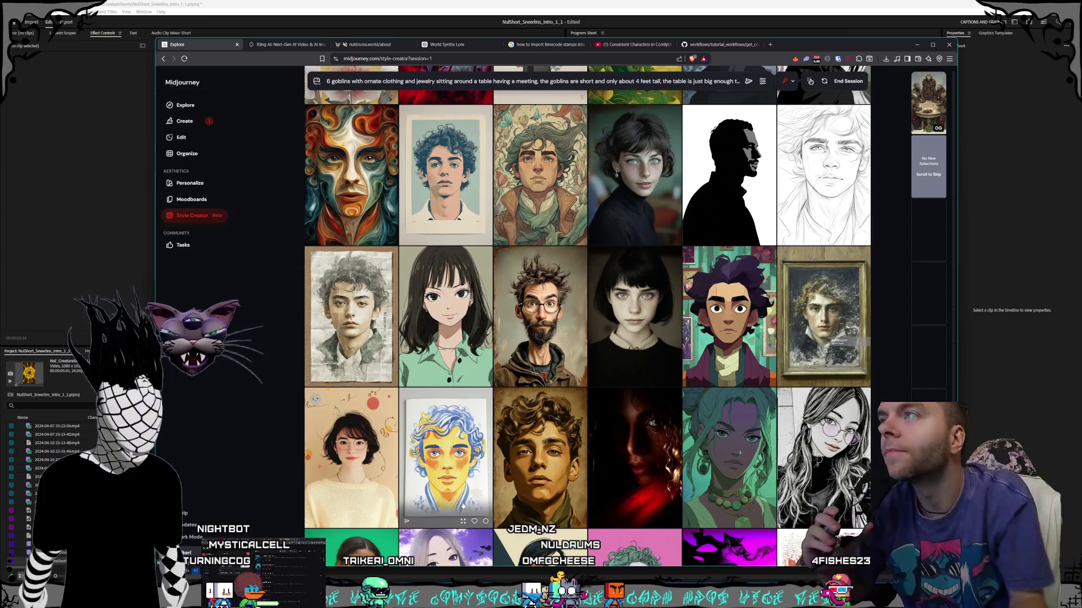
{"action": "scroll", "coordinate": [590, 133], "scroll_direction": "down", "scroll_amount": 3}
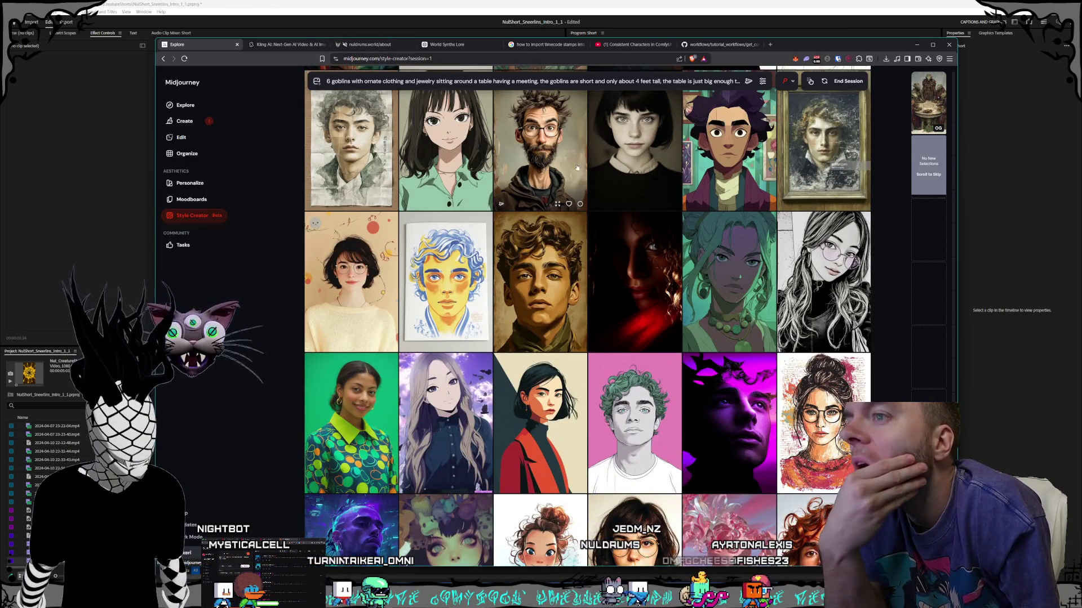
{"action": "scroll", "coordinate": [576, 167], "scroll_direction": "down", "scroll_amount": 5}
{"action": "scroll", "coordinate": [585, 179], "scroll_direction": "up", "scroll_amount": 2}
{"action": "scroll", "coordinate": [586, 179], "scroll_direction": "down", "scroll_amount": 10}
{"action": "scroll", "coordinate": [587, 179], "scroll_direction": "down", "scroll_amount": 7}
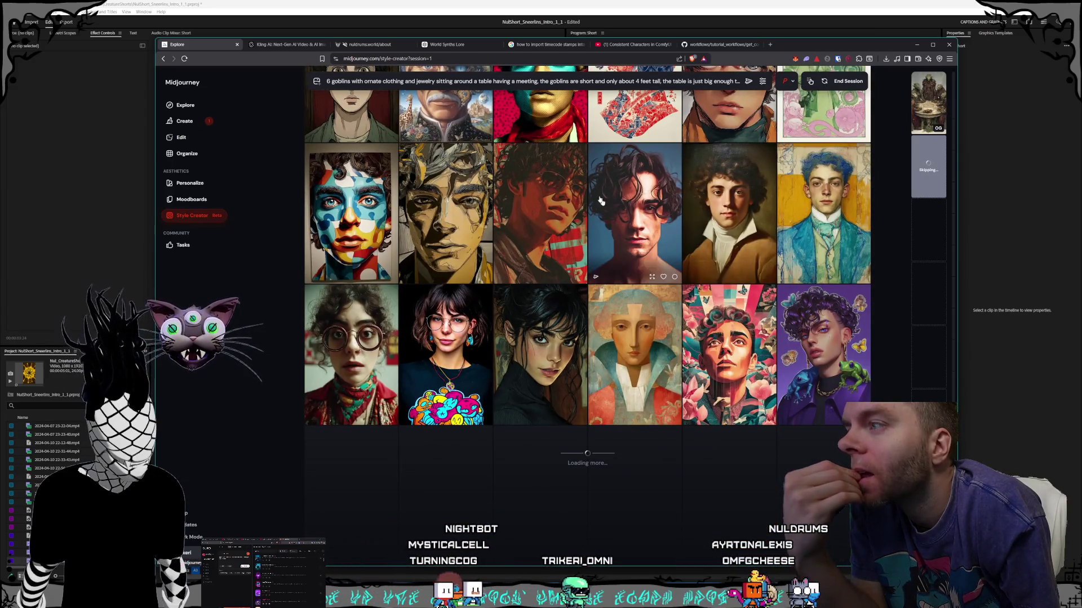
{"action": "scroll", "coordinate": [597, 197], "scroll_direction": "down", "scroll_amount": 4}
{"action": "scroll", "coordinate": [607, 216], "scroll_direction": "down", "scroll_amount": 11}
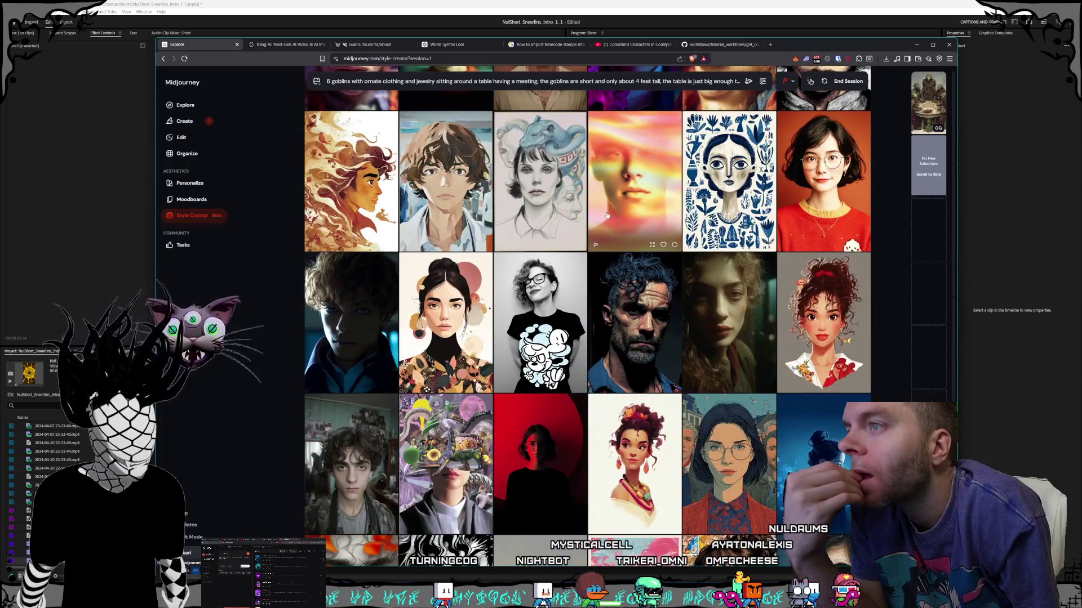
{"action": "scroll", "coordinate": [607, 216], "scroll_direction": "down", "scroll_amount": 7}
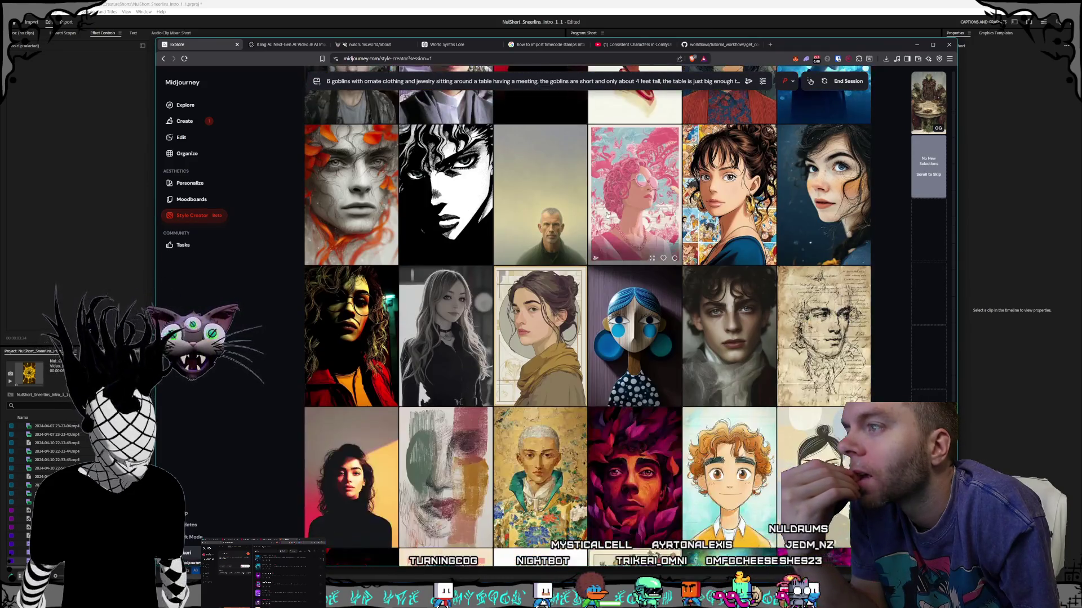
{"action": "scroll", "coordinate": [606, 216], "scroll_direction": "down", "scroll_amount": 3}
{"action": "scroll", "coordinate": [606, 216], "scroll_direction": "down", "scroll_amount": 1}
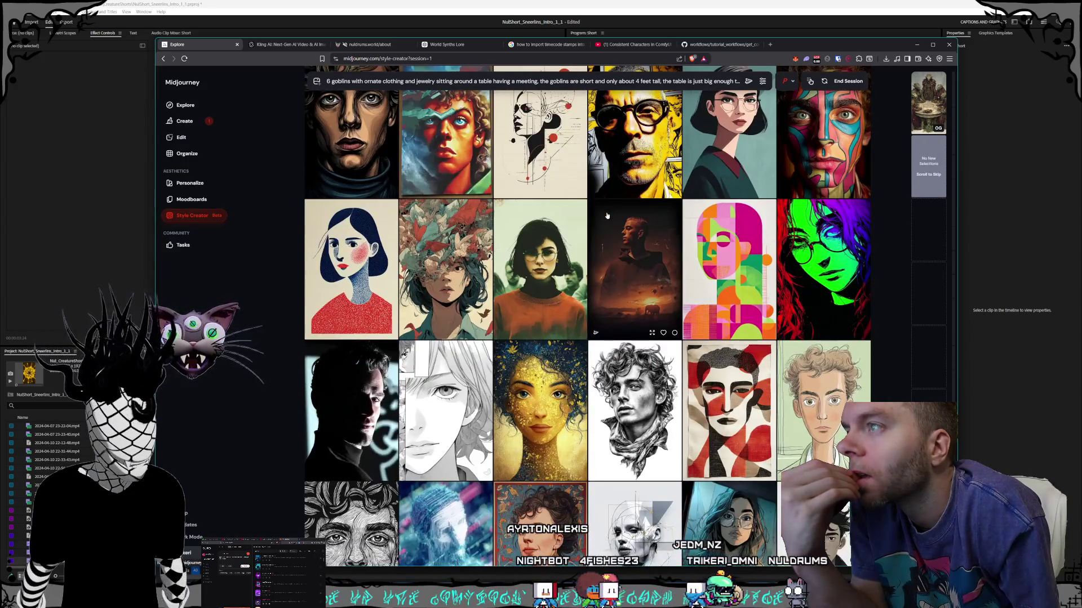
{"action": "scroll", "coordinate": [607, 215], "scroll_direction": "down", "scroll_amount": 7}
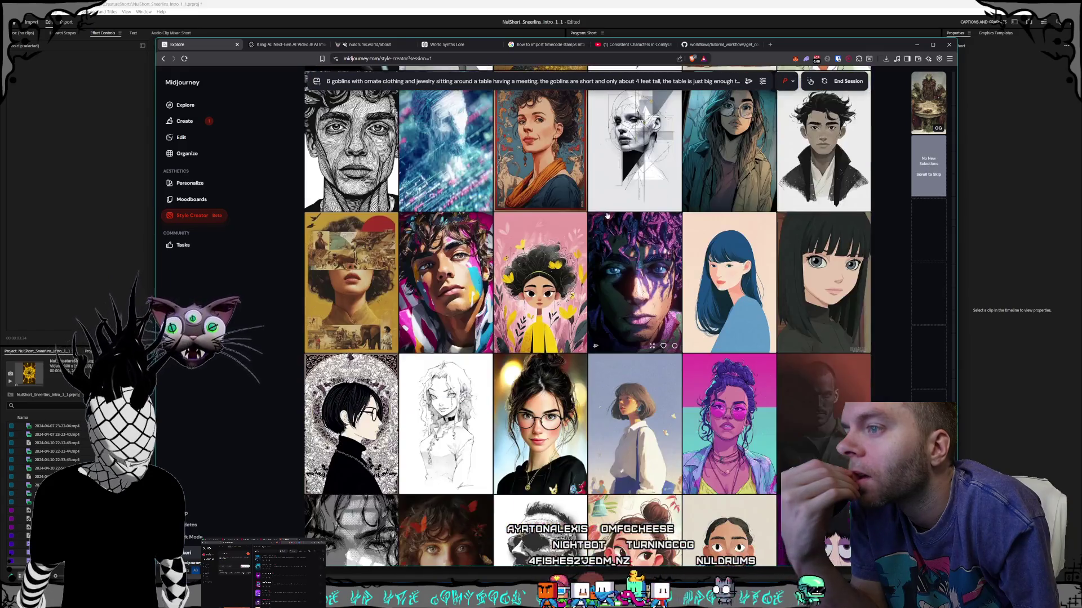
{"action": "scroll", "coordinate": [607, 216], "scroll_direction": "down", "scroll_amount": 7}
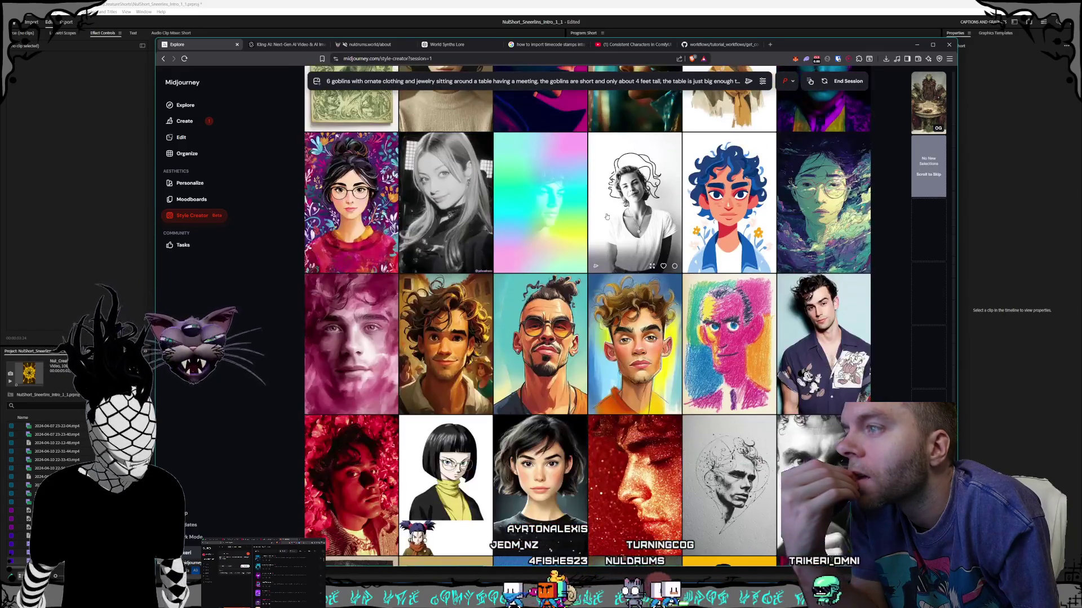
{"action": "scroll", "coordinate": [607, 216], "scroll_direction": "down", "scroll_amount": 2}
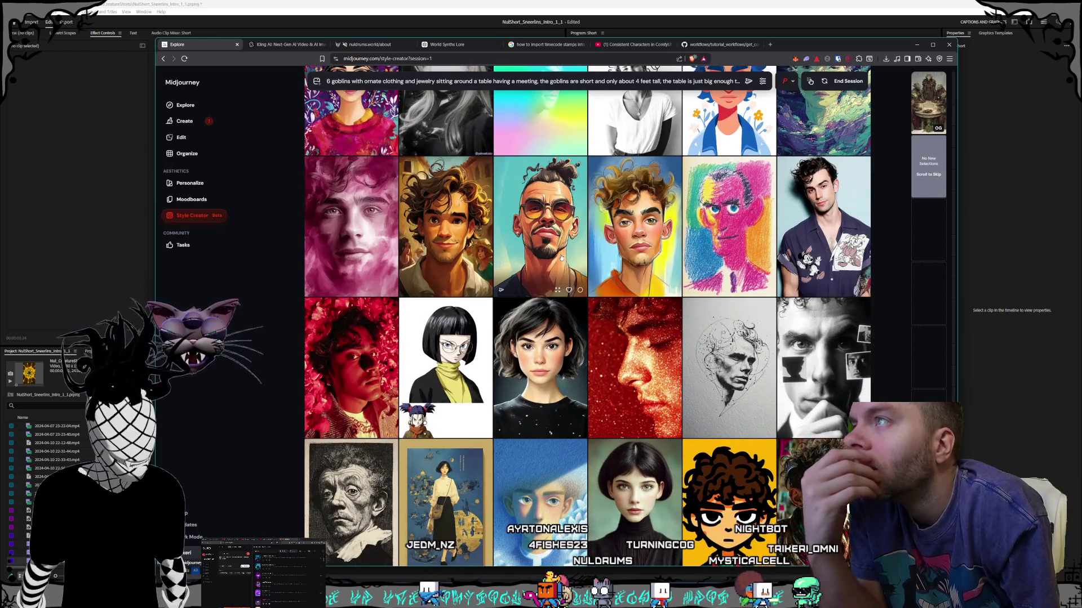
{"action": "scroll", "coordinate": [561, 258], "scroll_direction": "down", "scroll_amount": 12}
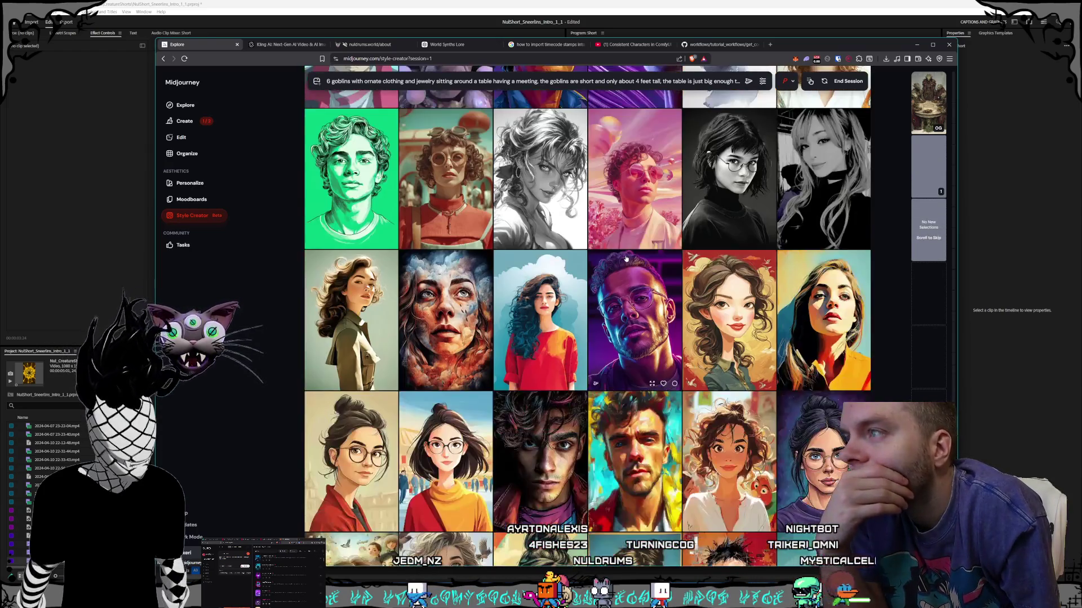
- Scroll through many more portrait style batches in the Style Creator grid
{"action": "scroll", "coordinate": [626, 258], "scroll_direction": "down", "scroll_amount": 4}
{"action": "scroll", "coordinate": [624, 262], "scroll_direction": "down", "scroll_amount": 3}
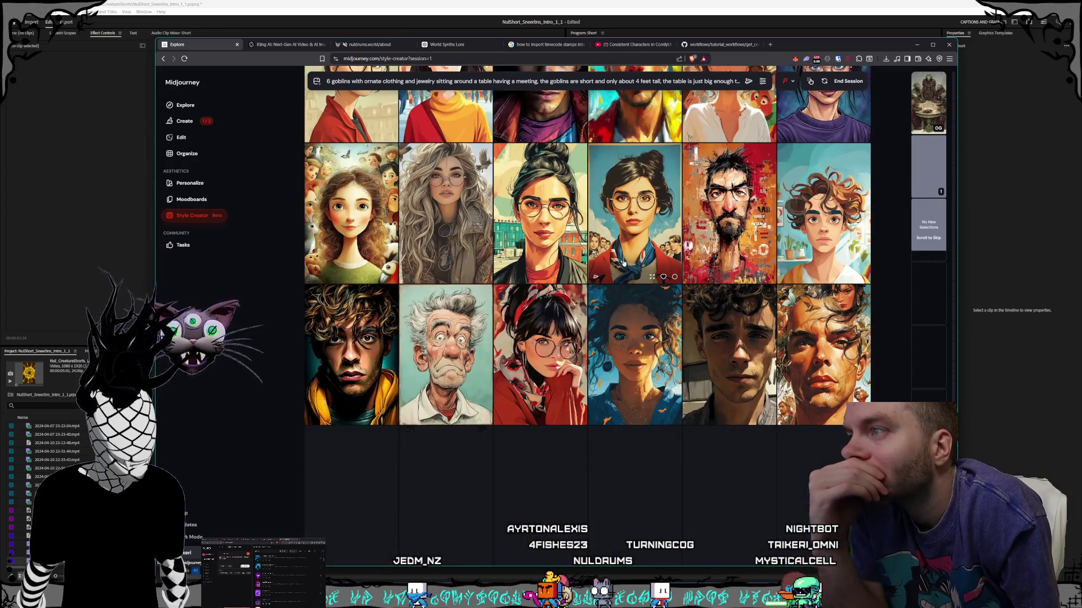
{"action": "scroll", "coordinate": [624, 262], "scroll_direction": "down", "scroll_amount": 10}
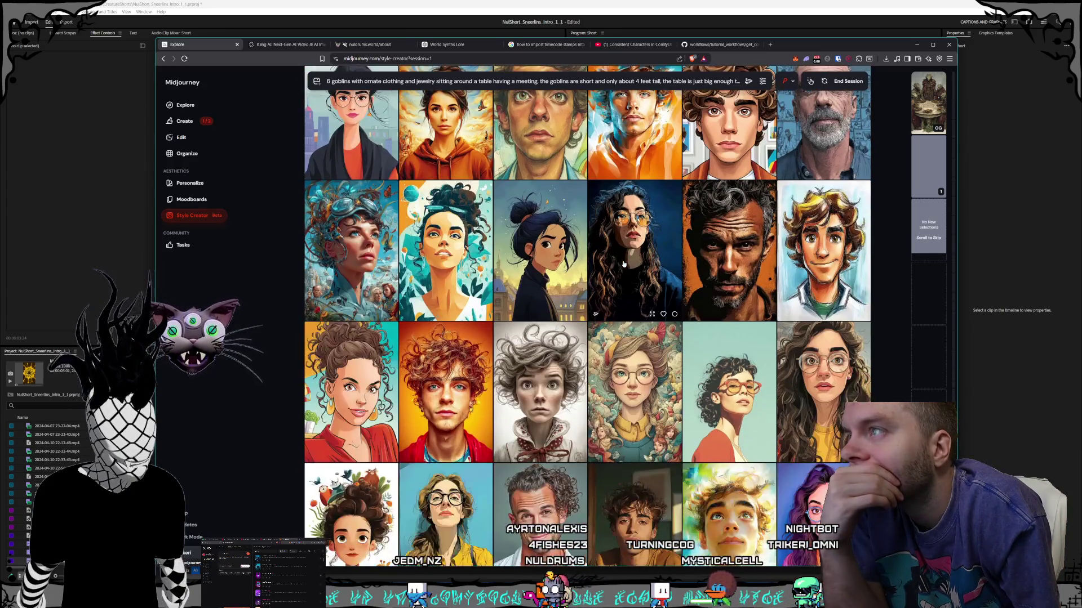
{"action": "scroll", "coordinate": [623, 264], "scroll_direction": "down", "scroll_amount": 3}
{"action": "scroll", "coordinate": [624, 264], "scroll_direction": "down", "scroll_amount": 3}
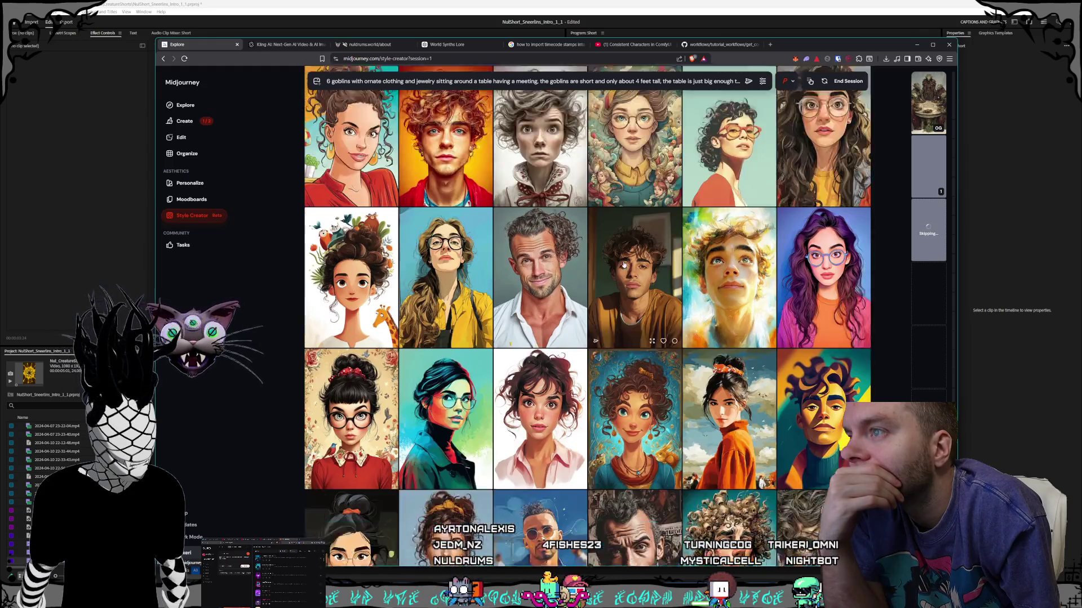
{"action": "scroll", "coordinate": [624, 263], "scroll_direction": "down", "scroll_amount": 2}
{"action": "scroll", "coordinate": [624, 263], "scroll_direction": "down", "scroll_amount": 5}
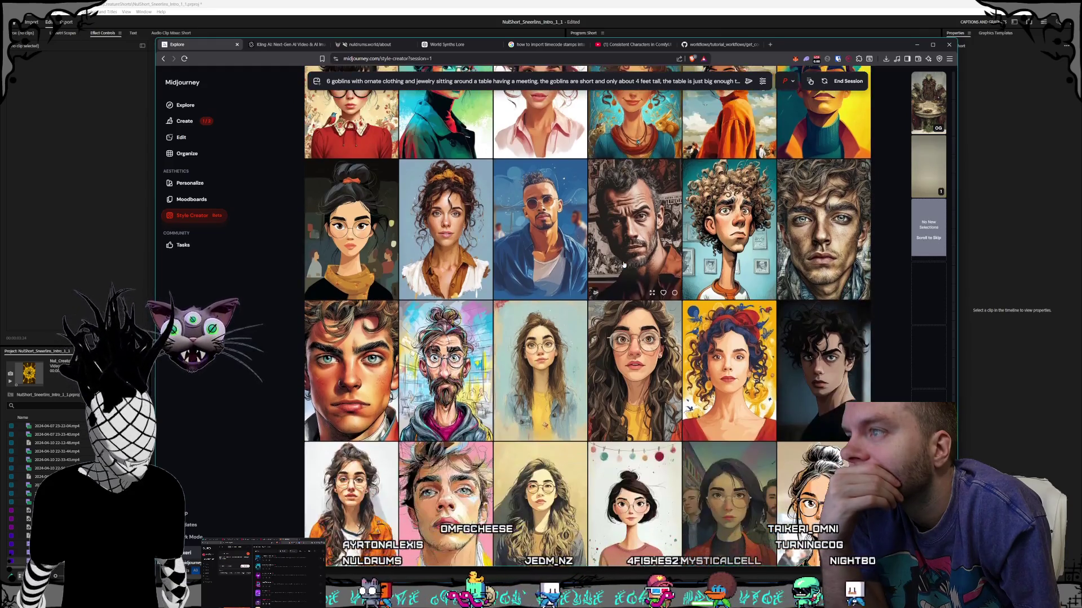
{"action": "scroll", "coordinate": [623, 264], "scroll_direction": "down", "scroll_amount": 2}
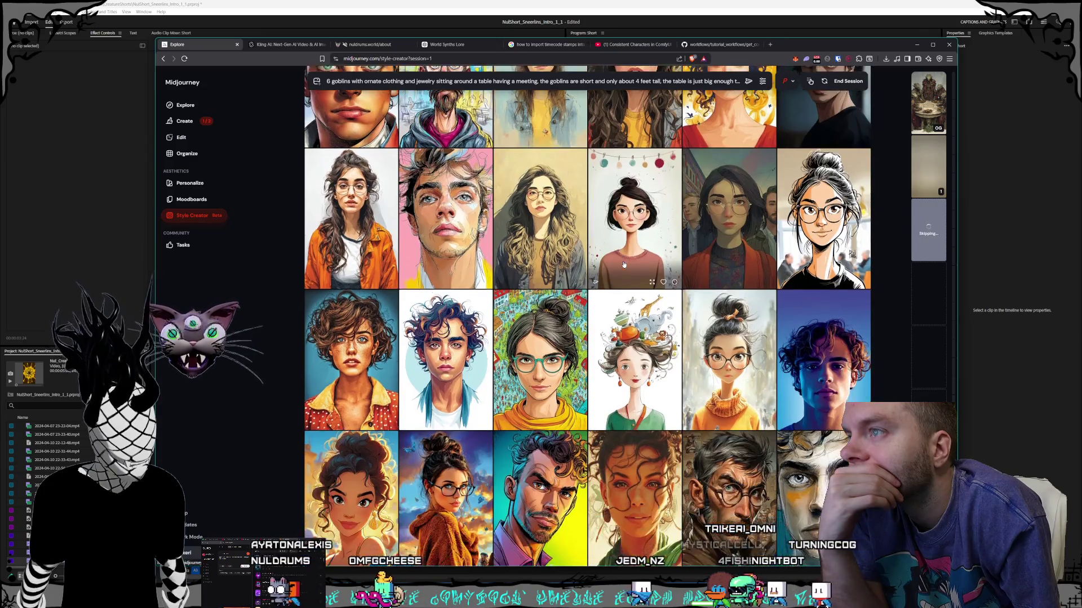
{"action": "scroll", "coordinate": [624, 264], "scroll_direction": "down", "scroll_amount": 3}
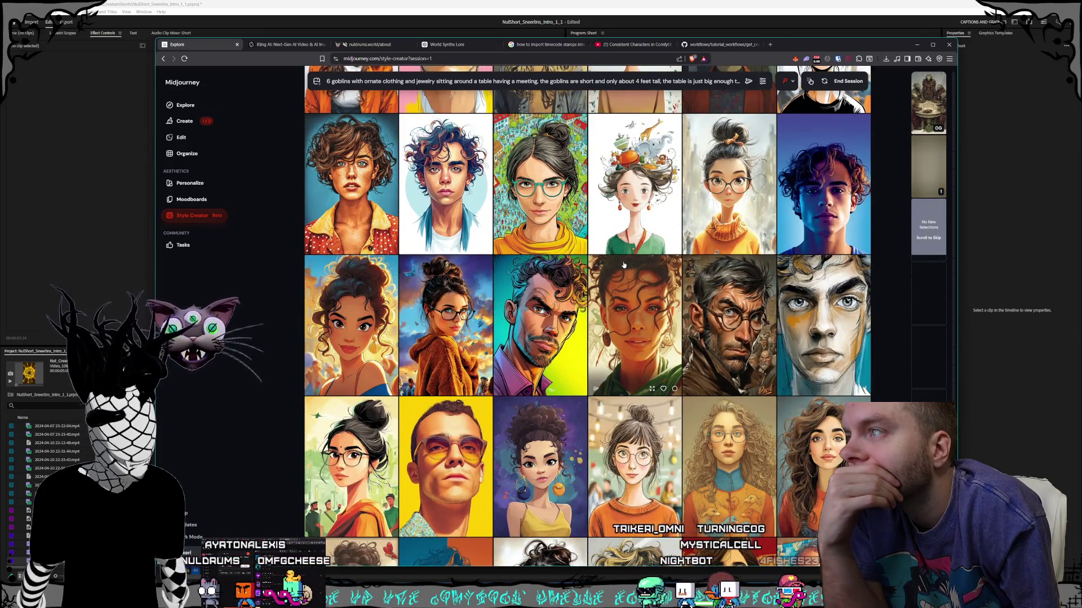
{"action": "scroll", "coordinate": [623, 265], "scroll_direction": "down", "scroll_amount": 1}
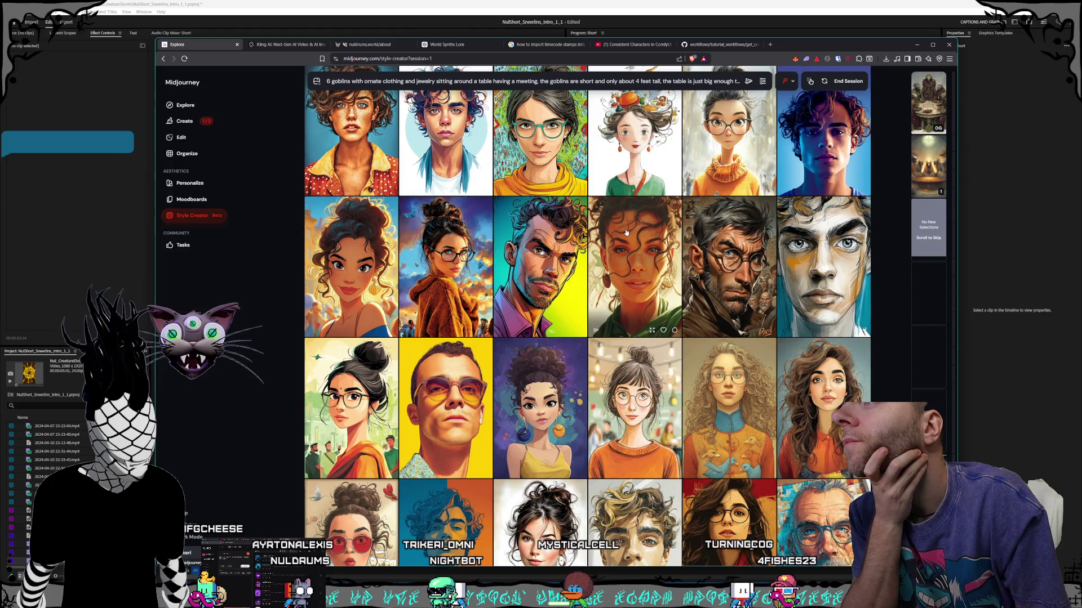
{"action": "scroll", "coordinate": [626, 233], "scroll_direction": "down", "scroll_amount": 10}
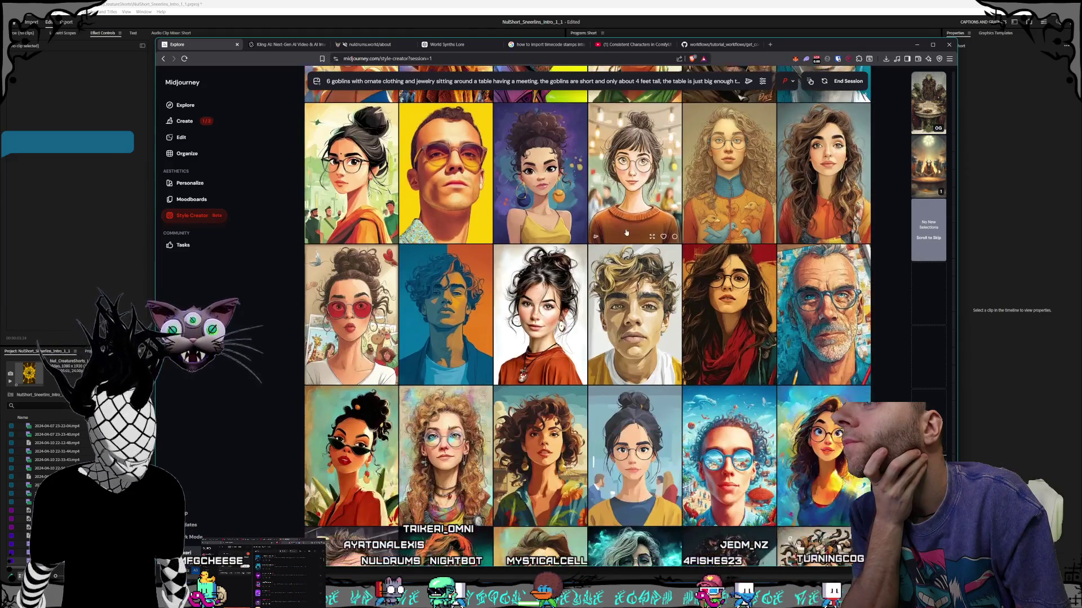
{"action": "scroll", "coordinate": [626, 232], "scroll_direction": "down", "scroll_amount": 6}
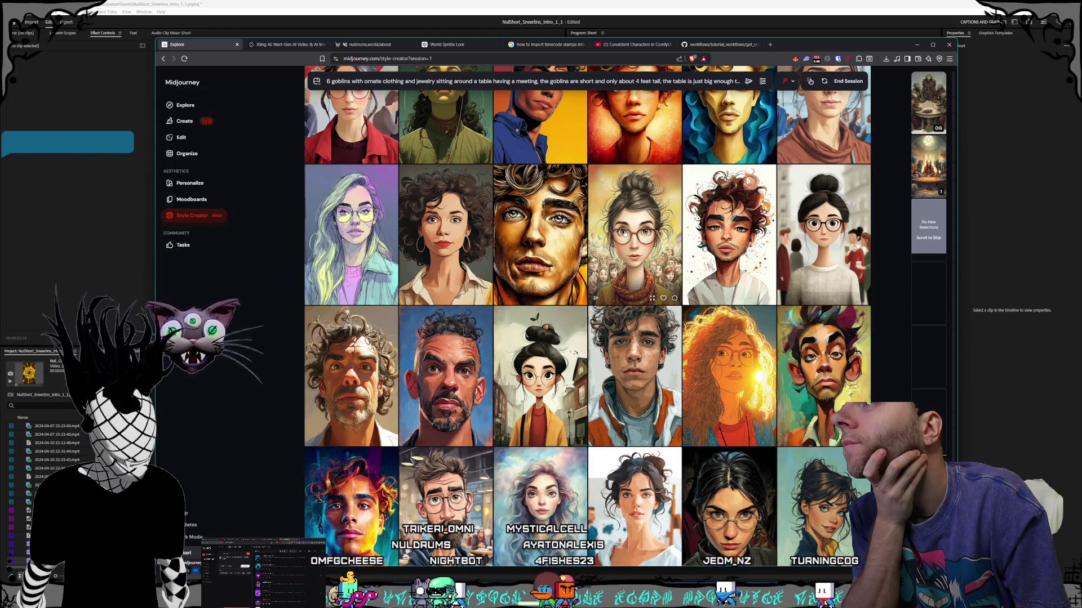
{"action": "scroll", "coordinate": [623, 233], "scroll_direction": "up", "scroll_amount": 3}
{"action": "scroll", "coordinate": [624, 234], "scroll_direction": "down", "scroll_amount": 6}
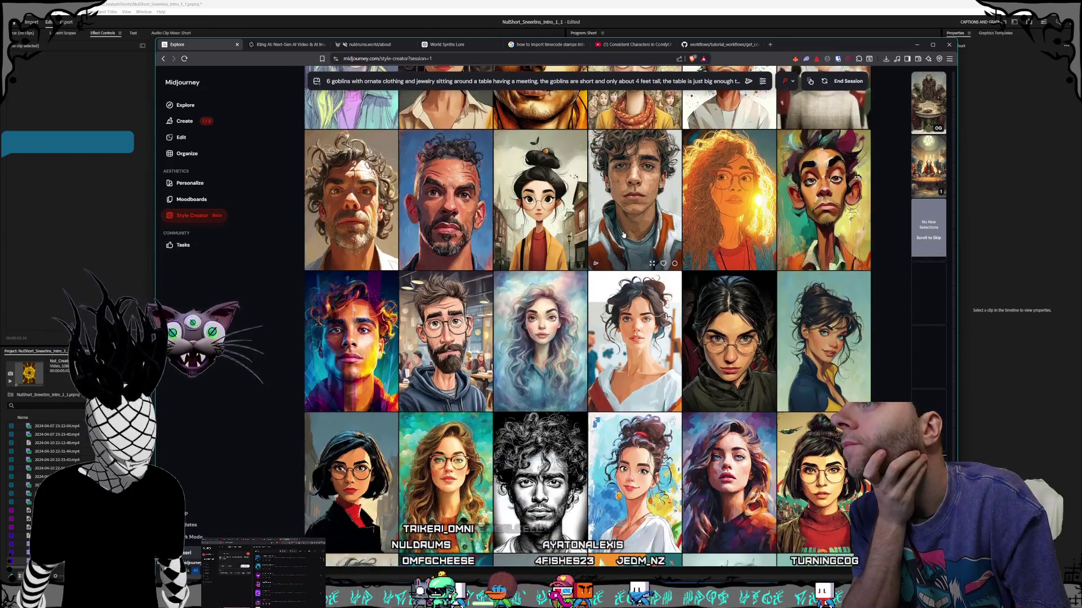
{"action": "scroll", "coordinate": [623, 234], "scroll_direction": "down", "scroll_amount": 3}
{"action": "scroll", "coordinate": [623, 234], "scroll_direction": "down", "scroll_amount": 10}
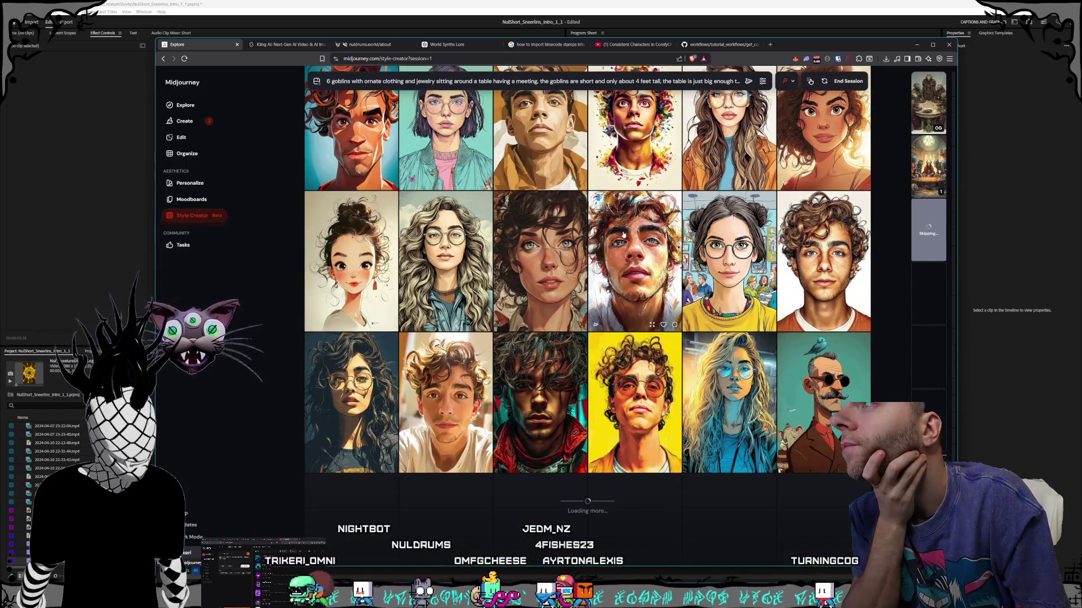
{"action": "scroll", "coordinate": [623, 235], "scroll_direction": "down", "scroll_amount": 3}
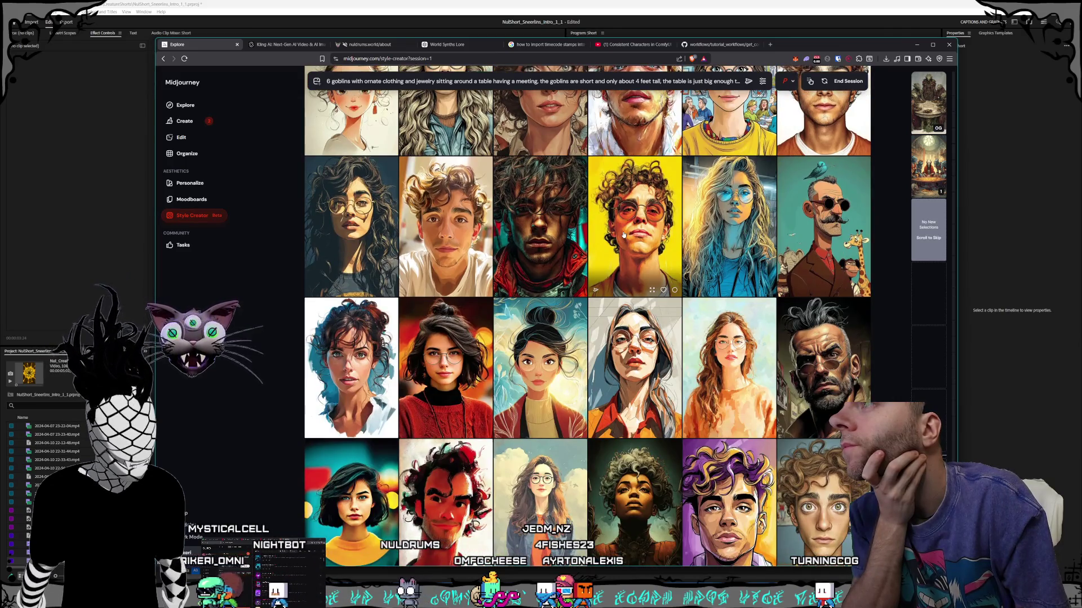
{"action": "scroll", "coordinate": [623, 235], "scroll_direction": "down", "scroll_amount": 3}
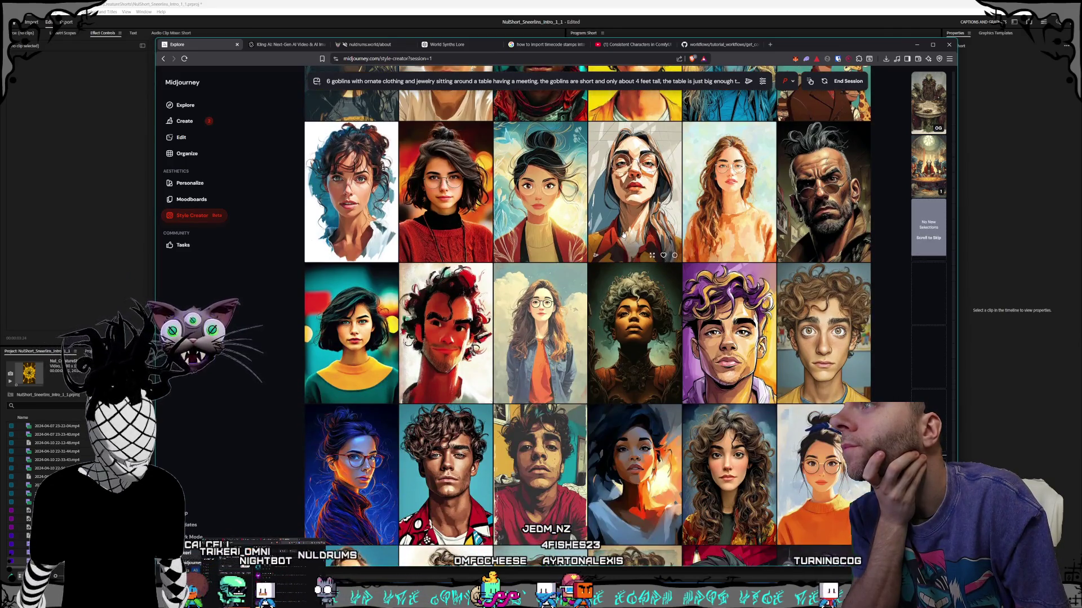
{"action": "scroll", "coordinate": [624, 234], "scroll_direction": "down", "scroll_amount": 6}
{"action": "scroll", "coordinate": [624, 234], "scroll_direction": "down", "scroll_amount": 3}
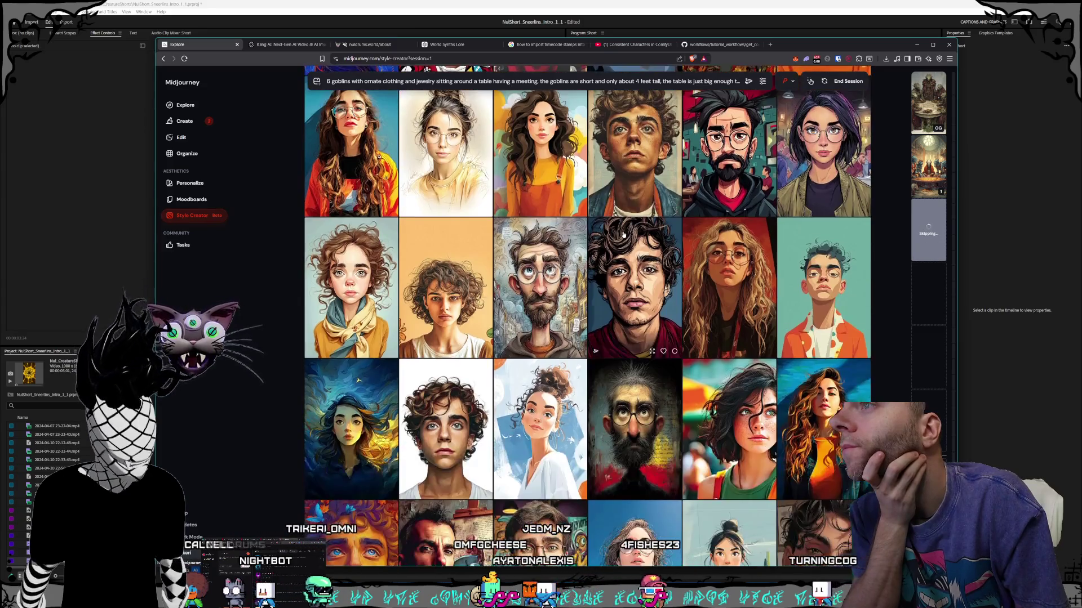
{"action": "scroll", "coordinate": [623, 234], "scroll_direction": "down", "scroll_amount": 10}
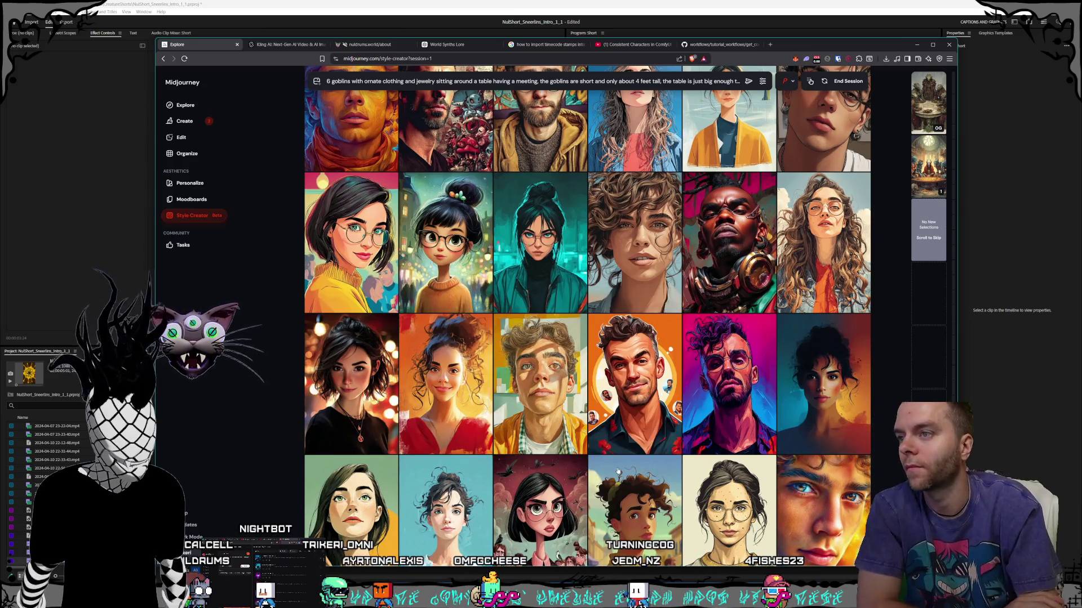
{"action": "scroll", "coordinate": [633, 220], "scroll_direction": "down", "scroll_amount": 2}
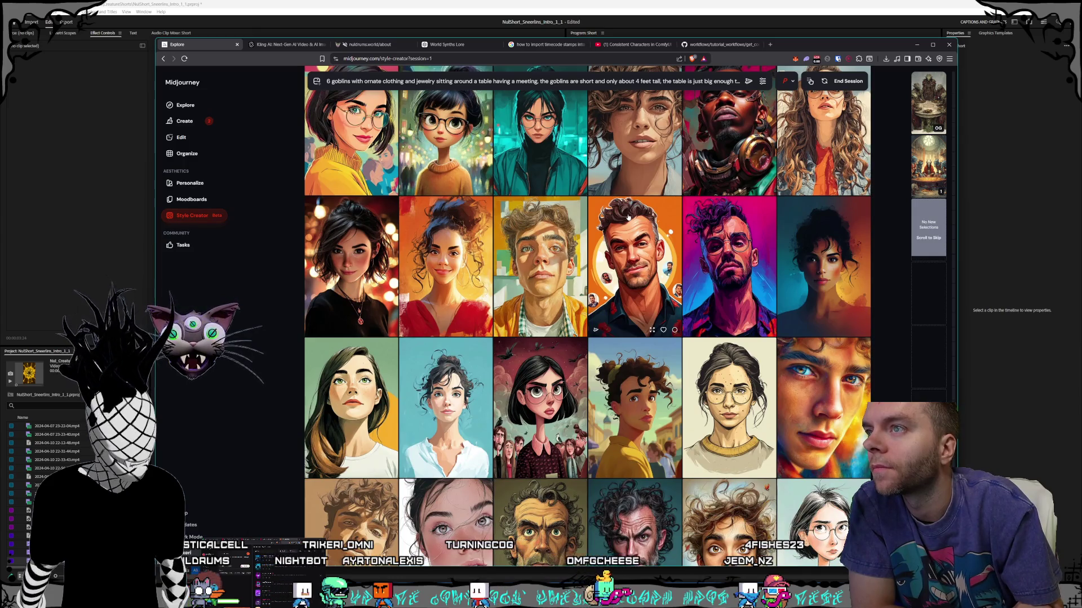
{"action": "scroll", "coordinate": [628, 217], "scroll_direction": "down", "scroll_amount": 4}
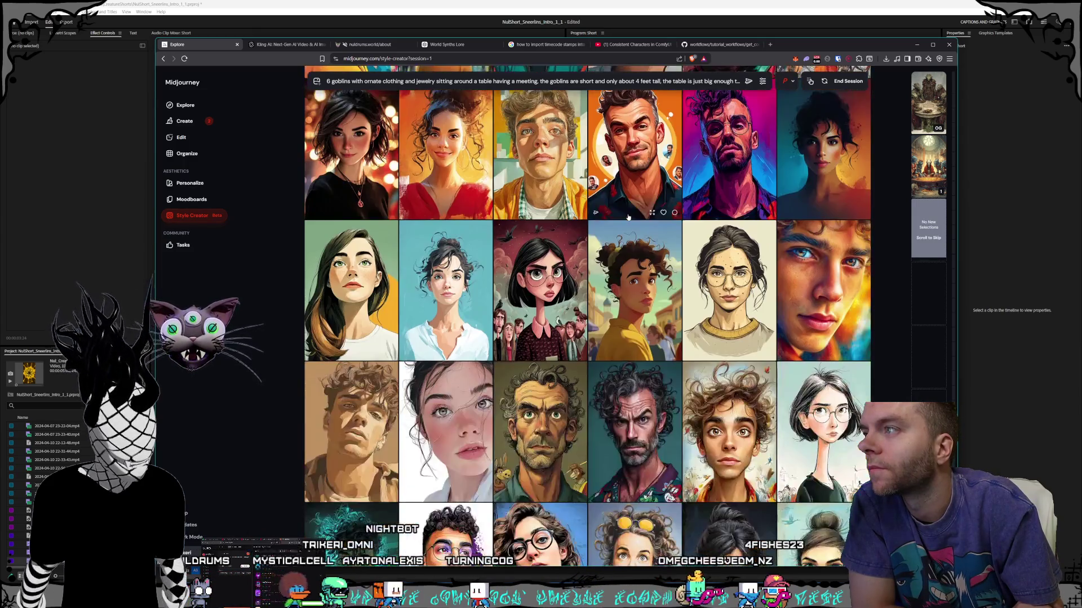
{"action": "scroll", "coordinate": [627, 218], "scroll_direction": "down", "scroll_amount": 4}
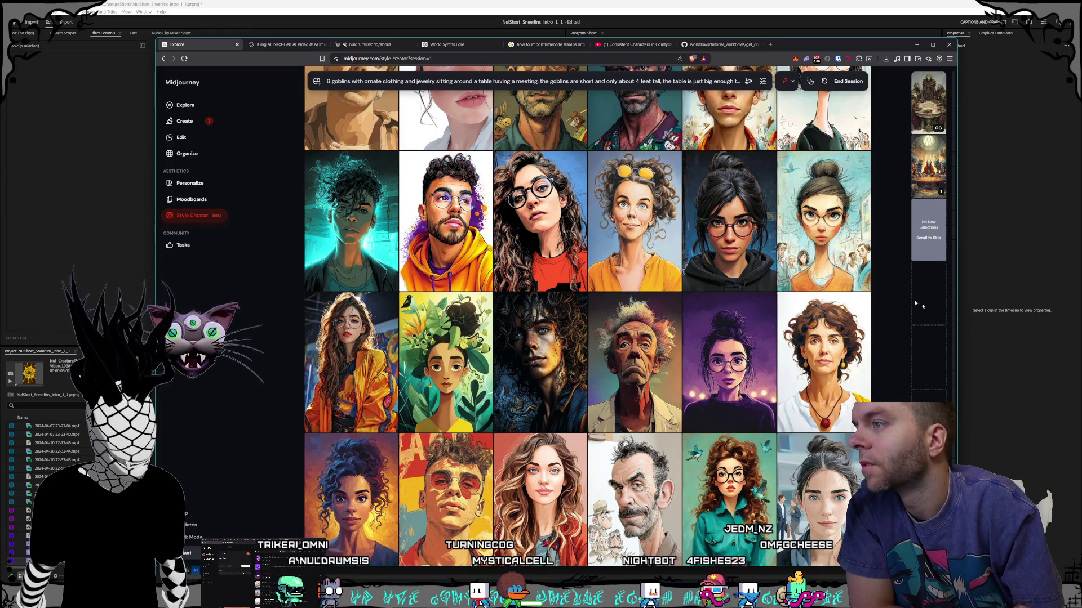
{"action": "scroll", "coordinate": [645, 243], "scroll_direction": "down", "scroll_amount": 4}
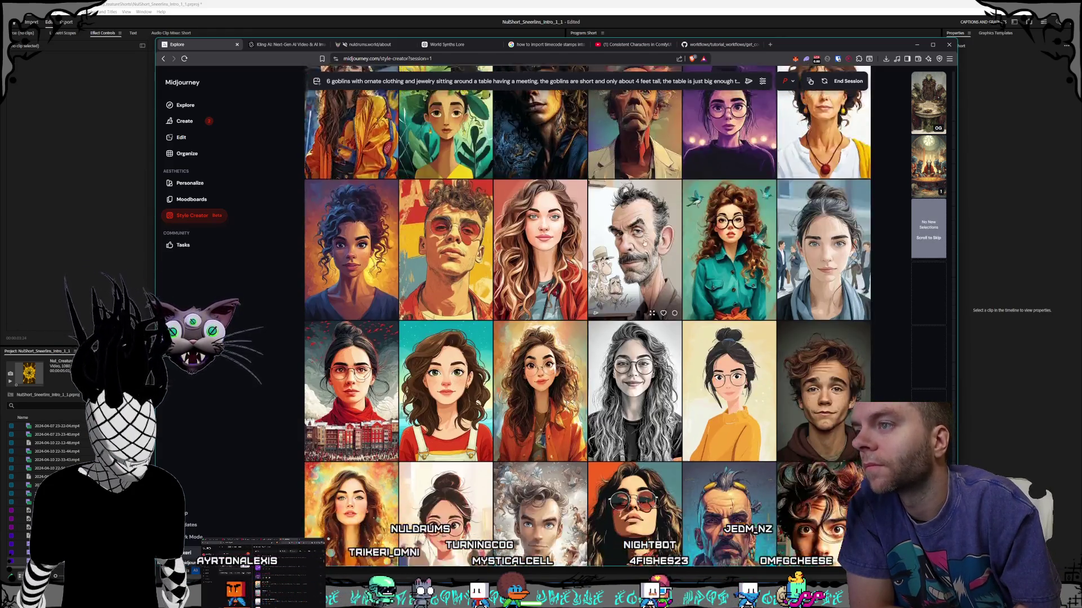
{"action": "scroll", "coordinate": [645, 243], "scroll_direction": "down", "scroll_amount": 2}
{"action": "scroll", "coordinate": [650, 238], "scroll_direction": "down", "scroll_amount": 1}
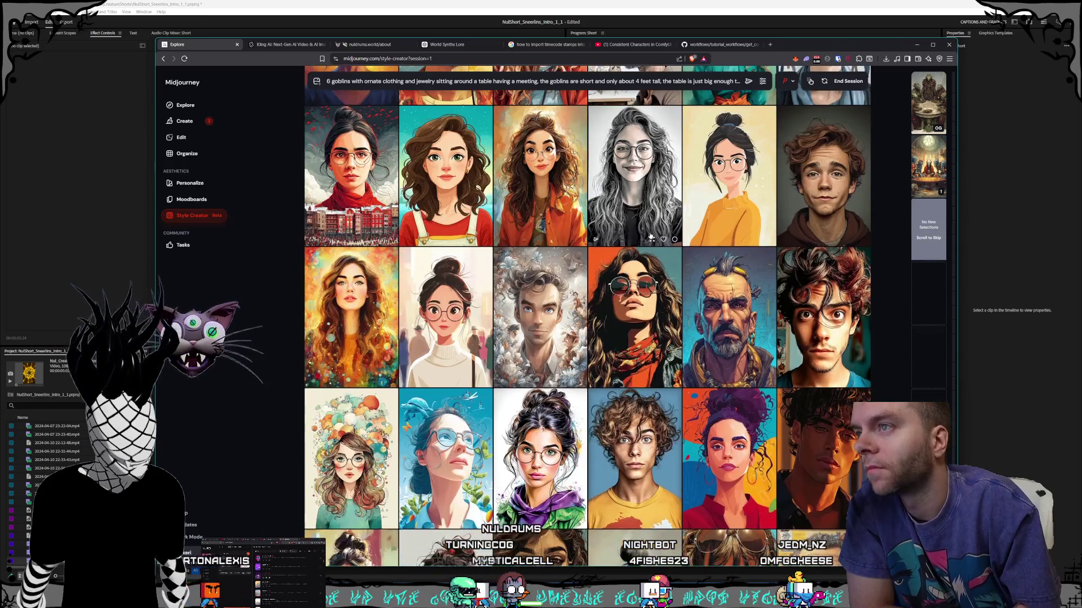
{"action": "scroll", "coordinate": [682, 253], "scroll_direction": "down", "scroll_amount": 1}
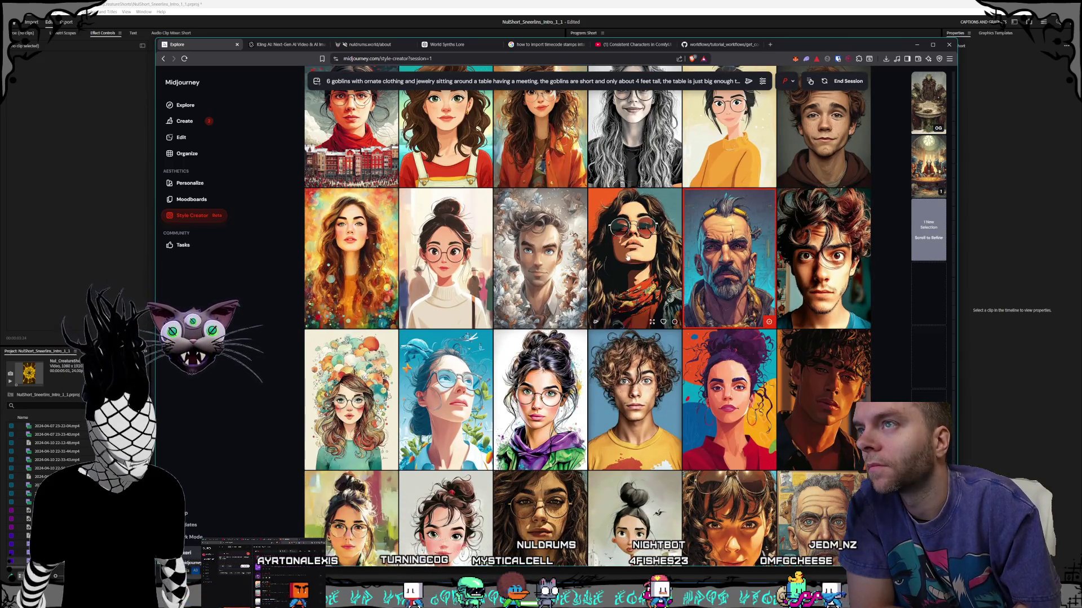
{"action": "scroll", "coordinate": [719, 271], "scroll_direction": "down", "scroll_amount": 10}
{"action": "scroll", "coordinate": [631, 255], "scroll_direction": "down", "scroll_amount": 4}
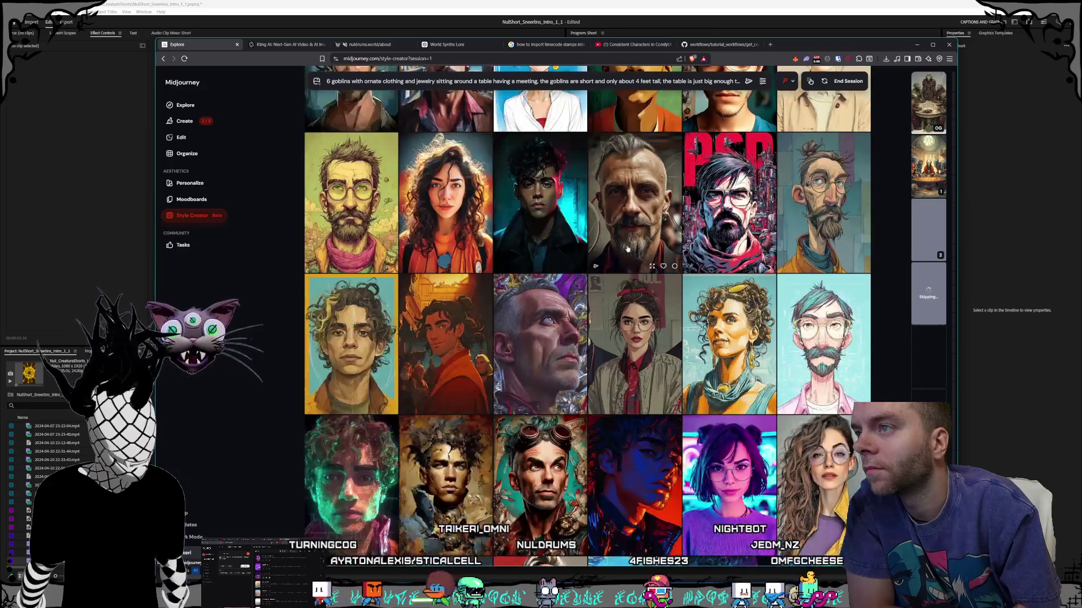
{"action": "scroll", "coordinate": [636, 235], "scroll_direction": "down", "scroll_amount": 2}
{"action": "scroll", "coordinate": [613, 220], "scroll_direction": "down", "scroll_amount": 5}
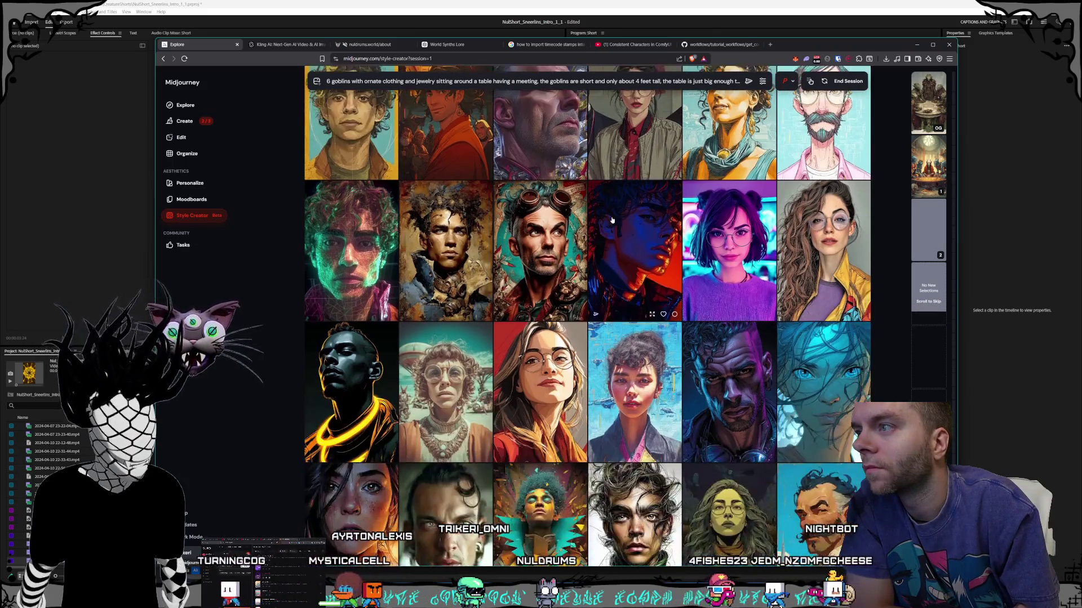
{"action": "scroll", "coordinate": [613, 220], "scroll_direction": "down", "scroll_amount": 2}
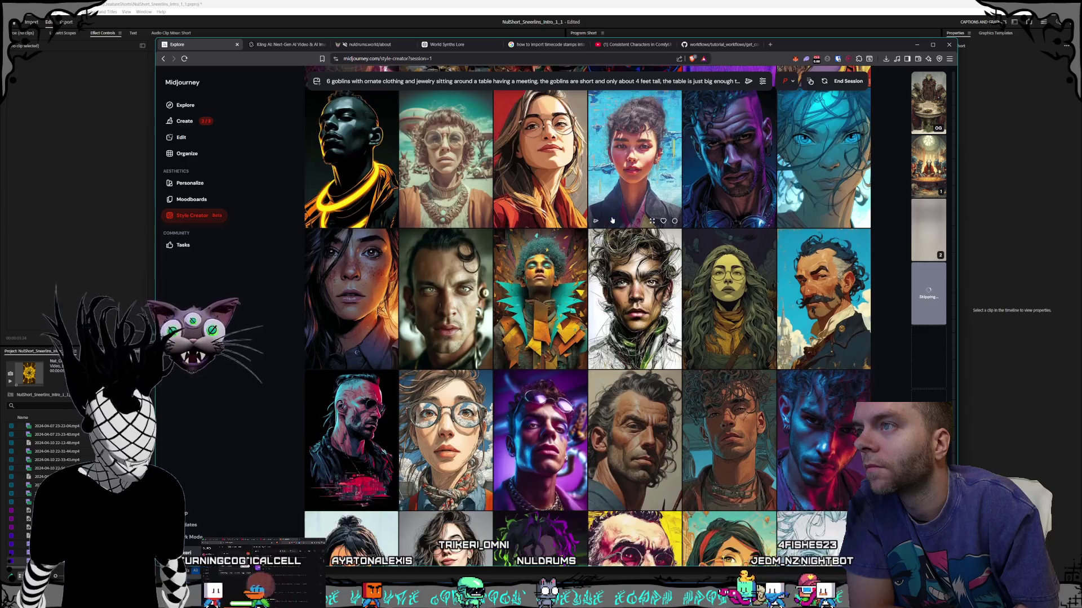
{"action": "scroll", "coordinate": [612, 219], "scroll_direction": "down", "scroll_amount": 3}
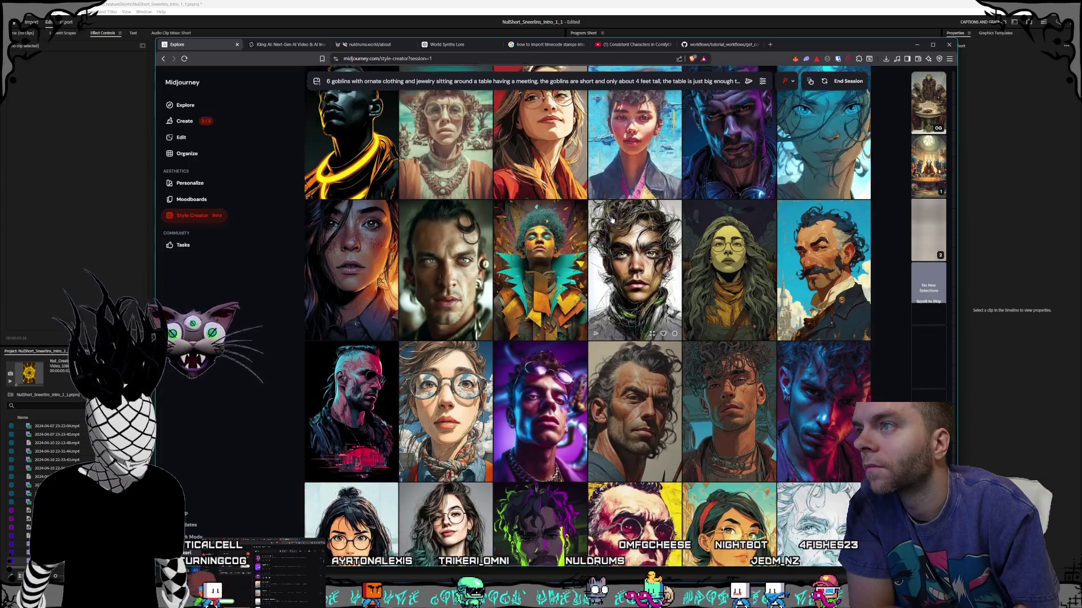
{"action": "scroll", "coordinate": [612, 220], "scroll_direction": "down", "scroll_amount": 3}
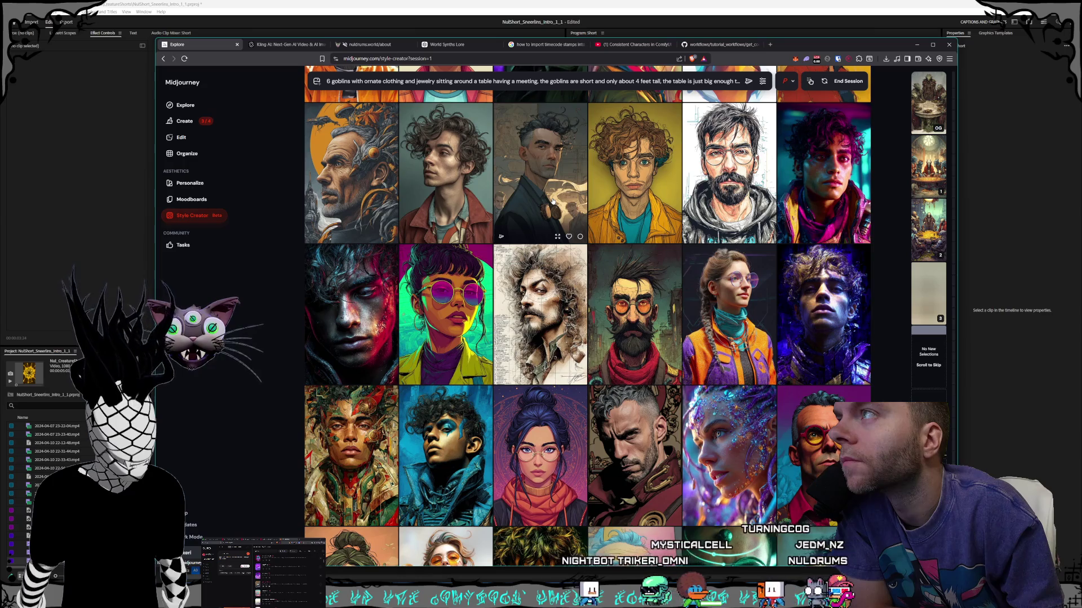
{"action": "scroll", "coordinate": [552, 201], "scroll_direction": "down", "scroll_amount": 4}
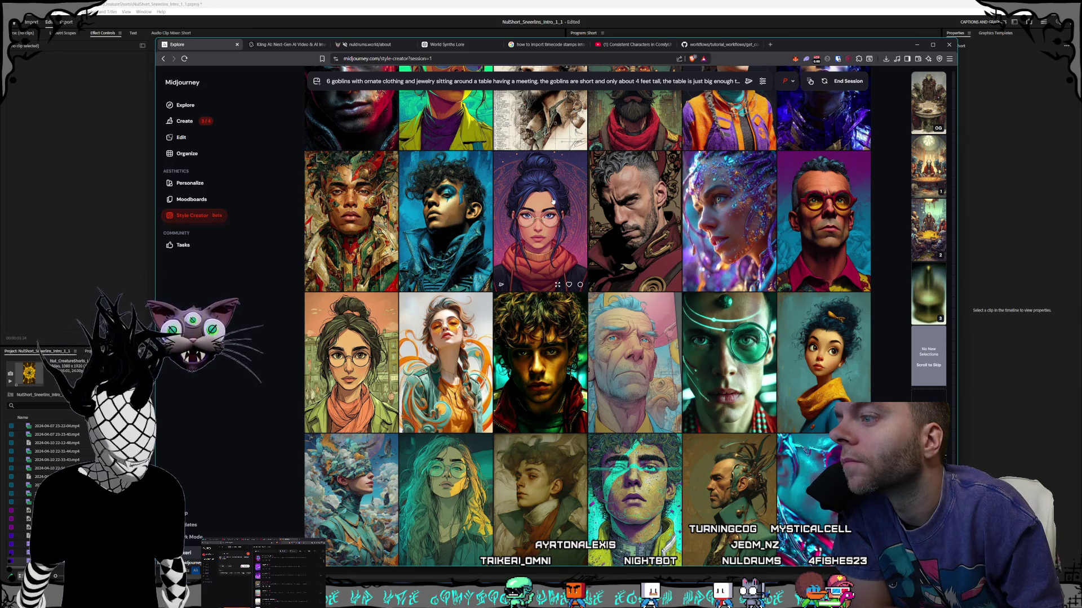
{"action": "scroll", "coordinate": [610, 223], "scroll_direction": "down", "scroll_amount": 5}
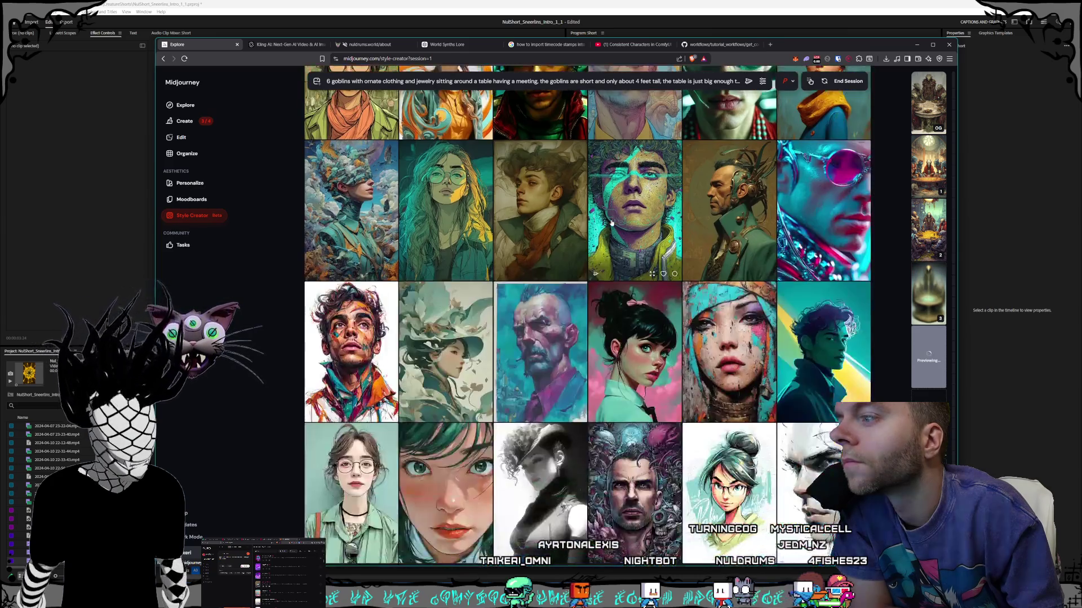
{"action": "scroll", "coordinate": [610, 223], "scroll_direction": "down", "scroll_amount": 5}
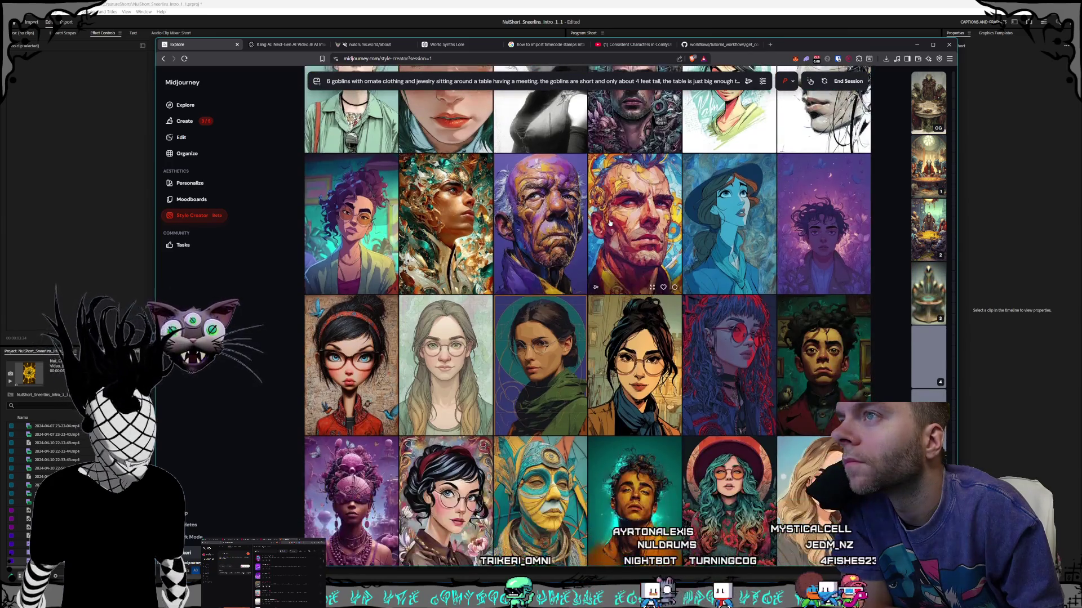
{"action": "scroll", "coordinate": [610, 223], "scroll_direction": "down", "scroll_amount": 2}
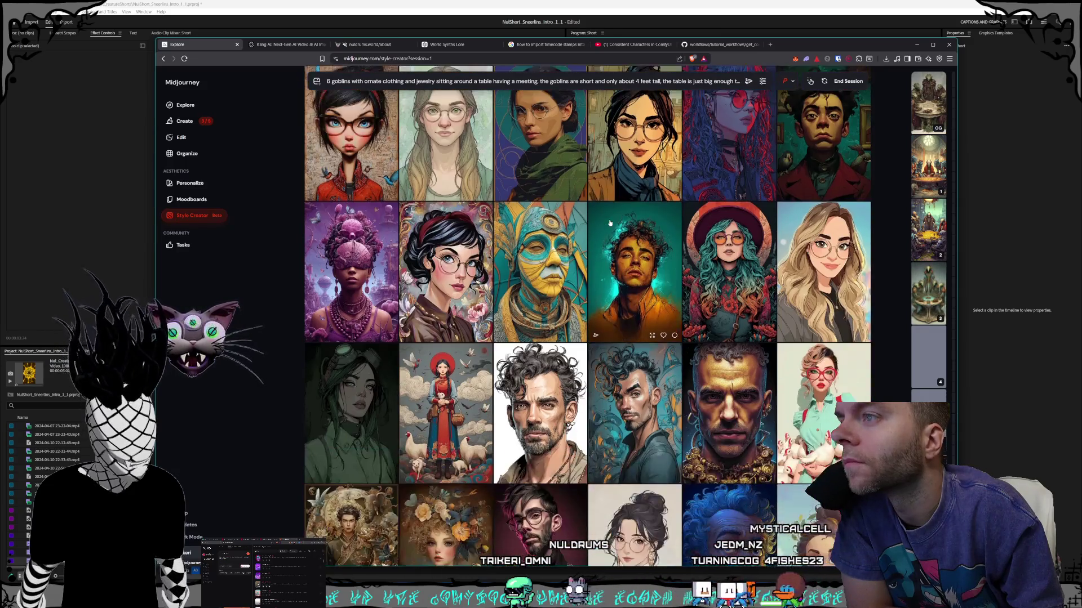
{"action": "scroll", "coordinate": [609, 224], "scroll_direction": "down", "scroll_amount": 3}
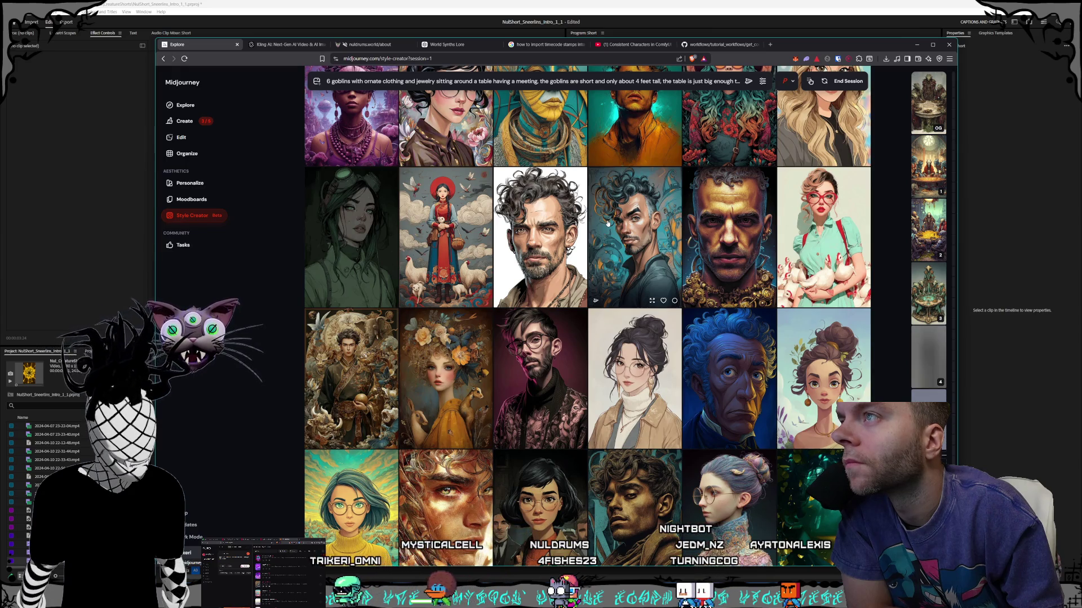
{"action": "scroll", "coordinate": [607, 223], "scroll_direction": "down", "scroll_amount": 1}
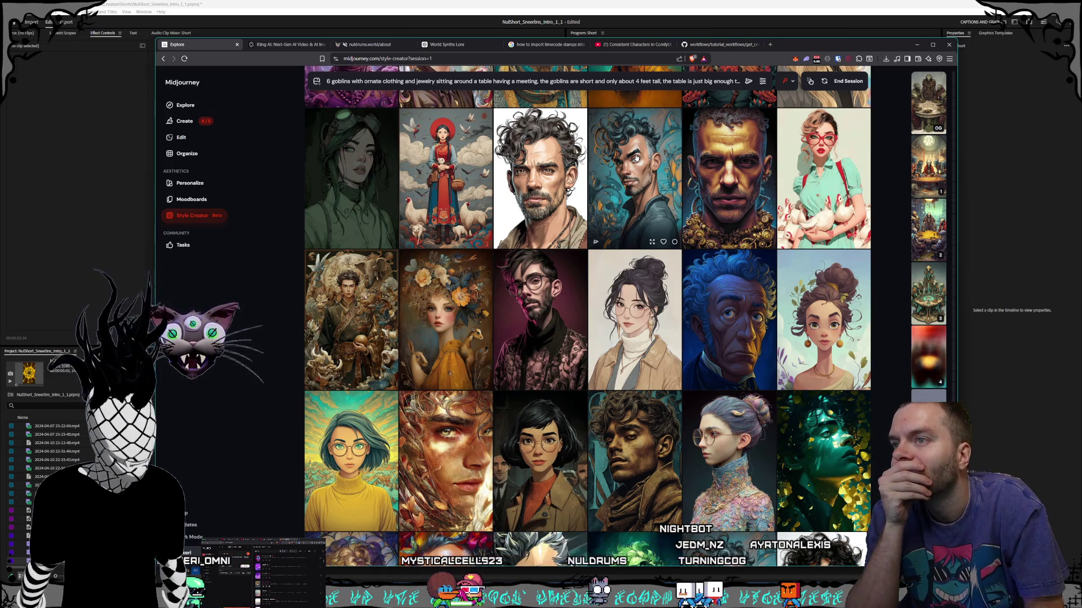
{"action": "scroll", "coordinate": [636, 159], "scroll_direction": "down", "scroll_amount": 3}
{"action": "scroll", "coordinate": [635, 159], "scroll_direction": "down", "scroll_amount": 3}
- Browse further portrait batches and apply one portrait's style to the goblin scene
{"action": "scroll", "coordinate": [635, 160], "scroll_direction": "down", "scroll_amount": 2}
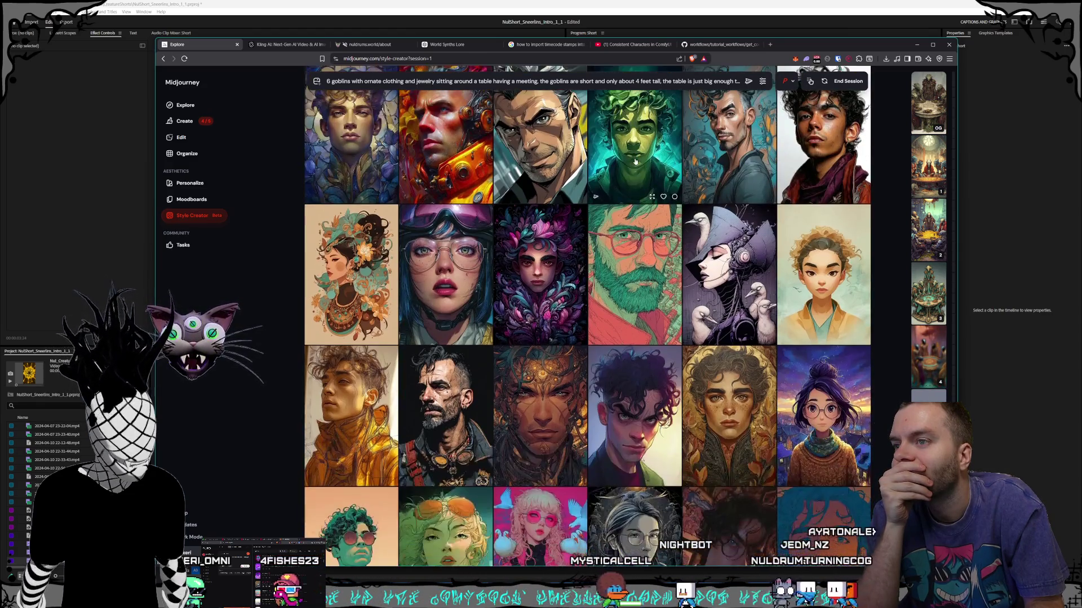
{"action": "scroll", "coordinate": [636, 162], "scroll_direction": "down", "scroll_amount": 2}
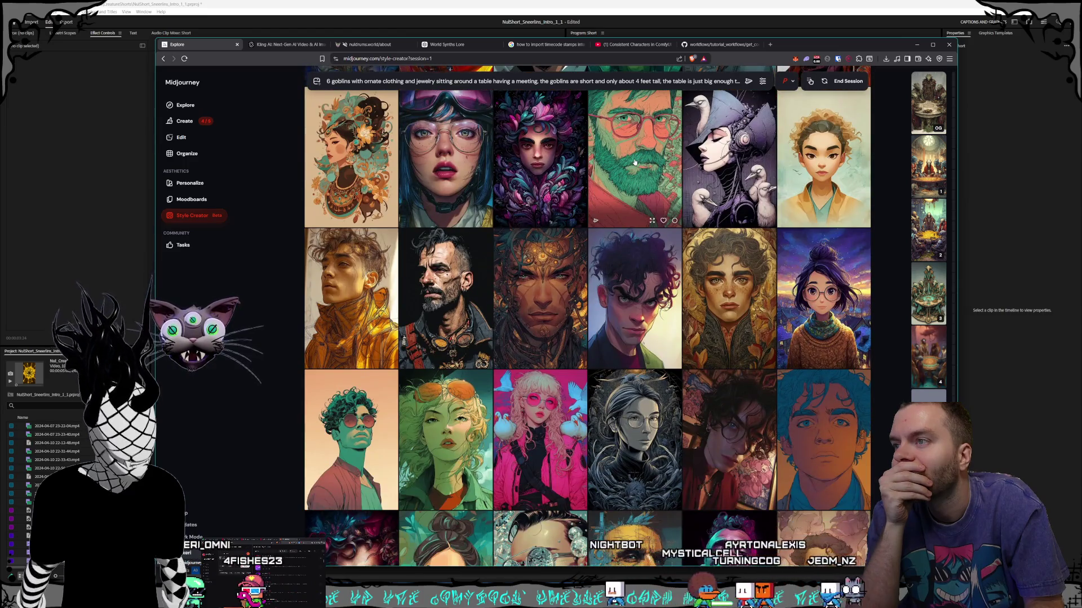
{"action": "scroll", "coordinate": [634, 162], "scroll_direction": "down", "scroll_amount": 2}
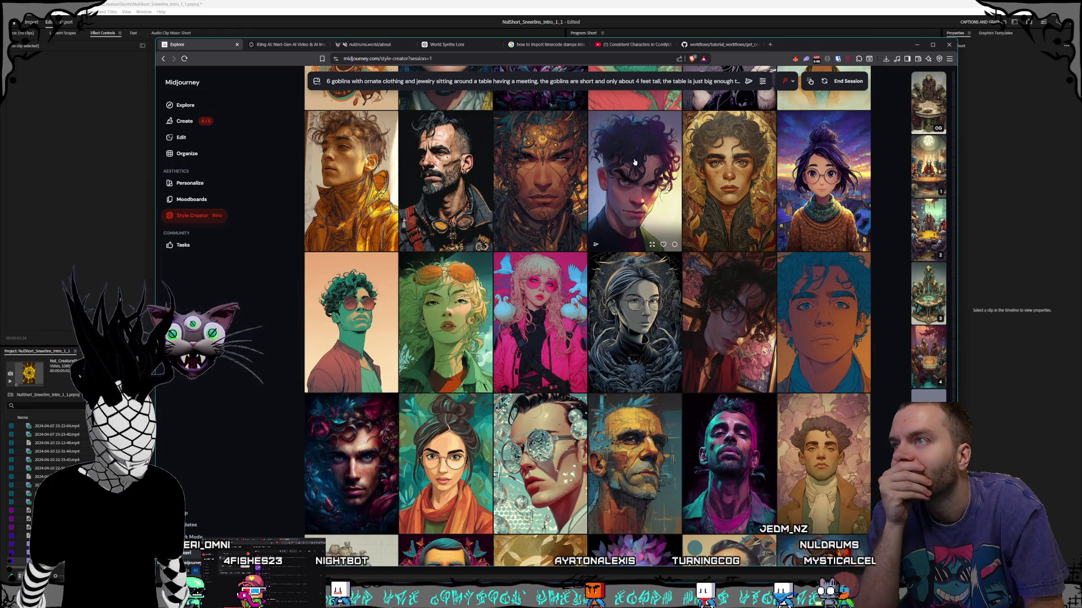
{"action": "scroll", "coordinate": [635, 162], "scroll_direction": "down", "scroll_amount": 2}
{"action": "scroll", "coordinate": [635, 162], "scroll_direction": "up", "scroll_amount": 3}
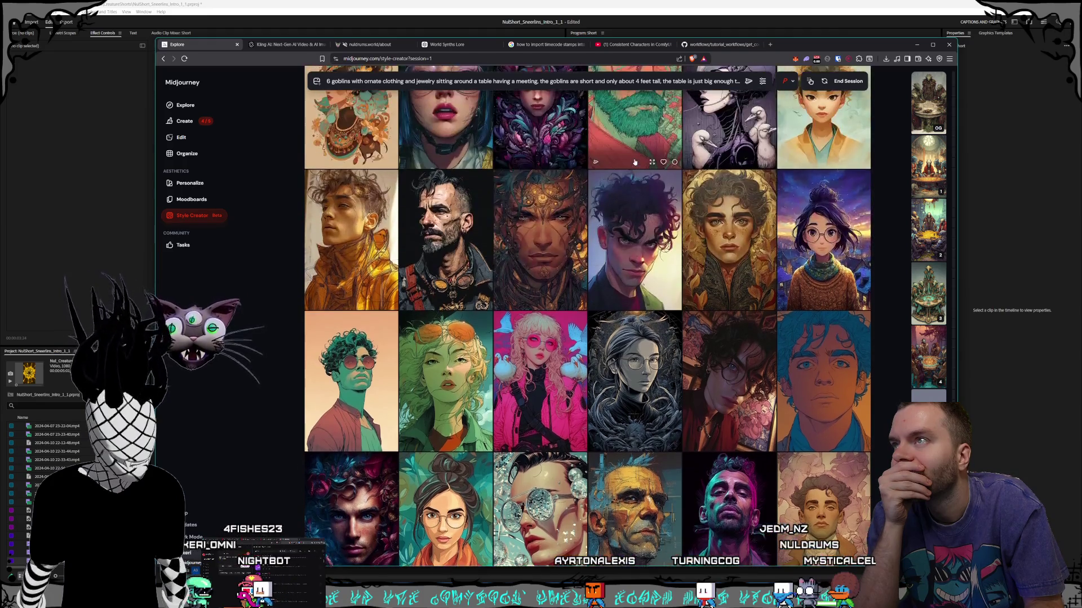
{"action": "scroll", "coordinate": [635, 162], "scroll_direction": "down", "scroll_amount": 1}
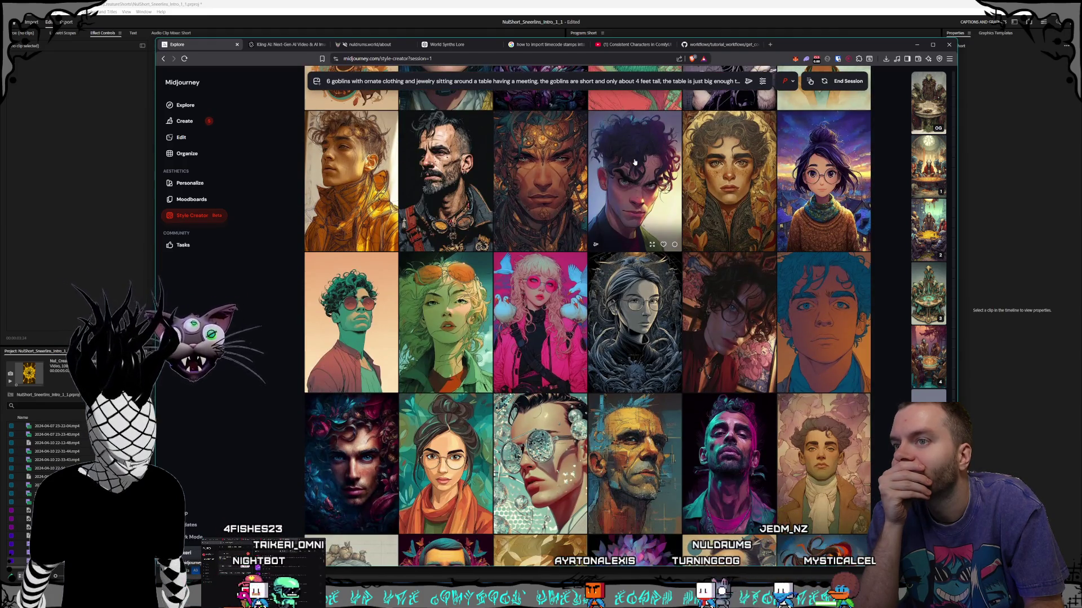
{"action": "scroll", "coordinate": [634, 162], "scroll_direction": "down", "scroll_amount": 10}
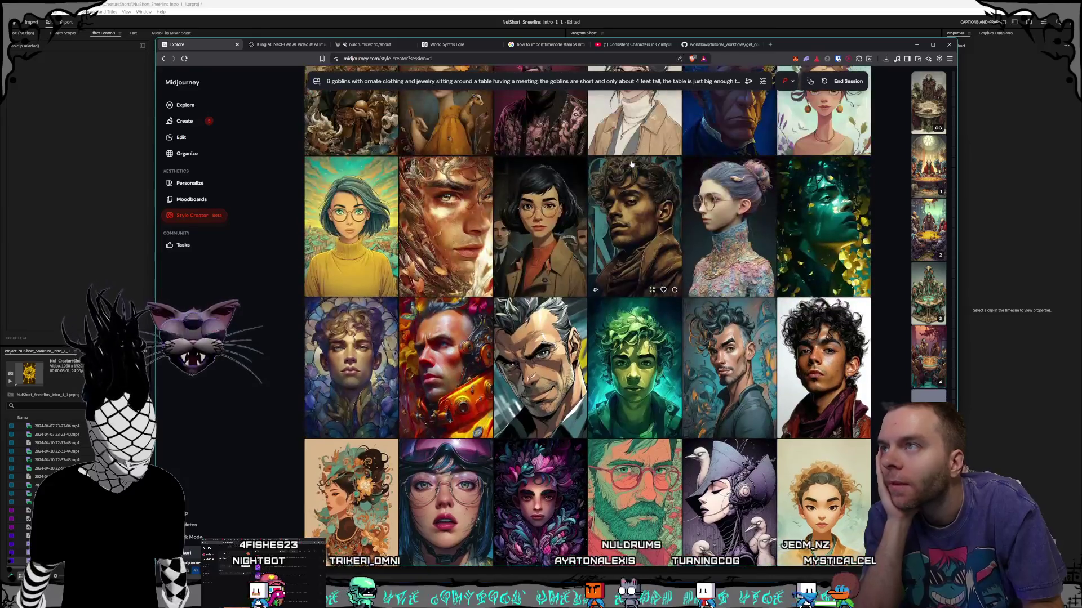
{"action": "scroll", "coordinate": [631, 164], "scroll_direction": "down", "scroll_amount": 4}
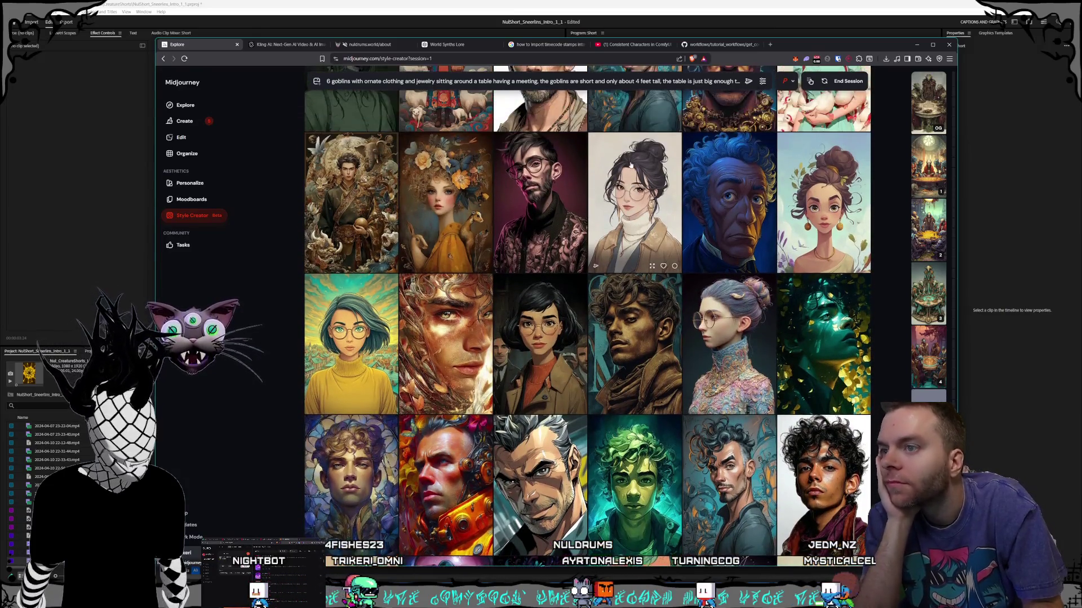
{"action": "scroll", "coordinate": [639, 188], "scroll_direction": "down", "scroll_amount": 10}
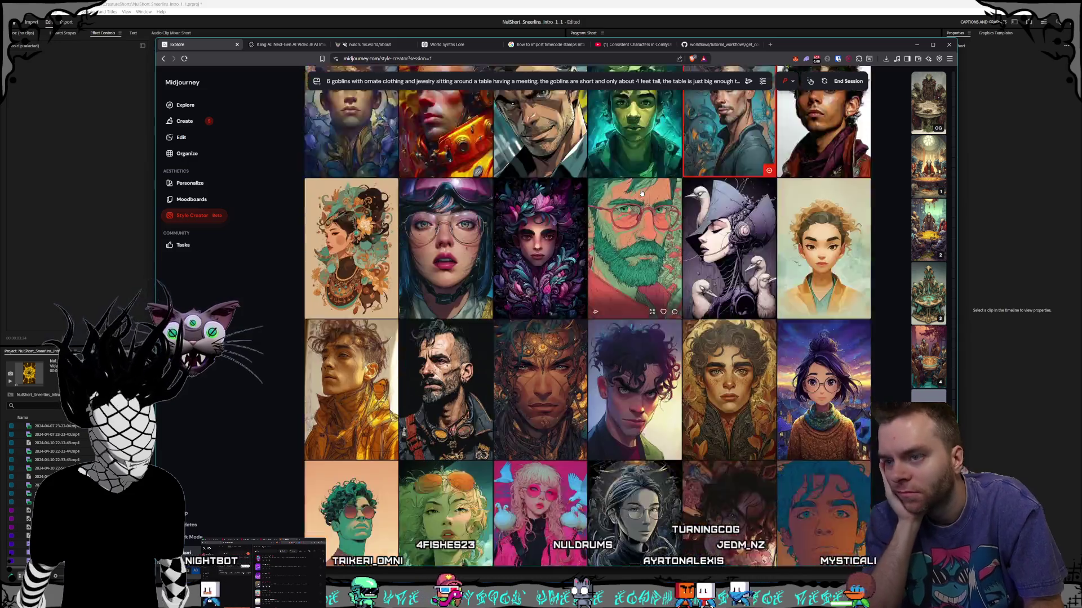
{"action": "scroll", "coordinate": [638, 189], "scroll_direction": "down", "scroll_amount": 4}
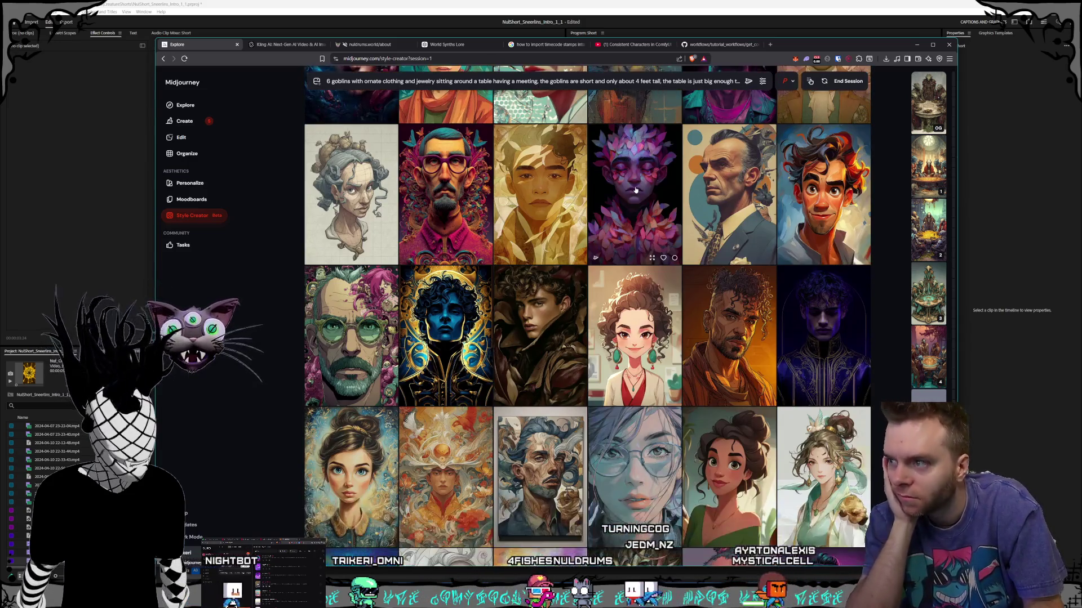
{"action": "scroll", "coordinate": [636, 192], "scroll_direction": "down", "scroll_amount": 6}
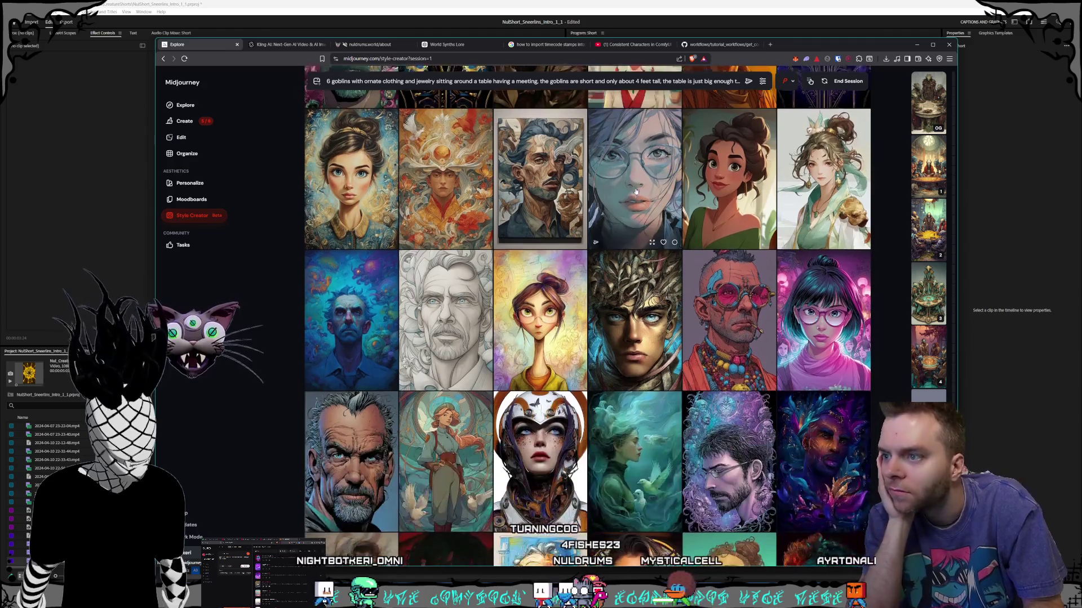
{"action": "scroll", "coordinate": [636, 192], "scroll_direction": "down", "scroll_amount": 4}
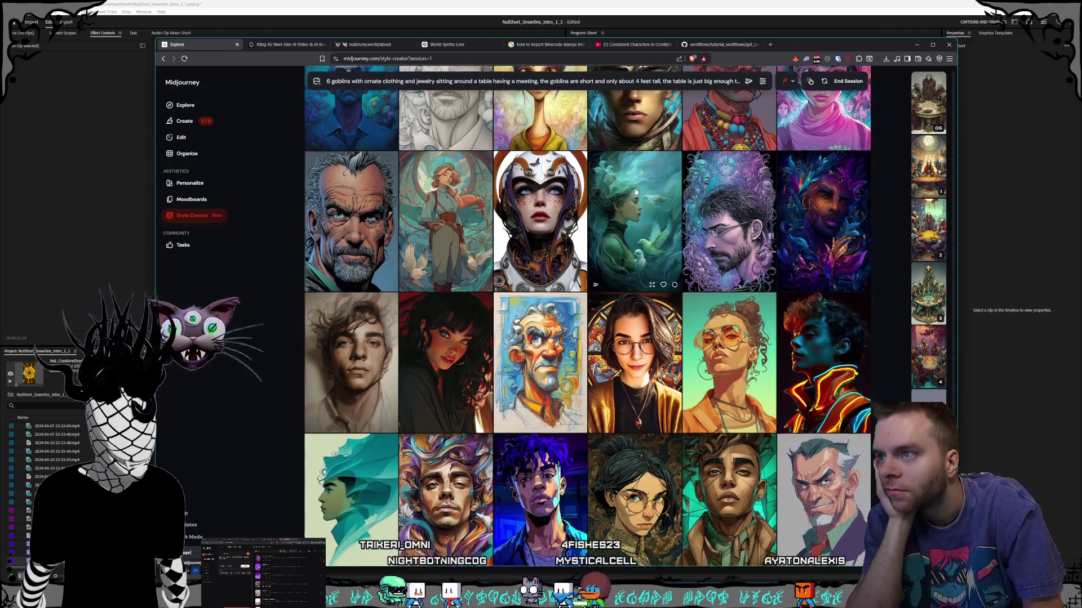
{"action": "scroll", "coordinate": [636, 192], "scroll_direction": "down", "scroll_amount": 3}
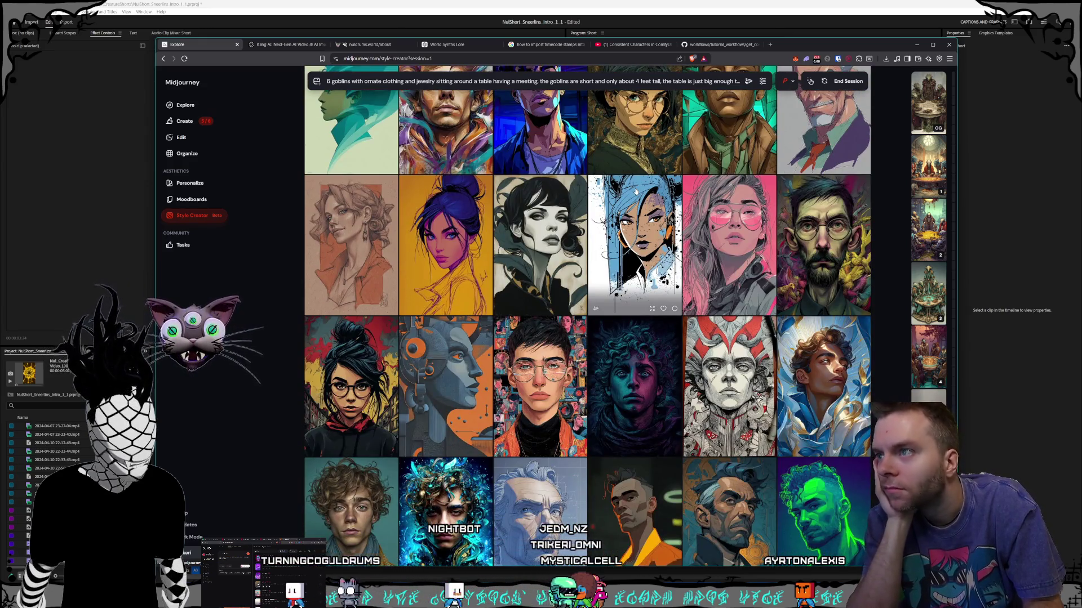
{"action": "scroll", "coordinate": [636, 192], "scroll_direction": "down", "scroll_amount": 3}
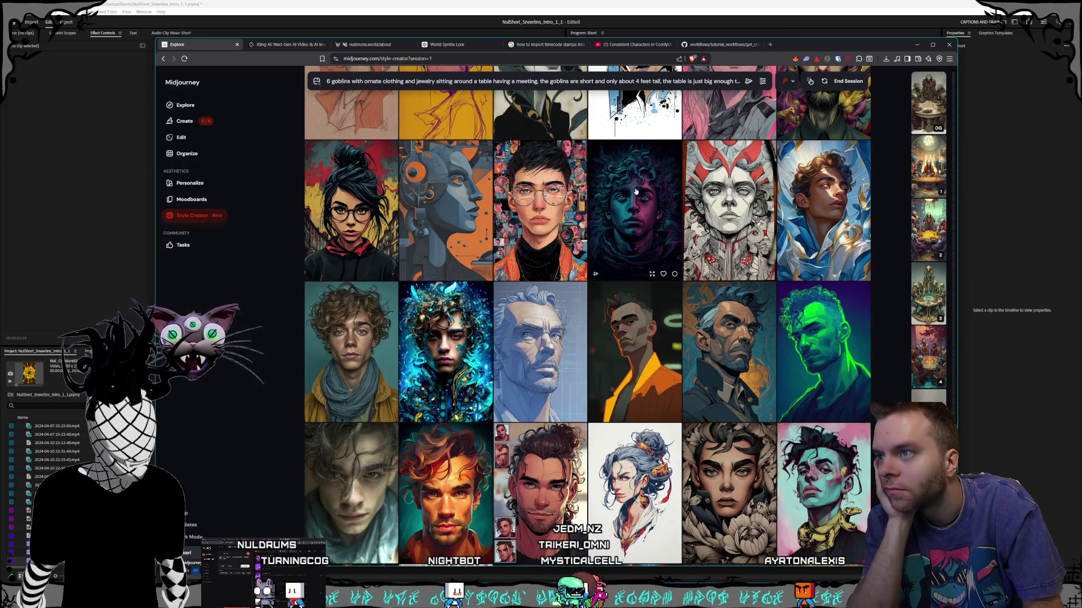
{"action": "scroll", "coordinate": [636, 192], "scroll_direction": "down", "scroll_amount": 1}
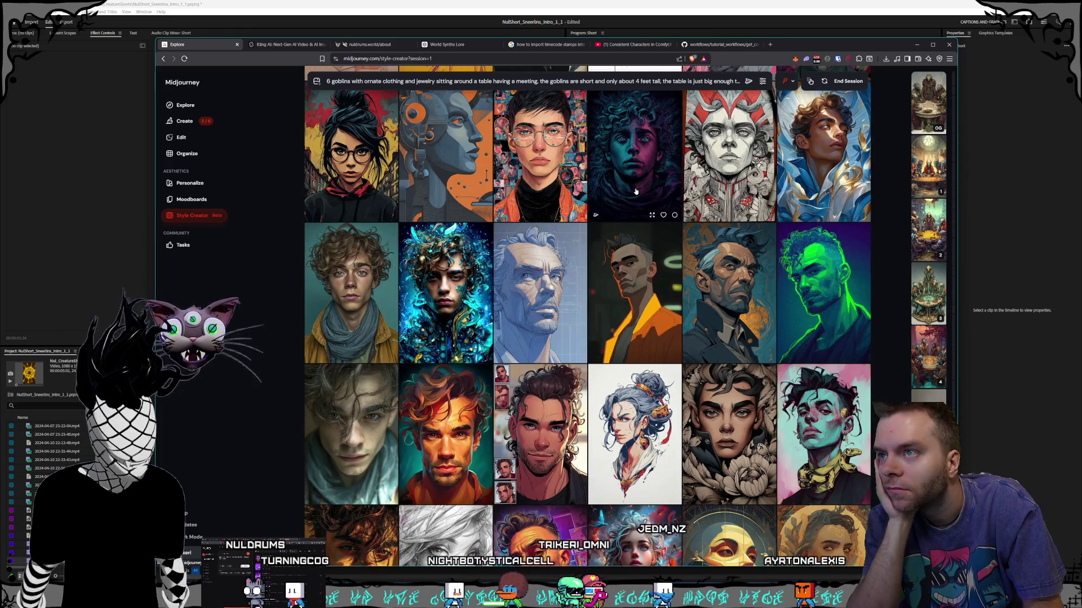
{"action": "scroll", "coordinate": [636, 192], "scroll_direction": "down", "scroll_amount": 2}
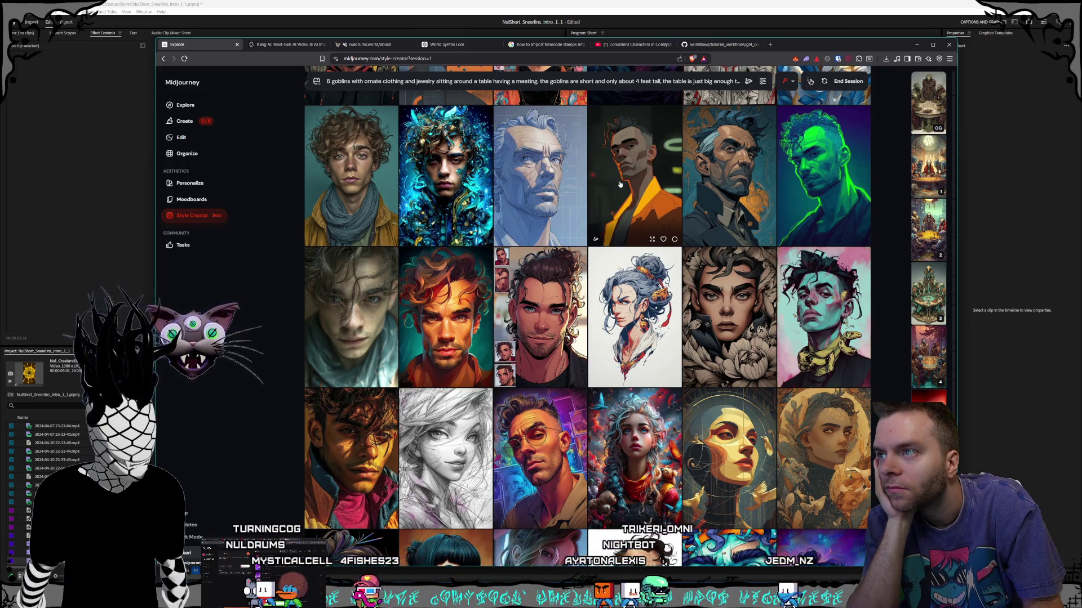
{"action": "scroll", "coordinate": [620, 184], "scroll_direction": "down", "scroll_amount": 1}
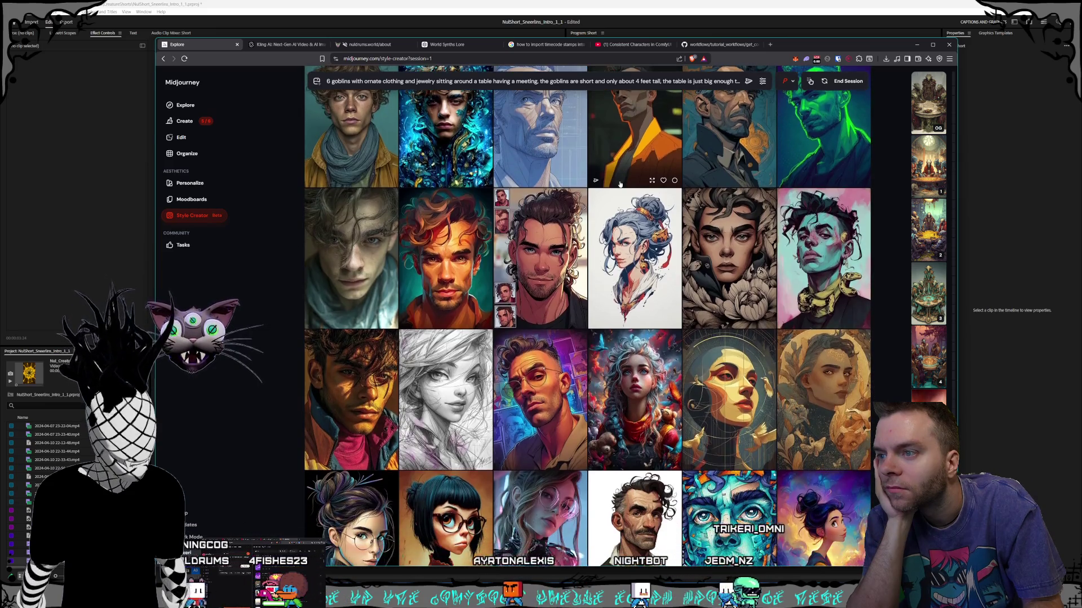
{"action": "scroll", "coordinate": [620, 184], "scroll_direction": "down", "scroll_amount": 2}
{"action": "scroll", "coordinate": [620, 184], "scroll_direction": "down", "scroll_amount": 2}
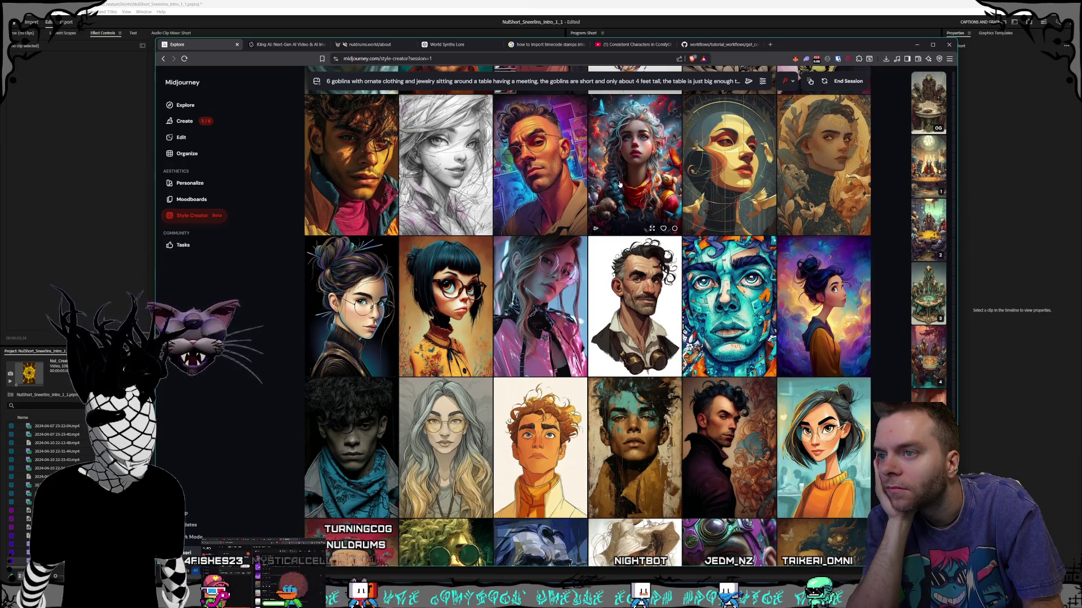
{"action": "scroll", "coordinate": [620, 184], "scroll_direction": "up", "scroll_amount": 6}
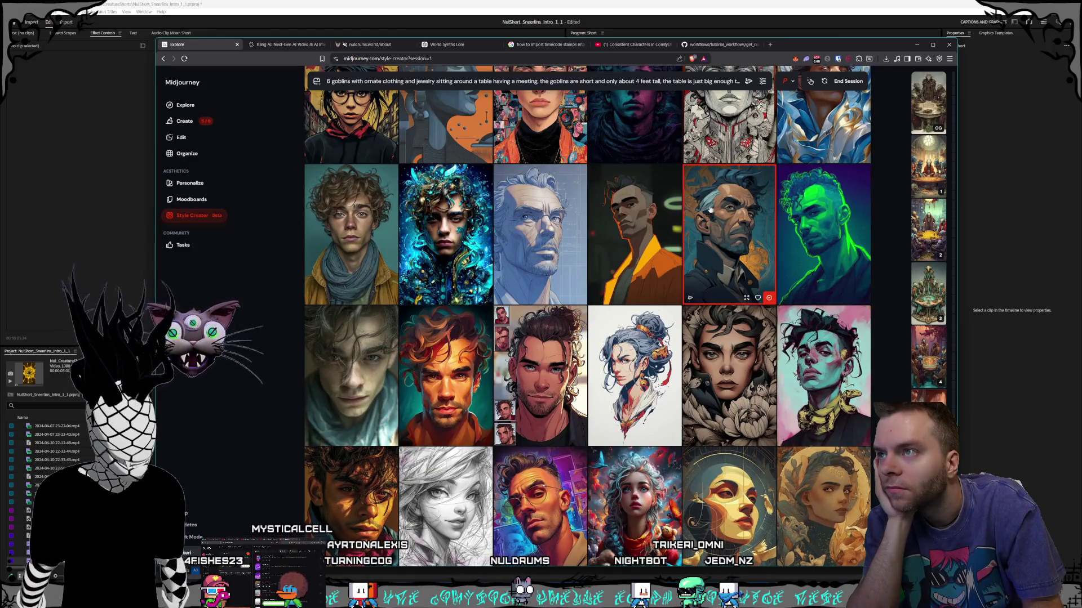
{"action": "left_click", "coordinate": [711, 210]}
- End the Style Creator session
{"action": "scroll", "coordinate": [656, 211], "scroll_direction": "down", "scroll_amount": 1}
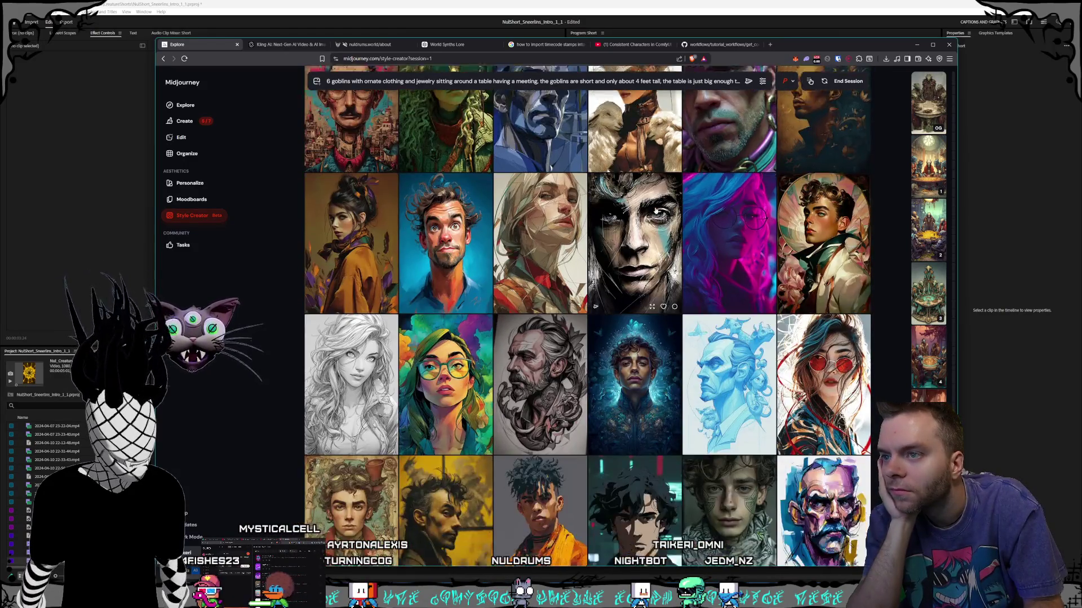
{"action": "scroll", "coordinate": [655, 211], "scroll_direction": "down", "scroll_amount": 3}
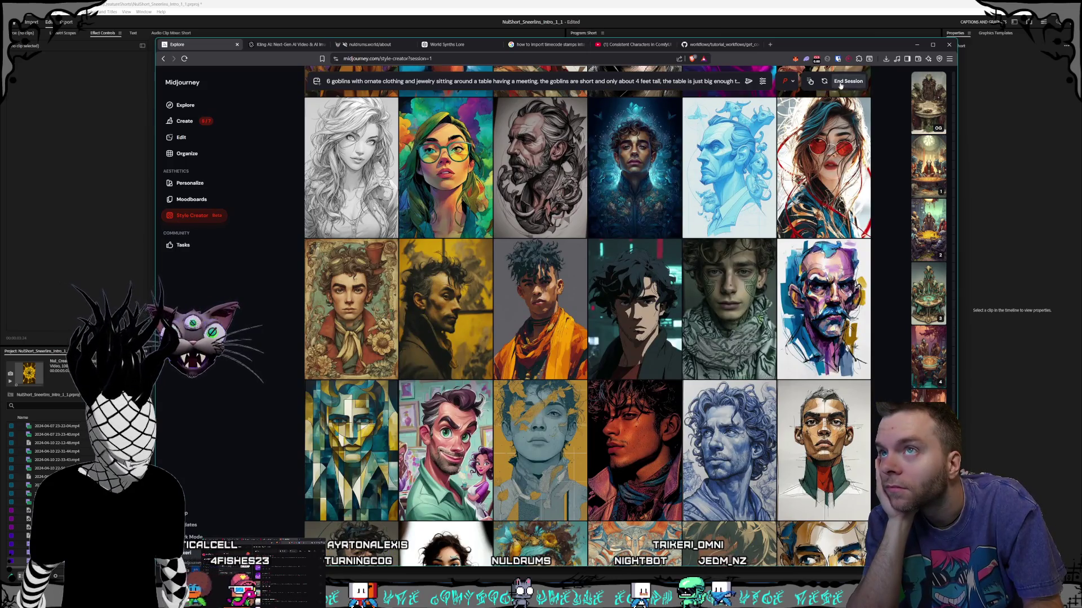
{"action": "left_click", "coordinate": [848, 80]}
- Return to the Create feed and look over the goblin grids rendered in the new styles
{"action": "left_click", "coordinate": [170, 123]}
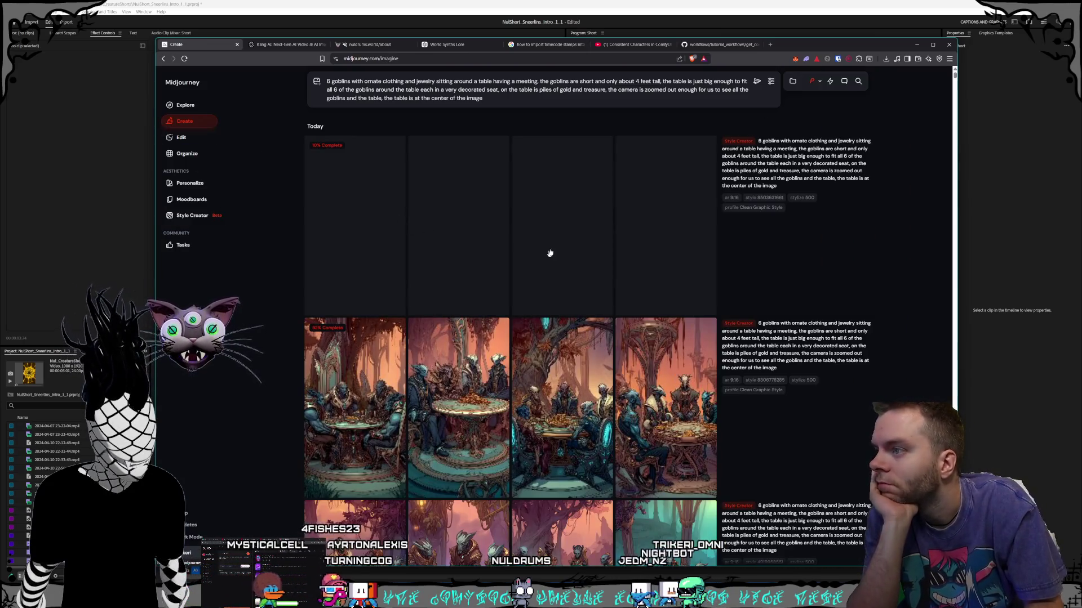
{"action": "scroll", "coordinate": [566, 252], "scroll_direction": "down", "scroll_amount": 2}
{"action": "scroll", "coordinate": [567, 251], "scroll_direction": "down", "scroll_amount": 10}
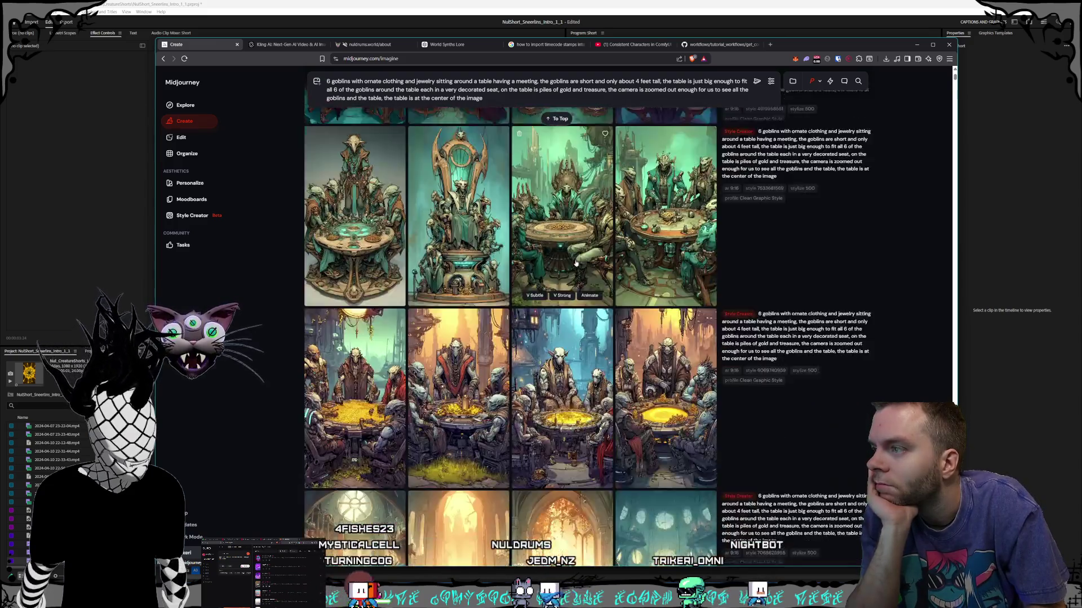
{"action": "scroll", "coordinate": [587, 272], "scroll_direction": "up", "scroll_amount": 3}
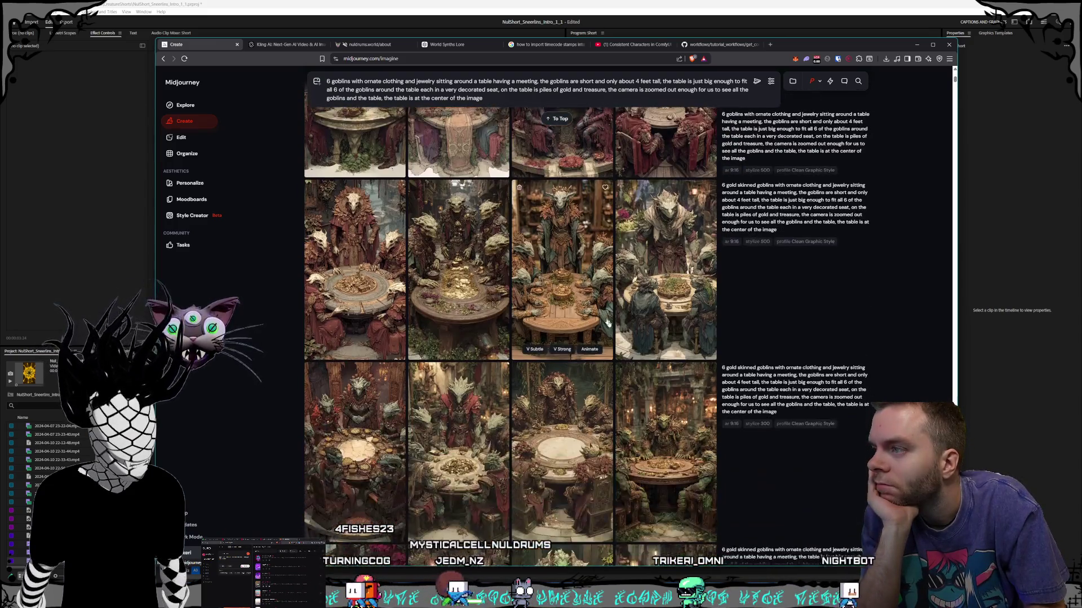
{"action": "scroll", "coordinate": [659, 401], "scroll_direction": "up", "scroll_amount": 4}
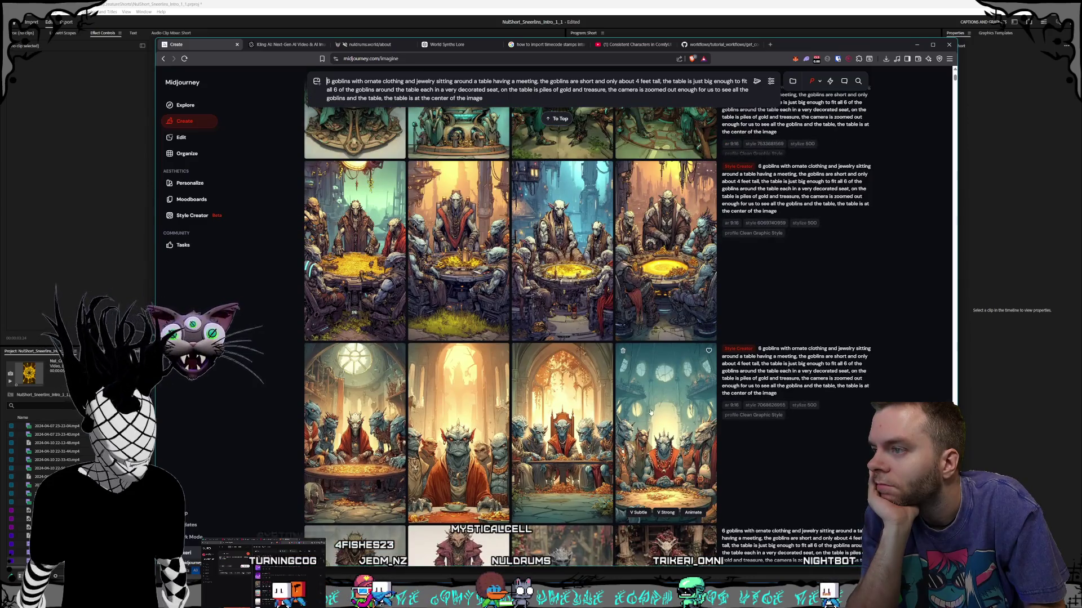
{"action": "scroll", "coordinate": [647, 404], "scroll_direction": "up", "scroll_amount": 3}
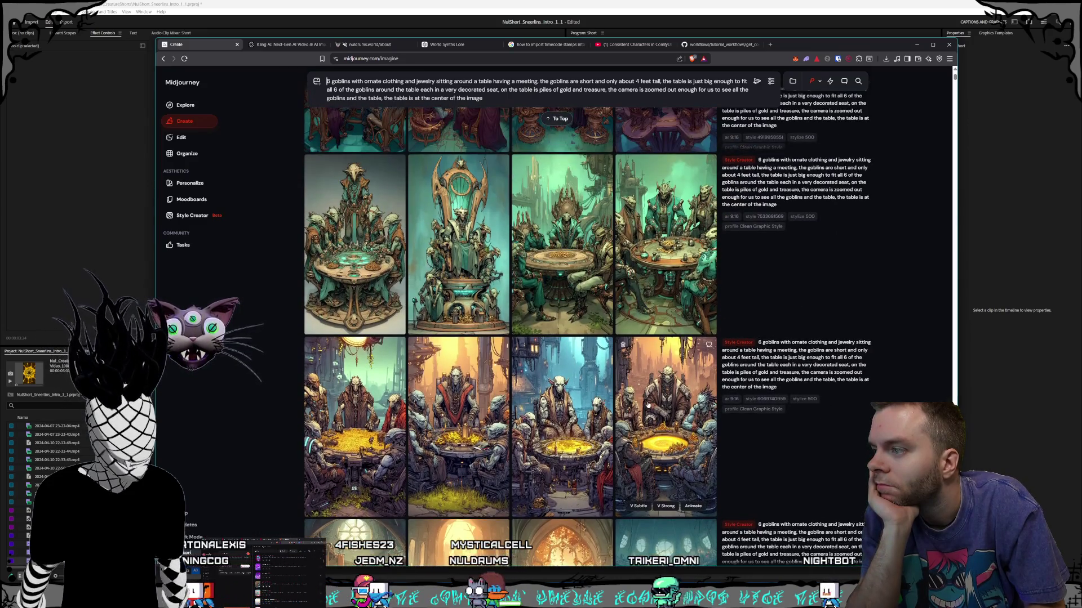
- Open a gold-table goblin image at full size and scroll through the Style Creator variations
{"action": "left_click", "coordinate": [650, 400]}
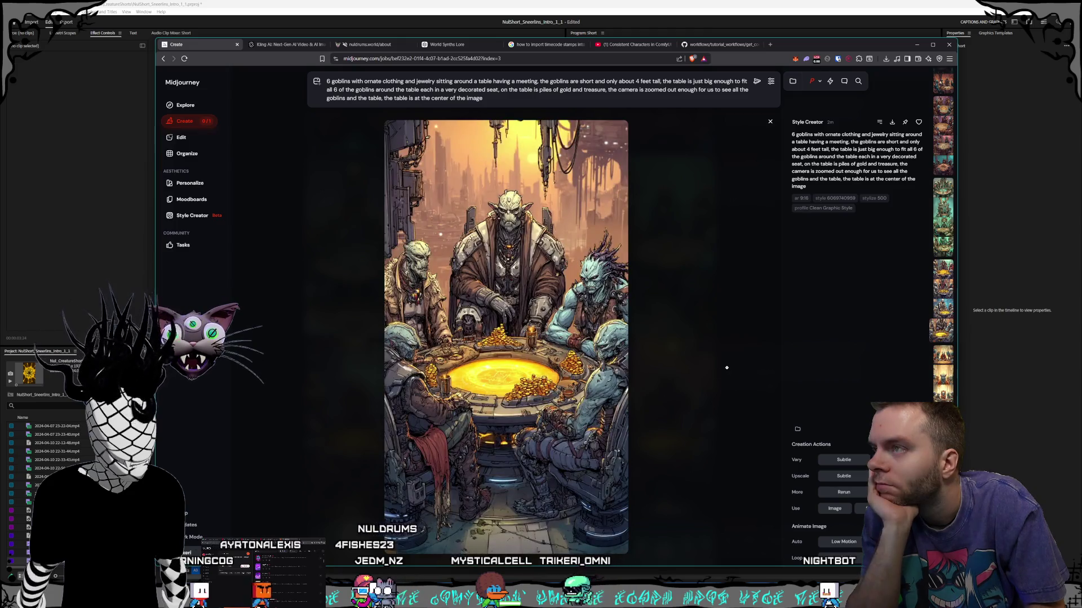
{"action": "scroll", "coordinate": [727, 368], "scroll_direction": "up", "scroll_amount": 1}
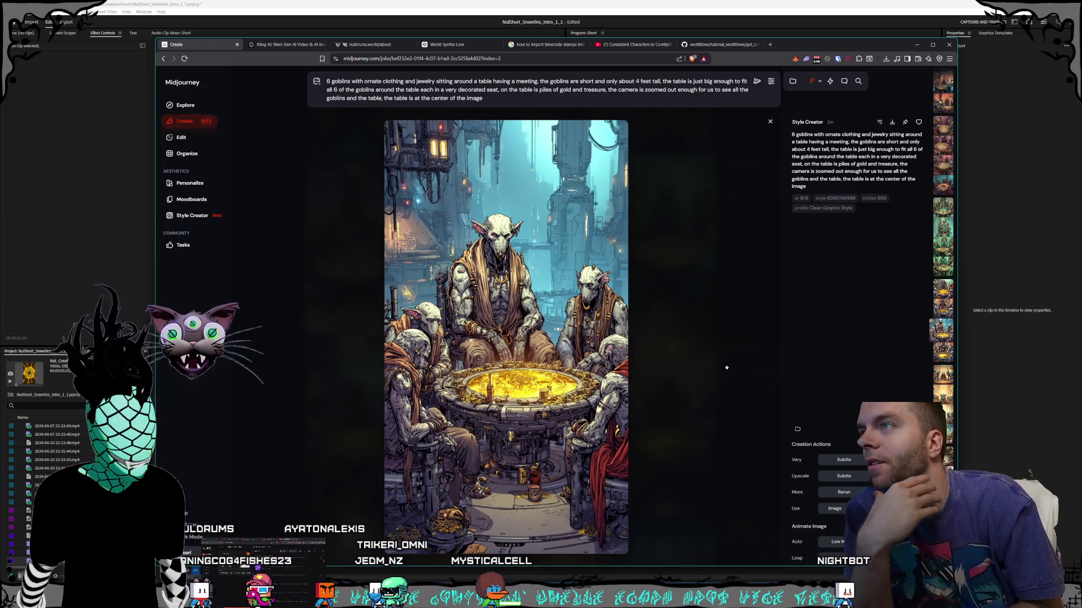
{"action": "scroll", "coordinate": [726, 367], "scroll_direction": "up", "scroll_amount": 1}
{"action": "scroll", "coordinate": [727, 368], "scroll_direction": "up", "scroll_amount": 1}
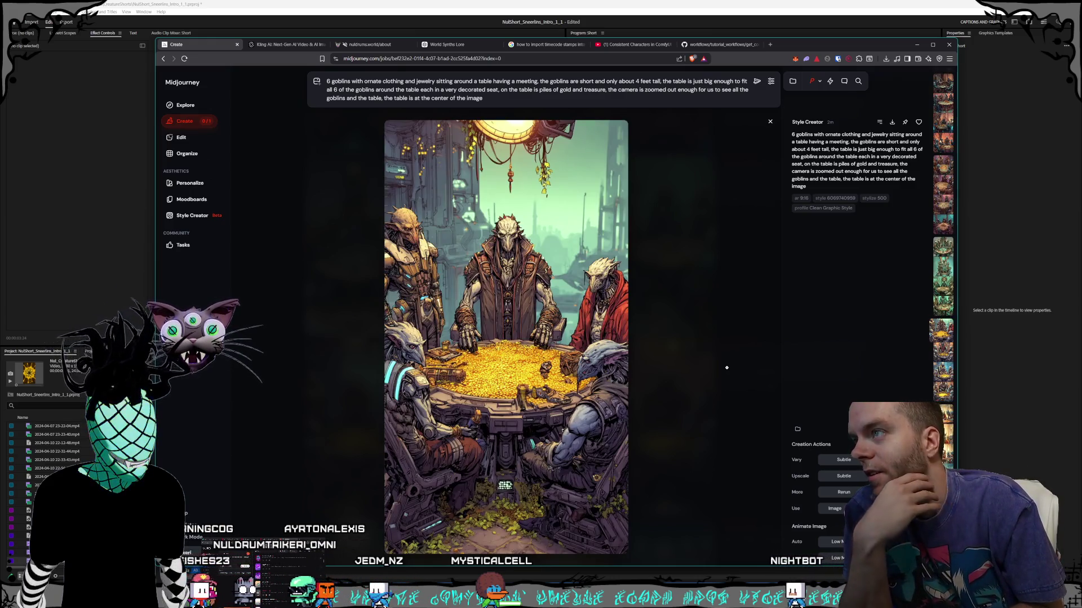
{"action": "scroll", "coordinate": [726, 368], "scroll_direction": "up", "scroll_amount": 2}
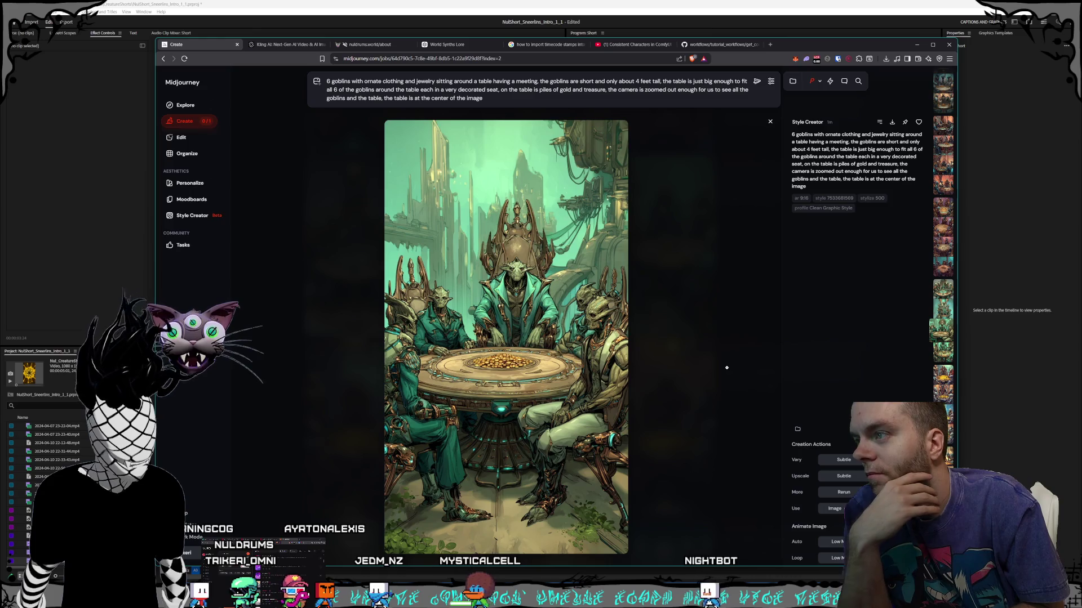
{"action": "scroll", "coordinate": [727, 368], "scroll_direction": "up", "scroll_amount": 1}
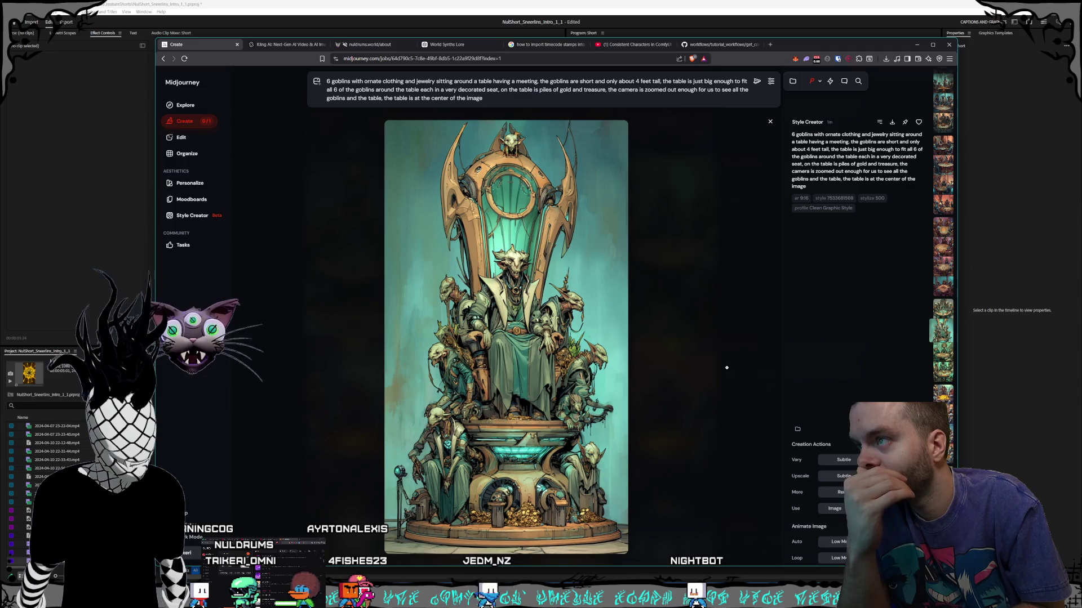
{"action": "scroll", "coordinate": [726, 368], "scroll_direction": "up", "scroll_amount": 1}
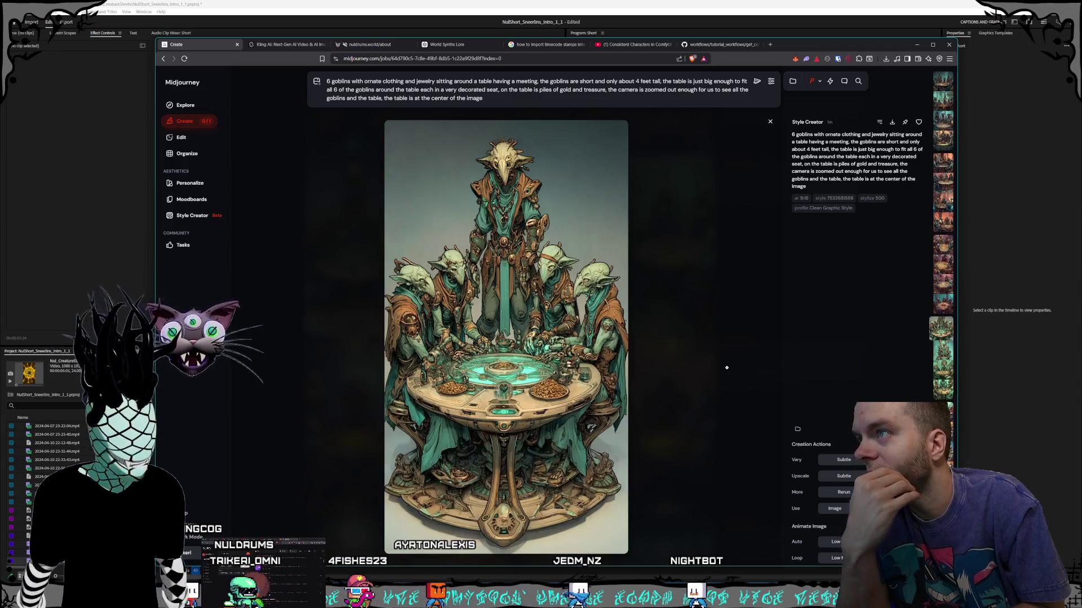
{"action": "scroll", "coordinate": [727, 368], "scroll_direction": "up", "scroll_amount": 1}
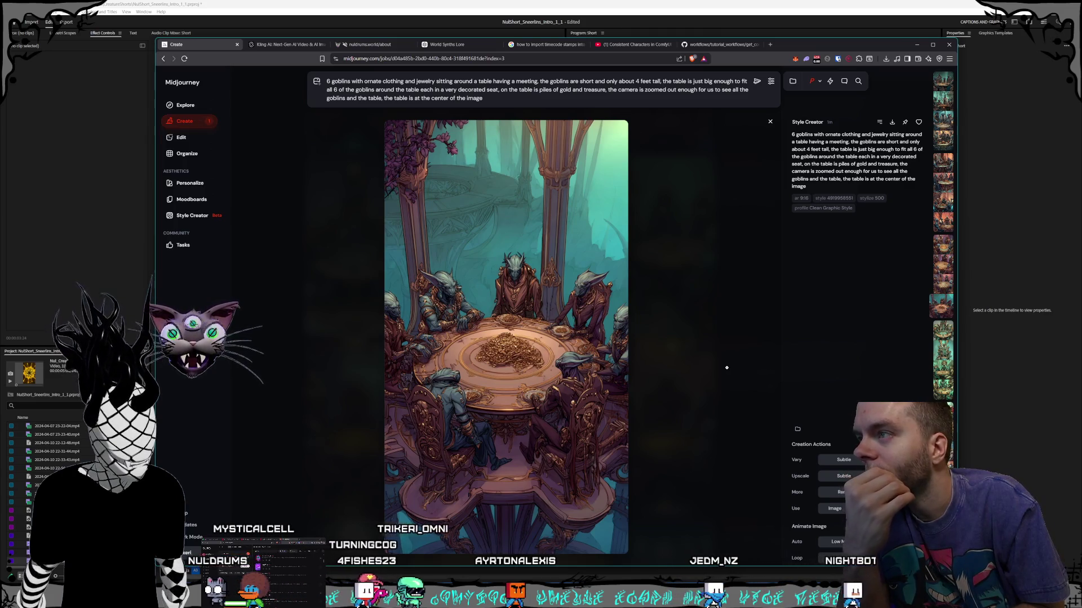
{"action": "scroll", "coordinate": [727, 368], "scroll_direction": "up", "scroll_amount": 1}
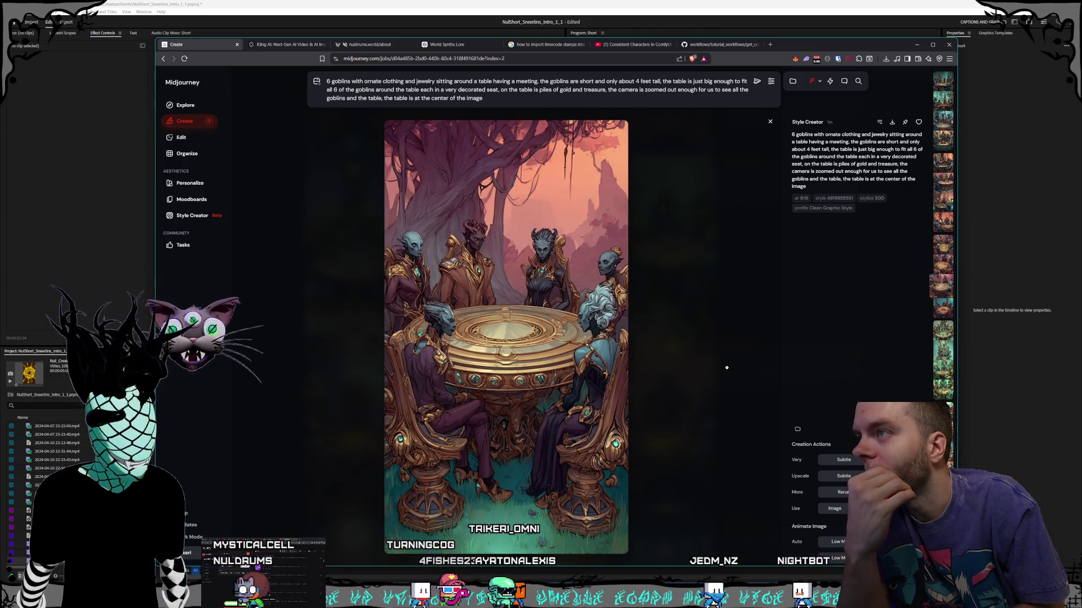
{"action": "scroll", "coordinate": [727, 368], "scroll_direction": "up", "scroll_amount": 1}
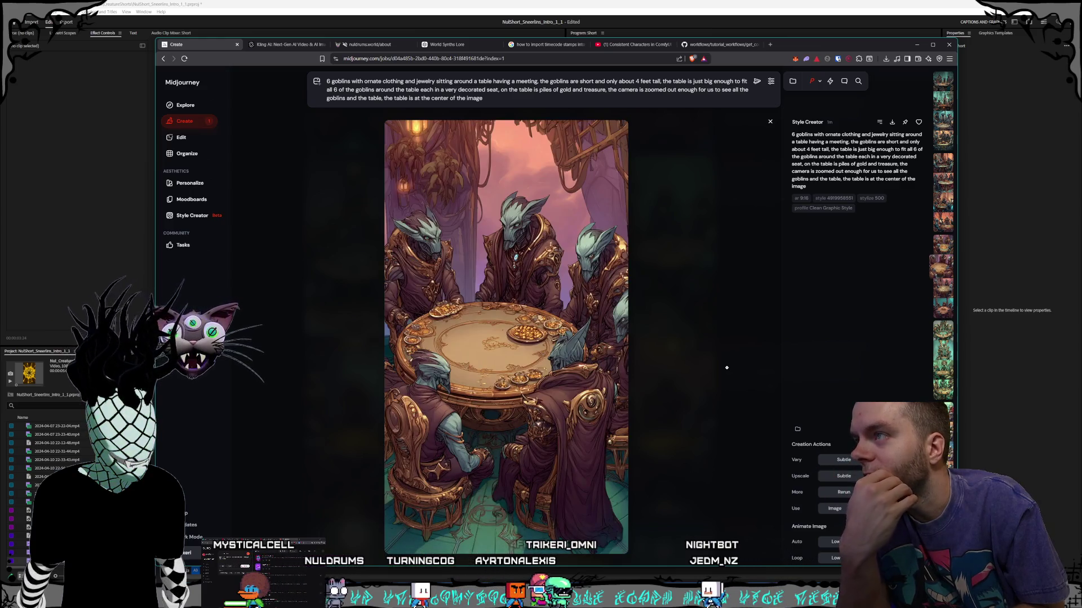
- Continue back to the earlier gold-skinned goblin runs, then close the enlarged view
{"action": "scroll", "coordinate": [727, 367], "scroll_direction": "down", "scroll_amount": 1}
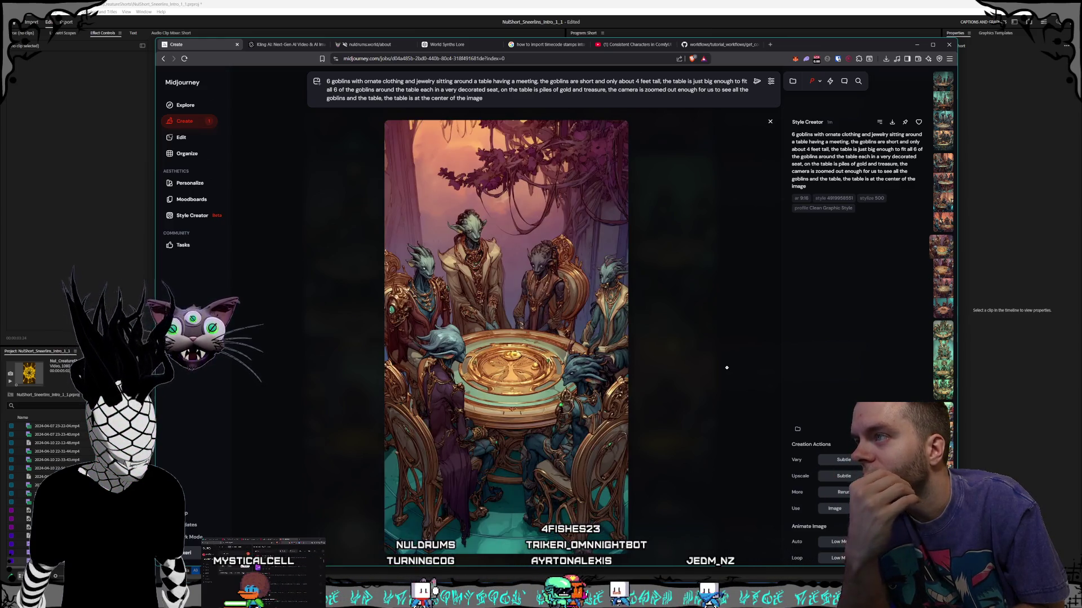
{"action": "scroll", "coordinate": [726, 368], "scroll_direction": "down", "scroll_amount": 1}
{"action": "scroll", "coordinate": [727, 368], "scroll_direction": "up", "scroll_amount": 1}
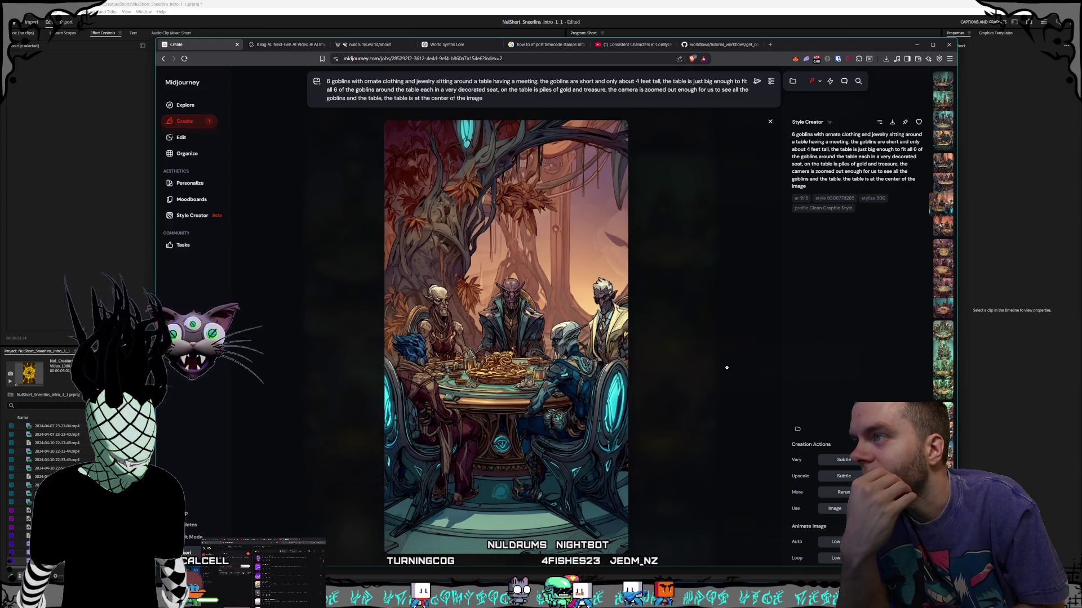
{"action": "scroll", "coordinate": [726, 368], "scroll_direction": "up", "scroll_amount": 1}
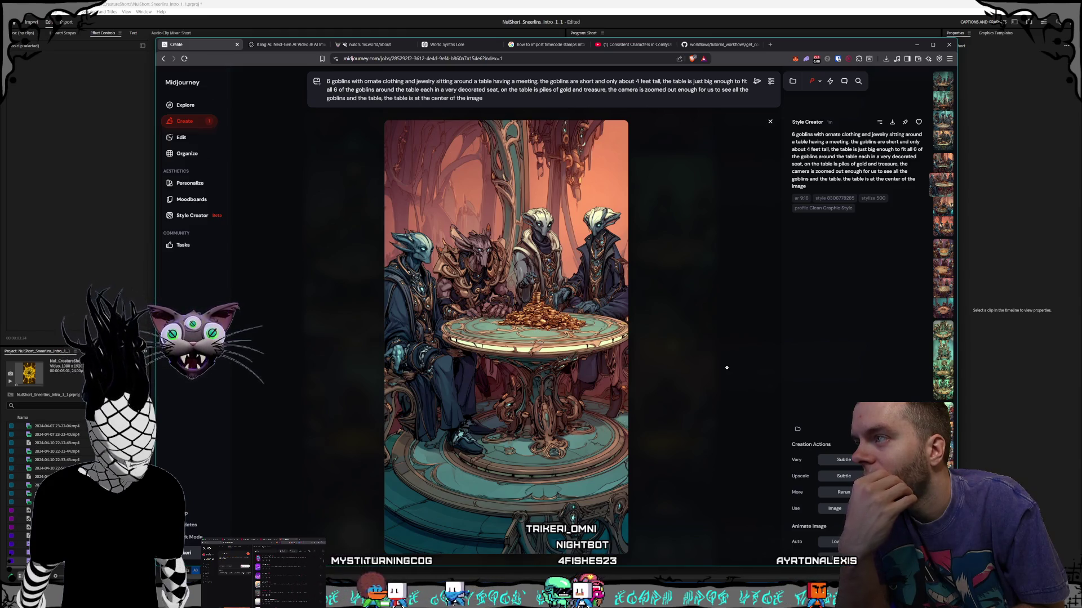
{"action": "scroll", "coordinate": [727, 368], "scroll_direction": "up", "scroll_amount": 1}
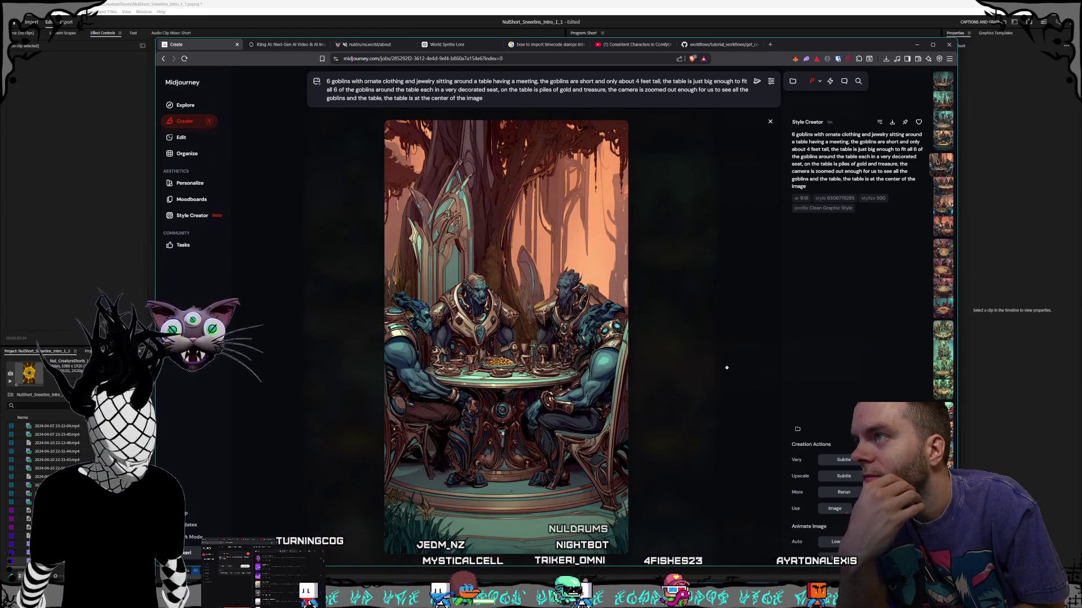
{"action": "scroll", "coordinate": [726, 368], "scroll_direction": "up", "scroll_amount": 1}
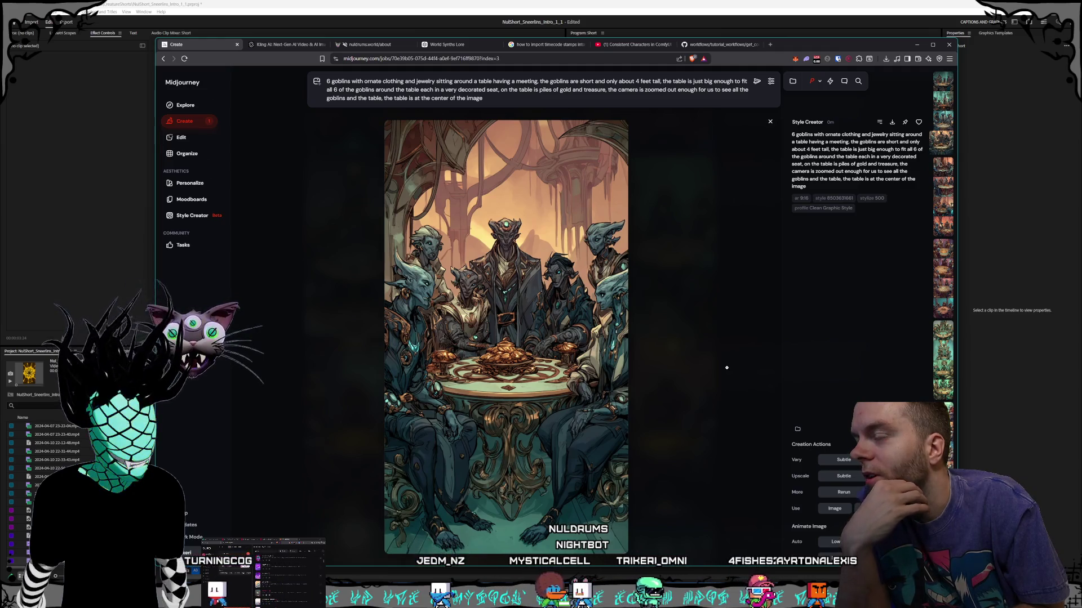
{"action": "scroll", "coordinate": [727, 367], "scroll_direction": "up", "scroll_amount": 1}
{"action": "scroll", "coordinate": [726, 368], "scroll_direction": "up", "scroll_amount": 1}
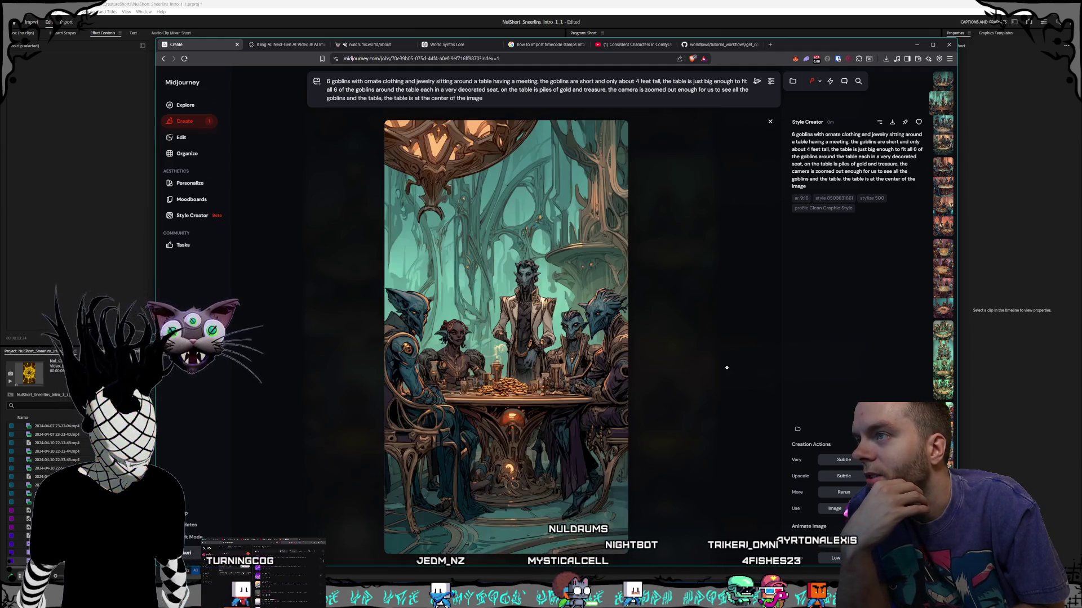
{"action": "scroll", "coordinate": [726, 368], "scroll_direction": "up", "scroll_amount": 1}
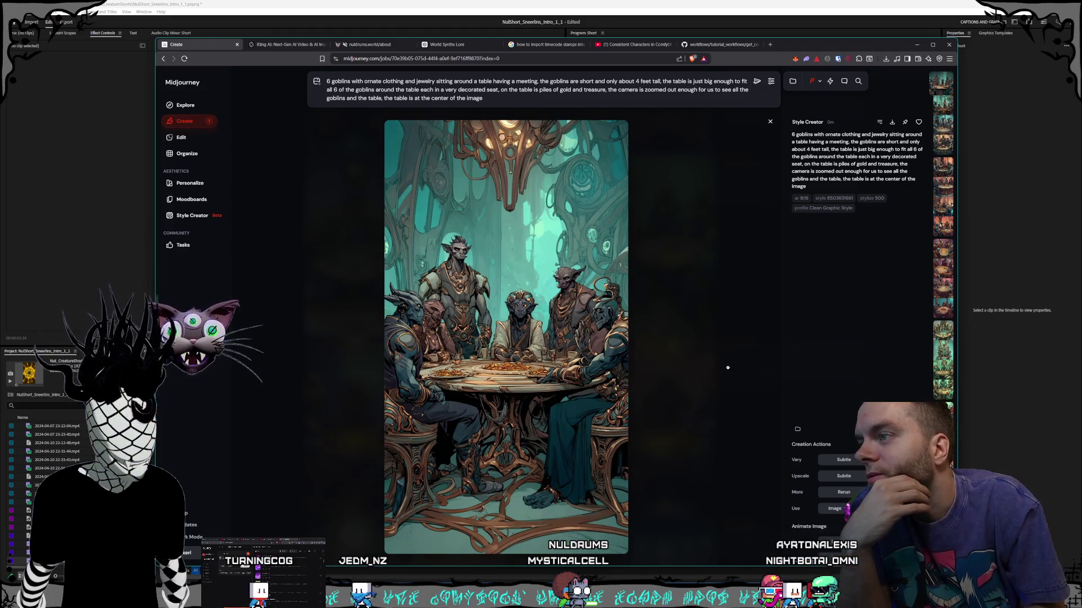
{"action": "left_click", "coordinate": [678, 333]}
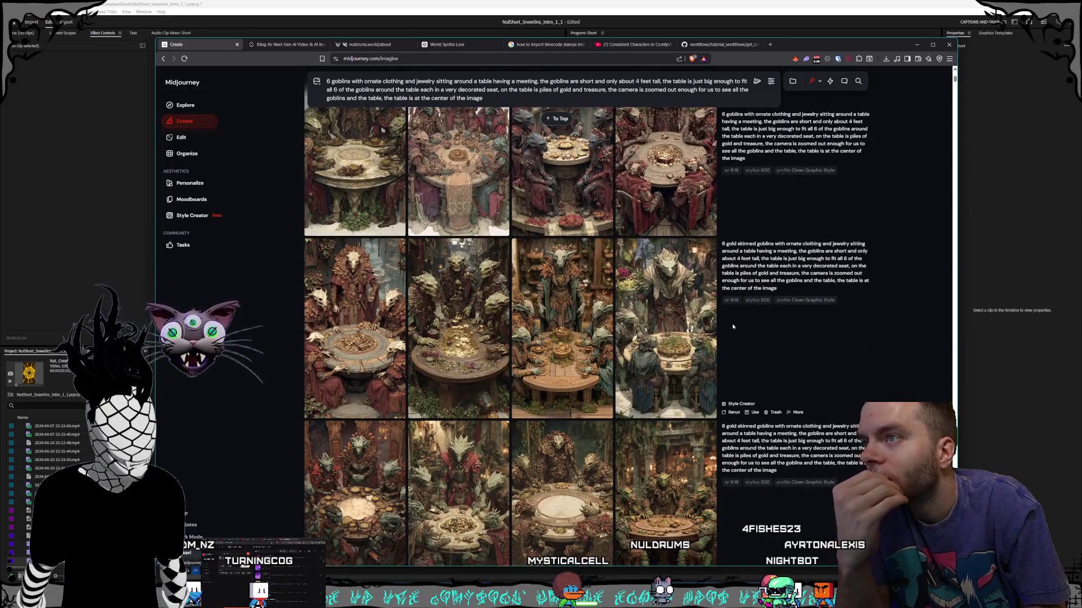
- Preview two goblin images from the feed enlarged, including the gold-coin goblin image
{"action": "left_click", "coordinate": [645, 344]}
{"action": "left_click", "coordinate": [644, 345]}
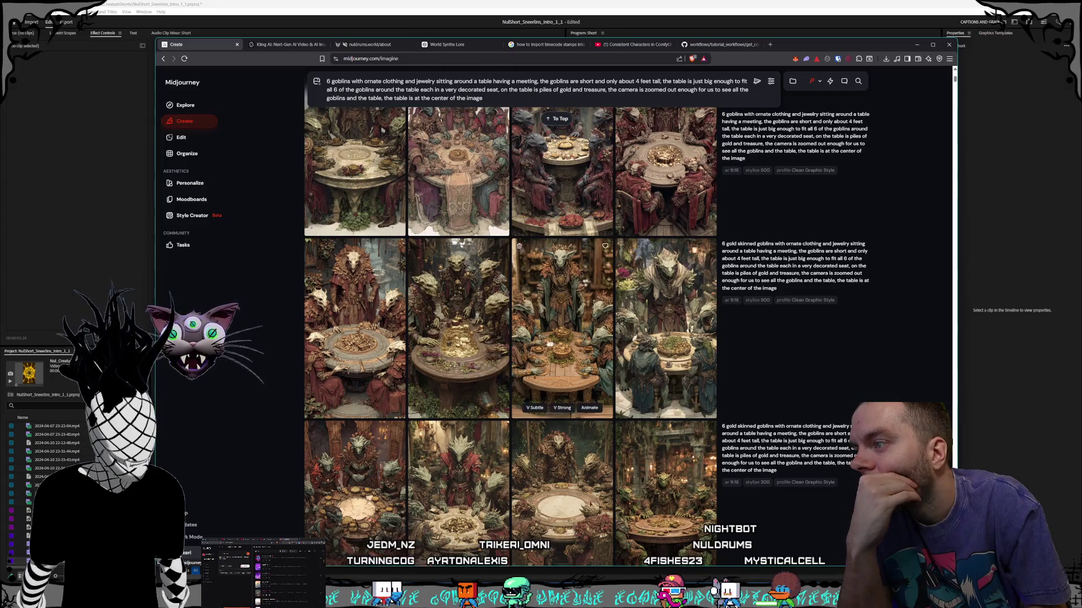
{"action": "left_click", "coordinate": [463, 334]}
{"action": "left_click", "coordinate": [754, 337]}
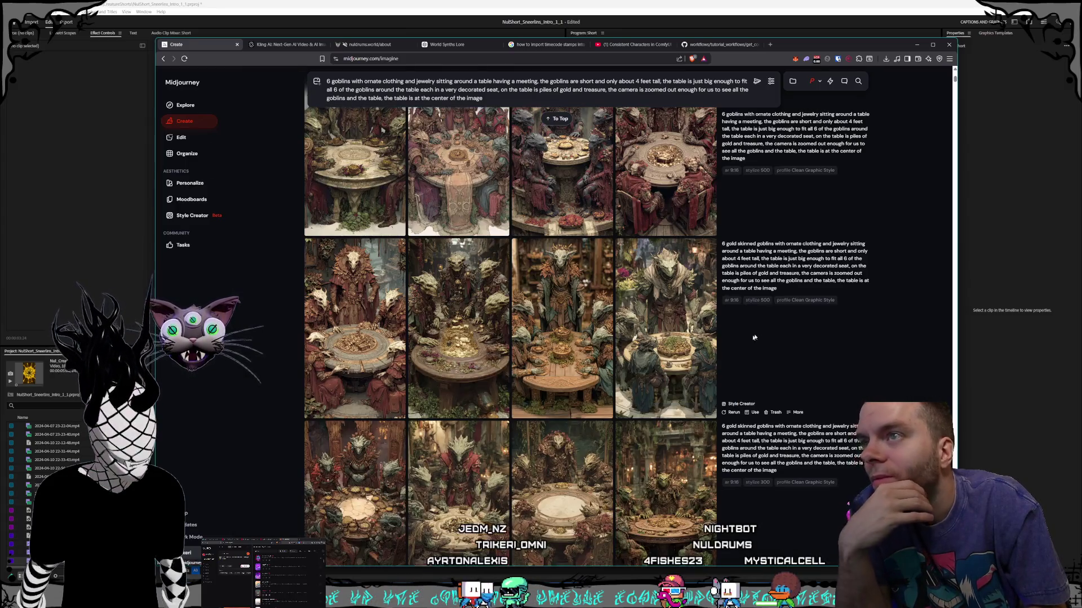
- Reuse the 6 gold skinned goblins prompt while reviewing the goblin table and red-pink images
{"action": "left_click", "coordinate": [862, 288]}
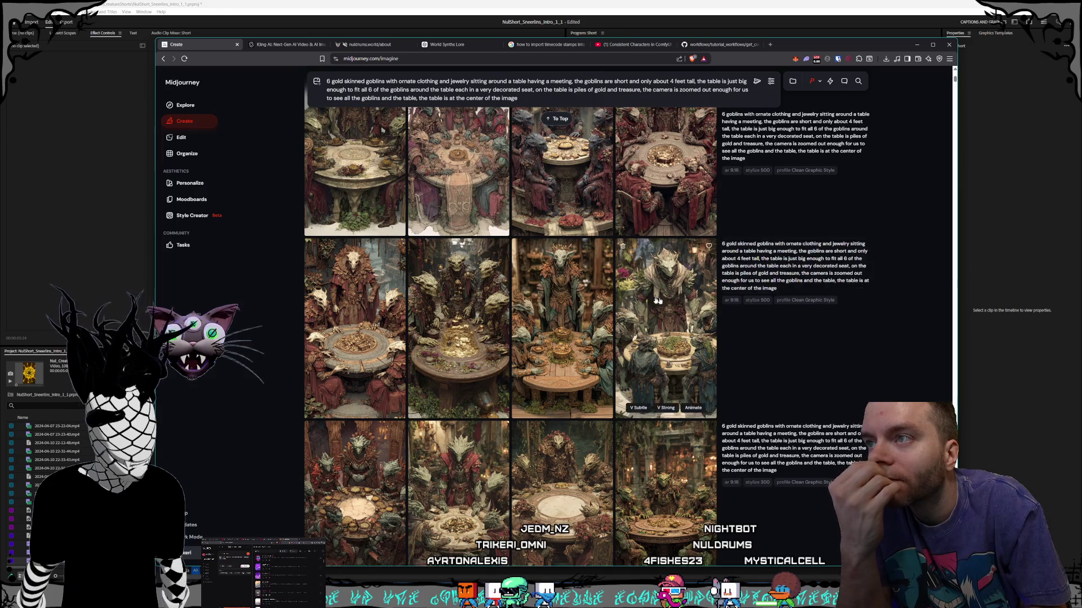
{"action": "scroll", "coordinate": [632, 263], "scroll_direction": "up", "scroll_amount": 10}
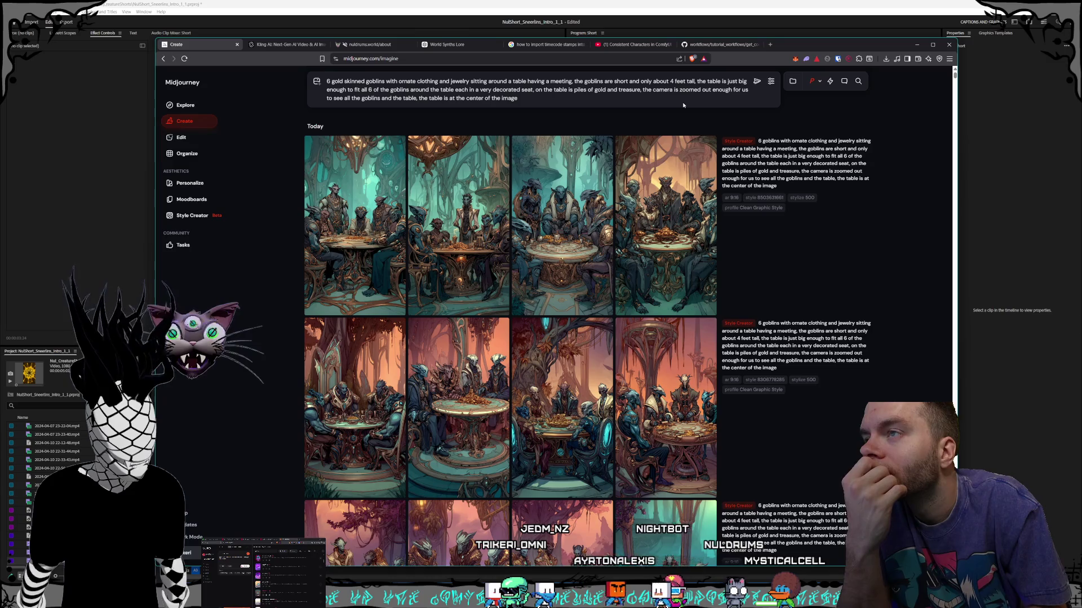
{"action": "scroll", "coordinate": [656, 284], "scroll_direction": "down", "scroll_amount": 10}
{"action": "scroll", "coordinate": [657, 285], "scroll_direction": "down", "scroll_amount": 4}
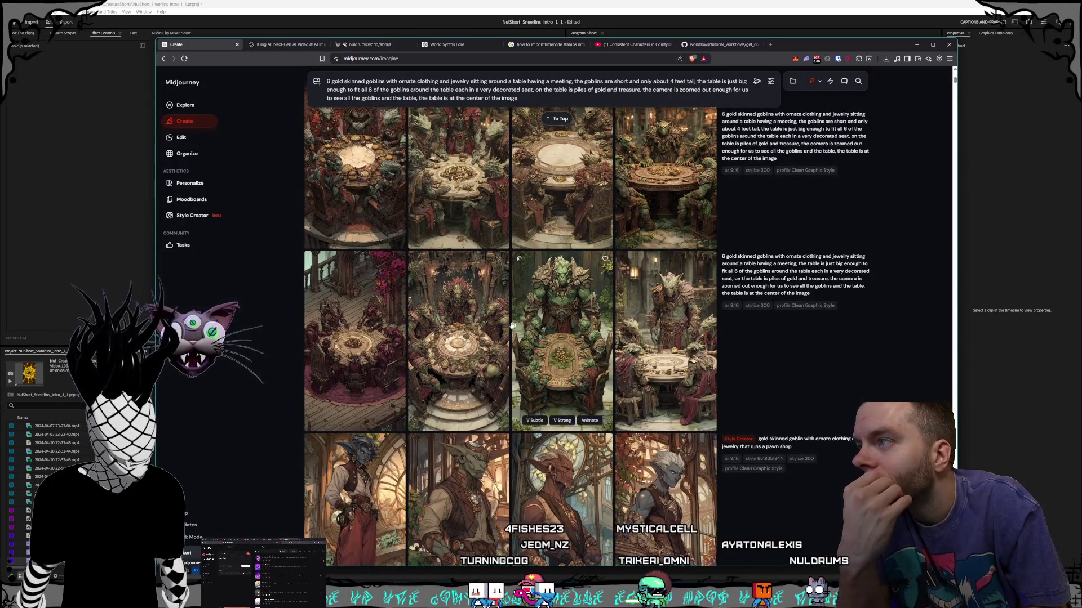
{"action": "left_click", "coordinate": [676, 315]}
{"action": "left_click", "coordinate": [687, 344]}
{"action": "scroll", "coordinate": [687, 345], "scroll_direction": "down", "scroll_amount": 1}
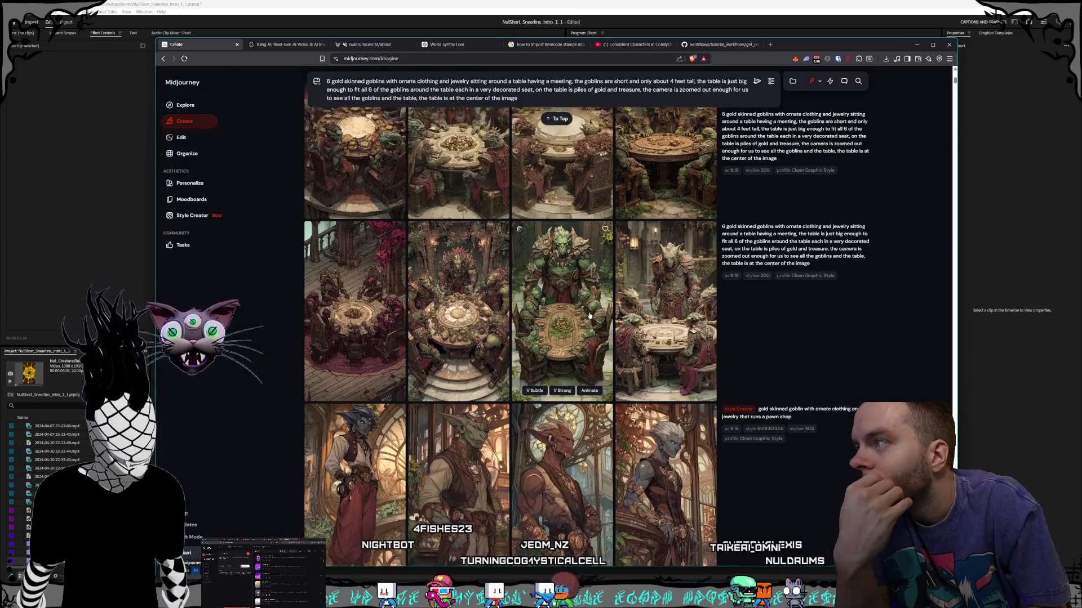
{"action": "left_click", "coordinate": [355, 293]}
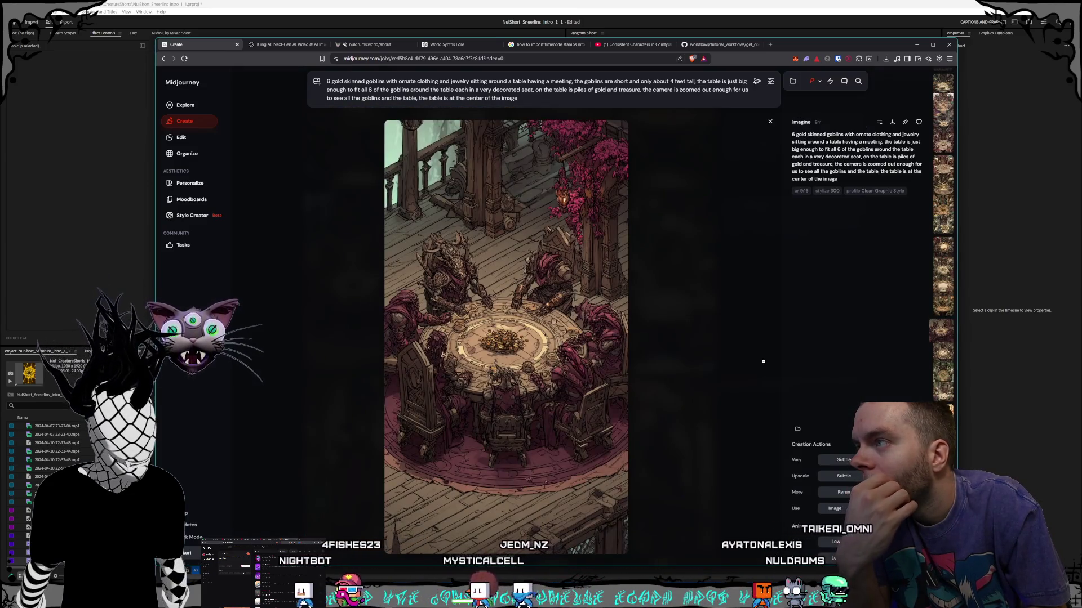
{"action": "left_click", "coordinate": [753, 360]}
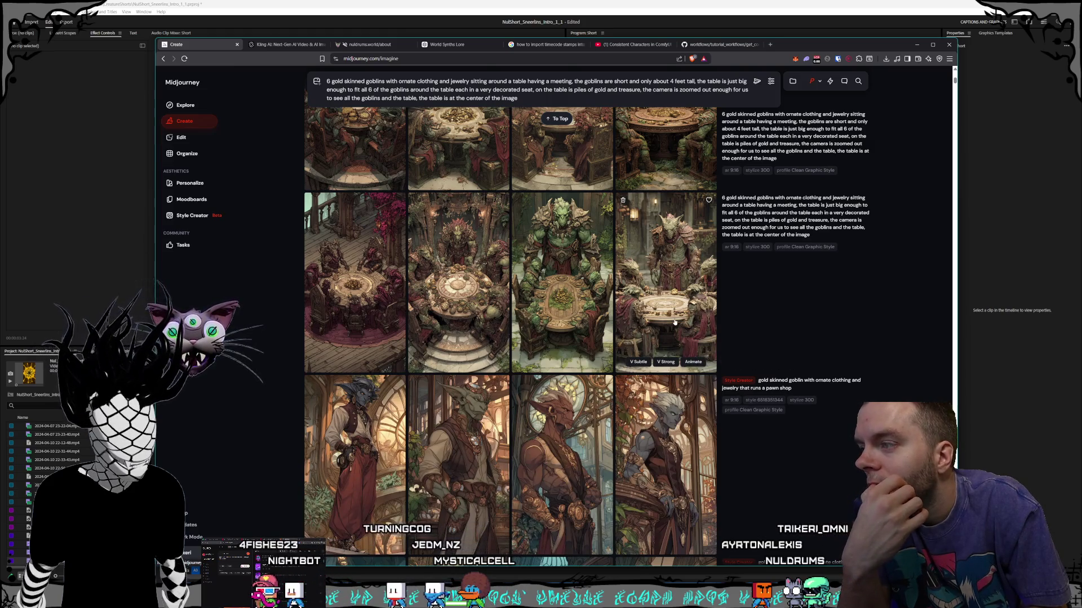
{"action": "scroll", "coordinate": [652, 338], "scroll_direction": "down", "scroll_amount": 5}
{"action": "scroll", "coordinate": [651, 358], "scroll_direction": "up", "scroll_amount": 5}
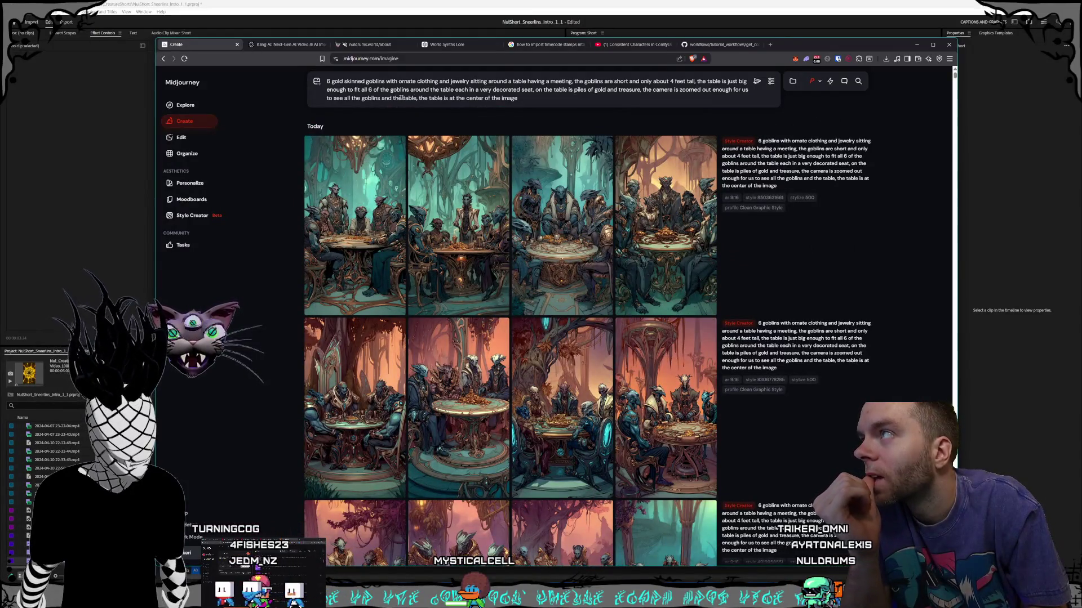
- Check the generation settings, then resubmit the gold skinned goblins prompt
{"action": "left_click", "coordinate": [773, 83]}
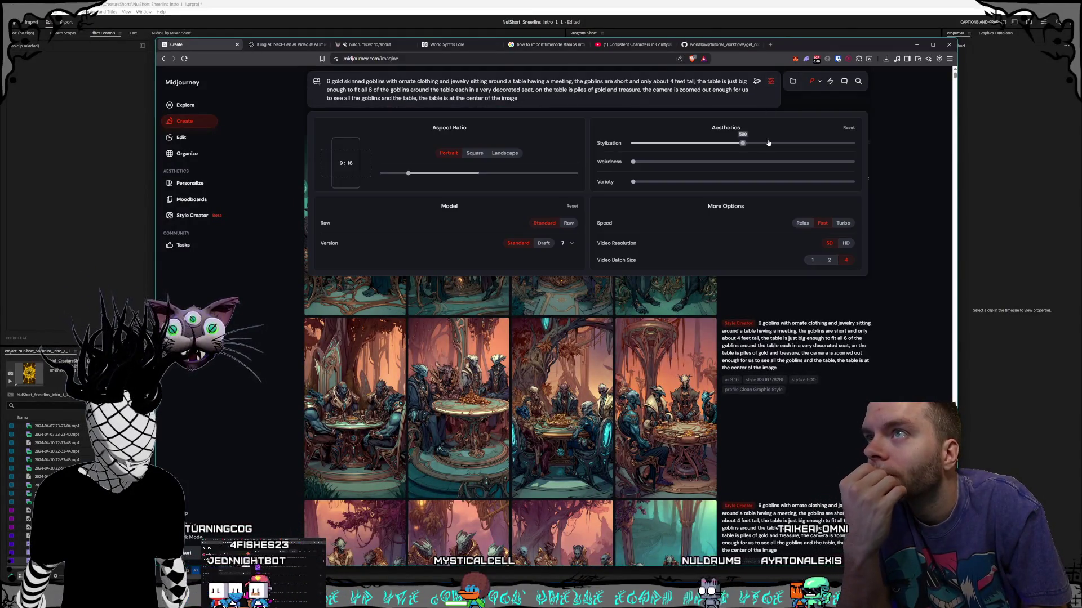
{"action": "left_click", "coordinate": [883, 149]}
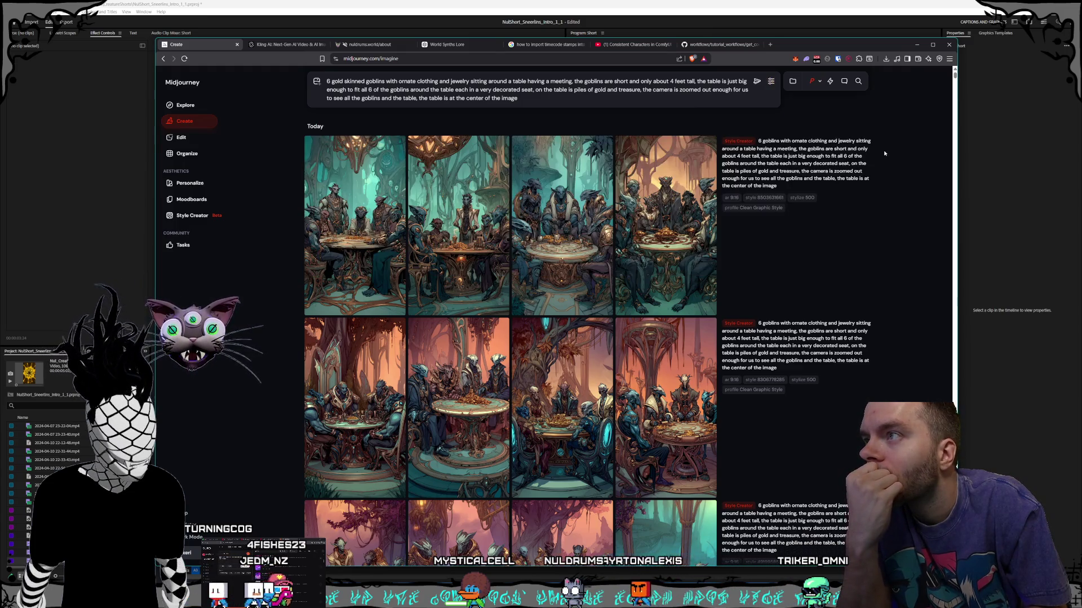
{"action": "left_click", "coordinate": [758, 84]}
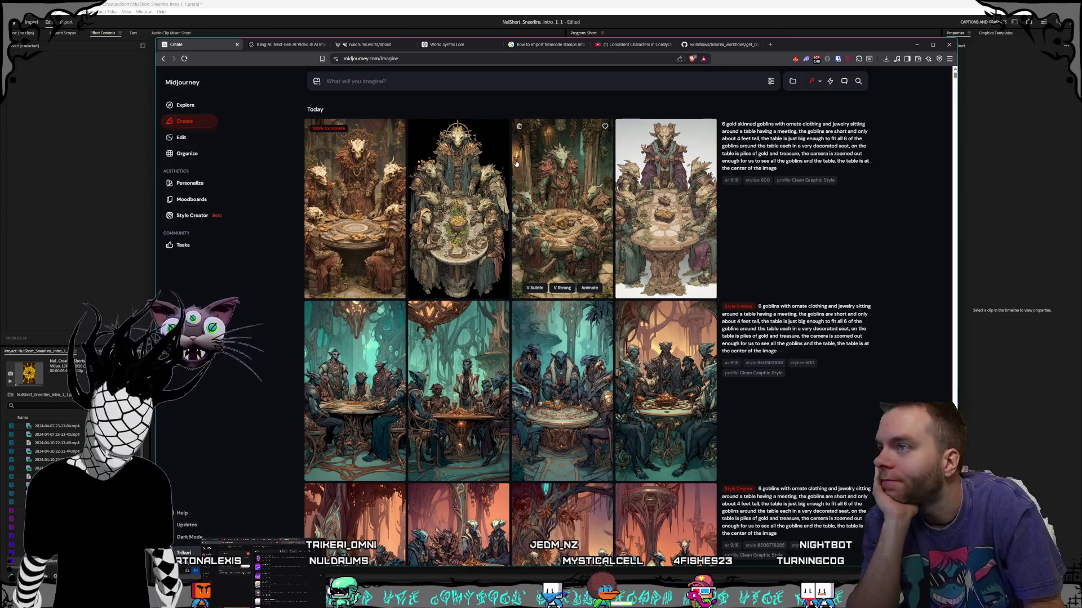
- Review the four new stylize 600 goblin images full size: third, fourth, second, then first
{"action": "left_click", "coordinate": [554, 207]}
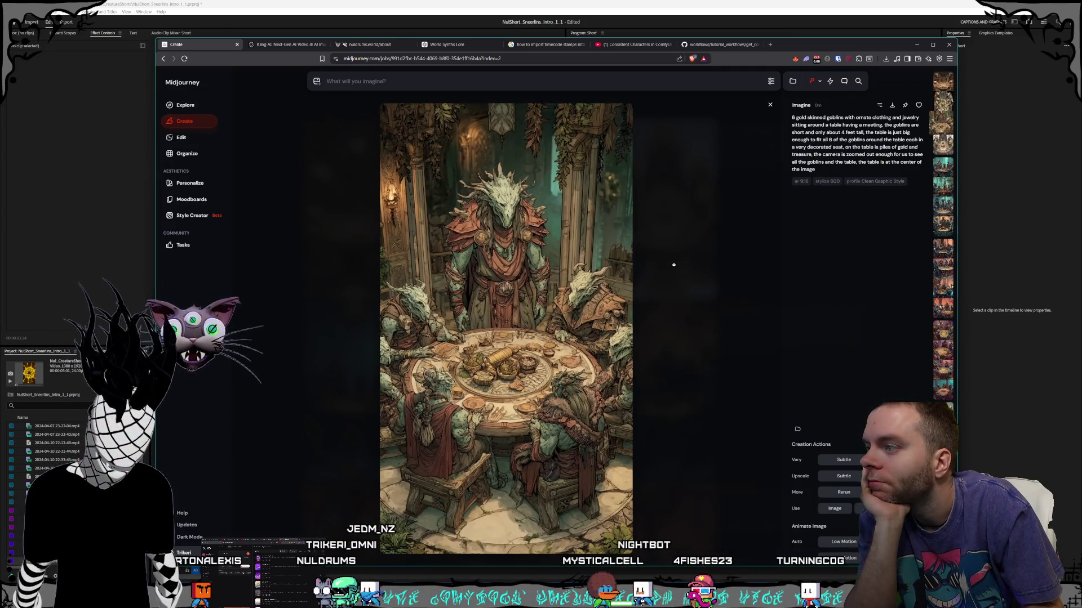
{"action": "left_click", "coordinate": [673, 265]}
{"action": "left_click", "coordinate": [661, 251]}
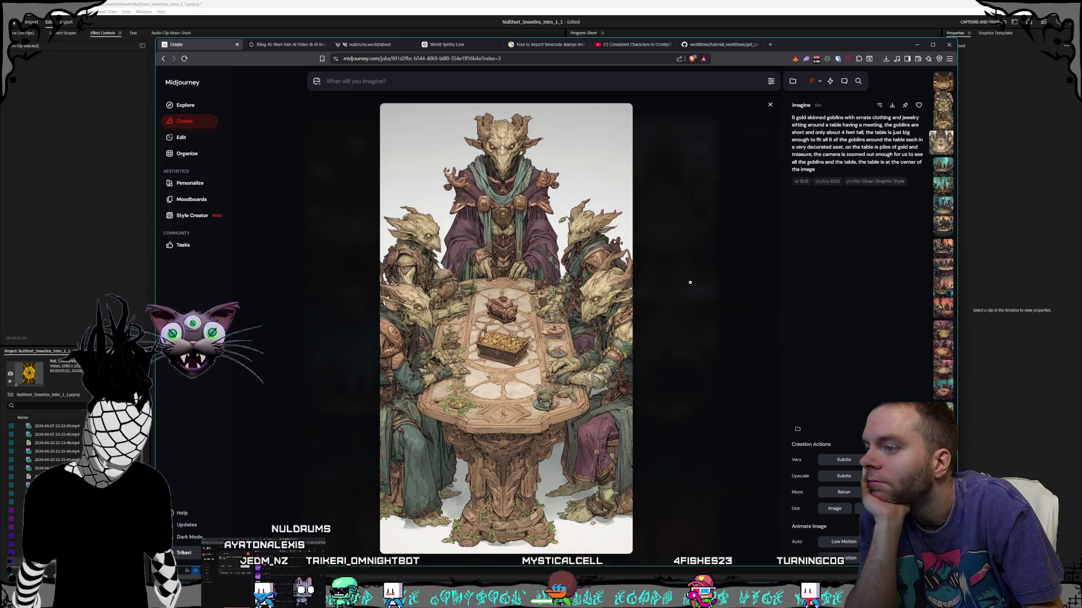
{"action": "left_click", "coordinate": [689, 282]}
{"action": "left_click", "coordinate": [458, 265]}
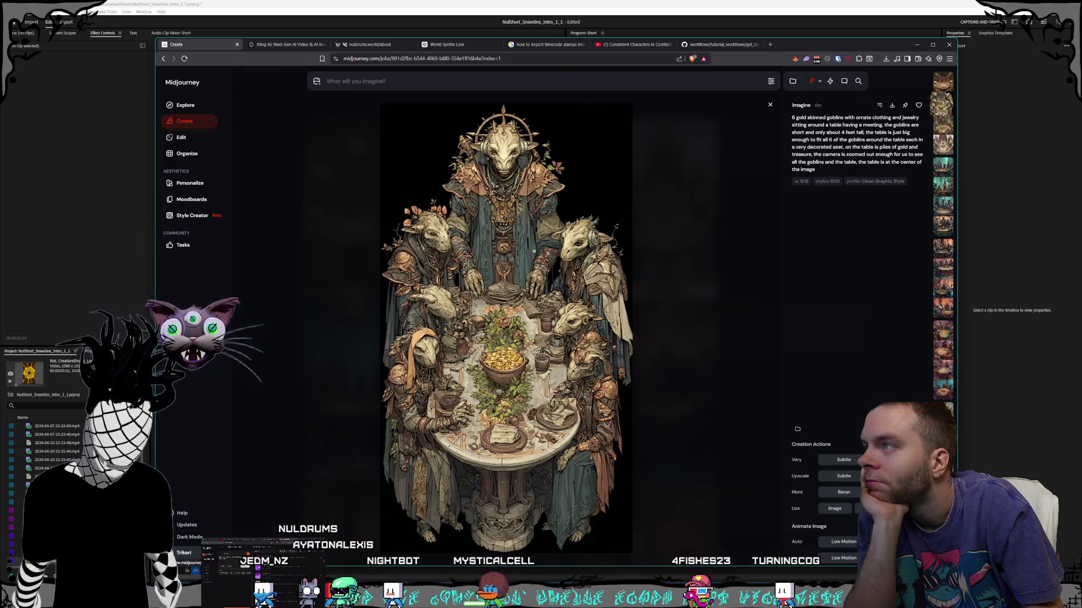
{"action": "left_click", "coordinate": [704, 284]}
{"action": "left_click", "coordinate": [710, 306]}
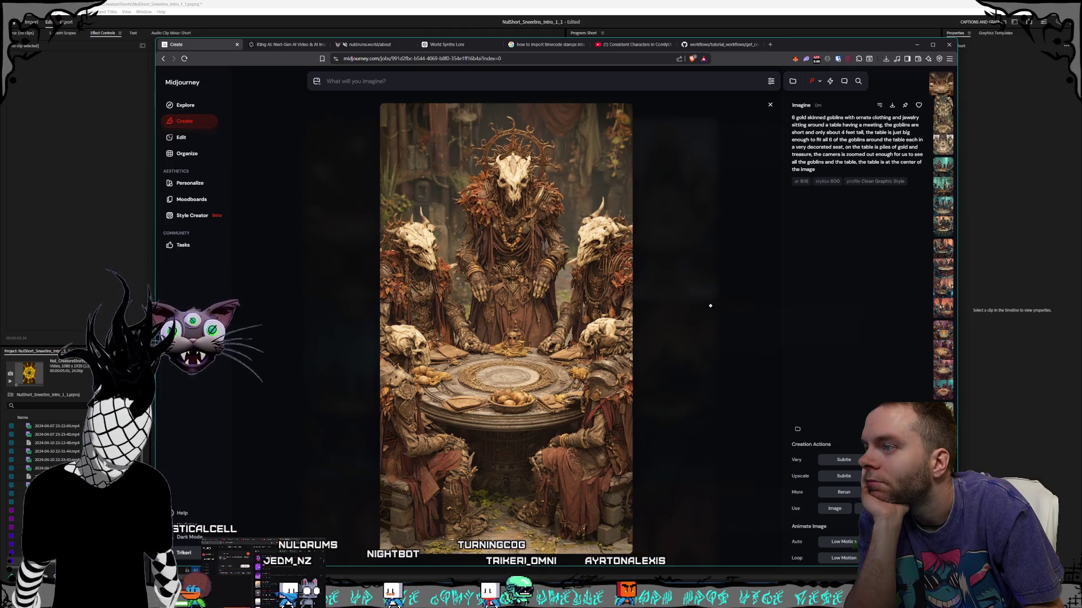
{"action": "left_click", "coordinate": [710, 306]}
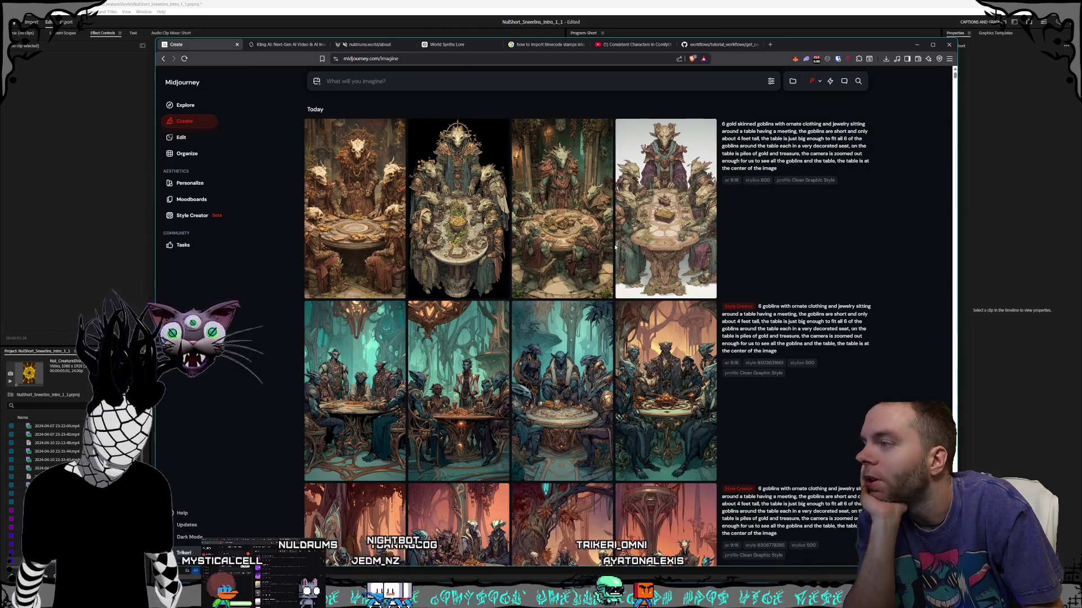
- Scroll the feed and preview the second goblin image full size
{"action": "scroll", "coordinate": [614, 247], "scroll_direction": "down", "scroll_amount": 4}
{"action": "scroll", "coordinate": [614, 247], "scroll_direction": "down", "scroll_amount": 4}
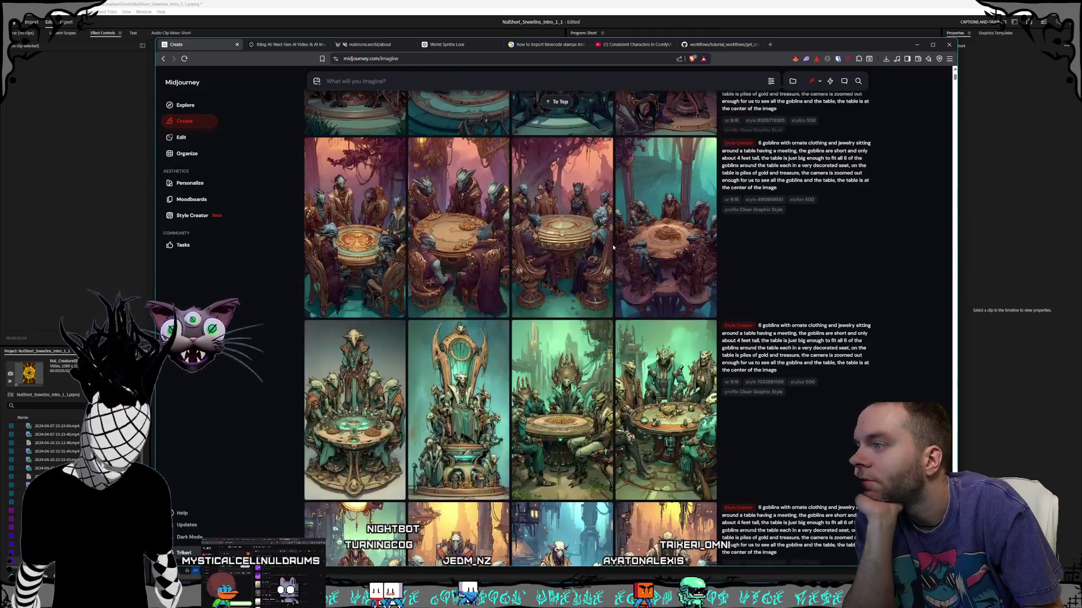
{"action": "left_click", "coordinate": [440, 228]}
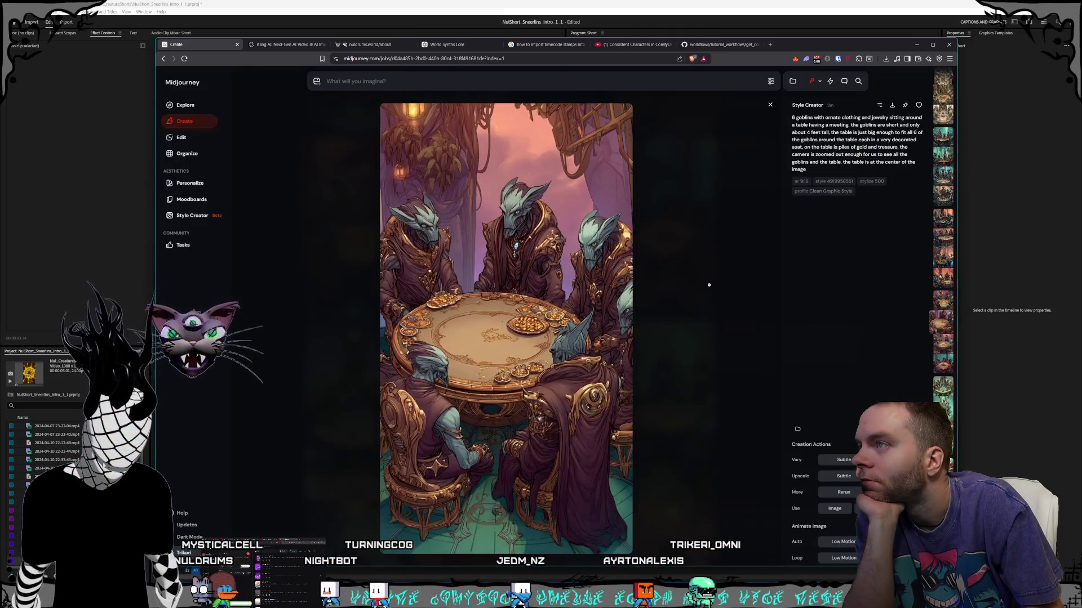
{"action": "left_click", "coordinate": [709, 284]}
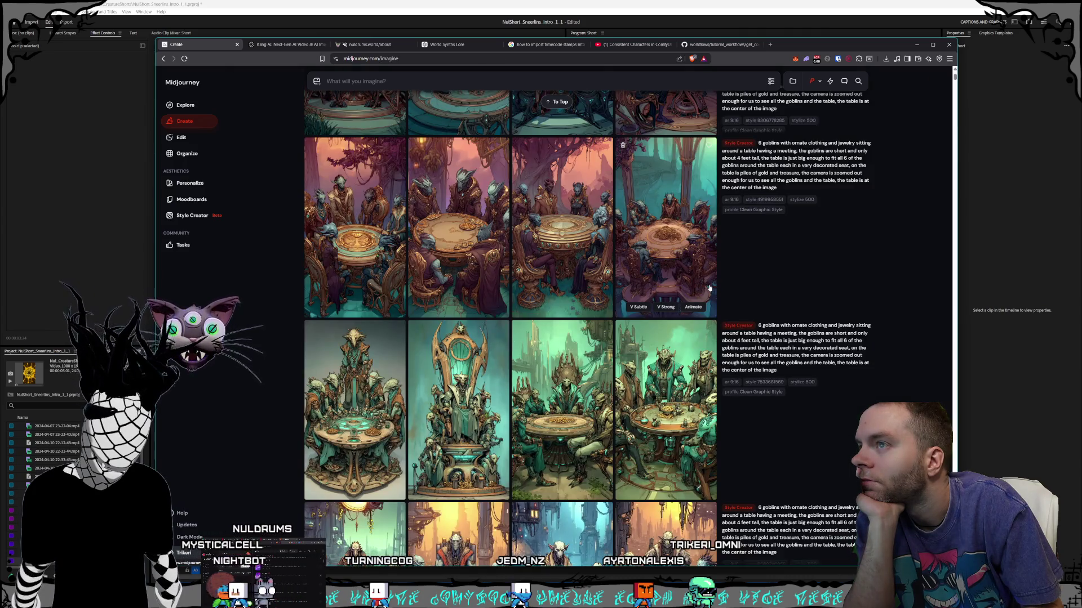
{"action": "scroll", "coordinate": [708, 288], "scroll_direction": "down", "scroll_amount": 3}
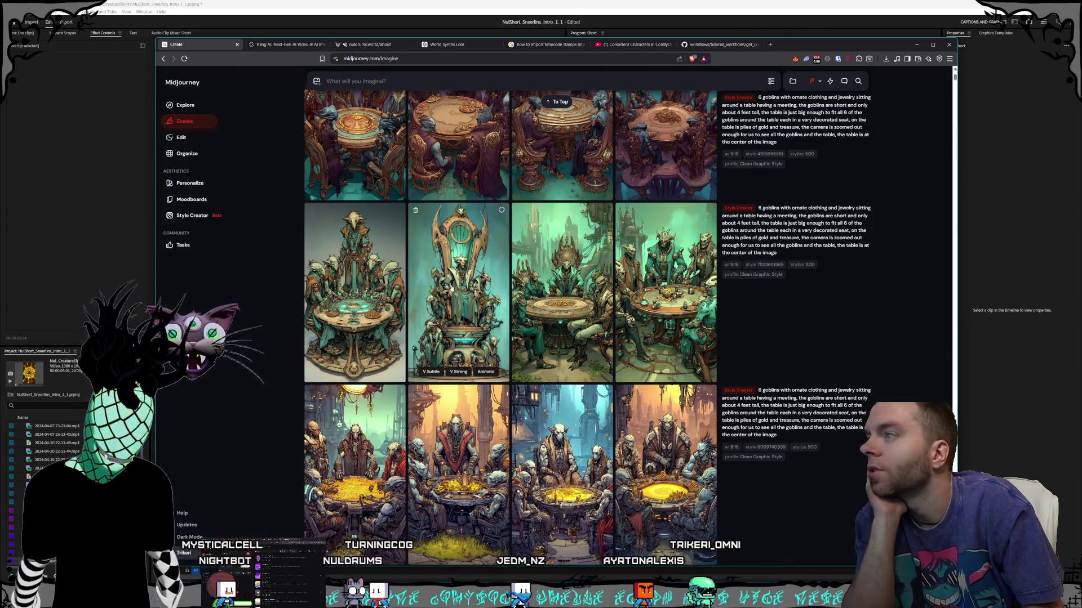
- Download the throne goblin image as a PNG into the Sheerfins folder
{"action": "left_click", "coordinate": [484, 304]}
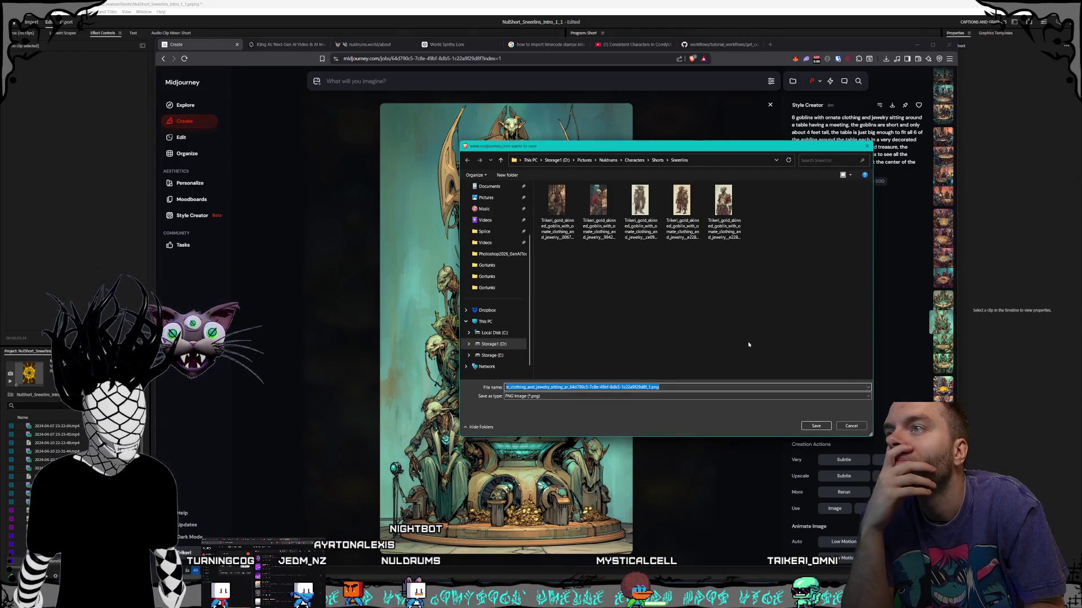
{"action": "left_click", "coordinate": [815, 426]}
{"action": "key", "text": "Escape"}
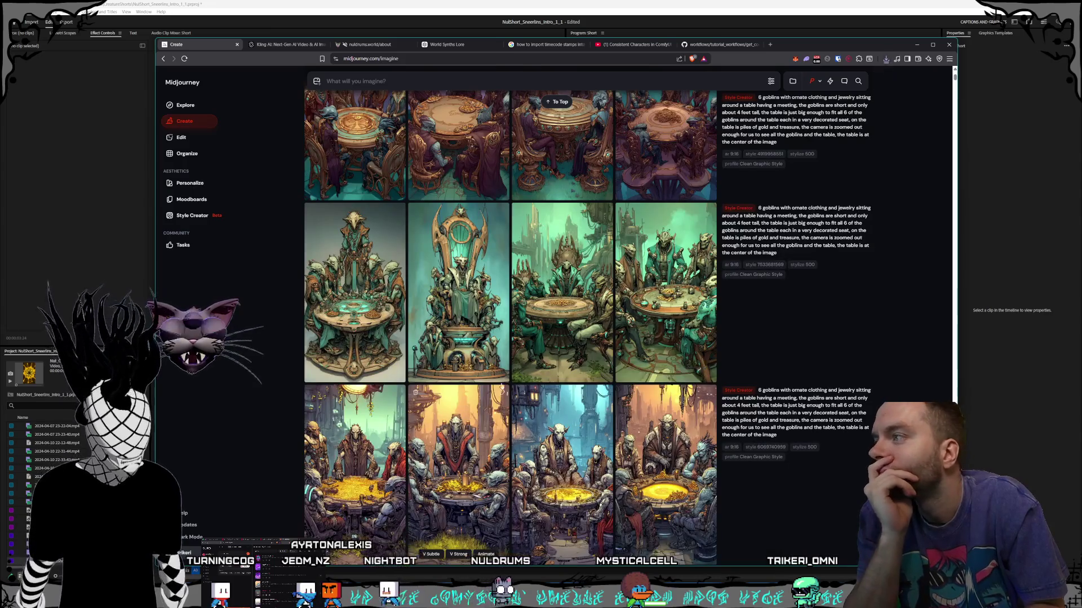
- Preview two more goblin images full size, including the fourth one
{"action": "left_click", "coordinate": [372, 314]}
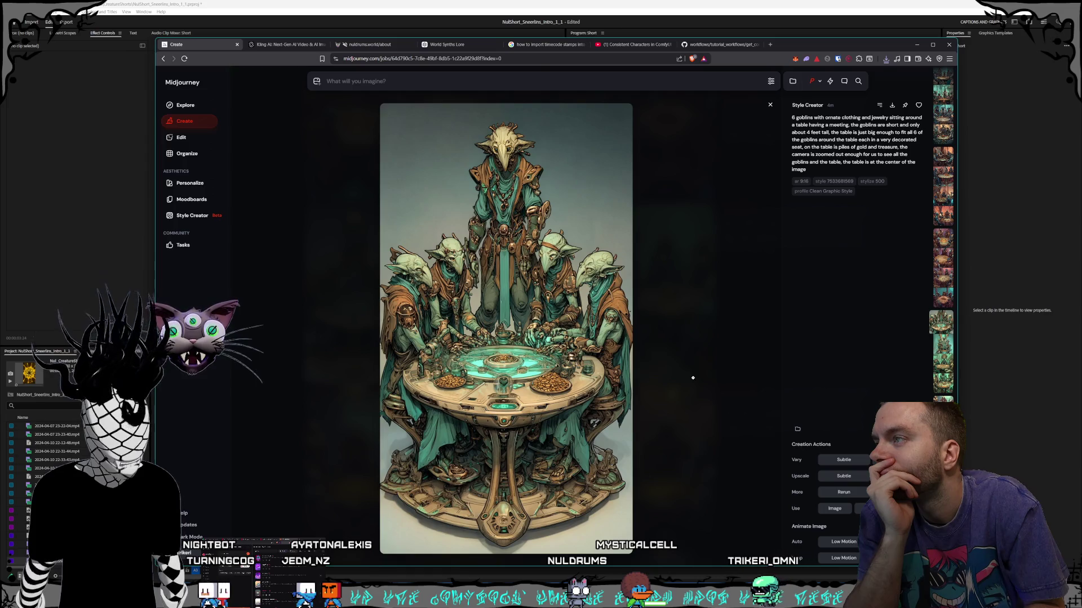
{"action": "key", "text": "Escape"}
{"action": "left_click", "coordinate": [642, 319]}
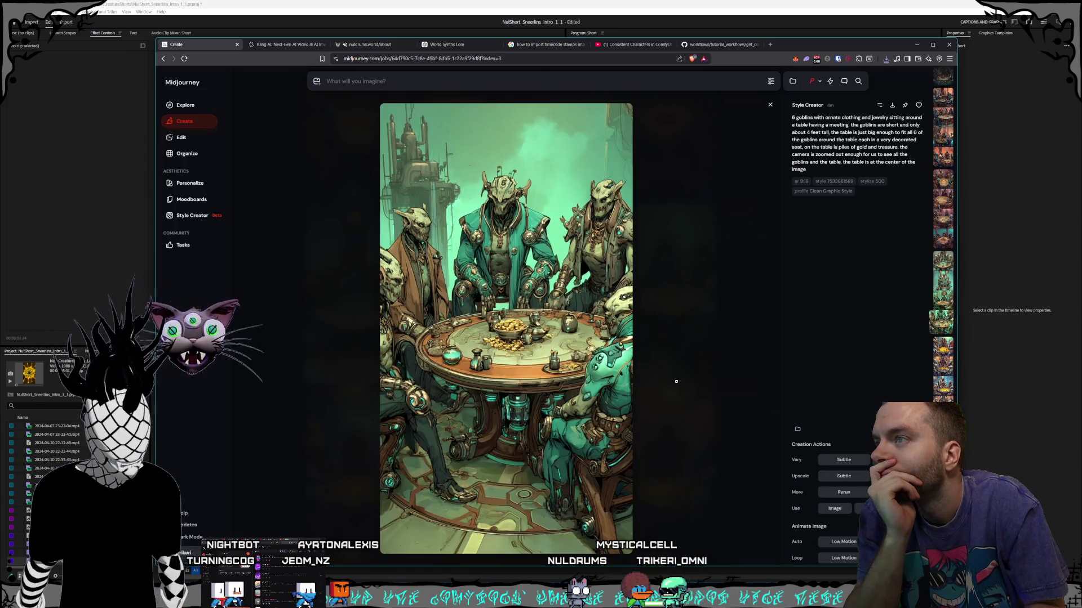
{"action": "key", "text": "Escape"}
{"action": "scroll", "coordinate": [553, 303], "scroll_direction": "down", "scroll_amount": 15}
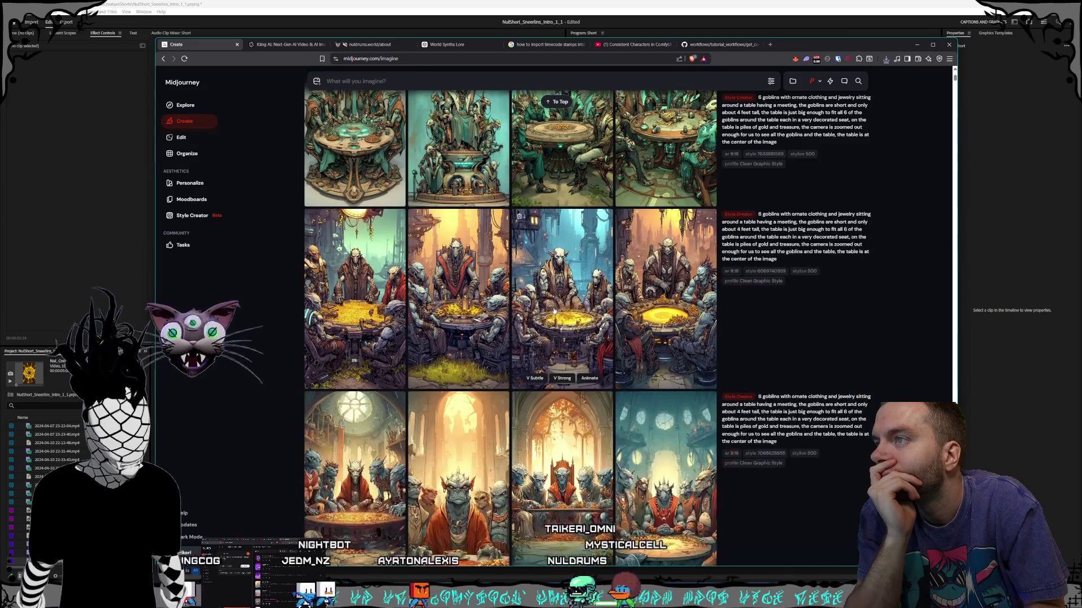
{"action": "scroll", "coordinate": [555, 319], "scroll_direction": "down", "scroll_amount": 5}
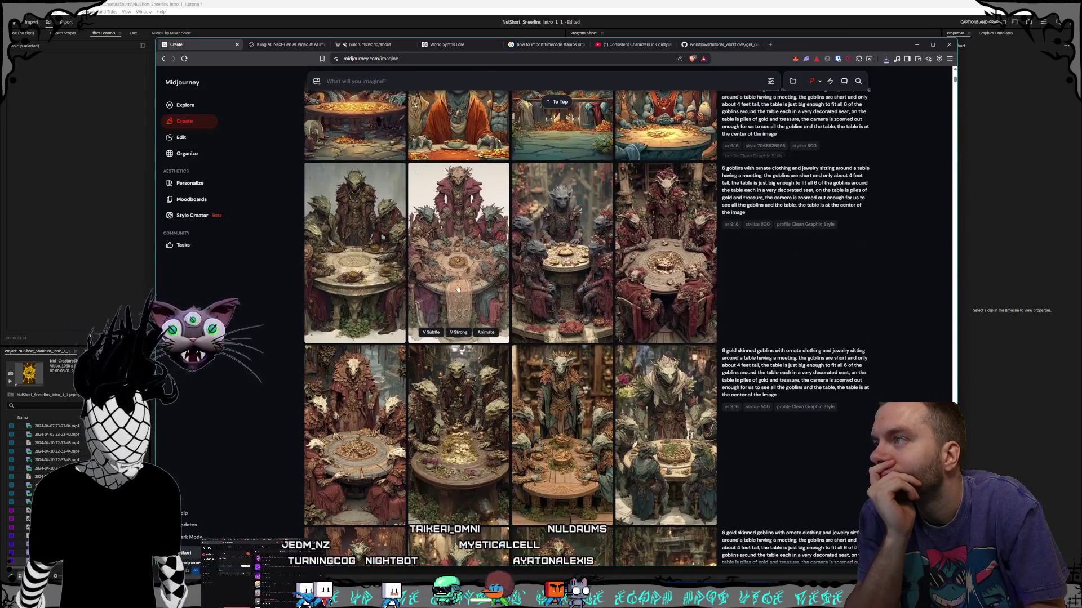
{"action": "left_click", "coordinate": [459, 270]}
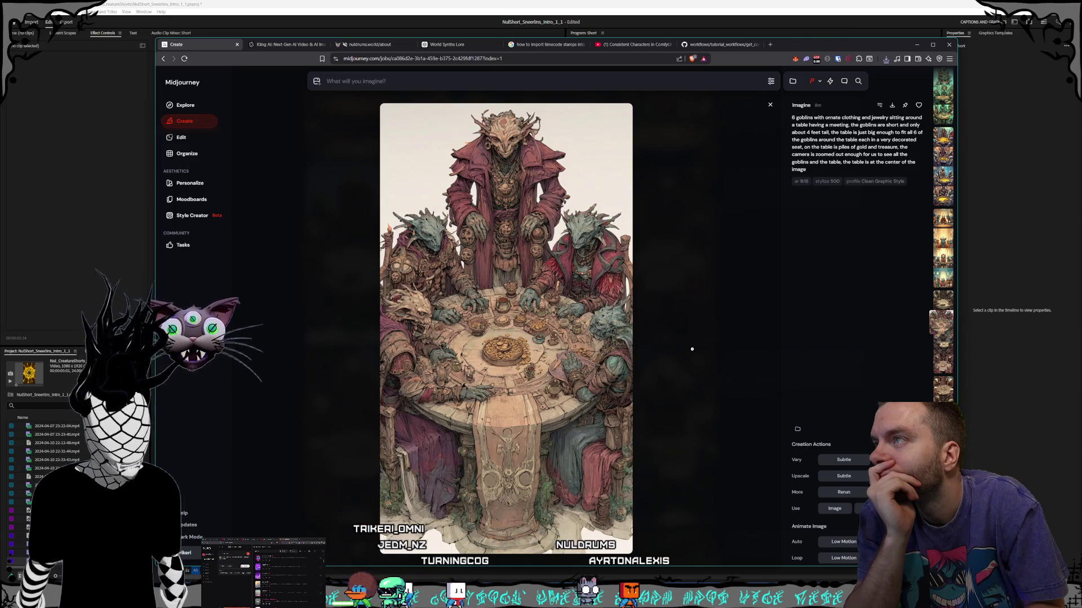
{"action": "left_click", "coordinate": [692, 349]}
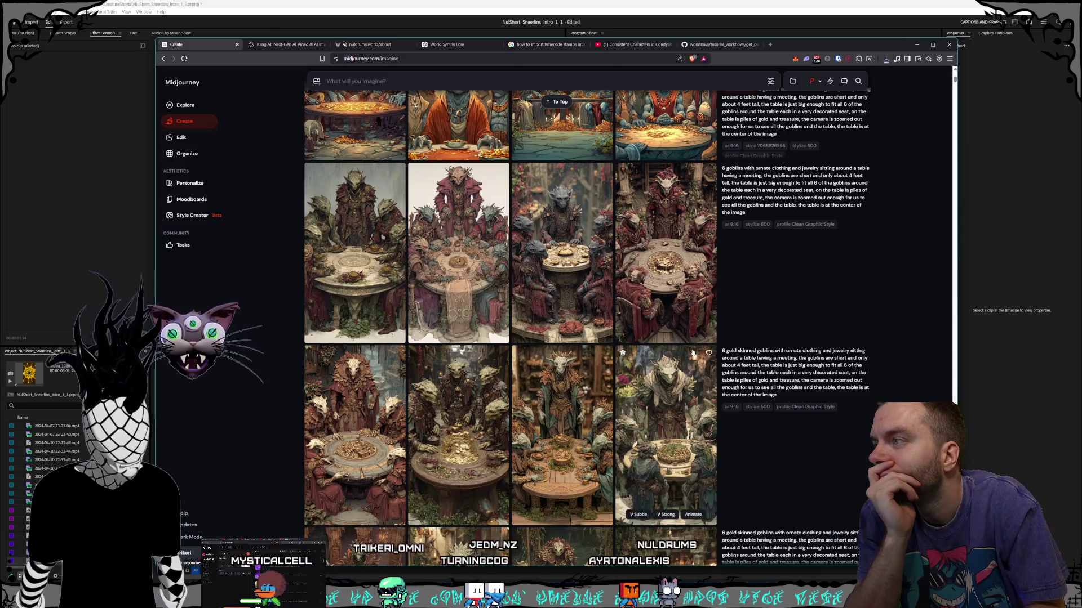
{"action": "left_click", "coordinate": [354, 304]}
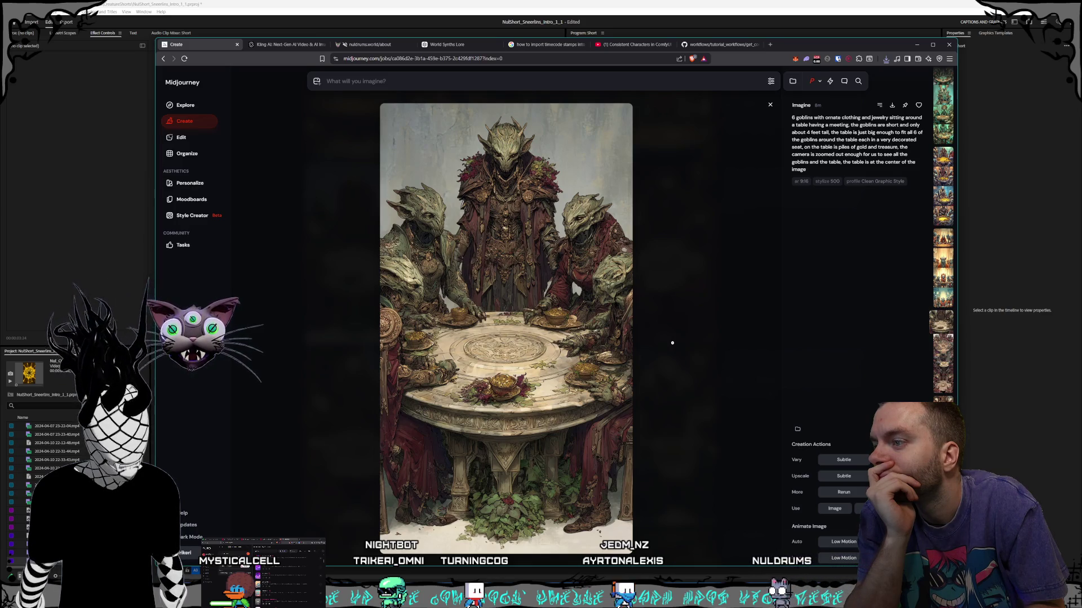
{"action": "left_click", "coordinate": [672, 343]}
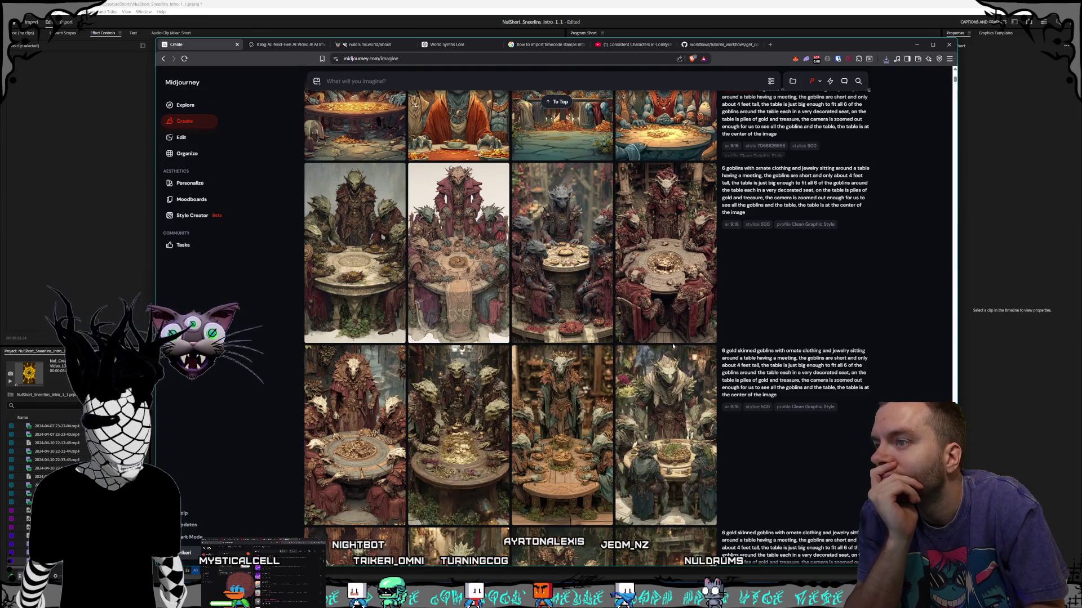
{"action": "scroll", "coordinate": [672, 347], "scroll_direction": "down", "scroll_amount": 4}
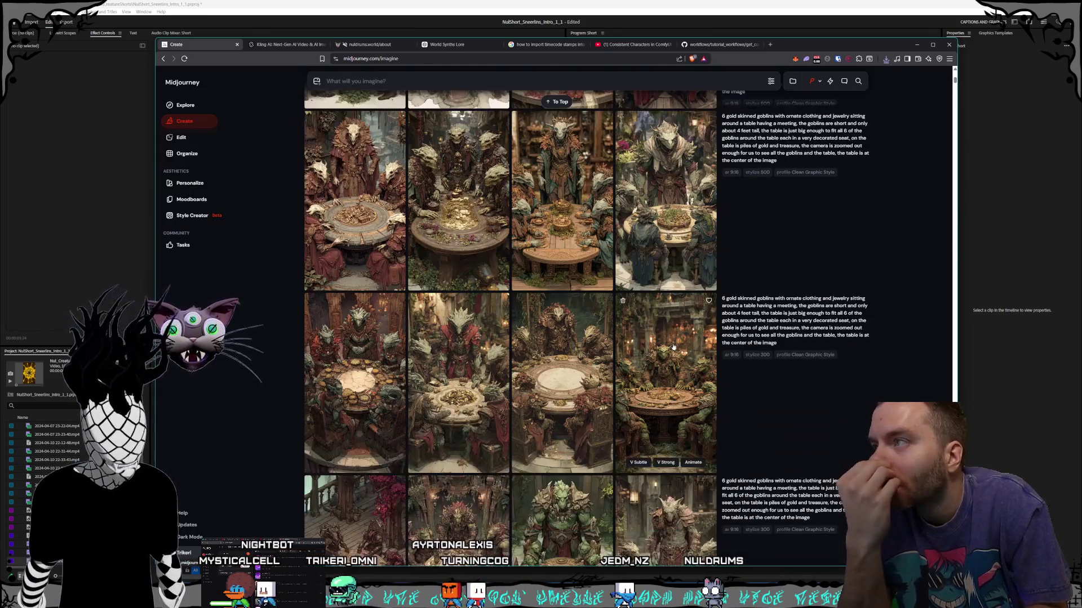
{"action": "scroll", "coordinate": [673, 347], "scroll_direction": "down", "scroll_amount": 4}
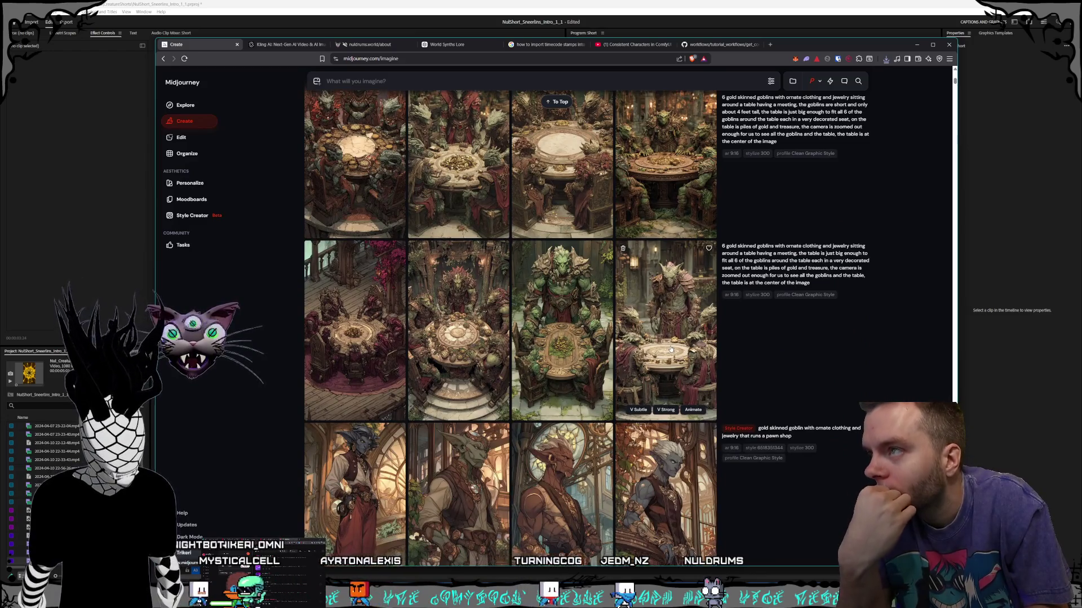
{"action": "scroll", "coordinate": [670, 351], "scroll_direction": "down", "scroll_amount": 4}
{"action": "scroll", "coordinate": [670, 351], "scroll_direction": "down", "scroll_amount": 3}
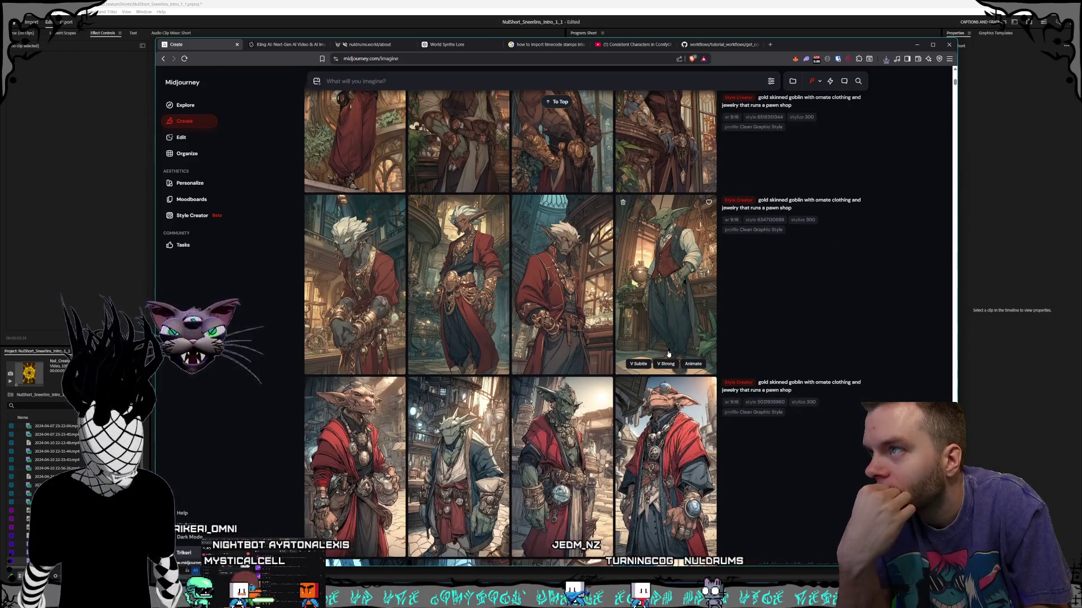
{"action": "scroll", "coordinate": [668, 355], "scroll_direction": "down", "scroll_amount": 3}
{"action": "scroll", "coordinate": [668, 357], "scroll_direction": "down", "scroll_amount": 3}
{"action": "scroll", "coordinate": [667, 357], "scroll_direction": "down", "scroll_amount": 3}
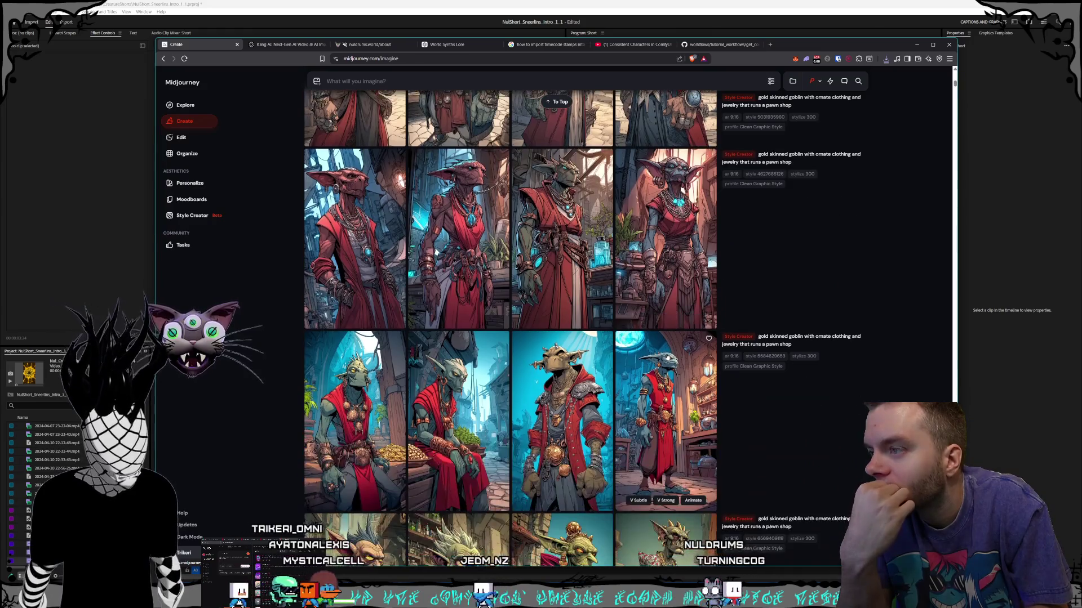
{"action": "scroll", "coordinate": [666, 356], "scroll_direction": "down", "scroll_amount": 3}
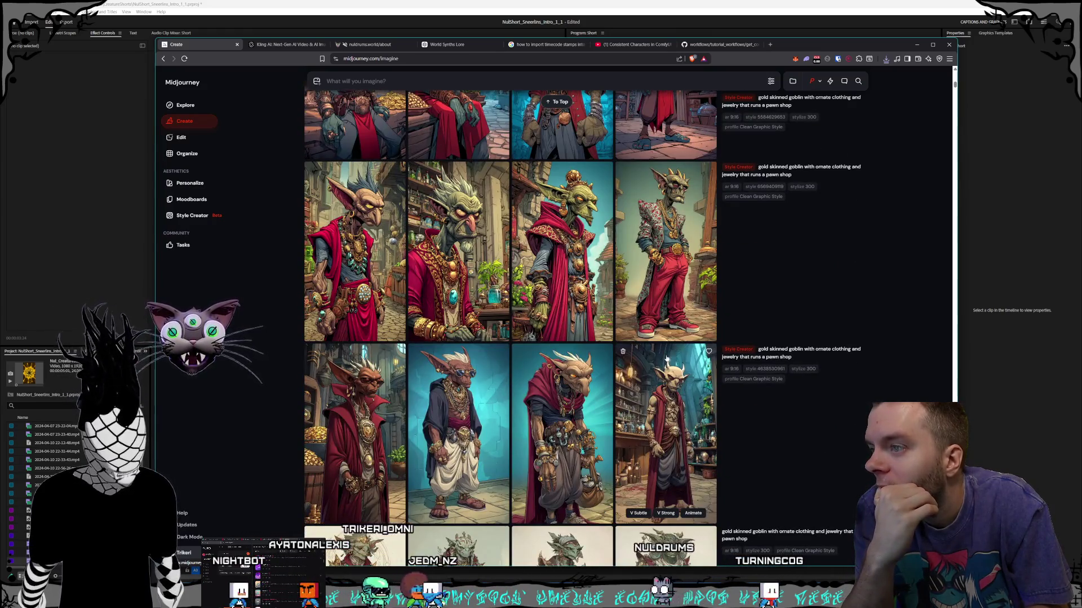
{"action": "scroll", "coordinate": [666, 359], "scroll_direction": "down", "scroll_amount": 3}
{"action": "scroll", "coordinate": [666, 359], "scroll_direction": "down", "scroll_amount": 2}
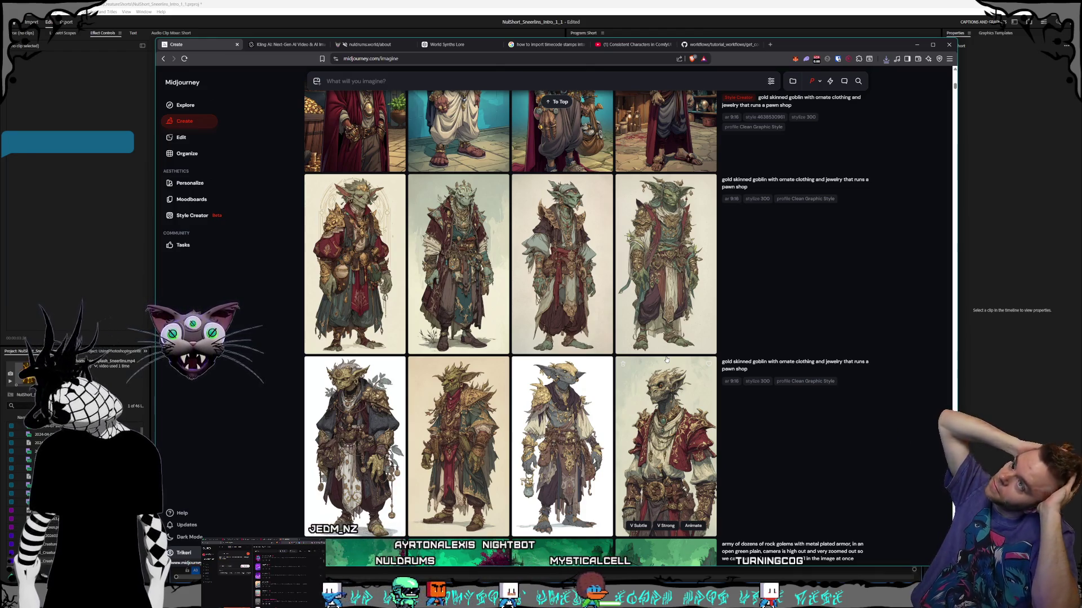
{"action": "left_click", "coordinate": [631, 2]}
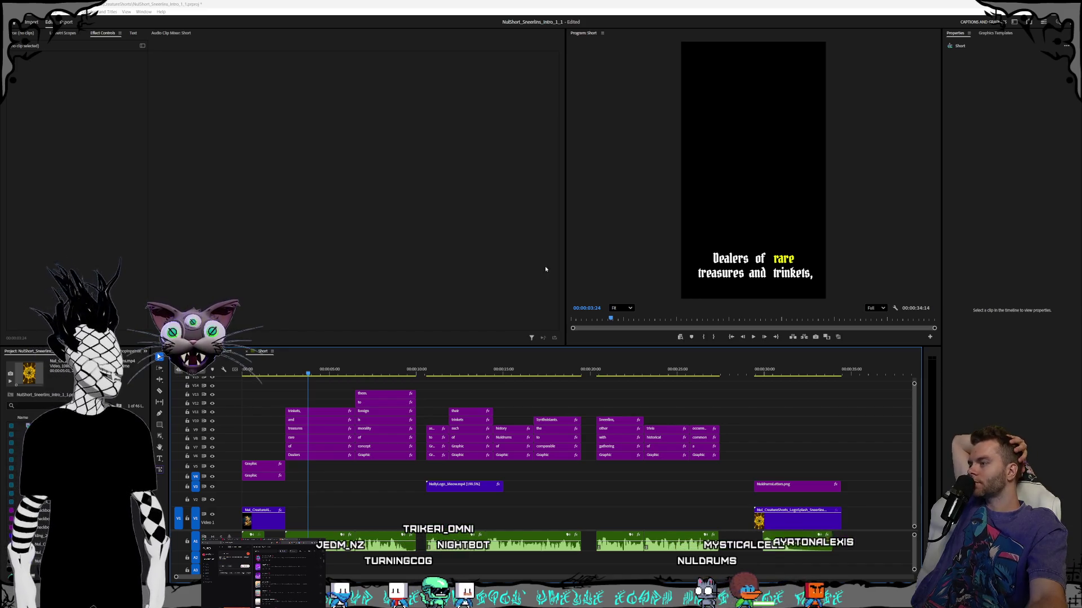
- Bring Premiere Pro with the Sneerlins intro short sequence to the front
{"action": "left_click", "coordinate": [485, 3]}
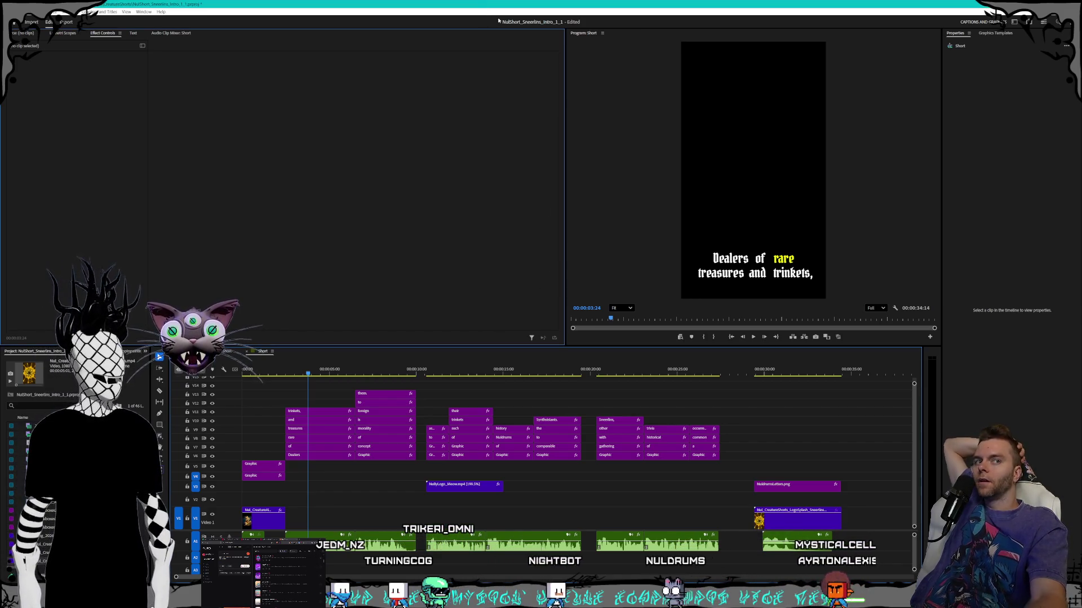
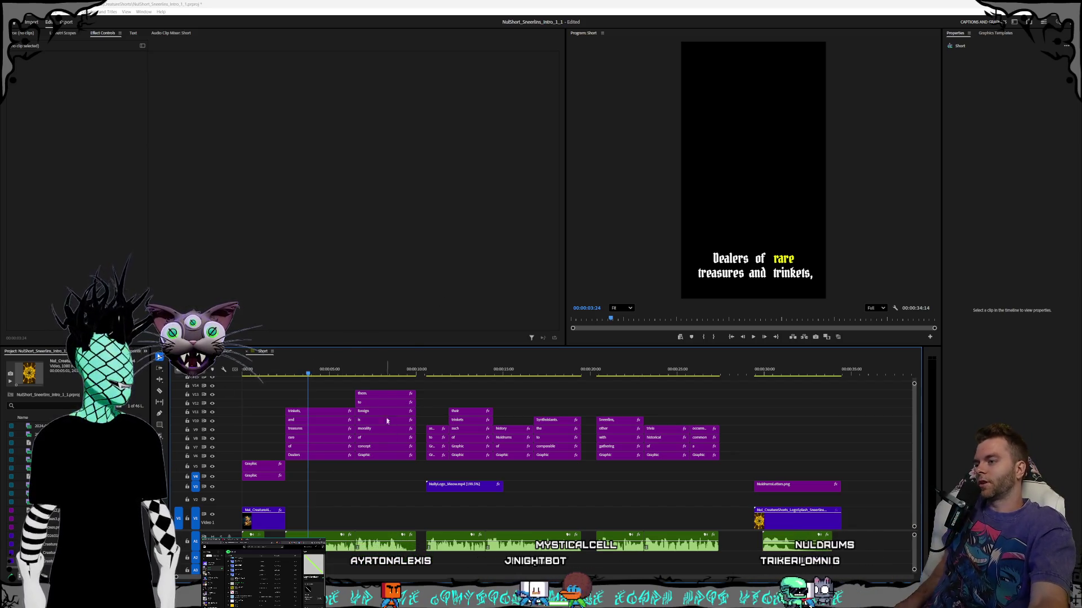
- Scrub through the captions to the NULDRUMS logo ending and play the short from the start
{"action": "left_click_drag", "start_coordinate": [360, 369], "coordinate": [448, 383]}
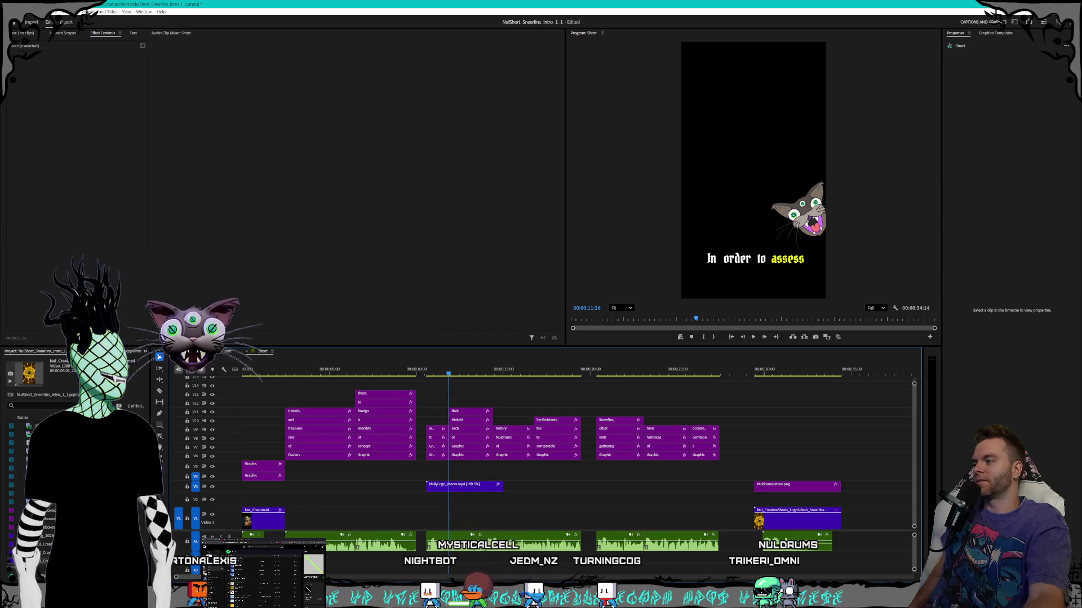
{"action": "mouse_move", "coordinate": [654, 369]}
{"action": "left_mouse_down"}
{"action": "mouse_move", "coordinate": [805, 376]}
{"action": "mouse_move", "coordinate": [261, 394]}
{"action": "left_mouse_up"}
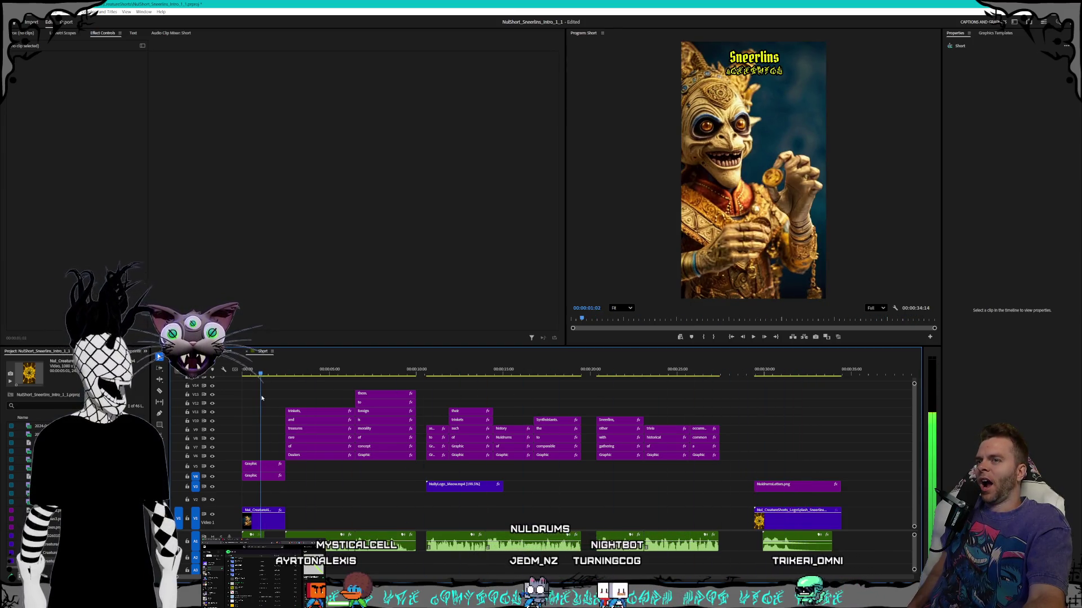
{"action": "left_click", "coordinate": [755, 338]}
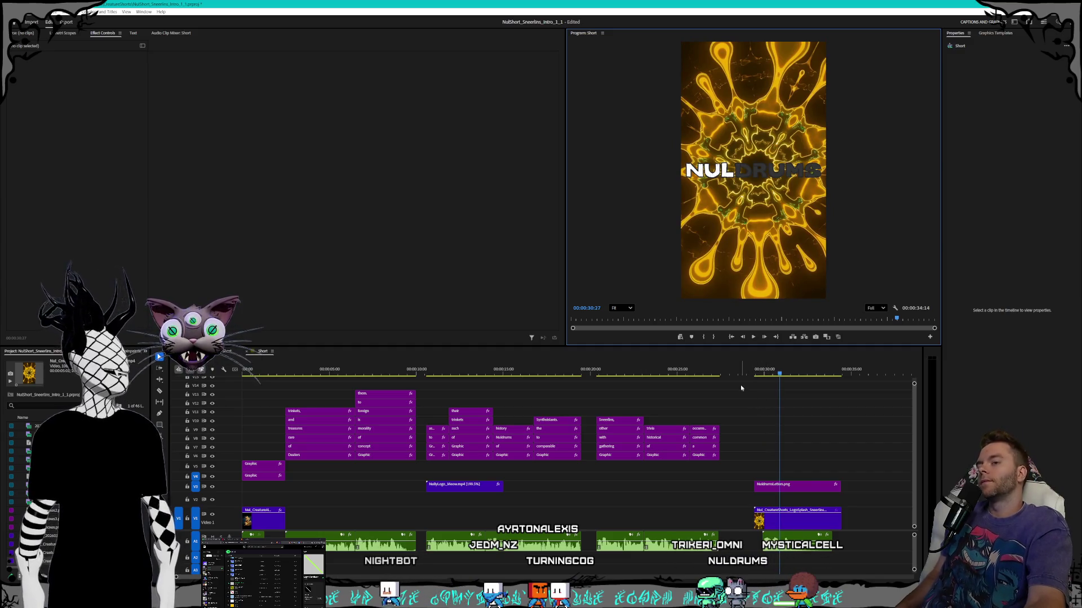
- Park the playhead just before the logo clip at ~00:00:27, then switch to the Midjourney window
{"action": "mouse_move", "coordinate": [737, 376]}
{"action": "left_mouse_down"}
{"action": "mouse_move", "coordinate": [658, 363]}
{"action": "mouse_move", "coordinate": [698, 366]}
{"action": "left_mouse_up"}
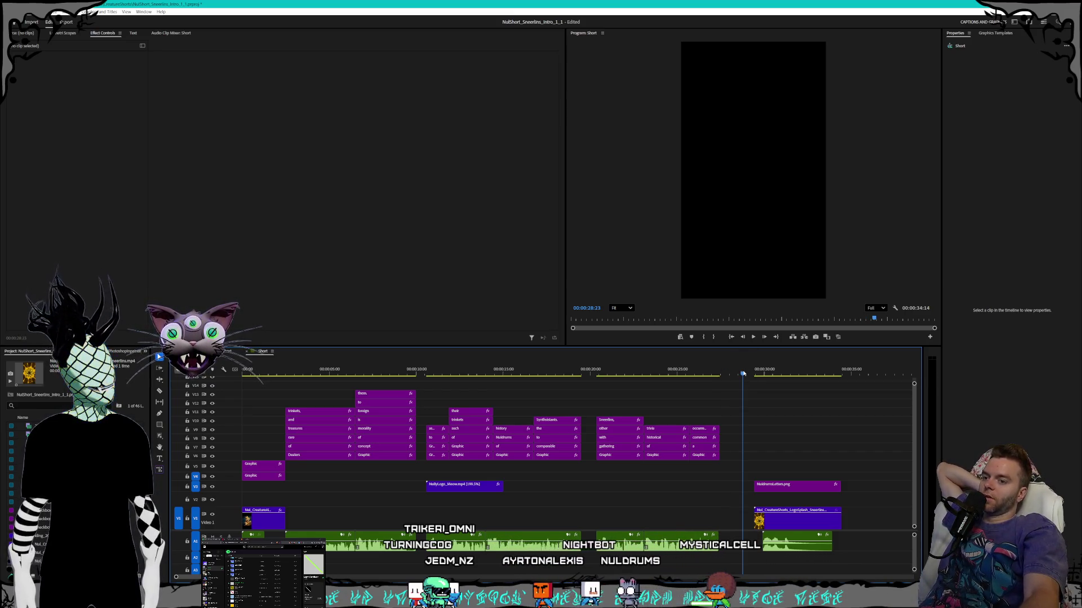
{"action": "mouse_move", "coordinate": [745, 374]}
{"action": "left_mouse_down"}
{"action": "mouse_move", "coordinate": [767, 374]}
{"action": "mouse_move", "coordinate": [735, 375]}
{"action": "left_mouse_up"}
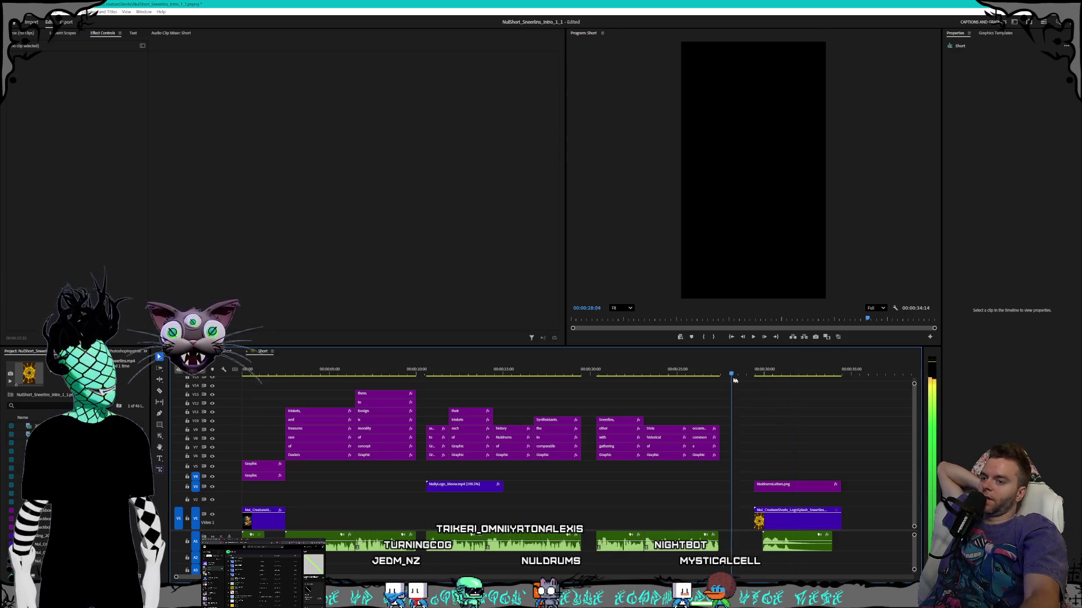
{"action": "left_click", "coordinate": [744, 378]}
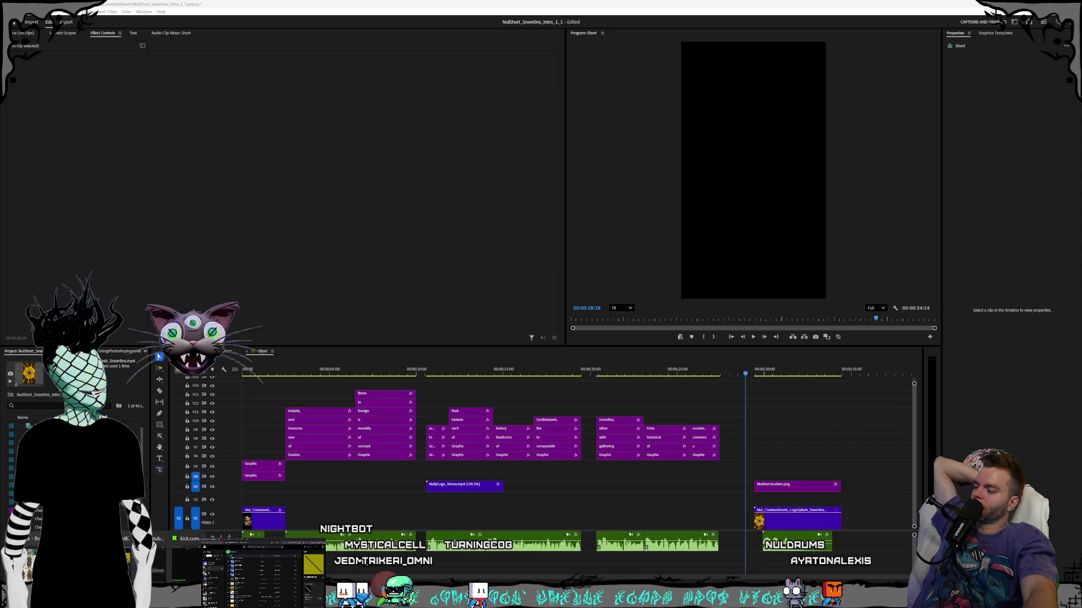
{"action": "key", "text": "alt+Tab"}
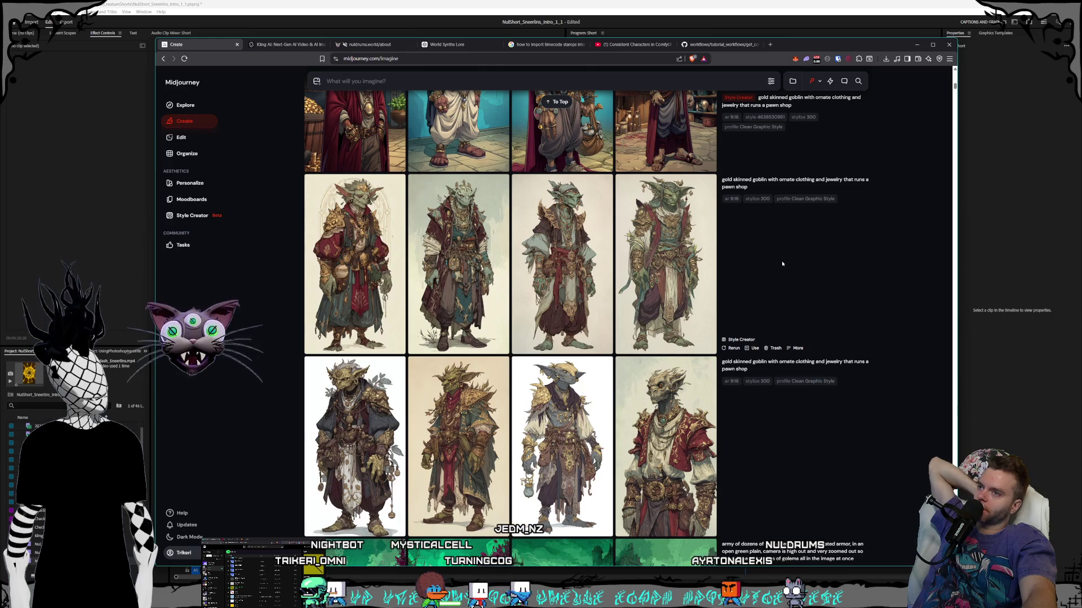
- Load the pawn-shop goblin prompt and switch personalization to the Global V7 Profile
{"action": "left_click", "coordinate": [862, 189]}
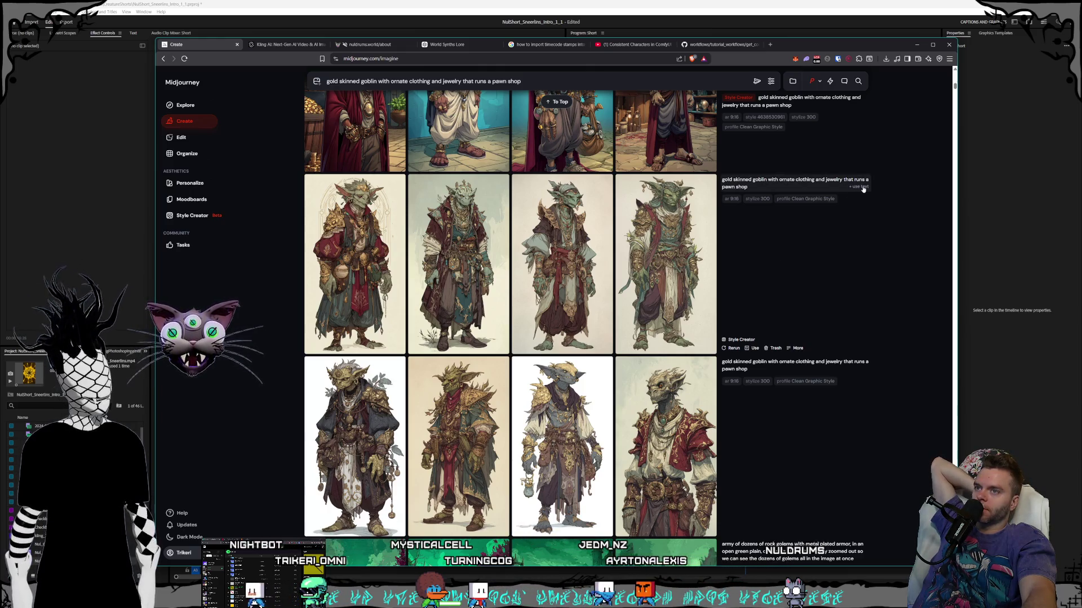
{"action": "left_click", "coordinate": [769, 83]}
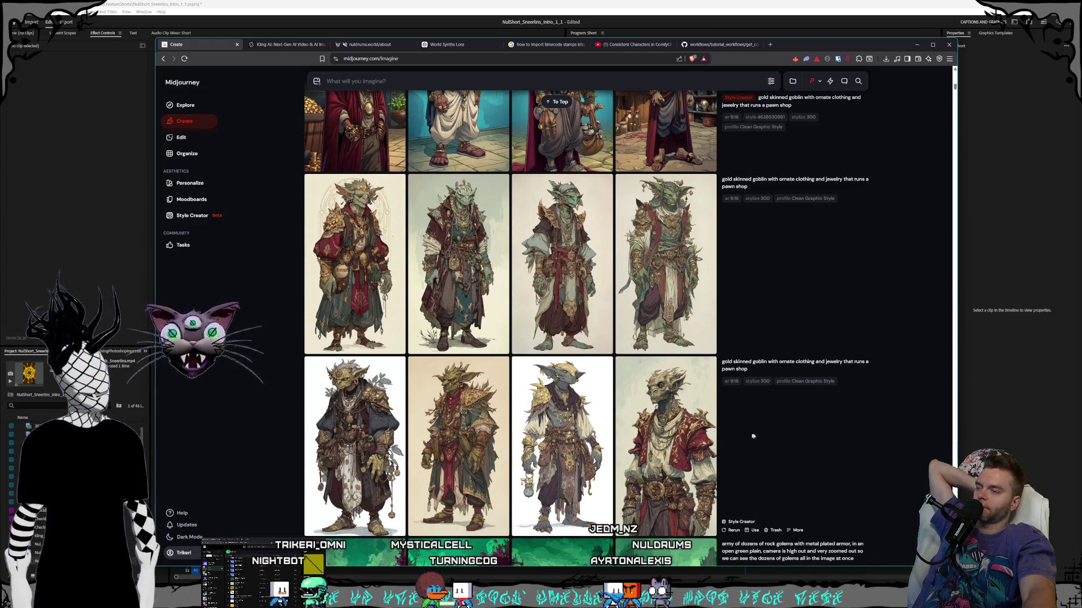
{"action": "scroll", "coordinate": [732, 445], "scroll_direction": "down", "scroll_amount": 15}
{"action": "scroll", "coordinate": [716, 456], "scroll_direction": "up", "scroll_amount": 15}
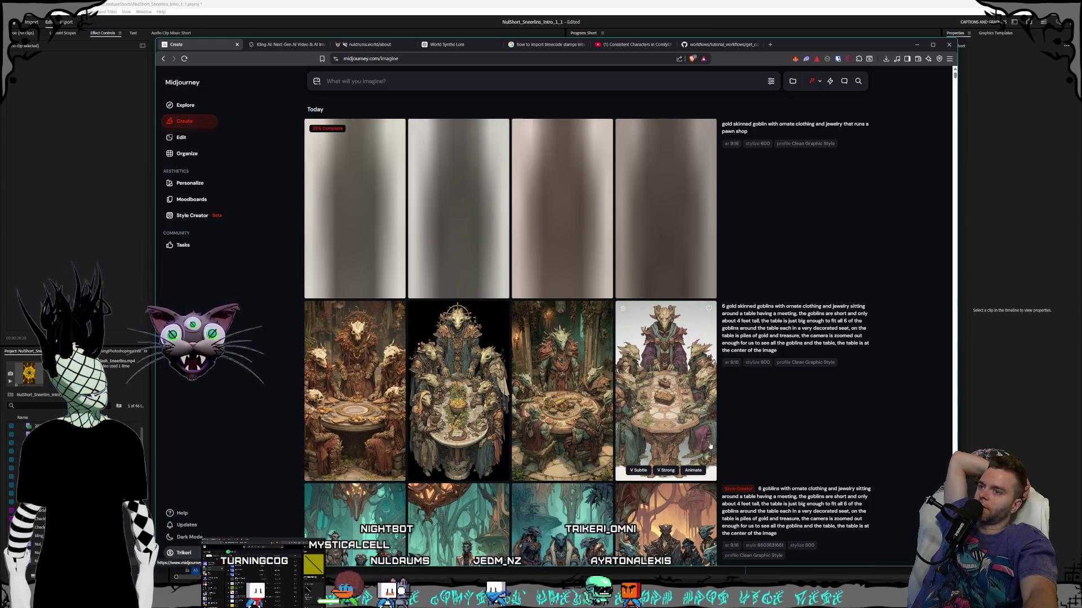
{"action": "left_click", "coordinate": [814, 81]}
{"action": "left_click", "coordinate": [778, 157]}
{"action": "left_click", "coordinate": [703, 107]}
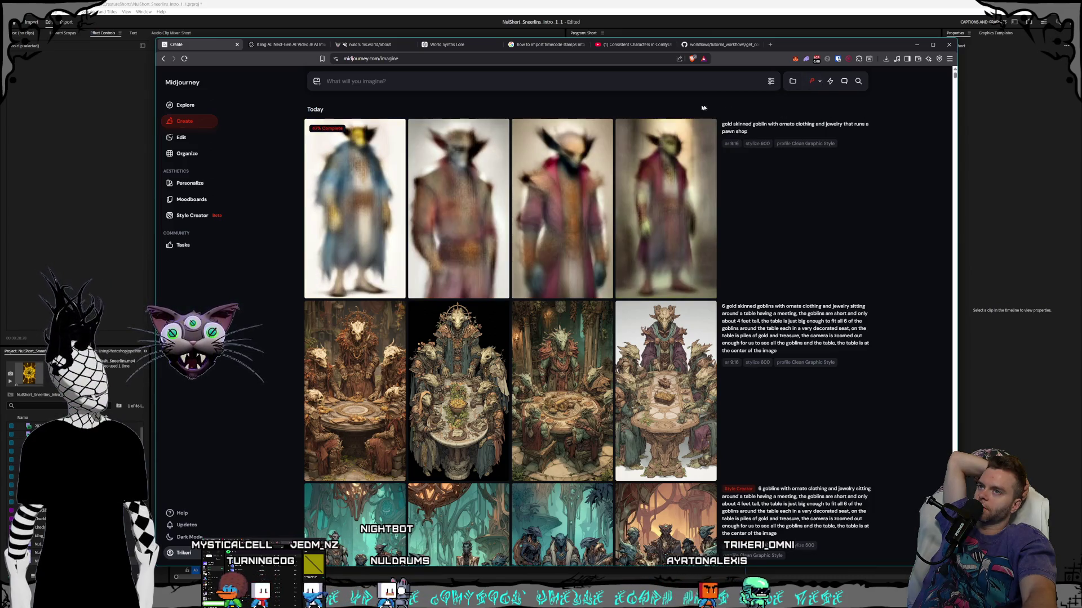
- Reload the gold-skinned goblin pawn-shop prompt and submit it for a new generation
{"action": "mouse_move", "coordinate": [851, 151]}
{"action": "left_click", "coordinate": [862, 132]}
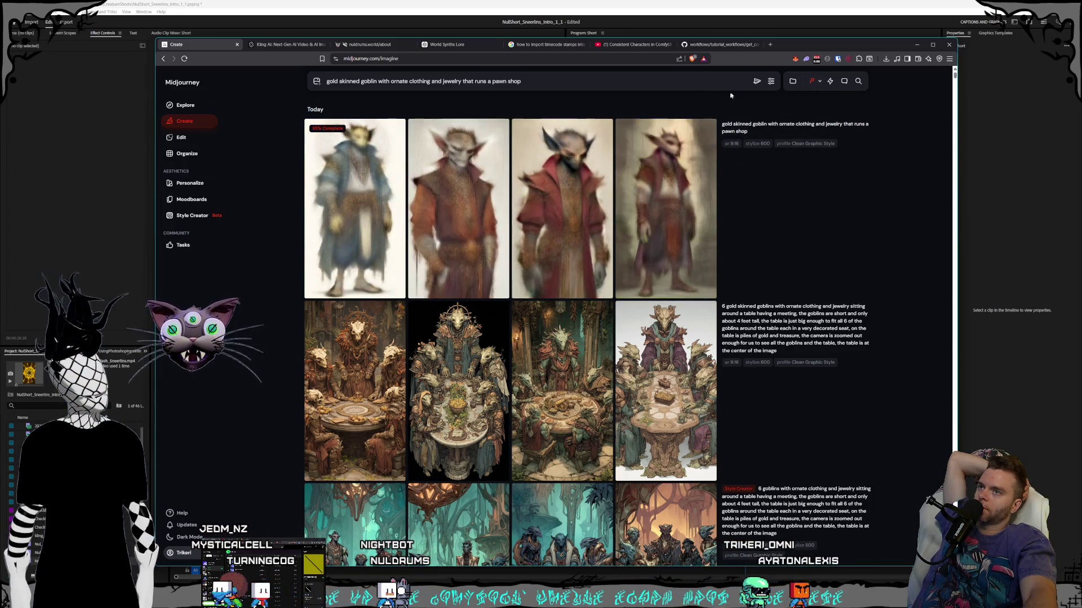
{"action": "mouse_move", "coordinate": [775, 280]}
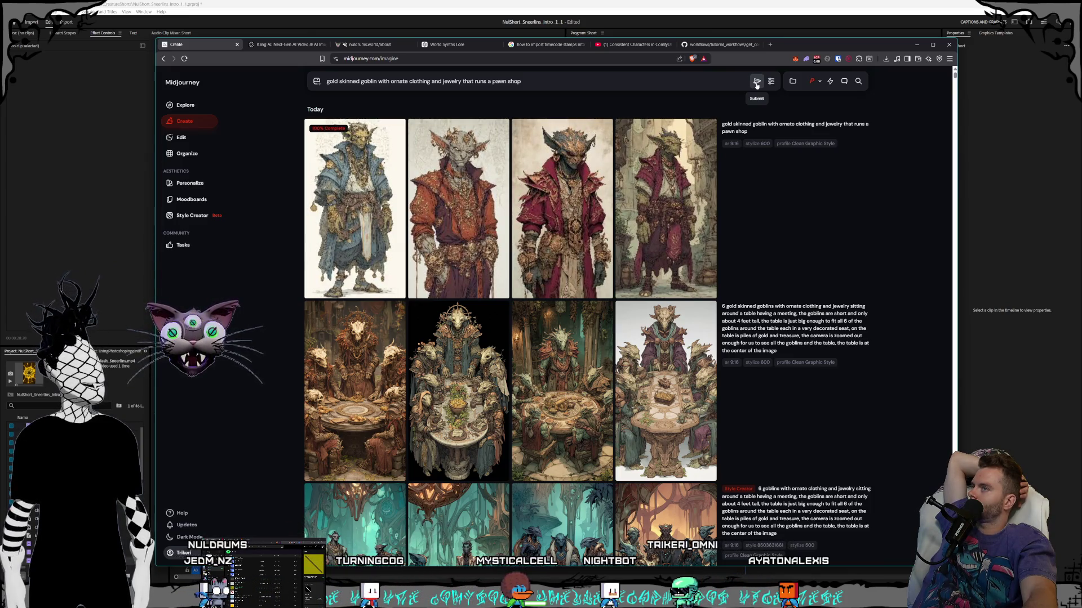
{"action": "left_click", "coordinate": [756, 82]}
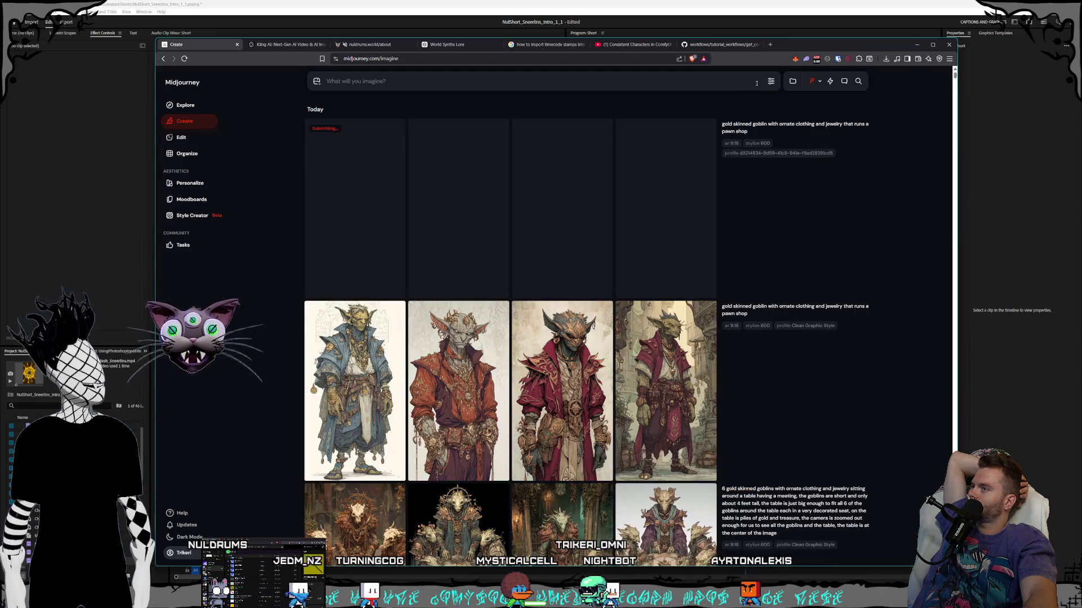
{"action": "left_click", "coordinate": [563, 383]}
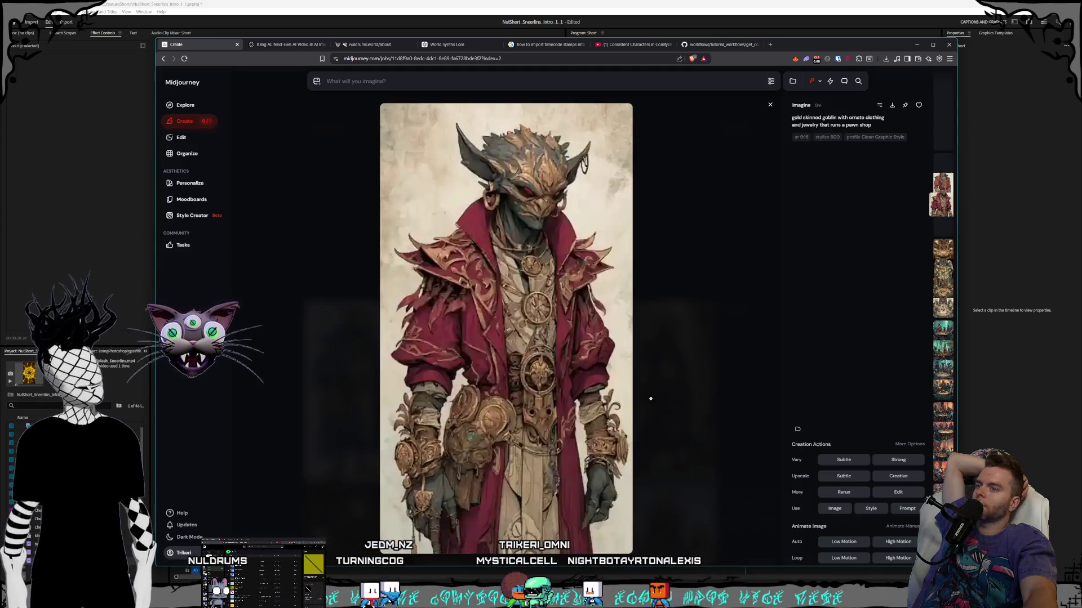
{"action": "left_click", "coordinate": [706, 369]}
{"action": "left_click", "coordinate": [707, 372]}
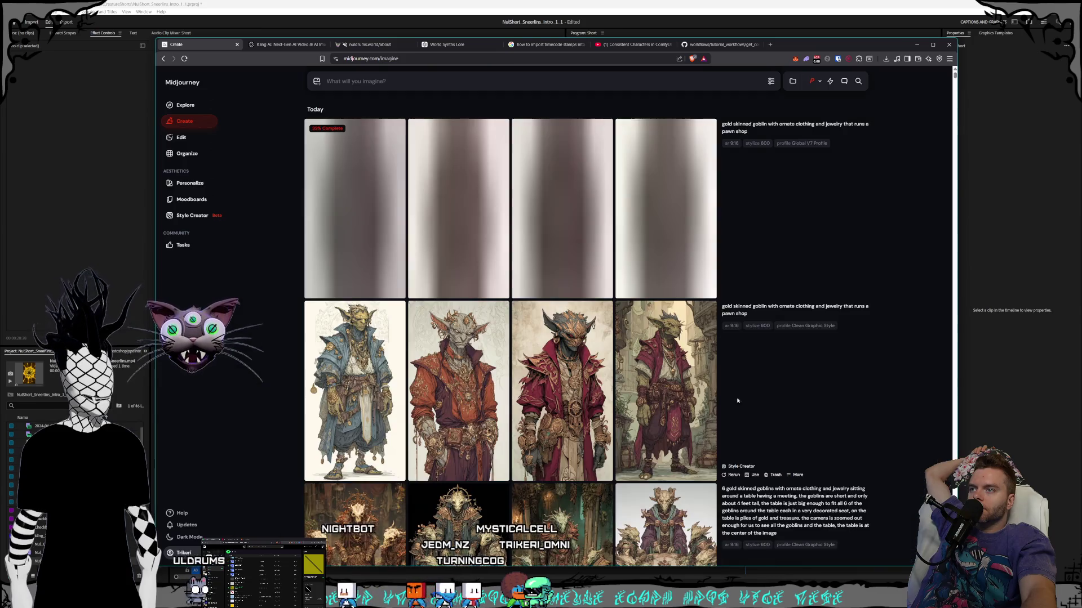
{"action": "left_click", "coordinate": [747, 399]}
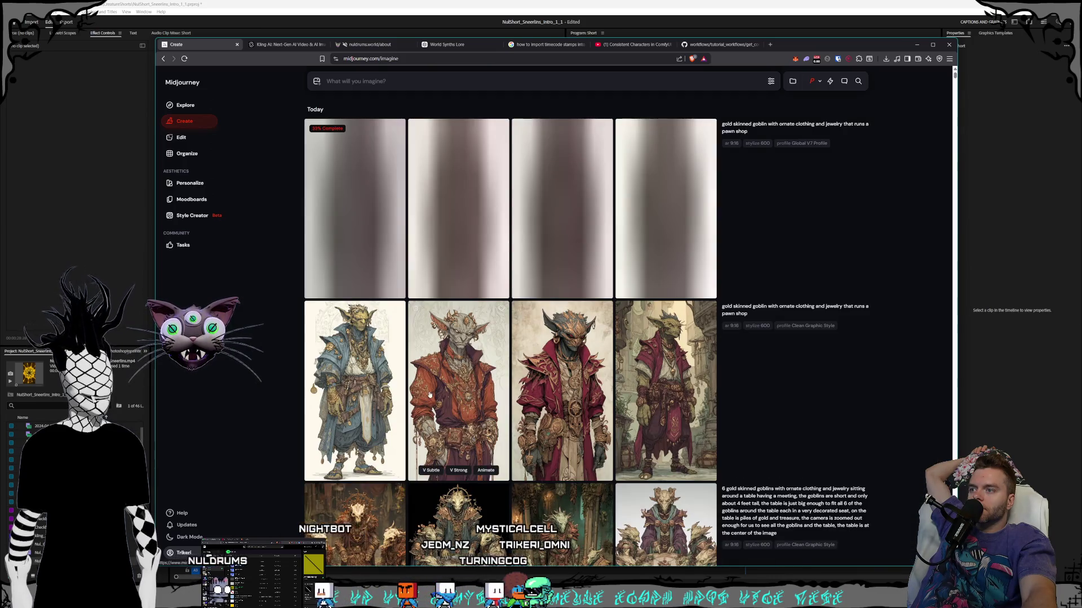
{"action": "left_click", "coordinate": [718, 430]}
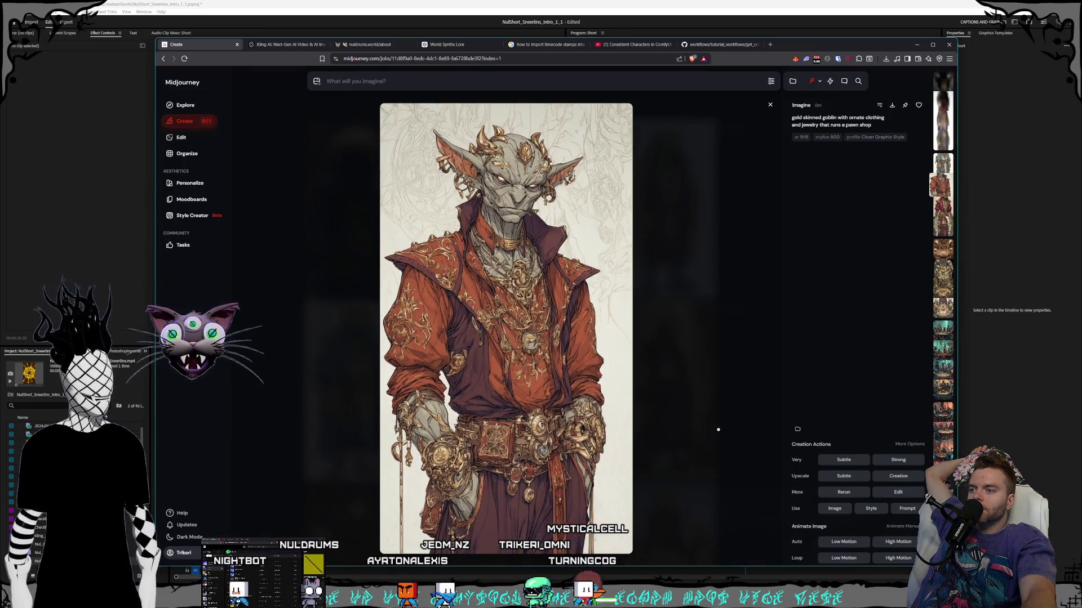
{"action": "left_click", "coordinate": [718, 430]}
{"action": "left_click", "coordinate": [711, 430]}
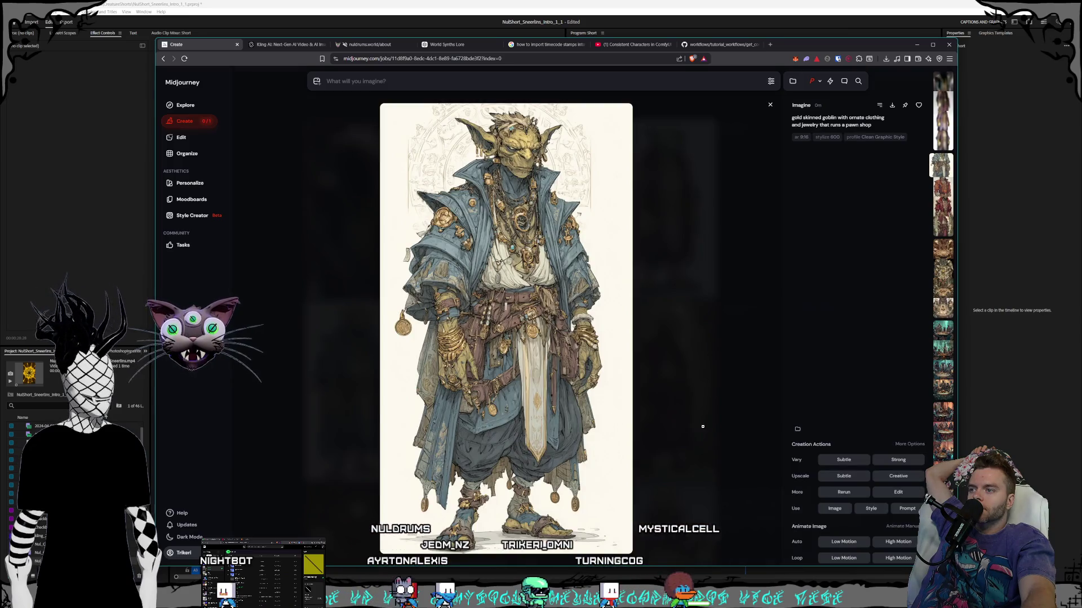
{"action": "left_click", "coordinate": [703, 430]}
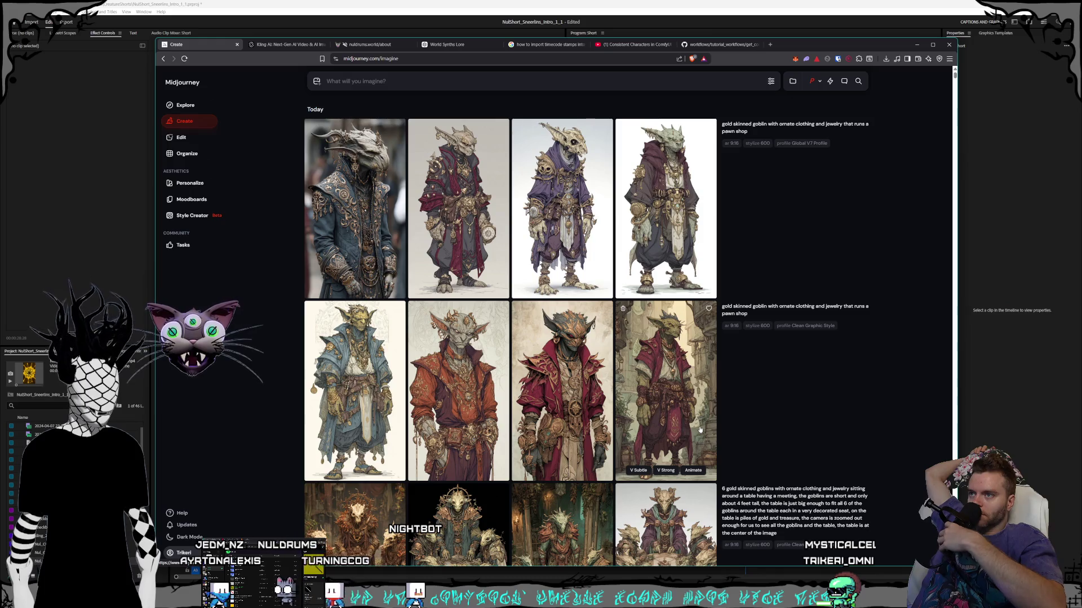
{"action": "mouse_move", "coordinate": [801, 294]}
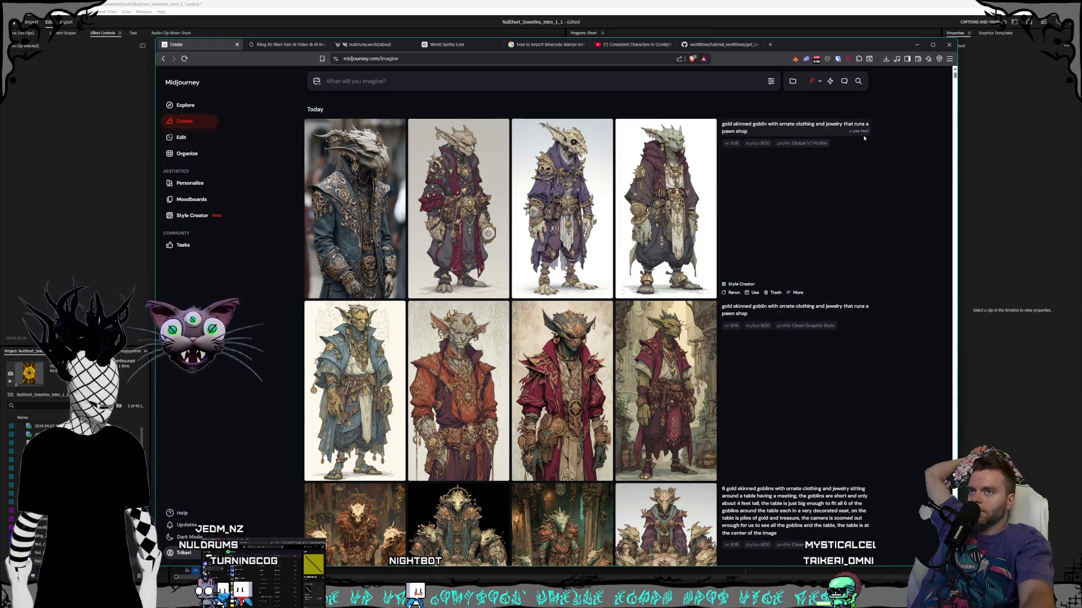
- Rerun the goblin prompt with the Clean Graphic Style profile and view the fourth result full size
{"action": "left_click", "coordinate": [813, 81]}
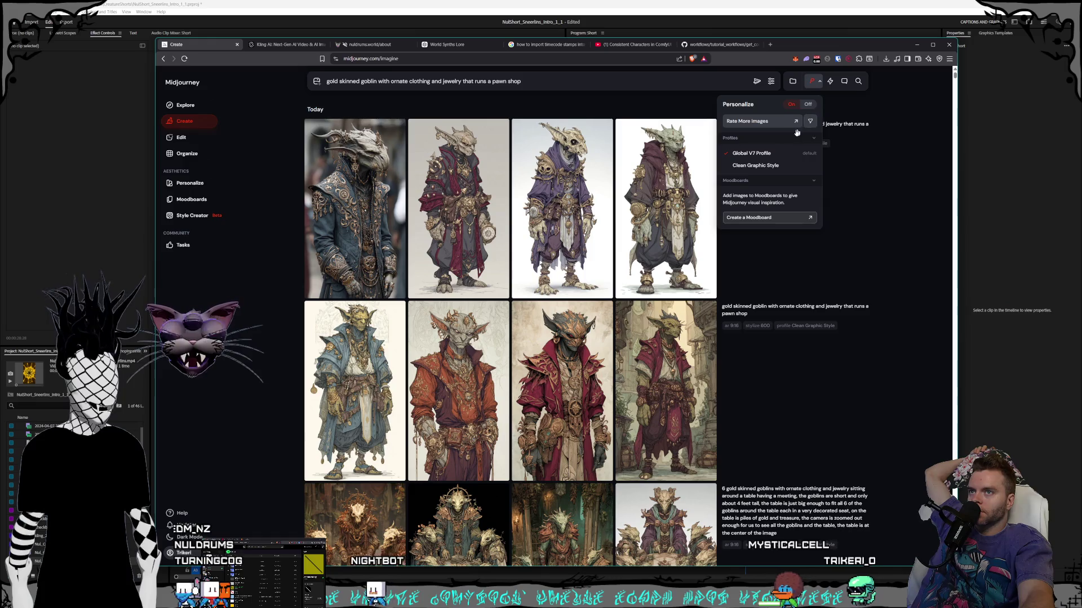
{"action": "left_click", "coordinate": [762, 166]}
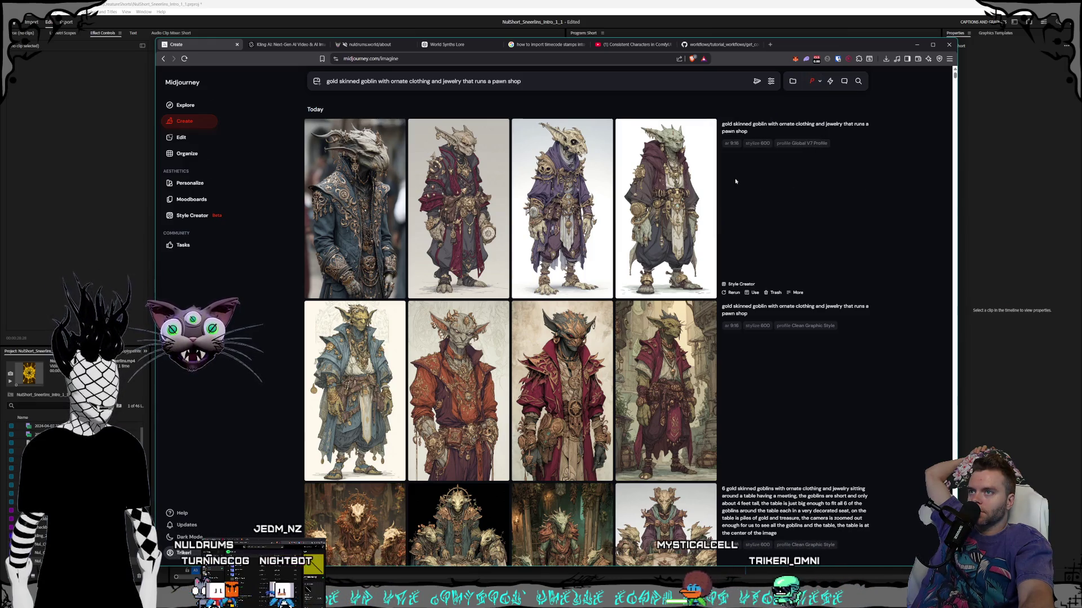
{"action": "left_click", "coordinate": [755, 82]}
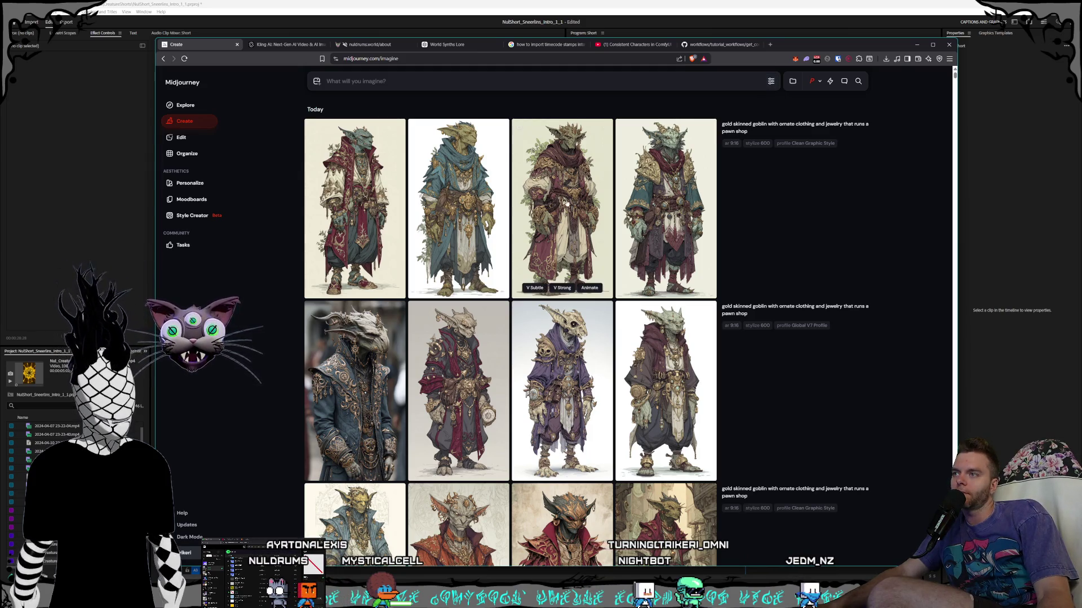
{"action": "left_click", "coordinate": [675, 221]}
{"action": "key", "text": "Left"}
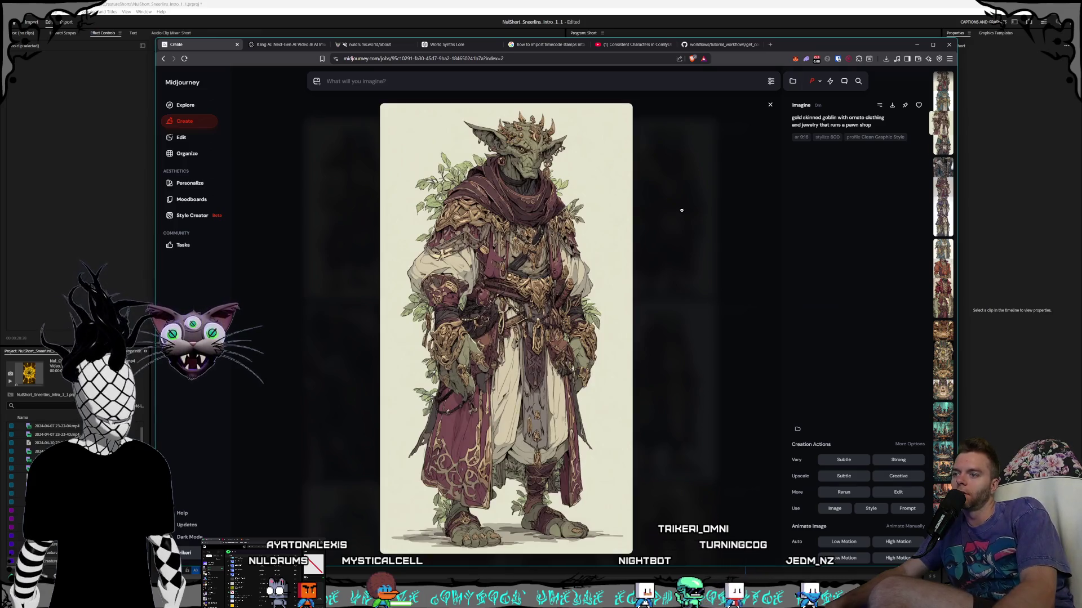
{"action": "key", "text": "Left"}
{"action": "key", "text": "Left"}
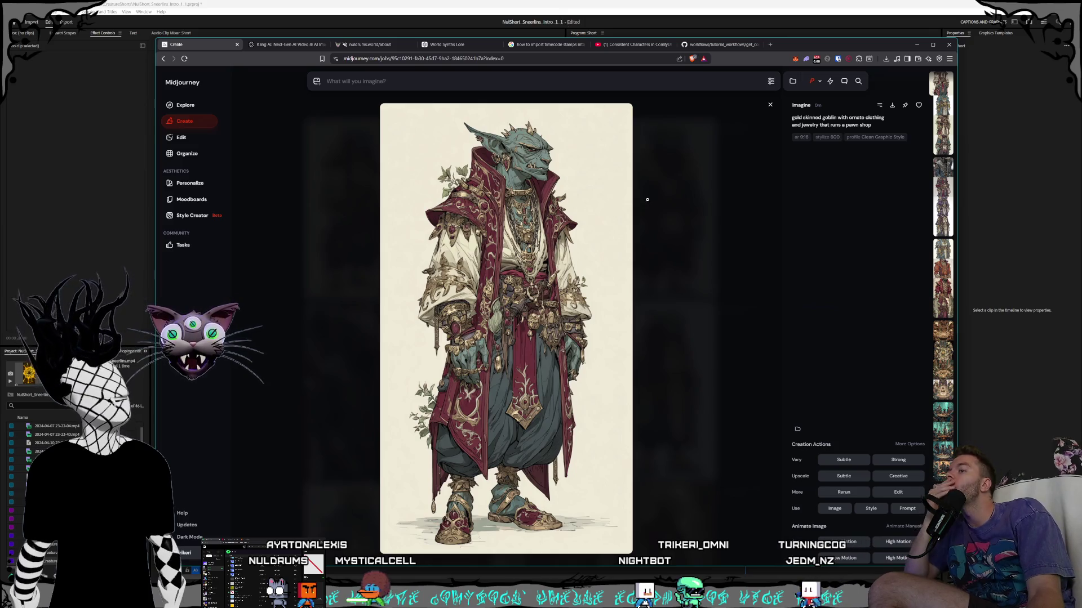
{"action": "key", "text": "Escape"}
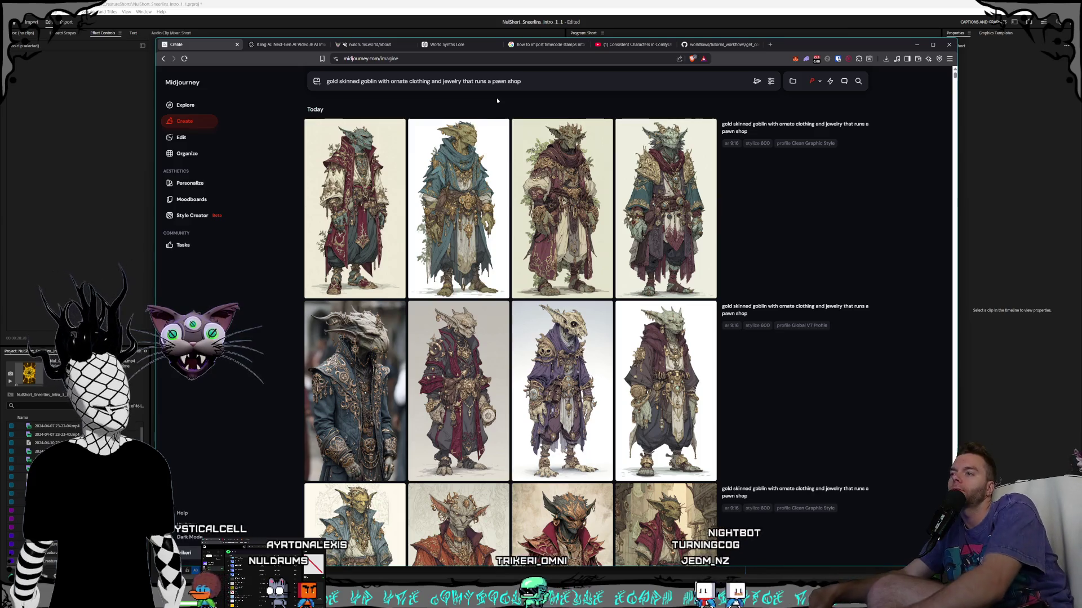
{"action": "type", "text": "neon colored"}
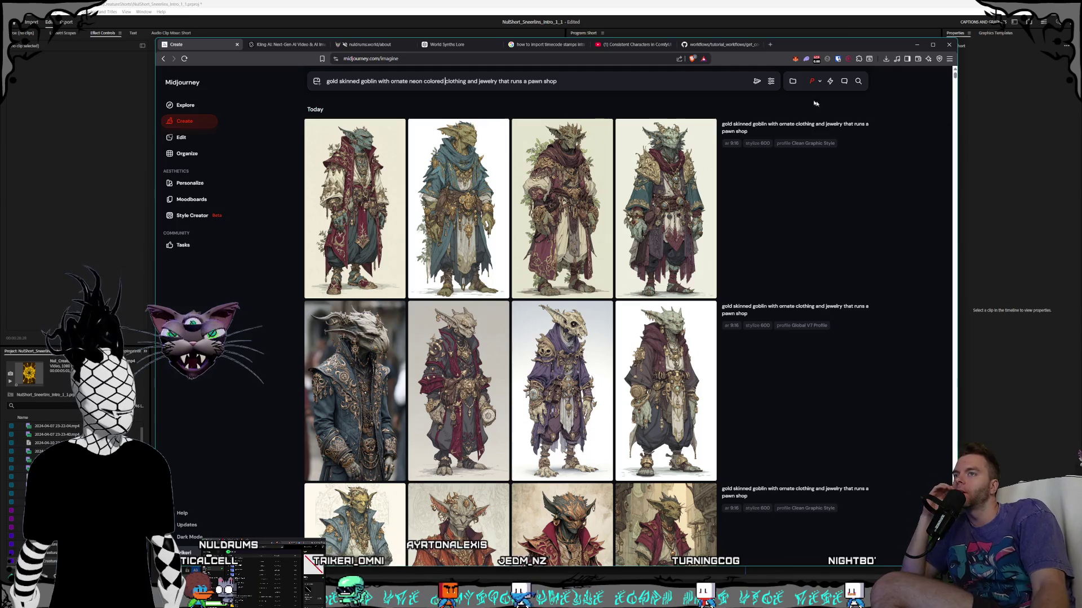
{"action": "key", "text": "Return"}
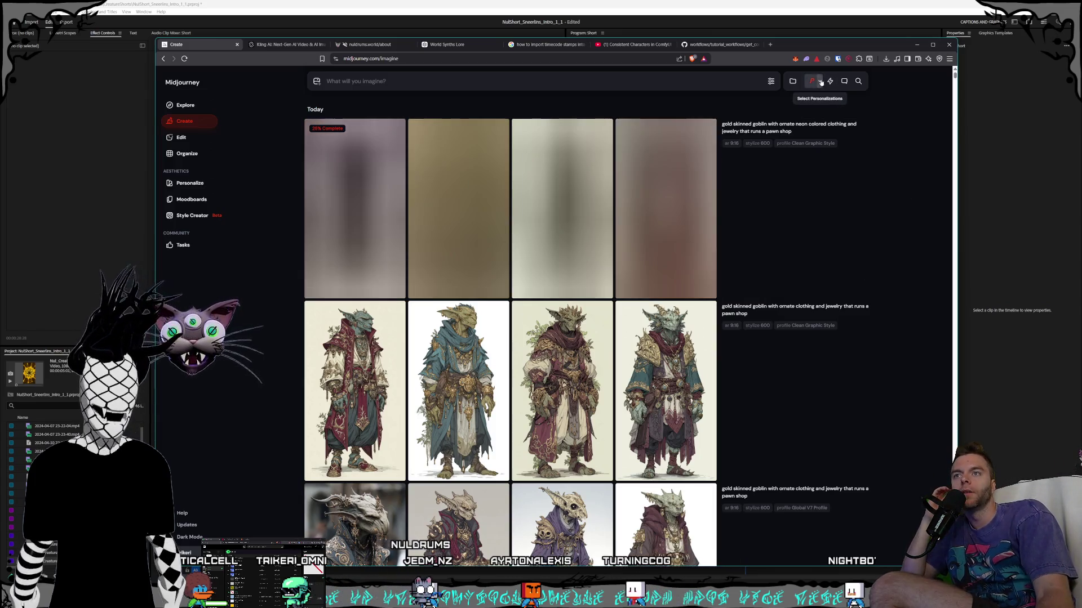
{"action": "left_click", "coordinate": [821, 82]}
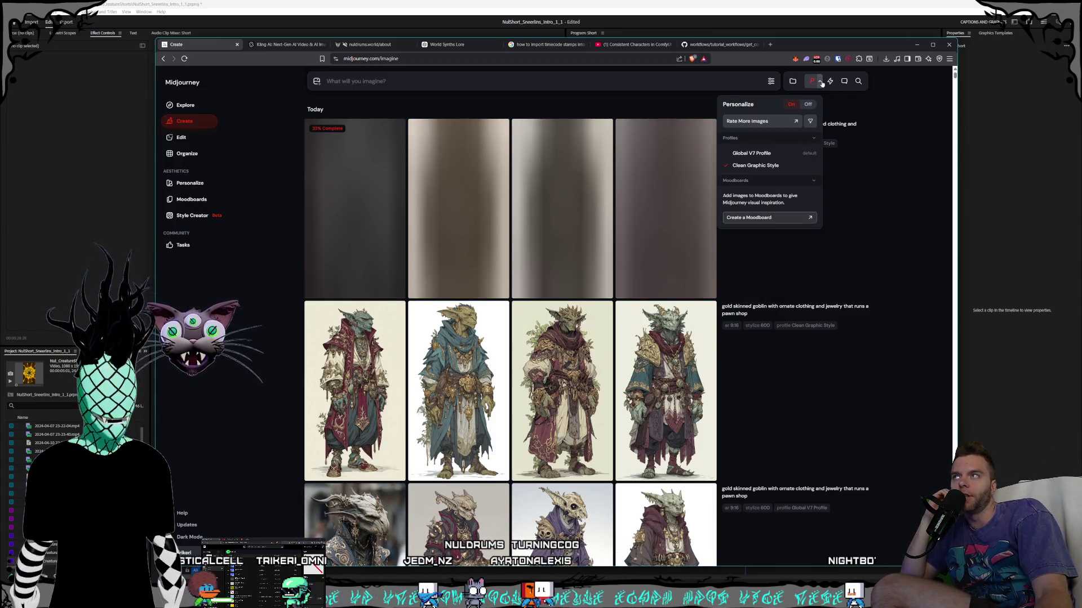
{"action": "left_click", "coordinate": [820, 82]}
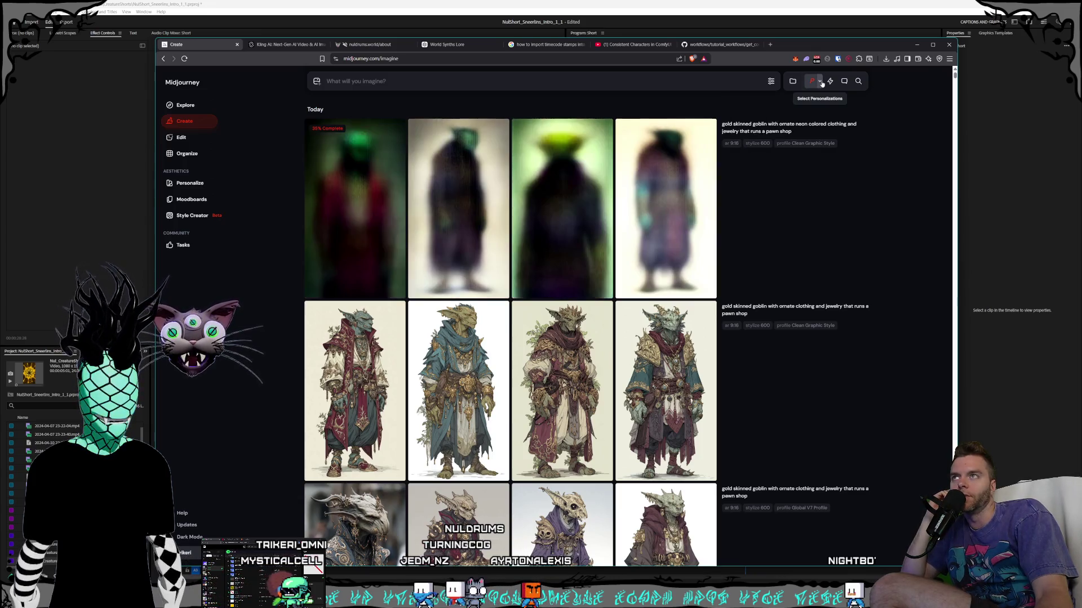
{"action": "left_click", "coordinate": [508, 80]}
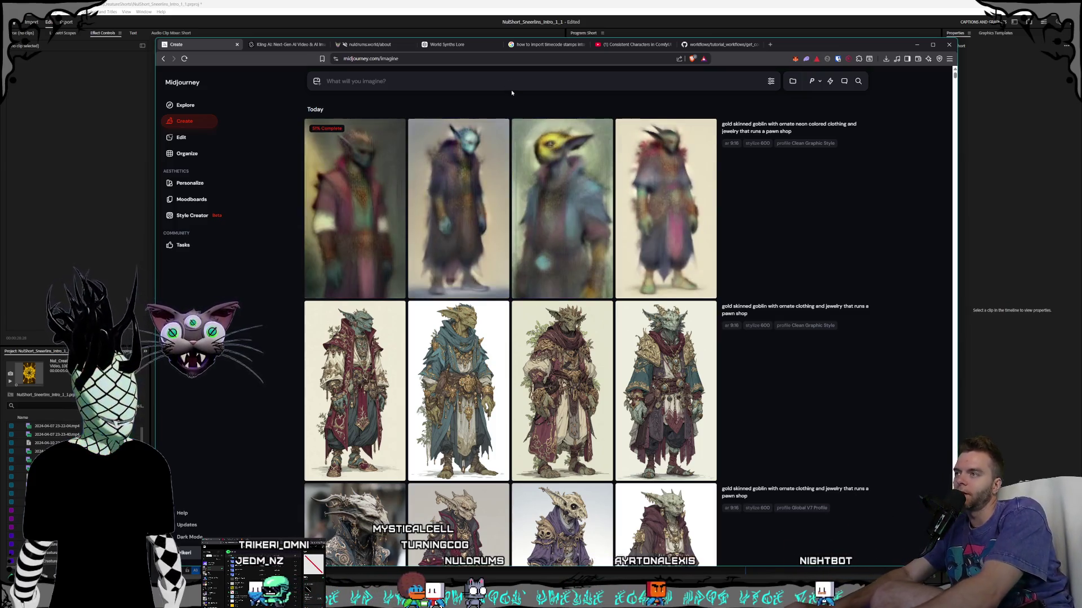
- Generate 'octane render, photorealistic, porcelain super attractive woman in a bikini'
{"action": "type", "text": "potane "}
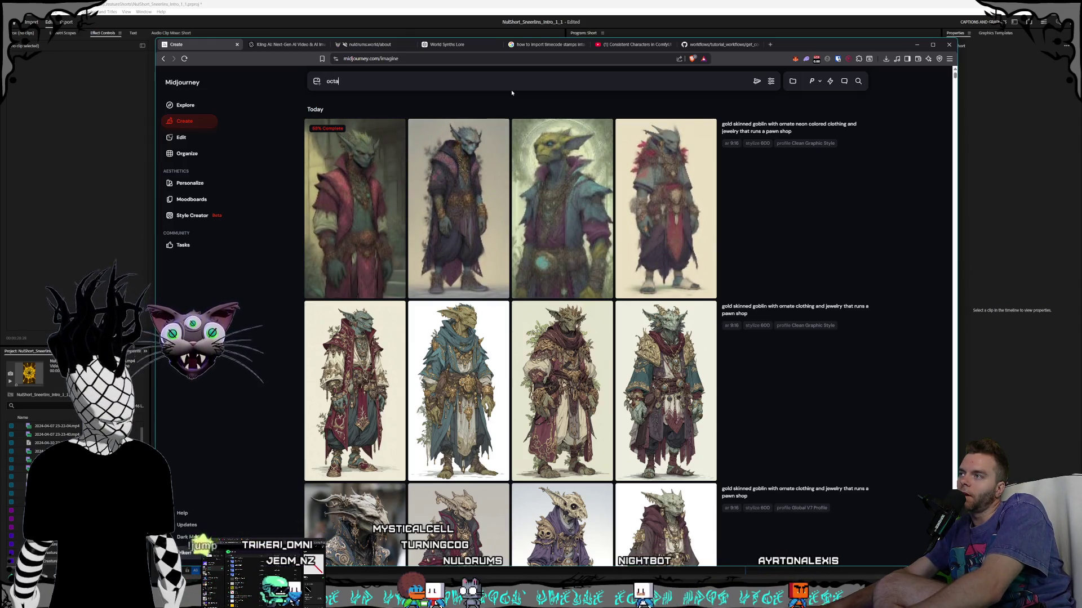
{"action": "type", "text": "render, "}
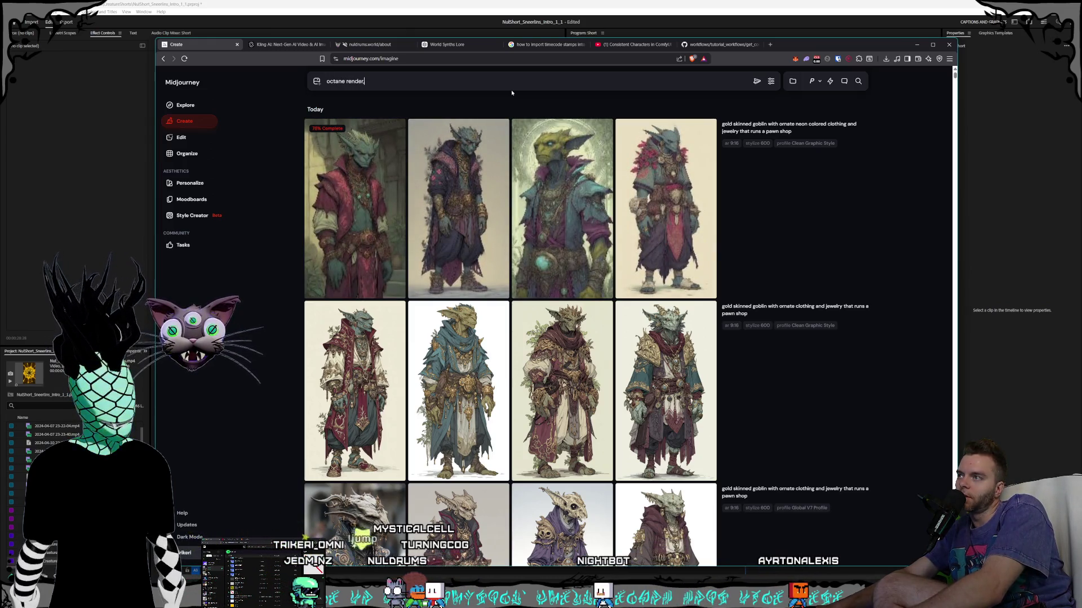
{"action": "type", "text": "phot"}
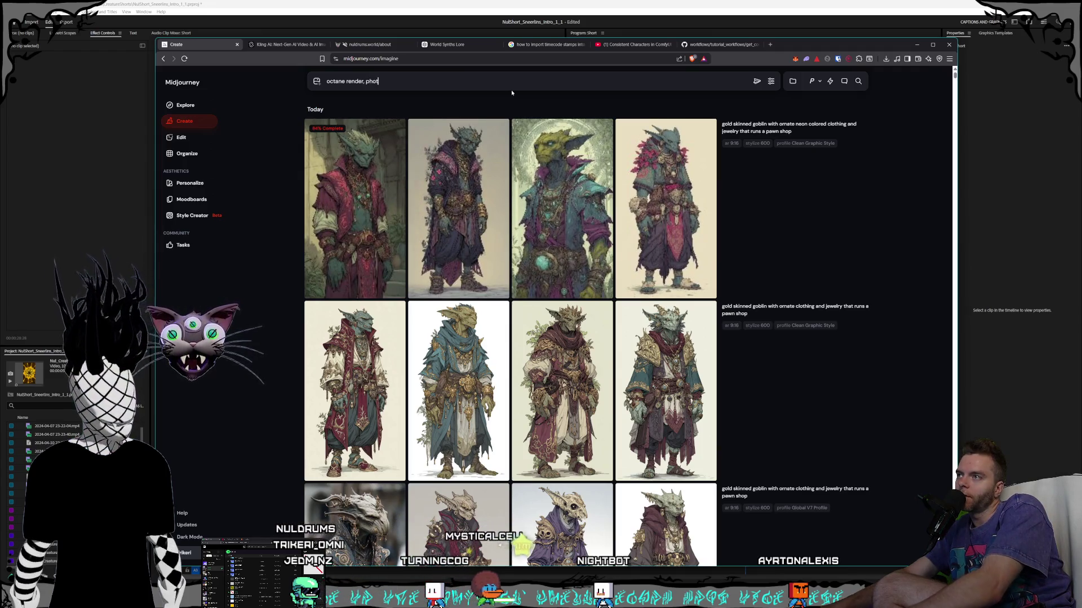
{"action": "type", "text": "orealistic"}
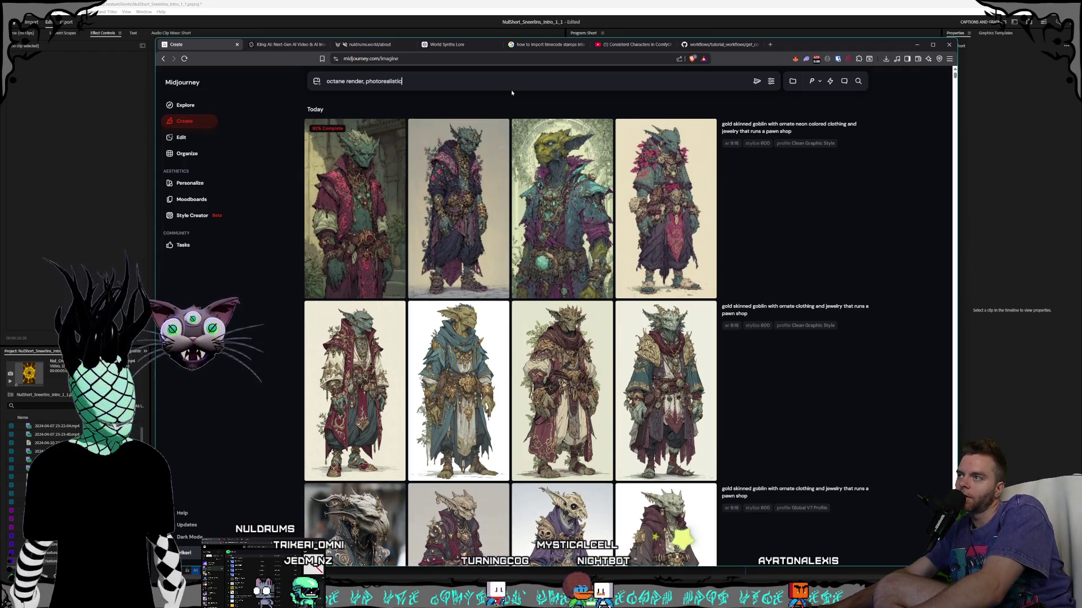
{"action": "type", "text": ", porcelain"}
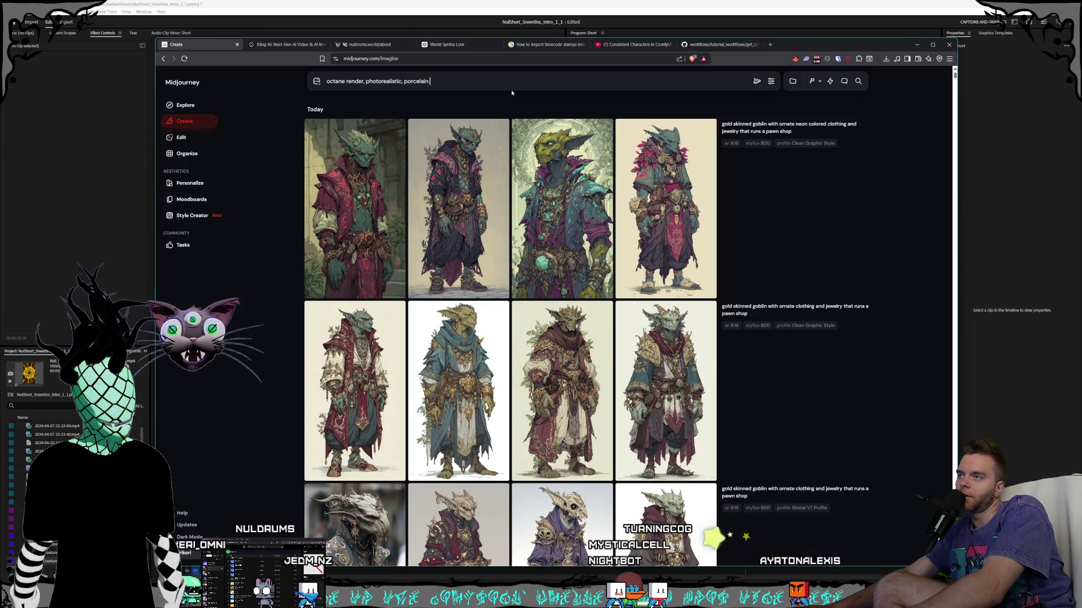
{"action": "key", "text": "BackSpace"}
{"action": "key", "text": "BackSpace"}
{"action": "key", "text": "BackSpace"}
{"action": "type", "text": "porcelain super attractive woman in a bikini"}
{"action": "key", "text": "Return"}
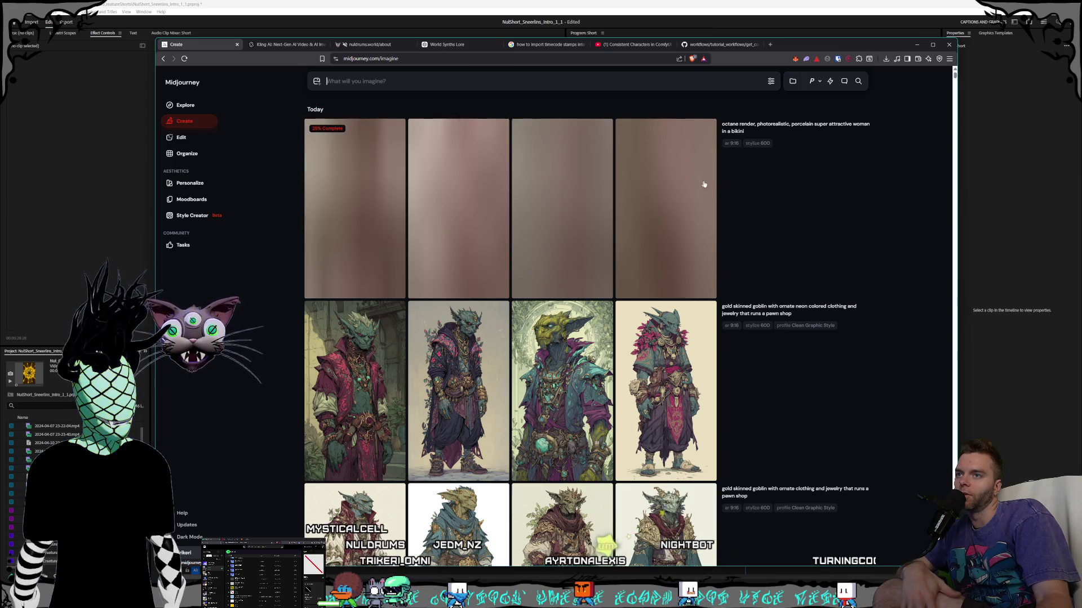
- Reload that prompt and try adding 'with gold ornaments' and a teapot to it
{"action": "left_click", "coordinate": [862, 133]}
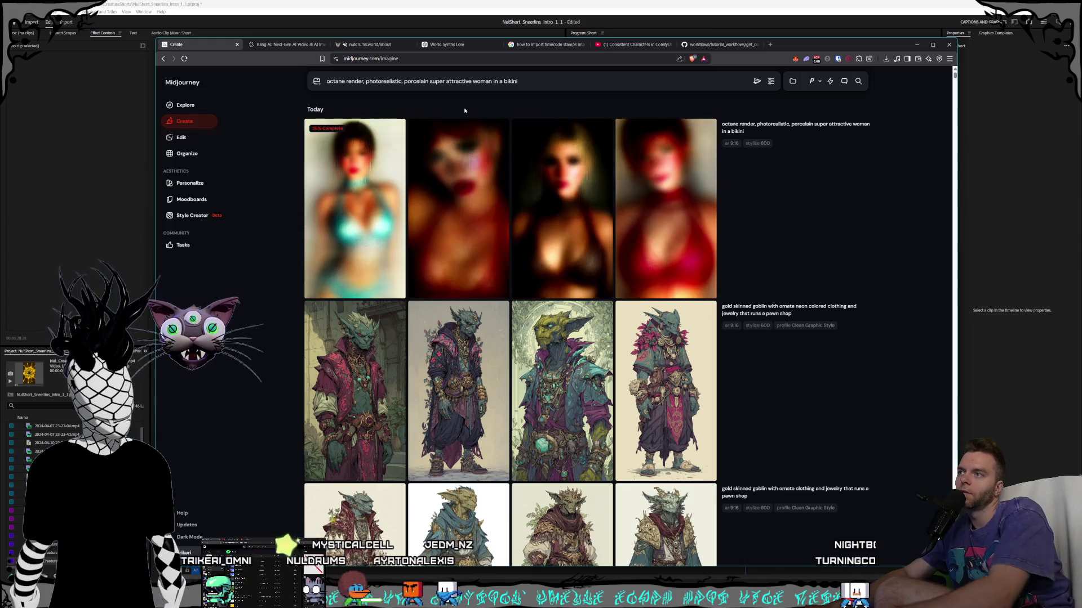
{"action": "type", "text": "with "}
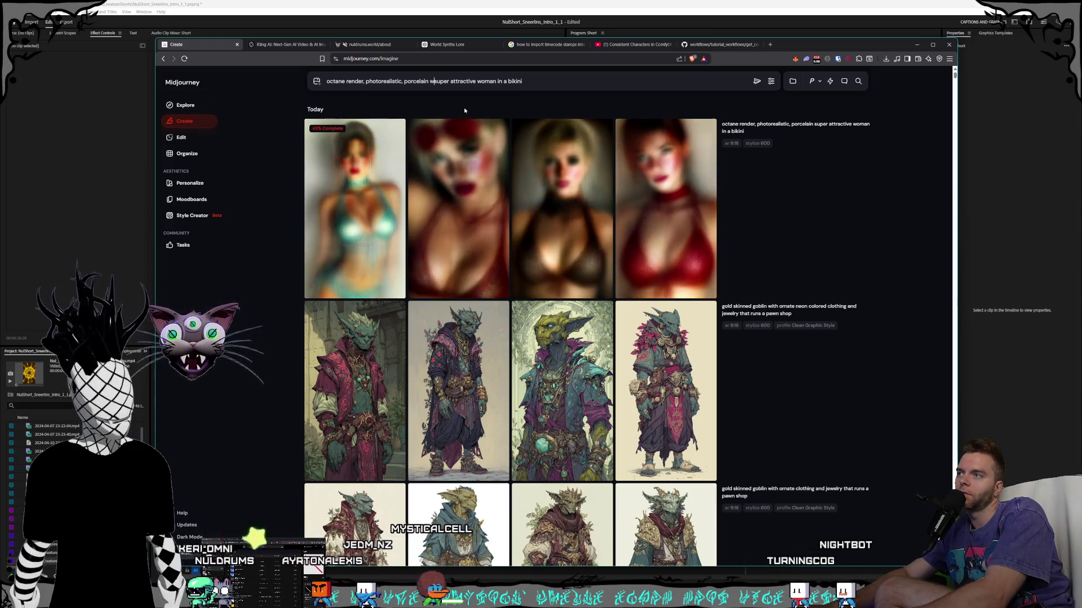
{"action": "type", "text": "gold ornamen"}
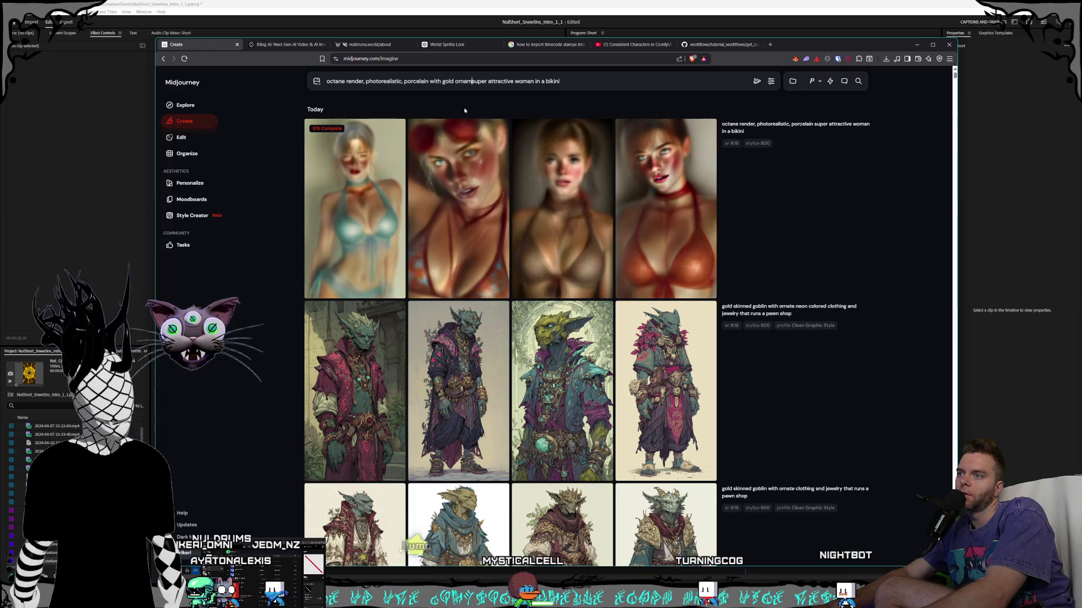
{"action": "type", "text": "ts"}
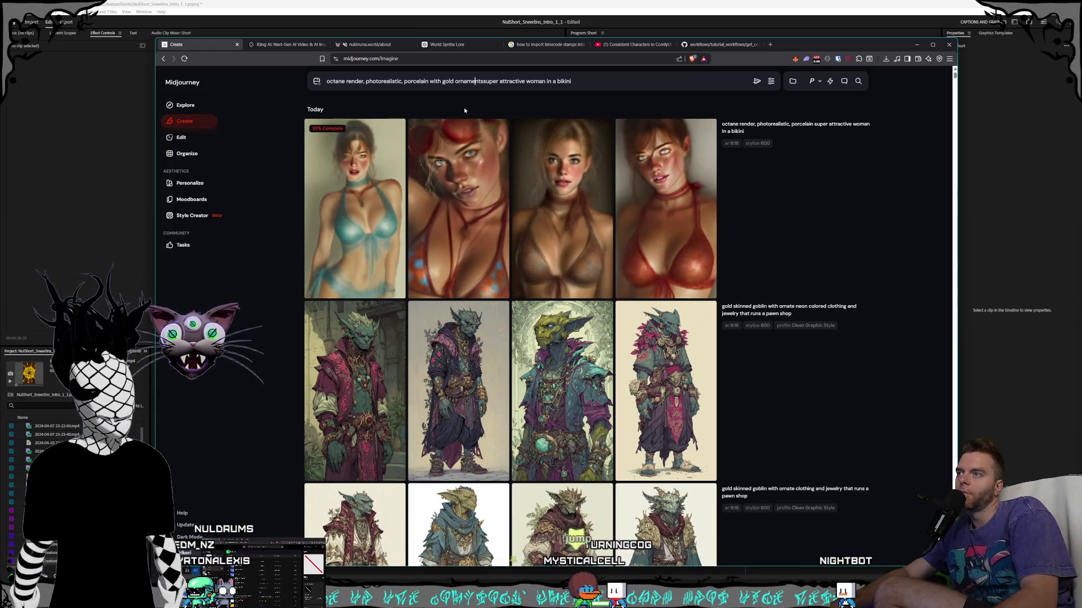
{"action": "key", "text": "Right"}
{"action": "key", "text": "Right"}
{"action": "key", "text": "Right"}
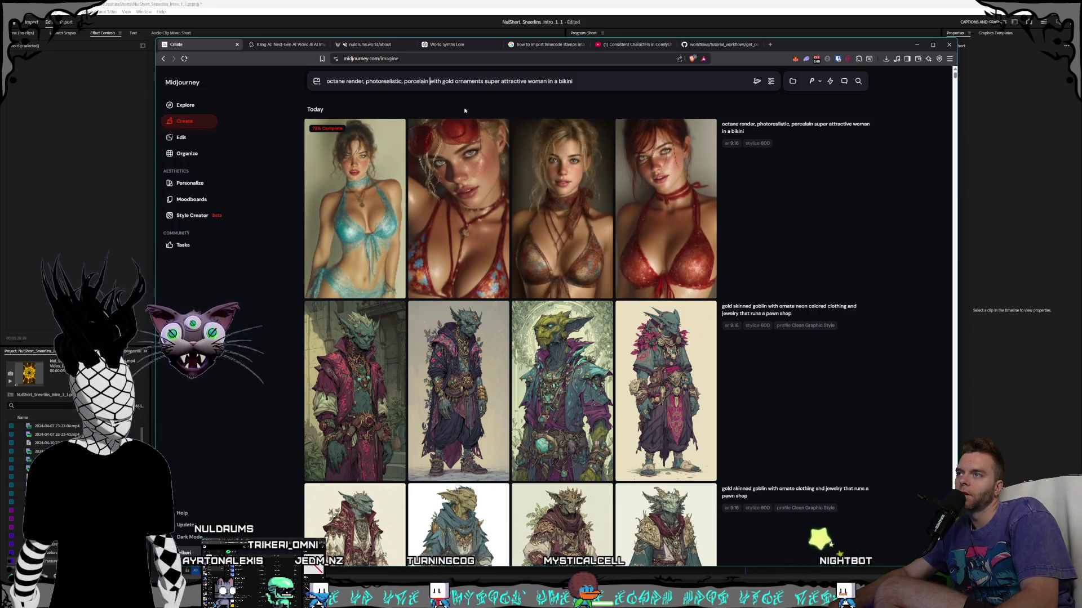
{"action": "type", "text": "teapot"}
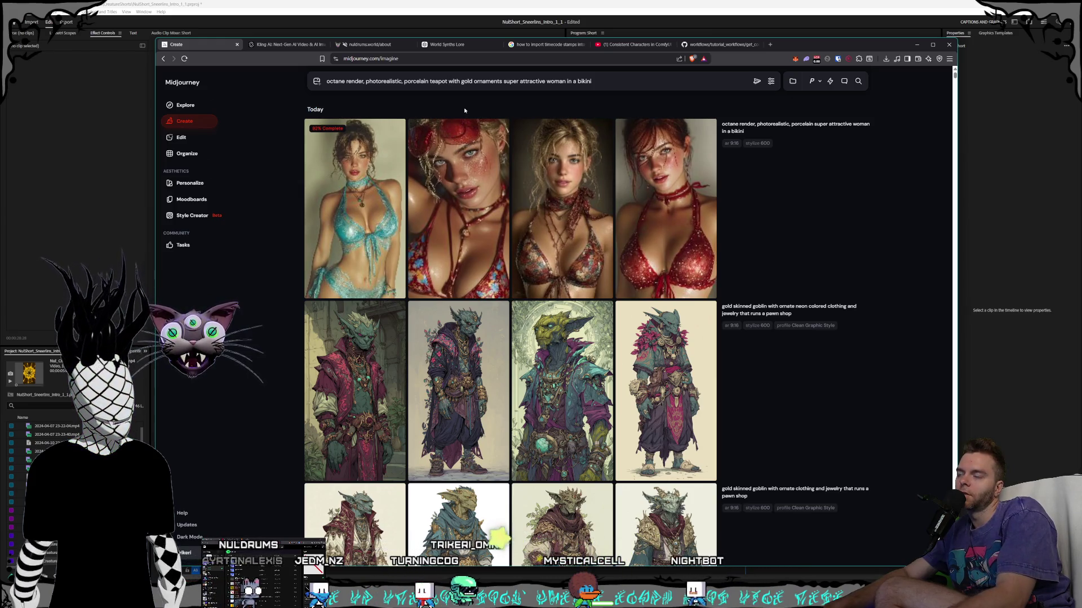
{"action": "key", "text": "BackSpace"}
{"action": "key", "text": "BackSpace"}
{"action": "key", "text": "BackSpace"}
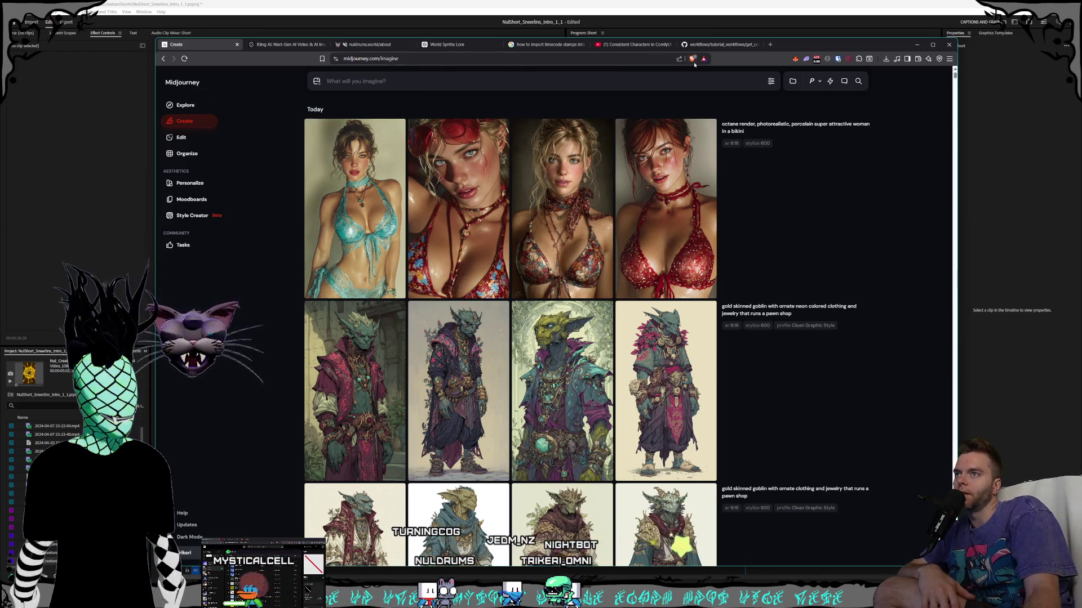
{"action": "left_click", "coordinate": [770, 44]}
- Find the porcelain AI-art creator's Instagram and page through all images of the Hard Aura post
{"action": "type", "text": "deb"}
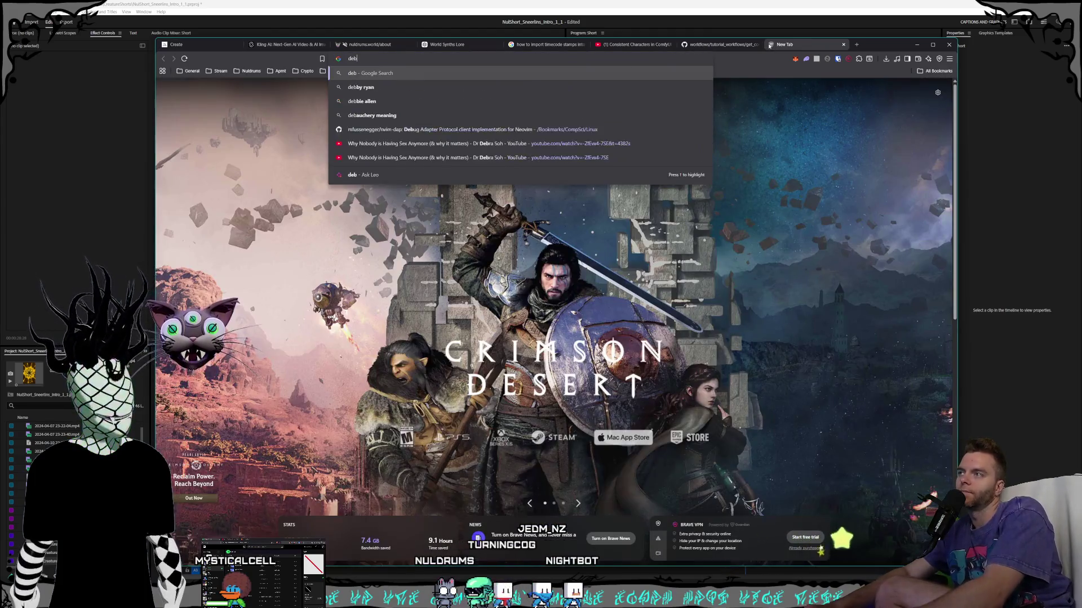
{"action": "type", "text": "bidow instagram"}
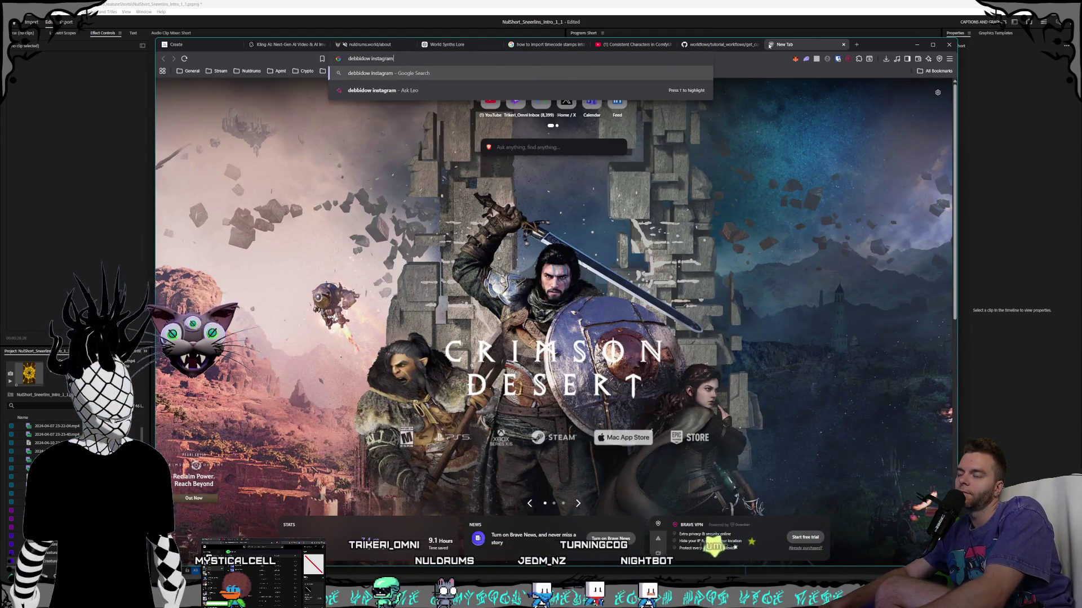
{"action": "key", "text": "Return"}
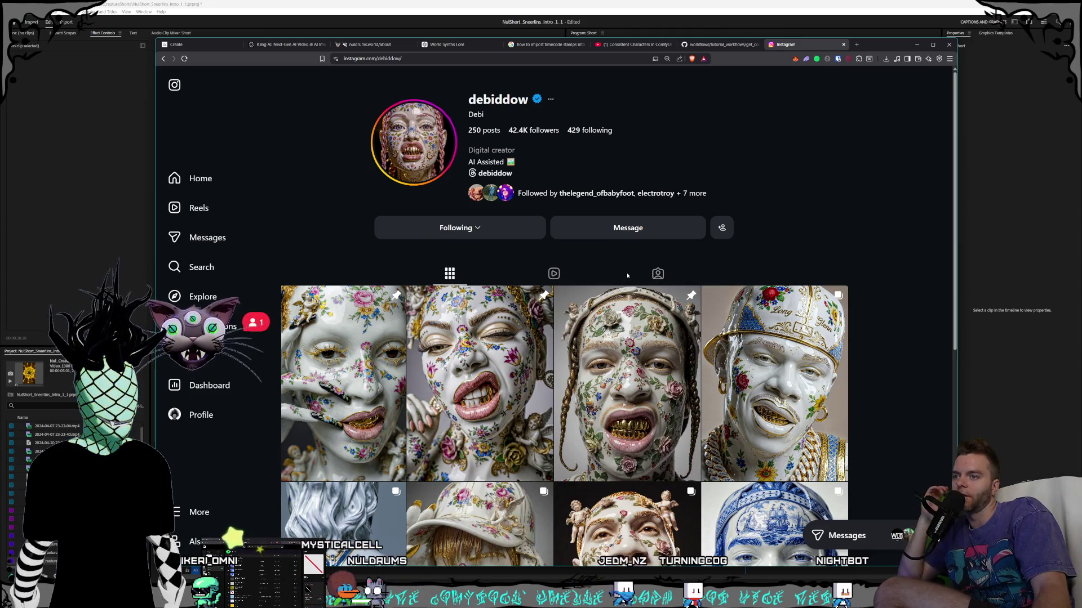
{"action": "scroll", "coordinate": [627, 275], "scroll_direction": "down", "scroll_amount": 2}
{"action": "left_click", "coordinate": [643, 292]}
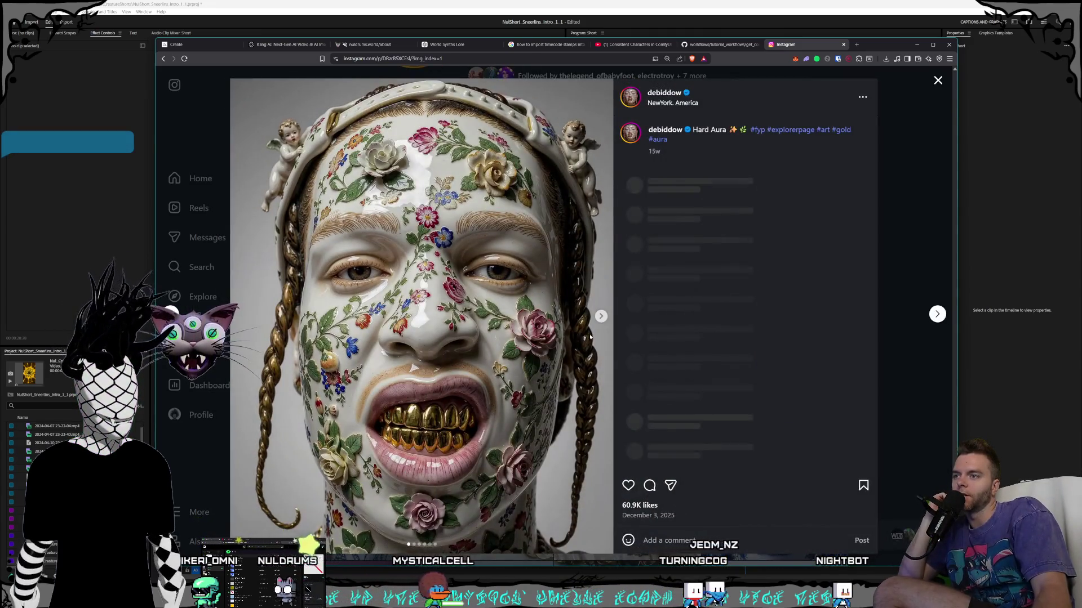
{"action": "left_click", "coordinate": [600, 316]}
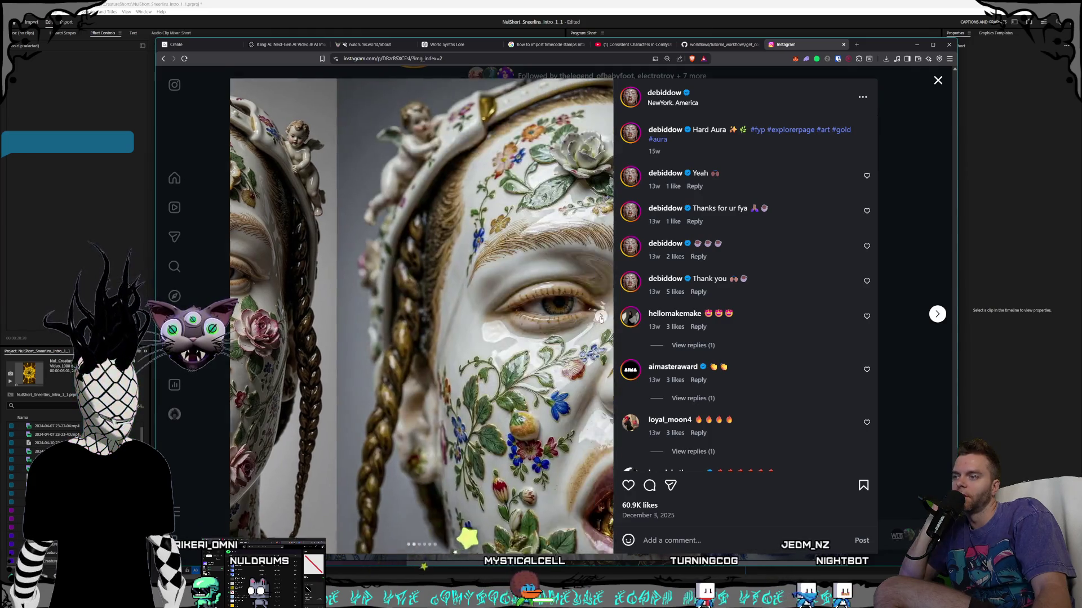
{"action": "left_click", "coordinate": [600, 316]}
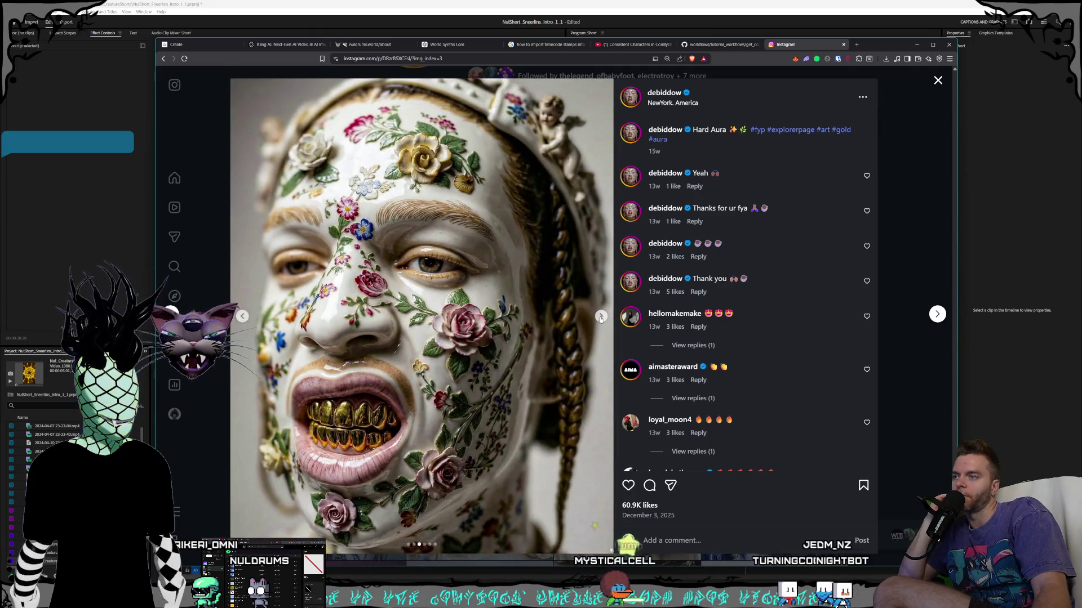
{"action": "left_click", "coordinate": [601, 317]}
{"action": "left_click", "coordinate": [600, 316]}
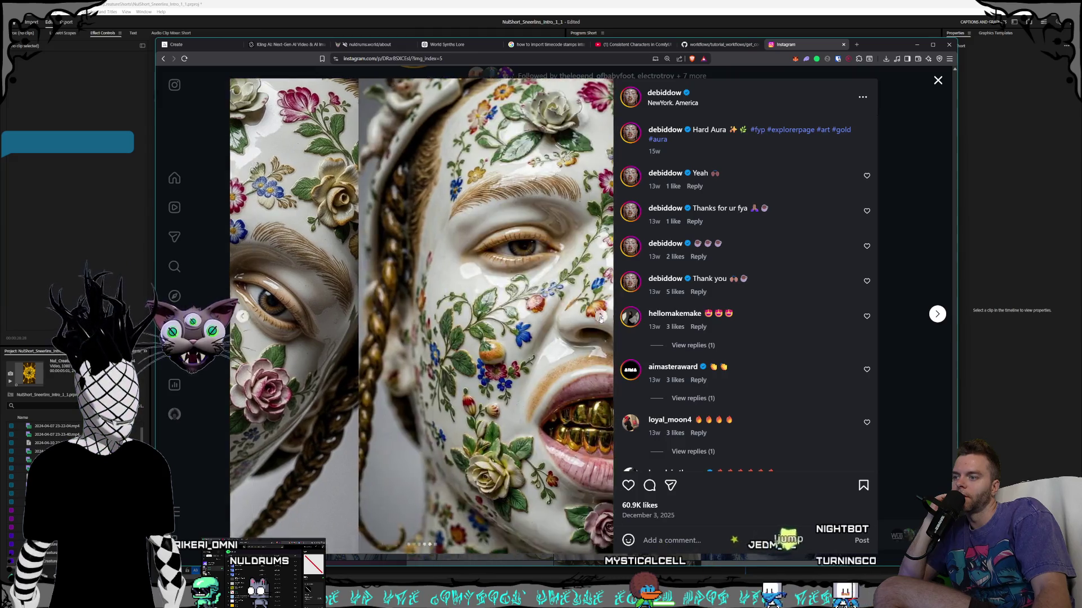
{"action": "left_click", "coordinate": [600, 317]}
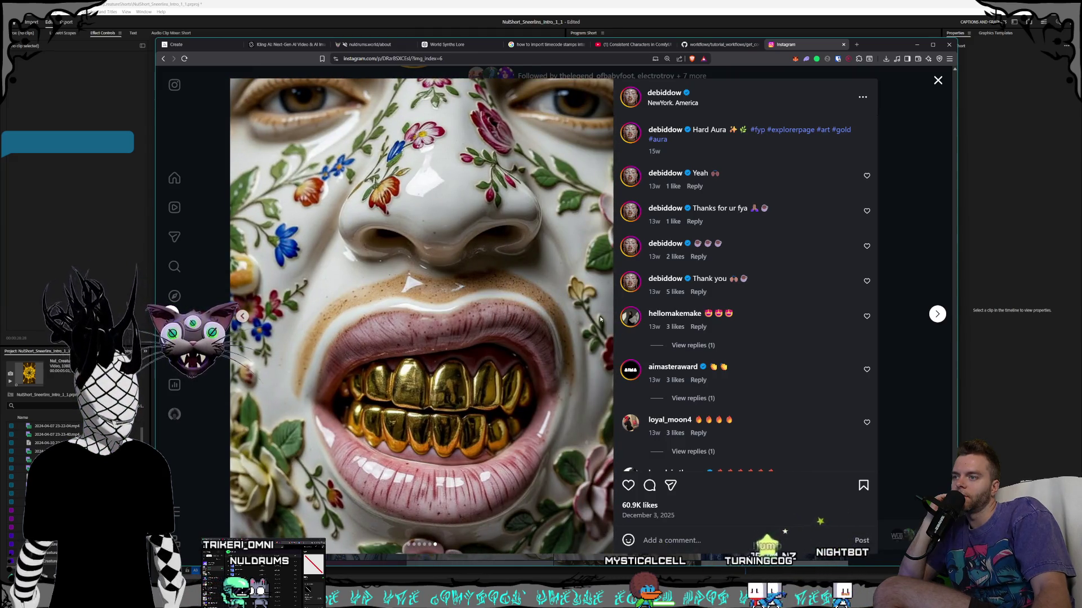
{"action": "left_click", "coordinate": [930, 342]}
- Page through the black marble figure post's images and return to the profile grid
{"action": "scroll", "coordinate": [777, 241], "scroll_direction": "down", "scroll_amount": 4}
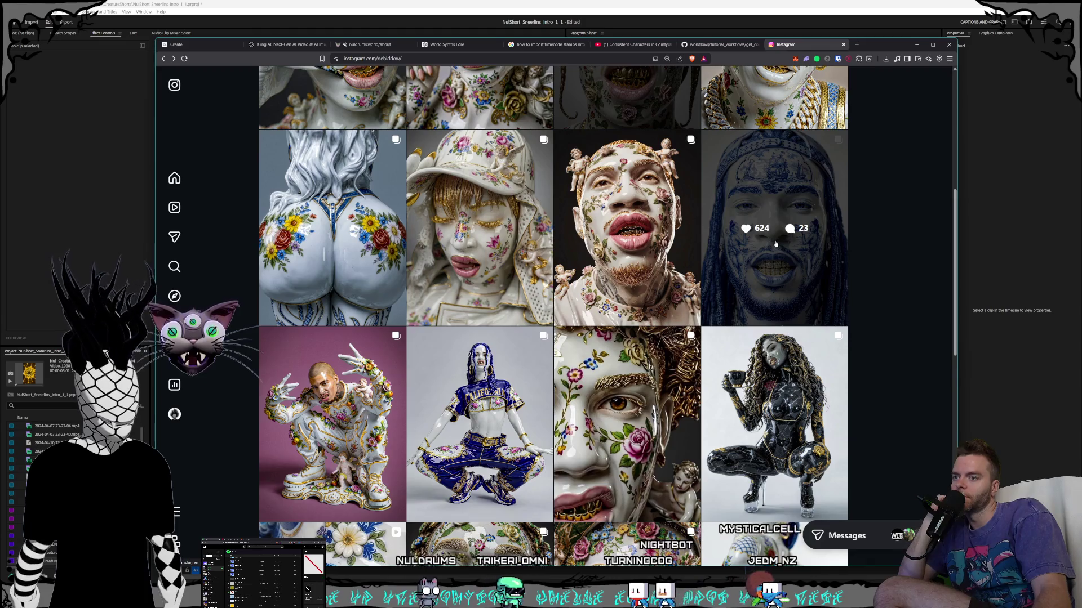
{"action": "scroll", "coordinate": [775, 243], "scroll_direction": "down", "scroll_amount": 1}
{"action": "left_click", "coordinate": [789, 300]}
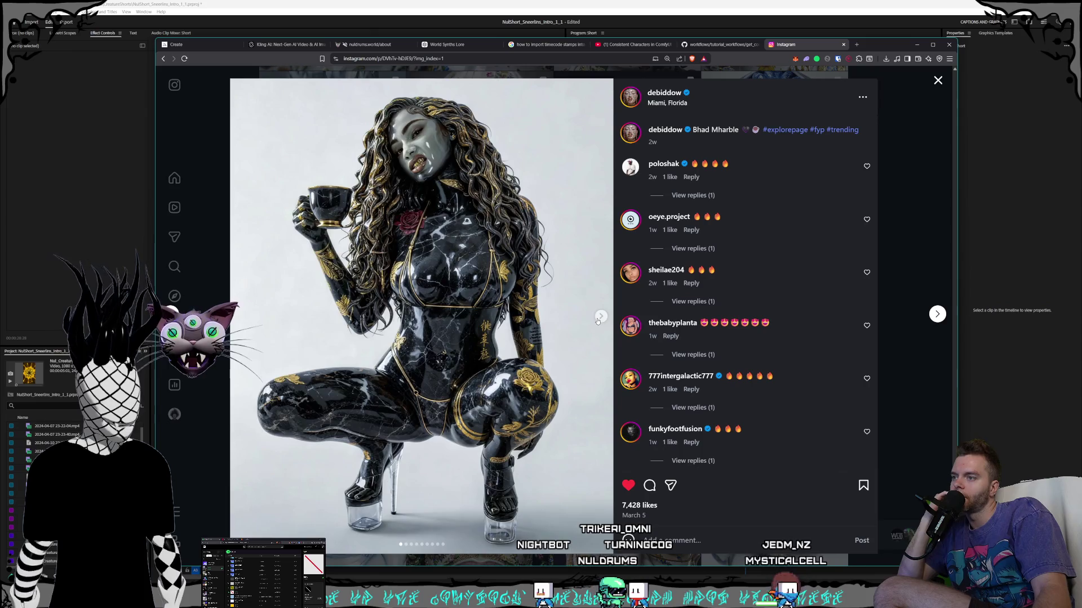
{"action": "left_click", "coordinate": [599, 319]}
{"action": "left_click", "coordinate": [600, 319]}
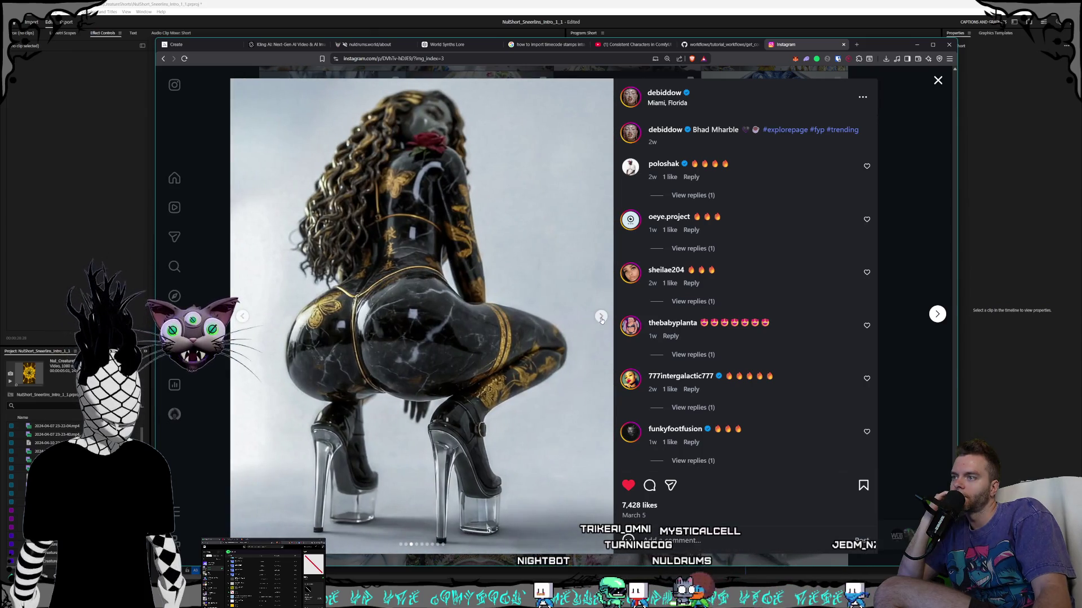
{"action": "left_click", "coordinate": [599, 318]}
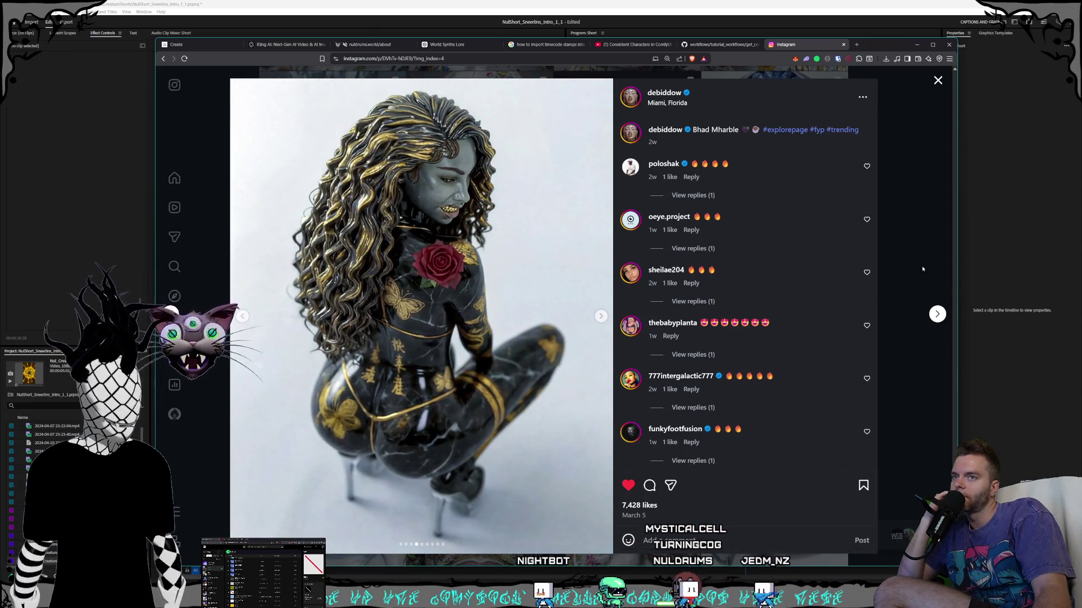
{"action": "left_click", "coordinate": [923, 269]}
{"action": "scroll", "coordinate": [728, 371], "scroll_direction": "down", "scroll_amount": 2}
{"action": "scroll", "coordinate": [728, 372], "scroll_direction": "up", "scroll_amount": 10}
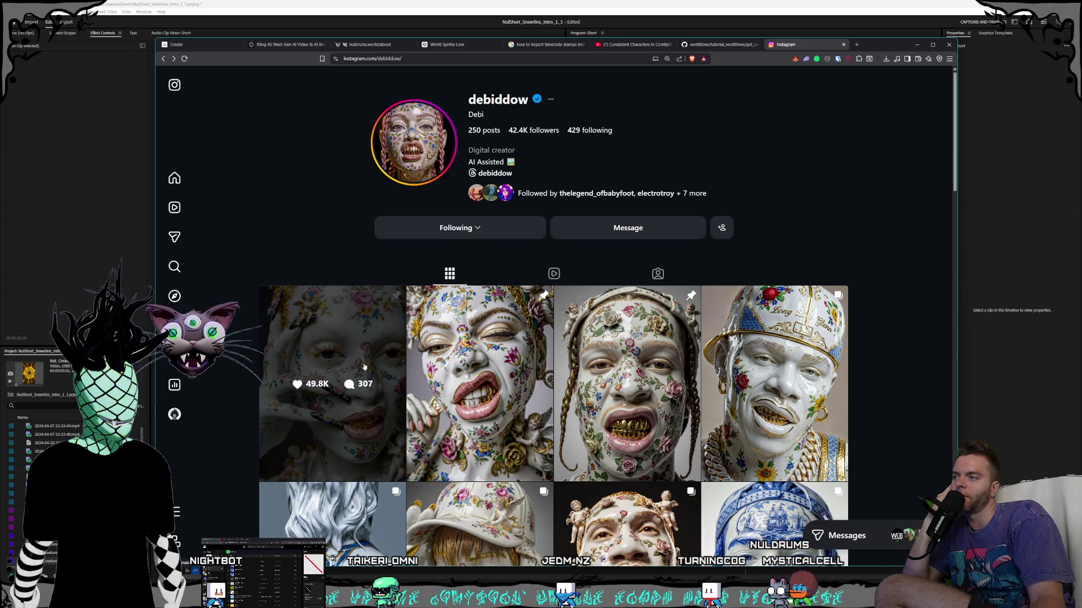
- Page through every image of the first floral porcelain post, then close the post and the Instagram tab
{"action": "left_click", "coordinate": [397, 336]}
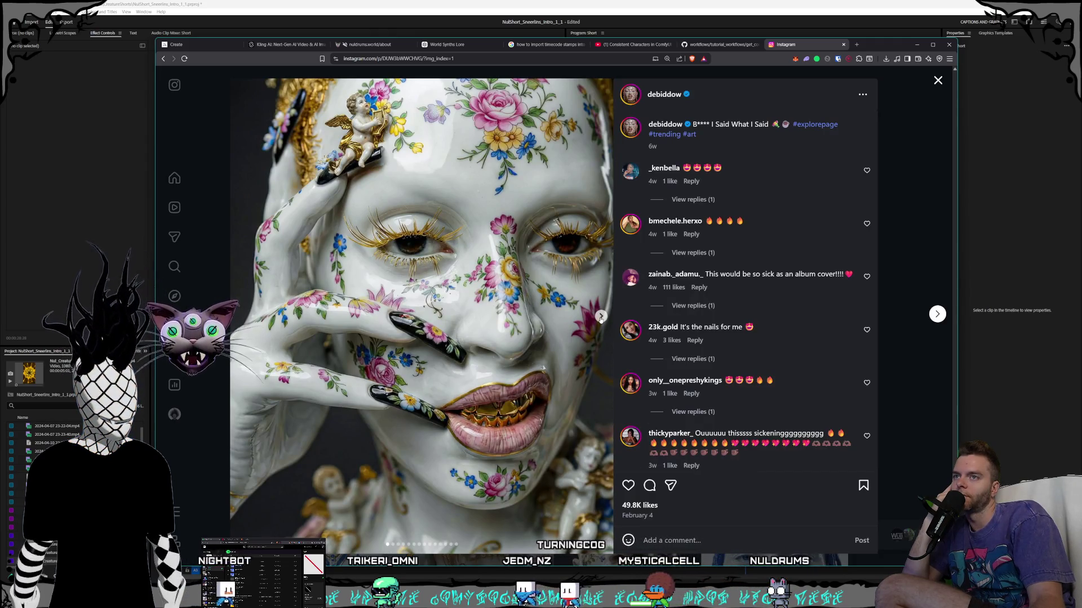
{"action": "left_click", "coordinate": [600, 318]}
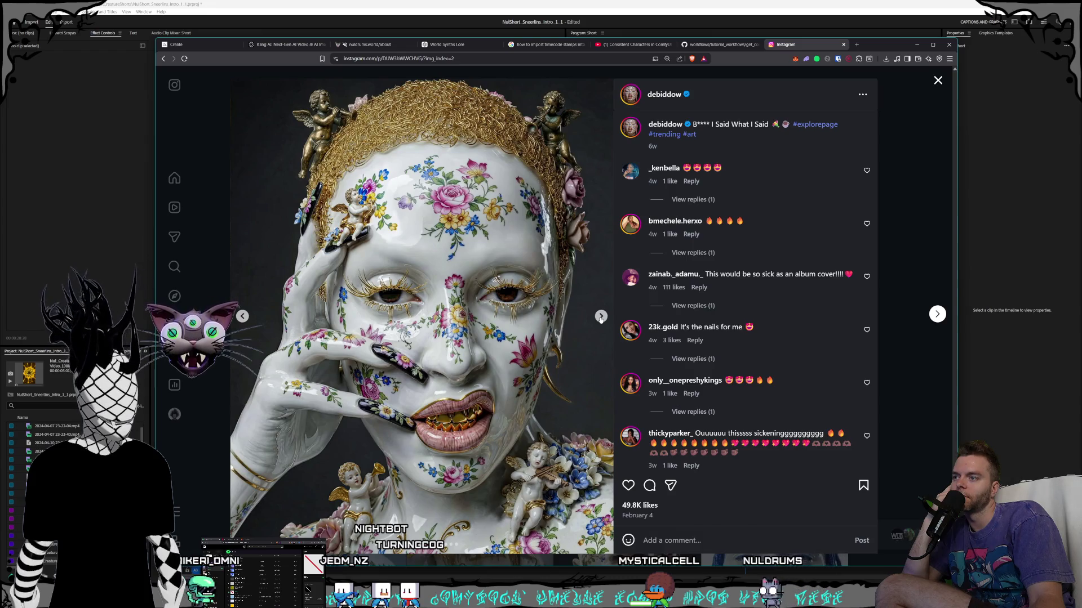
{"action": "left_click", "coordinate": [601, 317]}
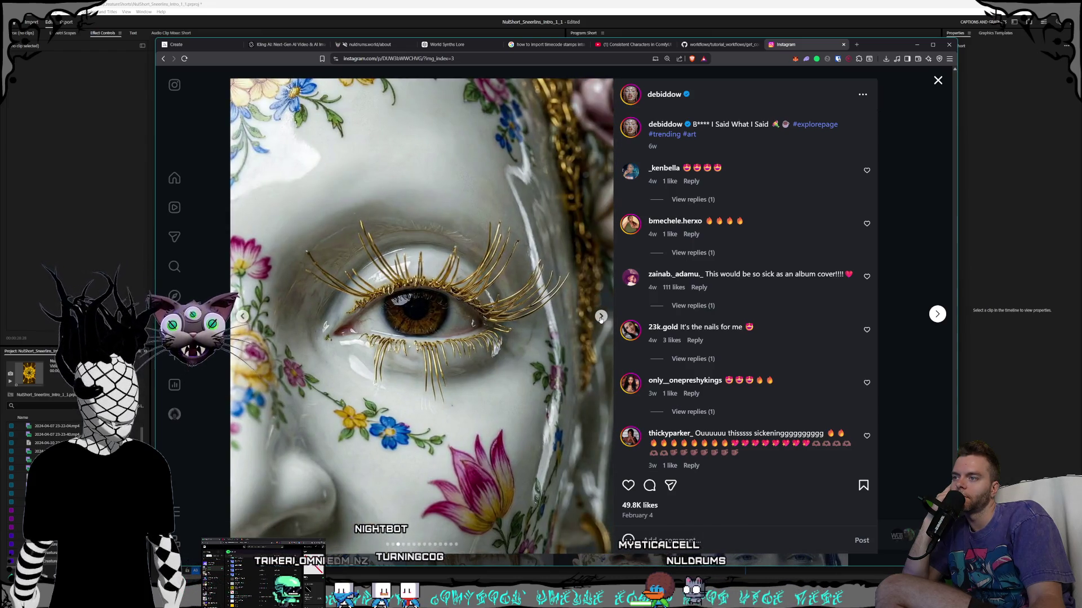
{"action": "left_click", "coordinate": [600, 317]}
{"action": "left_click", "coordinate": [600, 317]}
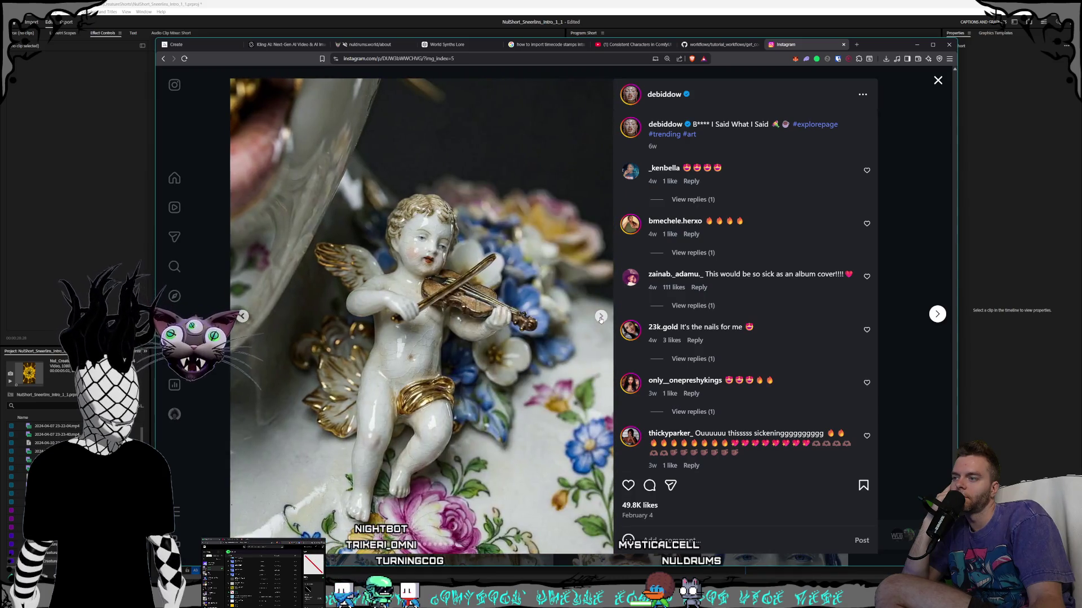
{"action": "left_click", "coordinate": [601, 317]}
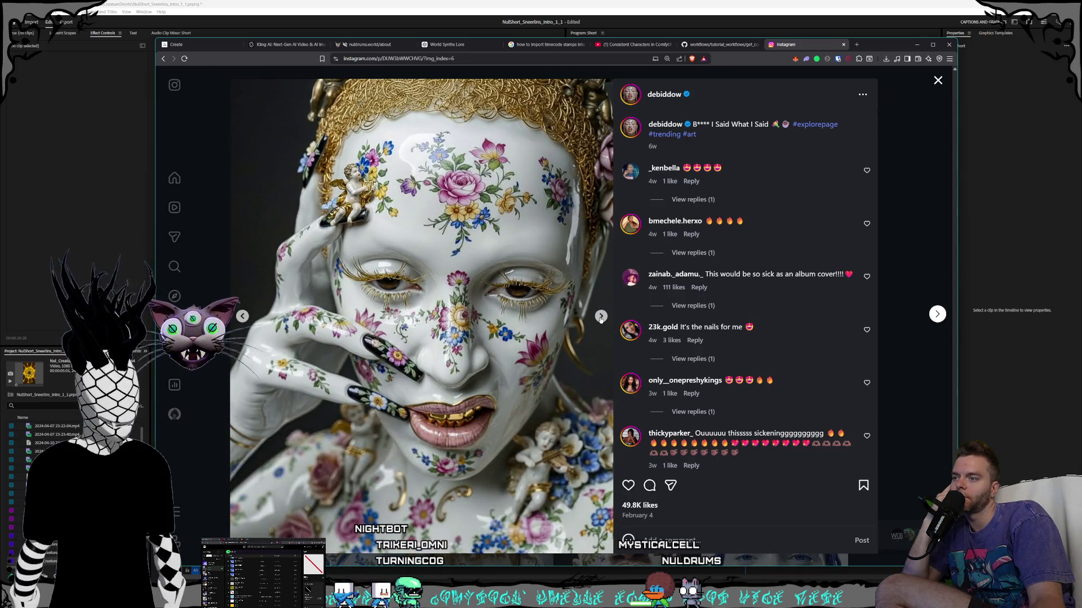
{"action": "left_click", "coordinate": [600, 317]}
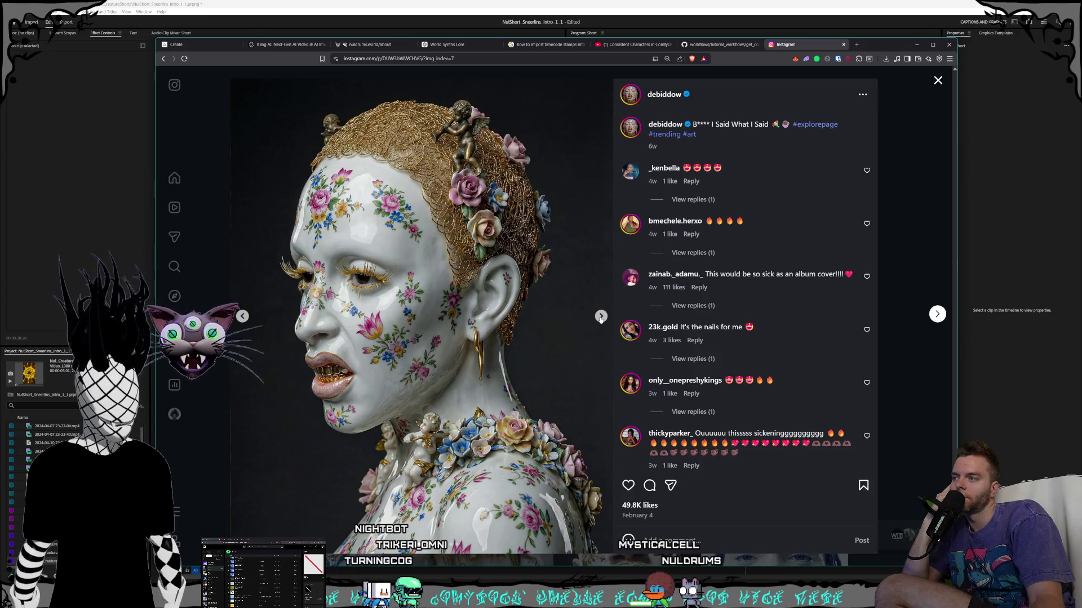
{"action": "left_click", "coordinate": [600, 317]}
{"action": "left_click", "coordinate": [601, 317]}
{"action": "left_click", "coordinate": [600, 317]}
{"action": "left_click", "coordinate": [601, 318]}
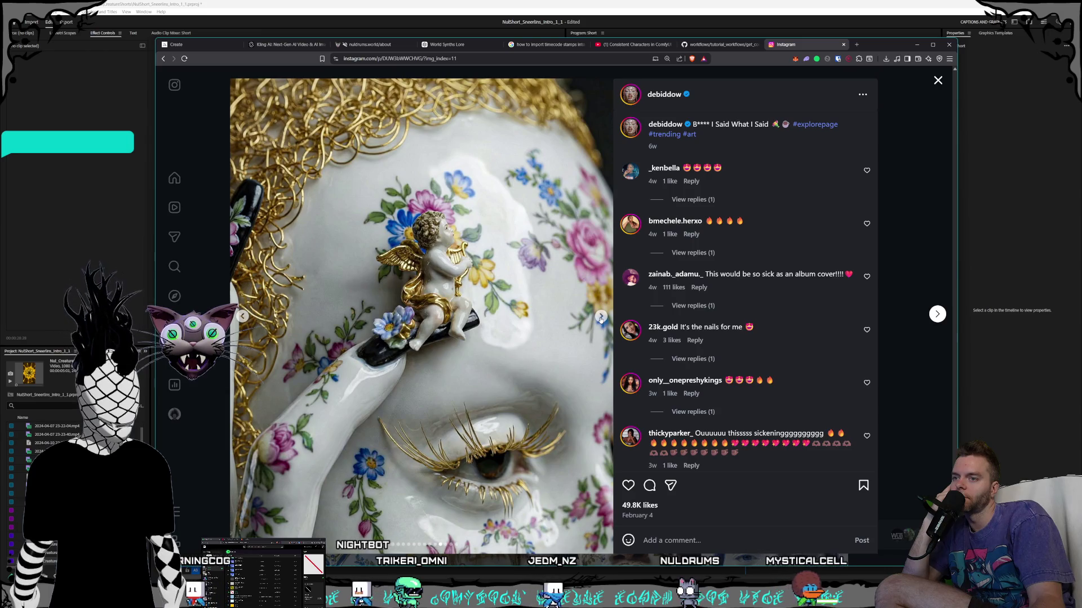
{"action": "left_click", "coordinate": [601, 318]}
{"action": "left_click", "coordinate": [600, 317]}
{"action": "left_click", "coordinate": [601, 317]}
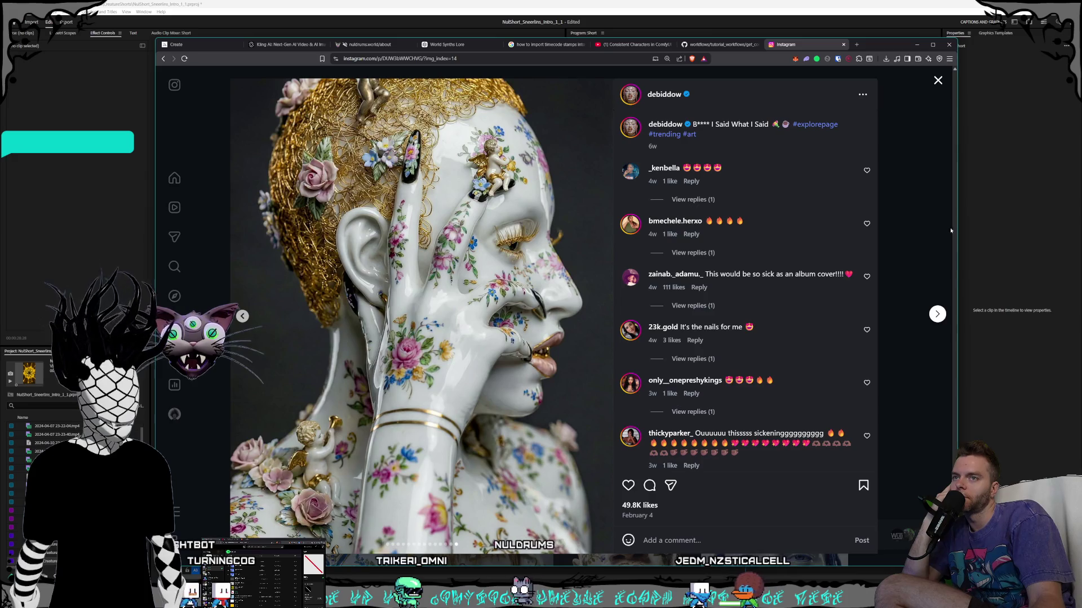
{"action": "left_click", "coordinate": [950, 230]}
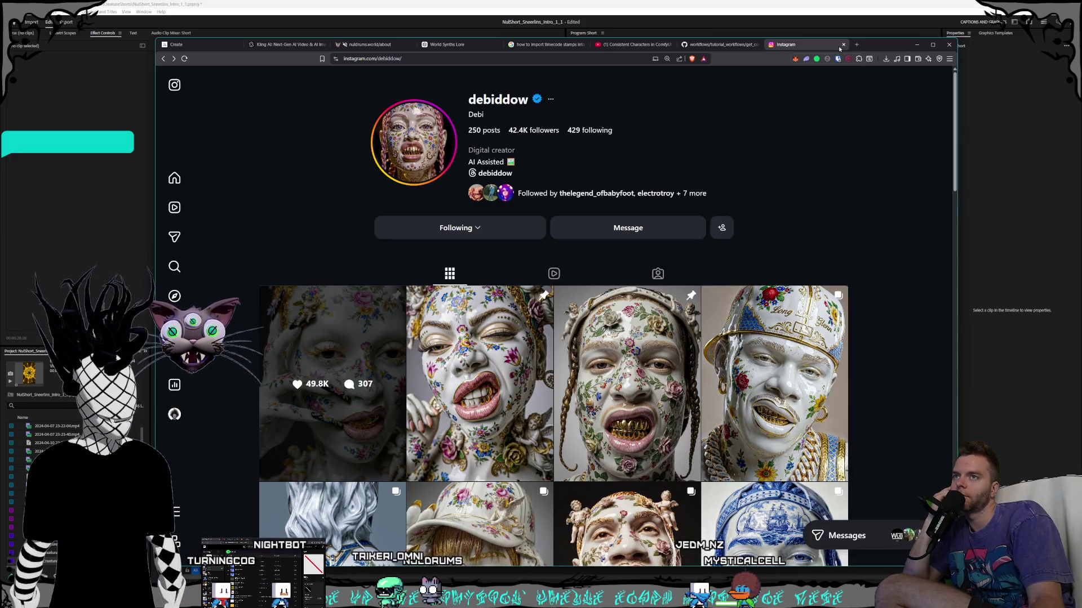
{"action": "left_click", "coordinate": [842, 45]}
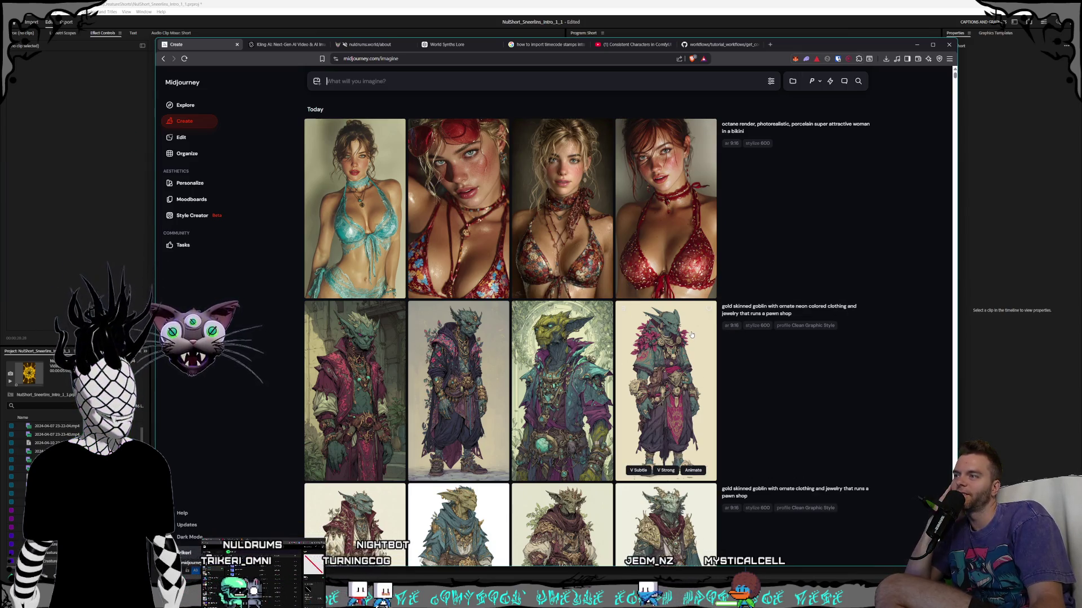
- Glance at the turquoise bikini image, then reload the goblin pawn-shop prompt with personalization on
{"action": "left_click", "coordinate": [403, 212]}
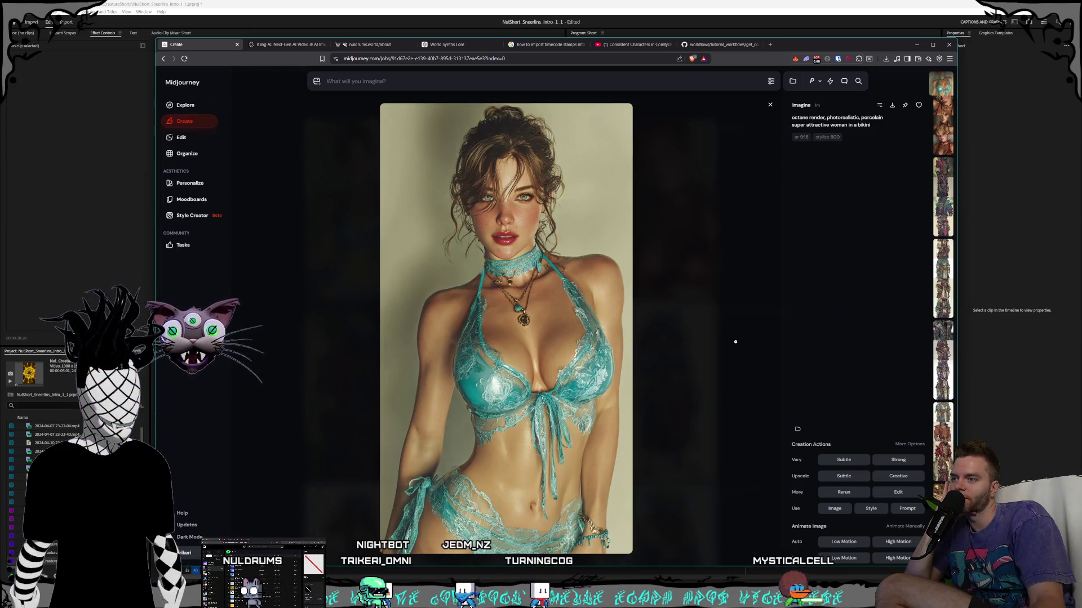
{"action": "left_click", "coordinate": [735, 341]}
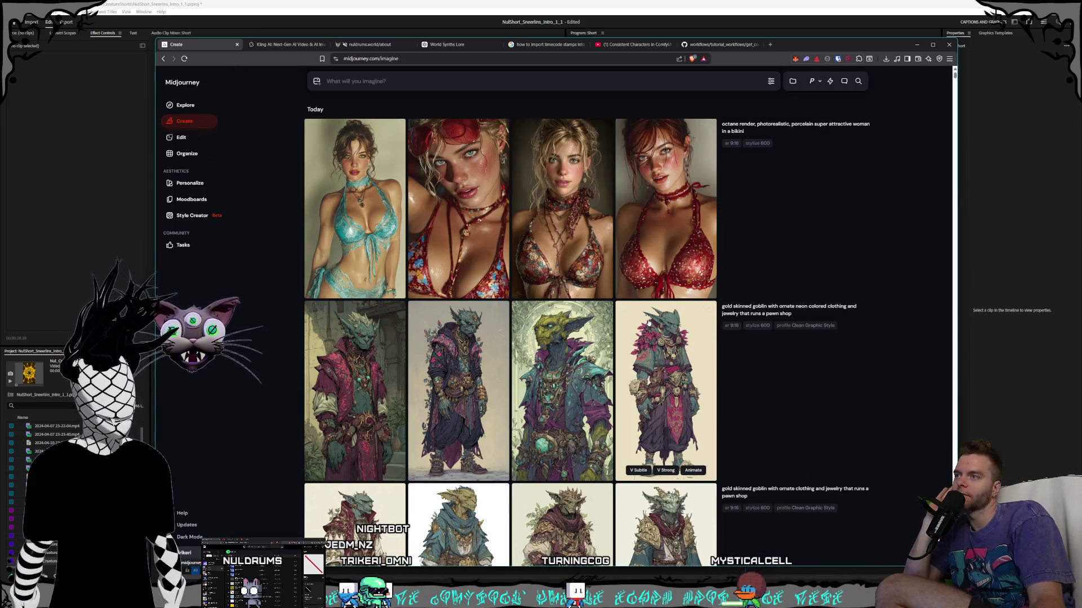
{"action": "scroll", "coordinate": [564, 394], "scroll_direction": "down", "scroll_amount": 3}
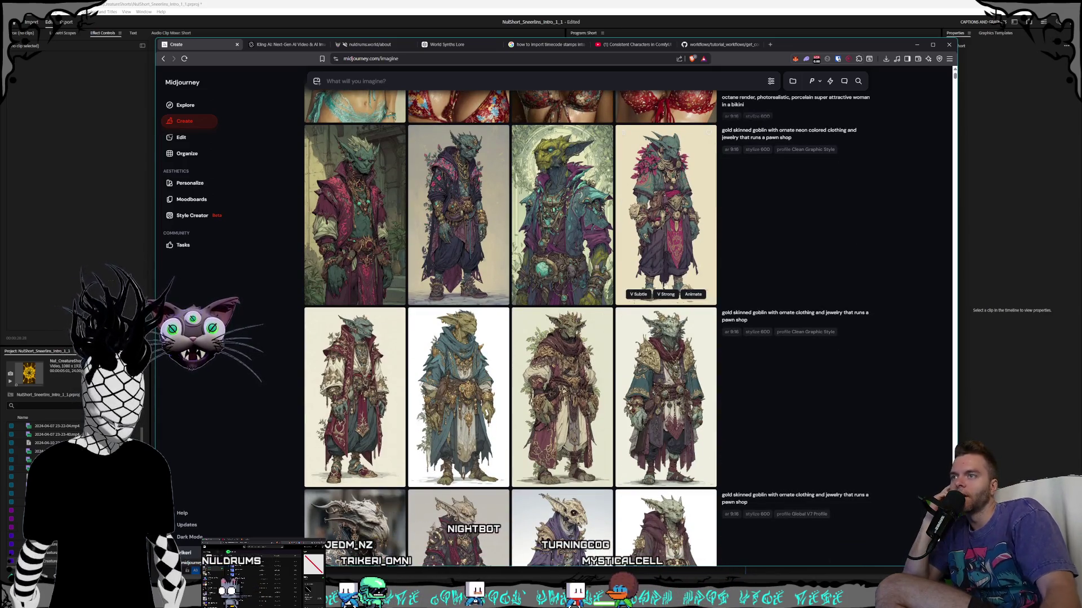
{"action": "scroll", "coordinate": [670, 316], "scroll_direction": "up", "scroll_amount": 2}
{"action": "left_click", "coordinate": [854, 256]}
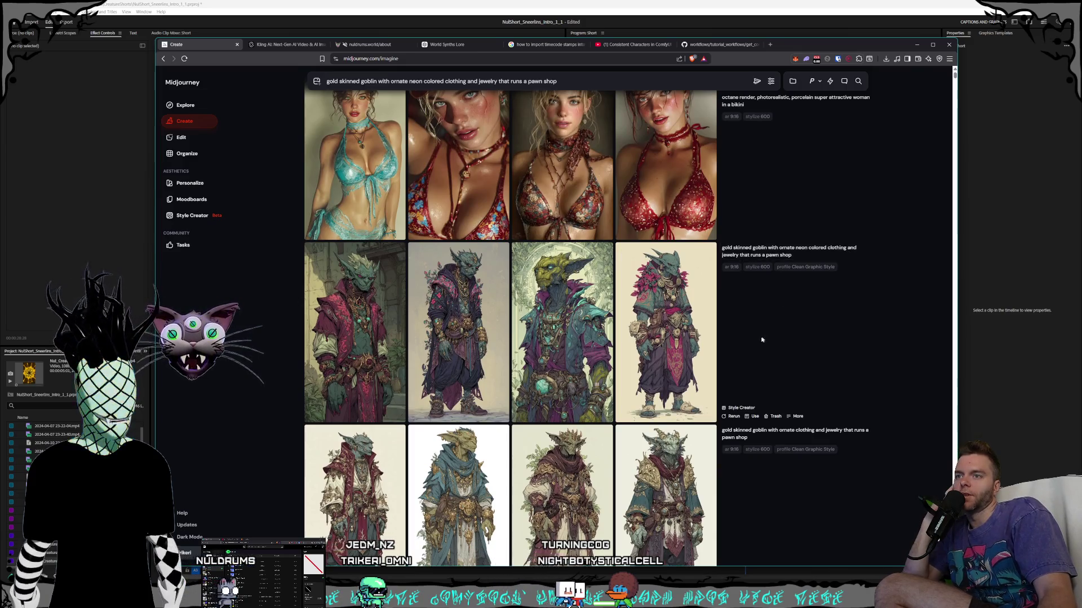
{"action": "scroll", "coordinate": [755, 107], "scroll_direction": "up", "scroll_amount": 1}
{"action": "left_click", "coordinate": [820, 83]}
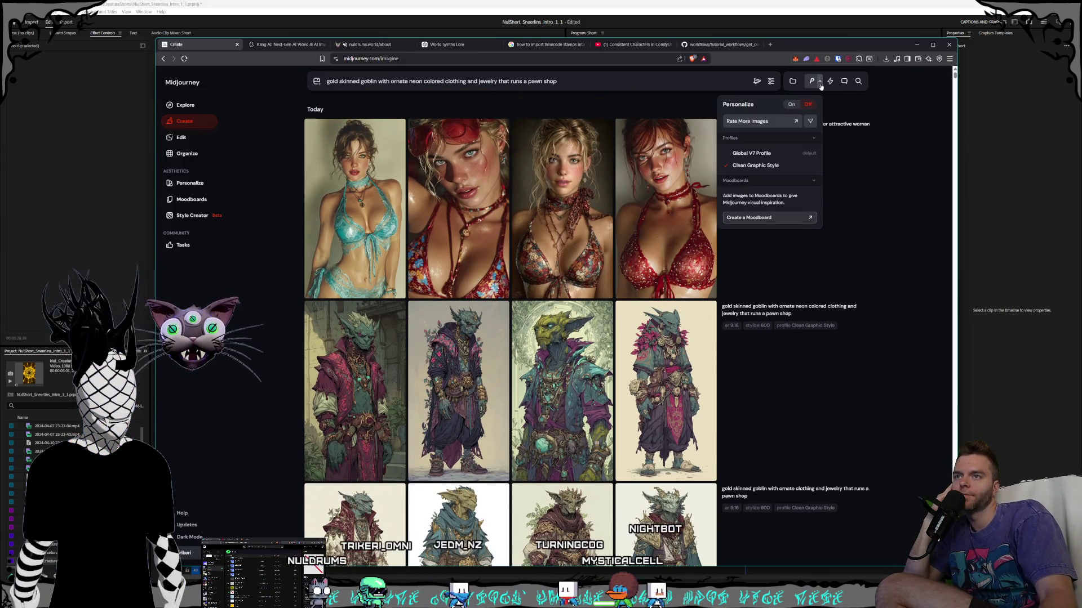
- Generate a new batch of four neon-clothed pawn-shop goblins
{"action": "left_click", "coordinate": [756, 81]}
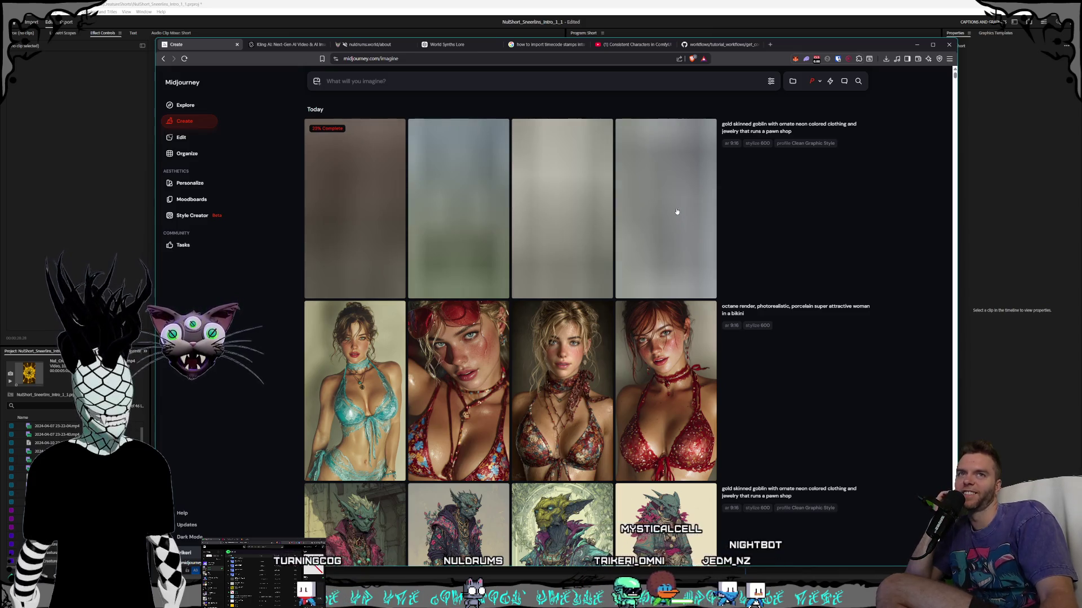
{"action": "scroll", "coordinate": [679, 215], "scroll_direction": "down", "scroll_amount": 4}
{"action": "scroll", "coordinate": [675, 212], "scroll_direction": "down", "scroll_amount": 2}
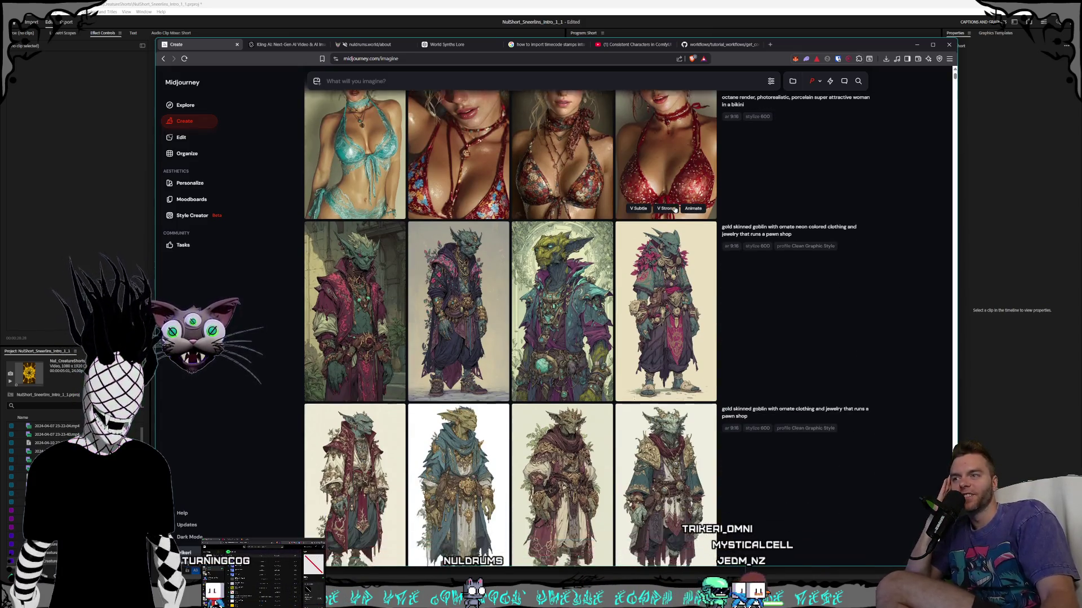
- Step through the new goblin images full size, then close the view and return to the prompt bar
{"action": "left_click", "coordinate": [662, 224]}
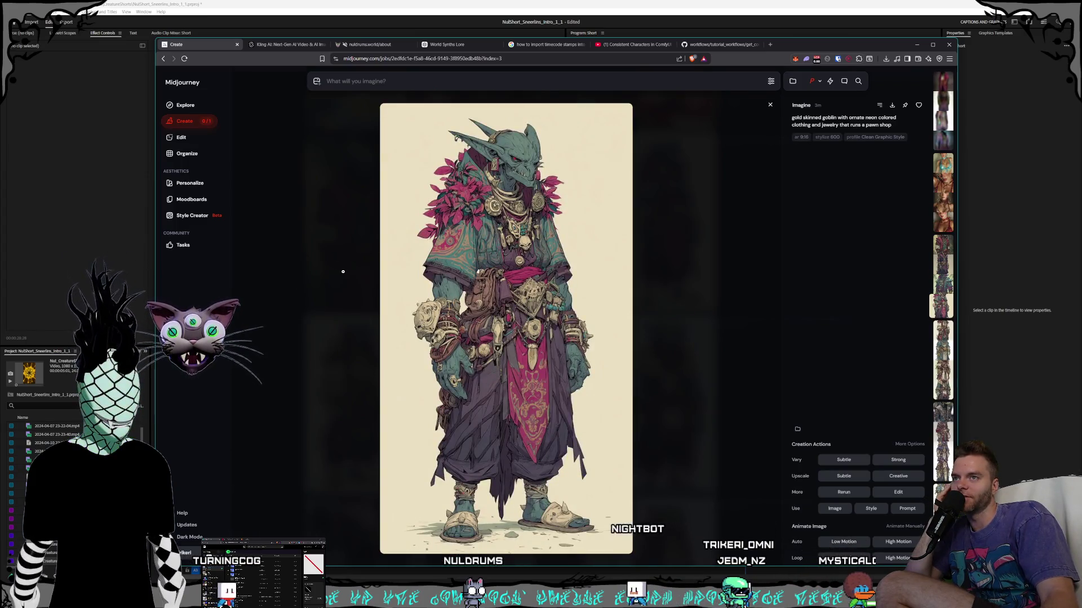
{"action": "key", "text": "Up"}
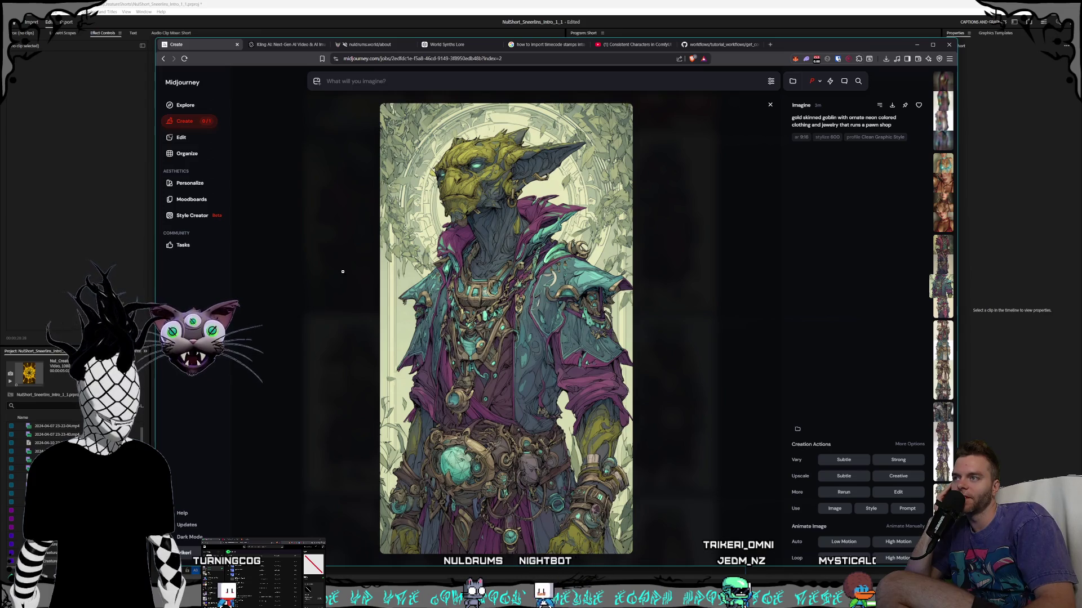
{"action": "key", "text": "Up"}
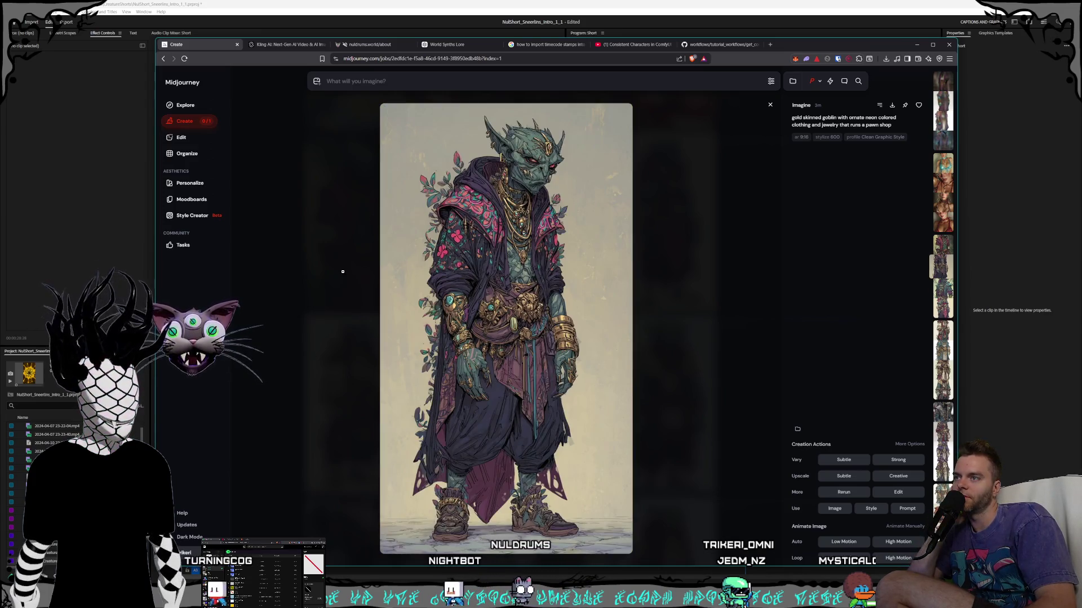
{"action": "key", "text": "Up"}
{"action": "key", "text": "Up"}
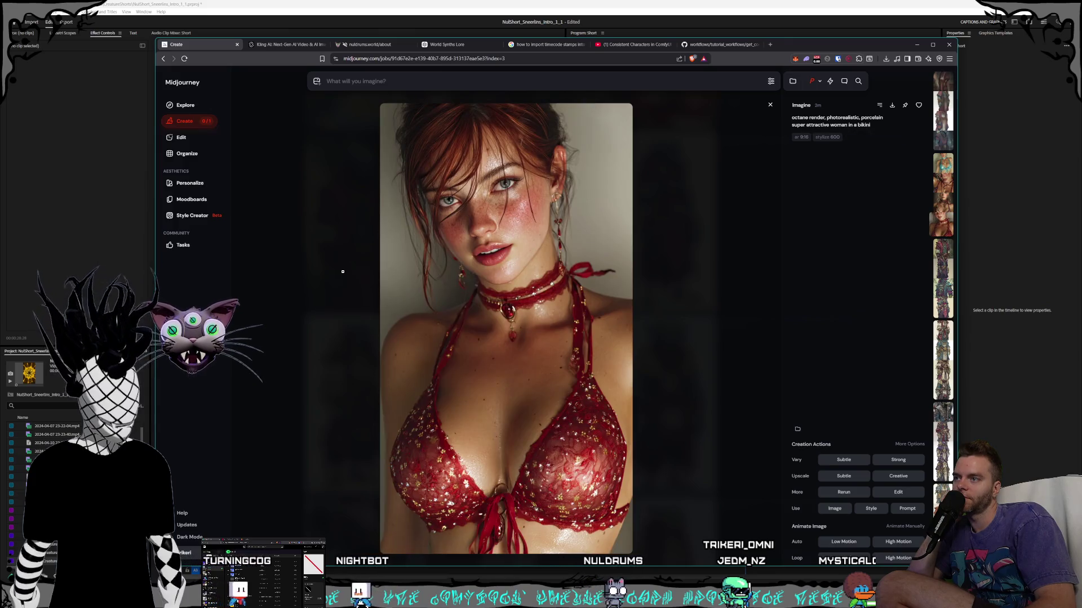
{"action": "key", "text": "Up"}
{"action": "key", "text": "Up"}
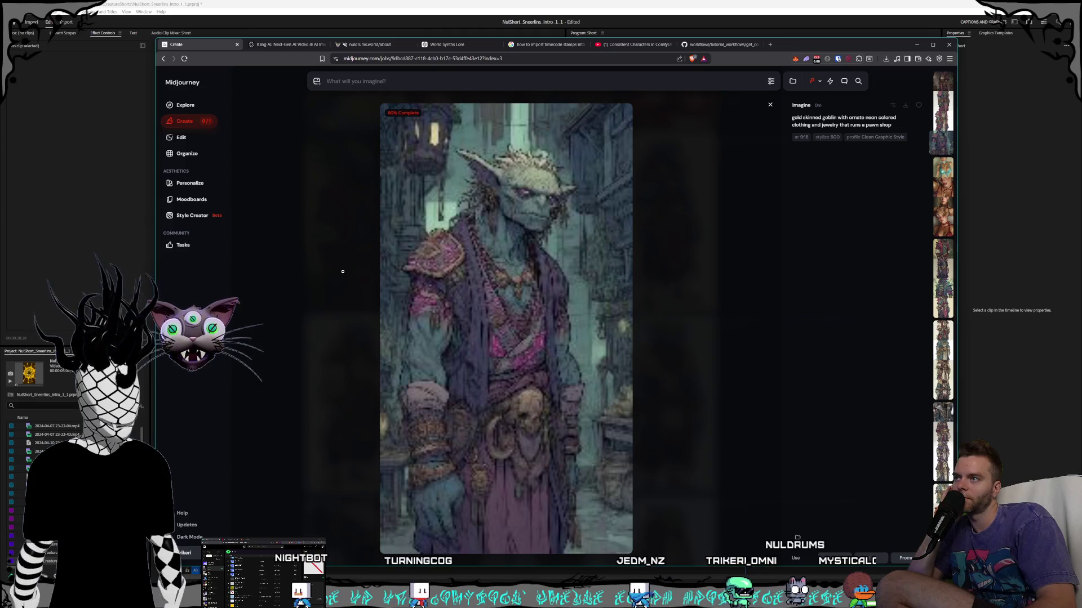
{"action": "key", "text": "Escape"}
{"action": "scroll", "coordinate": [556, 330], "scroll_direction": "up", "scroll_amount": 6}
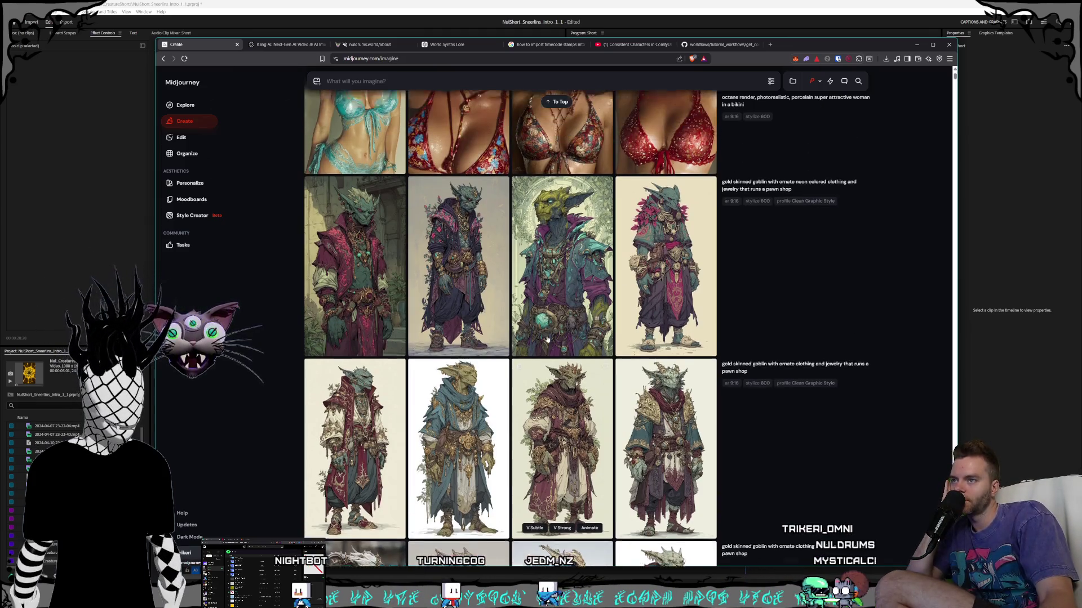
{"action": "left_click", "coordinate": [413, 81]}
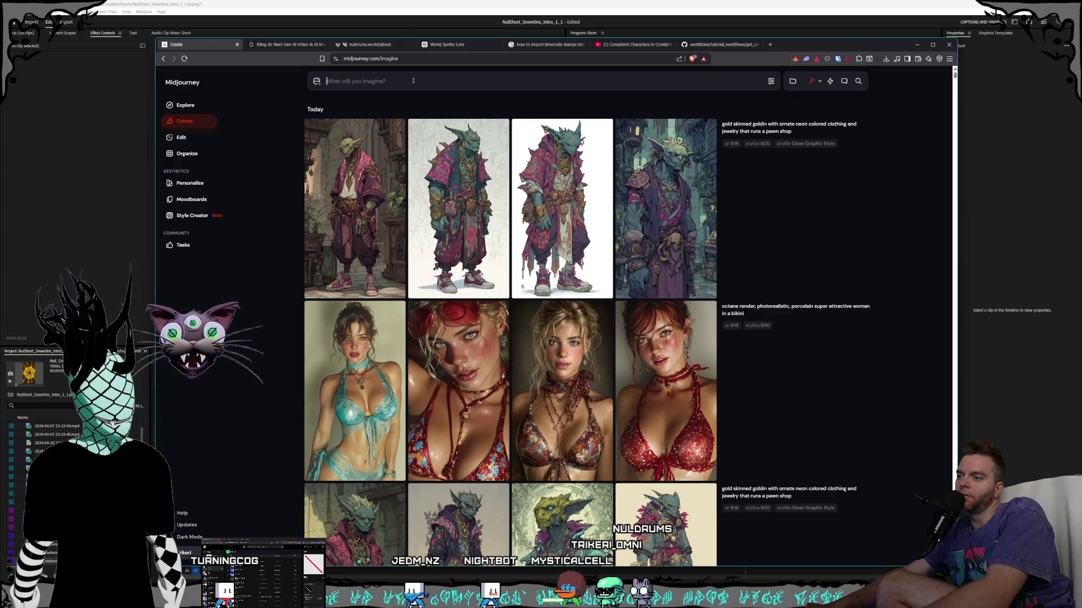
{"action": "left_click", "coordinate": [413, 81]}
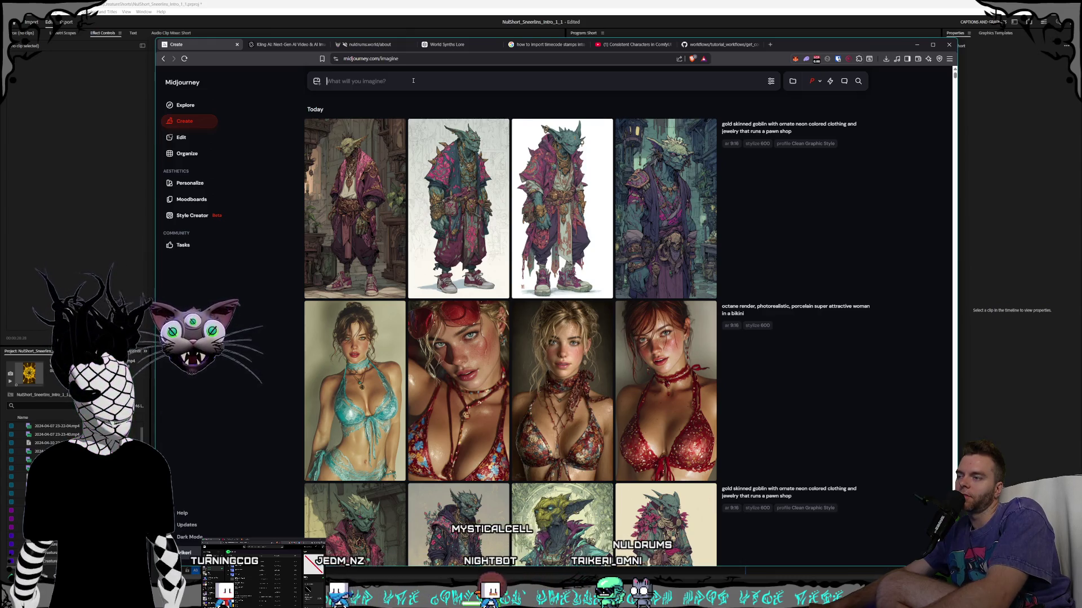
- Submit the prompt 'magic trinket that is a hybrid with alien technology, glowing inter mechanical pieces'
{"action": "type", "text": "tmagic and"}
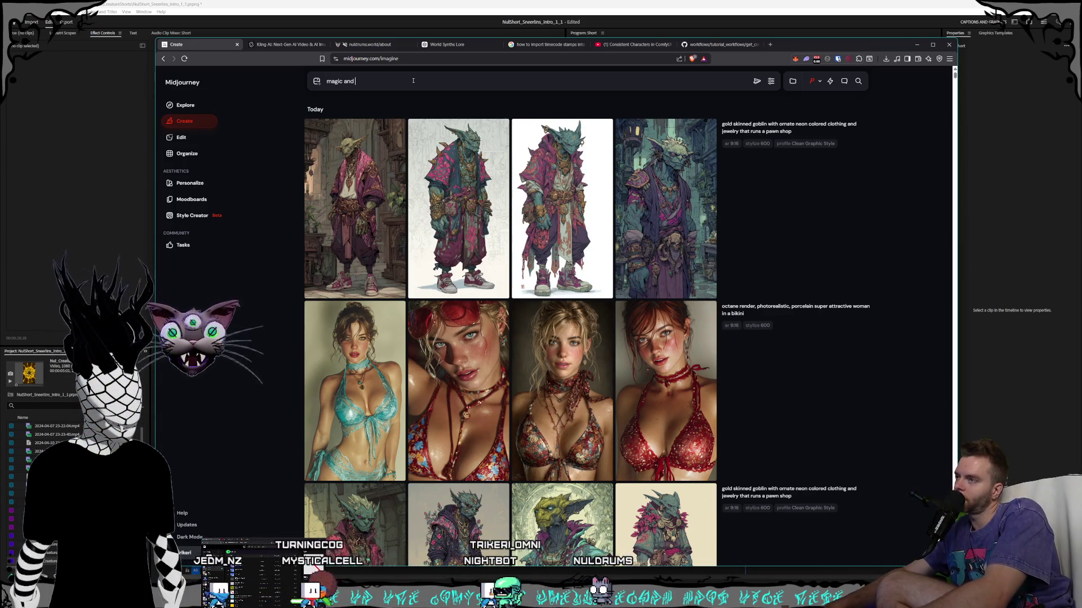
{"action": "key", "text": "BackSpace"}
{"action": "key", "text": "BackSpace"}
{"action": "key", "text": "BackSpace"}
{"action": "type", "text": "trinket that is a hybrid with alien technology, glowing inter mechanical"}
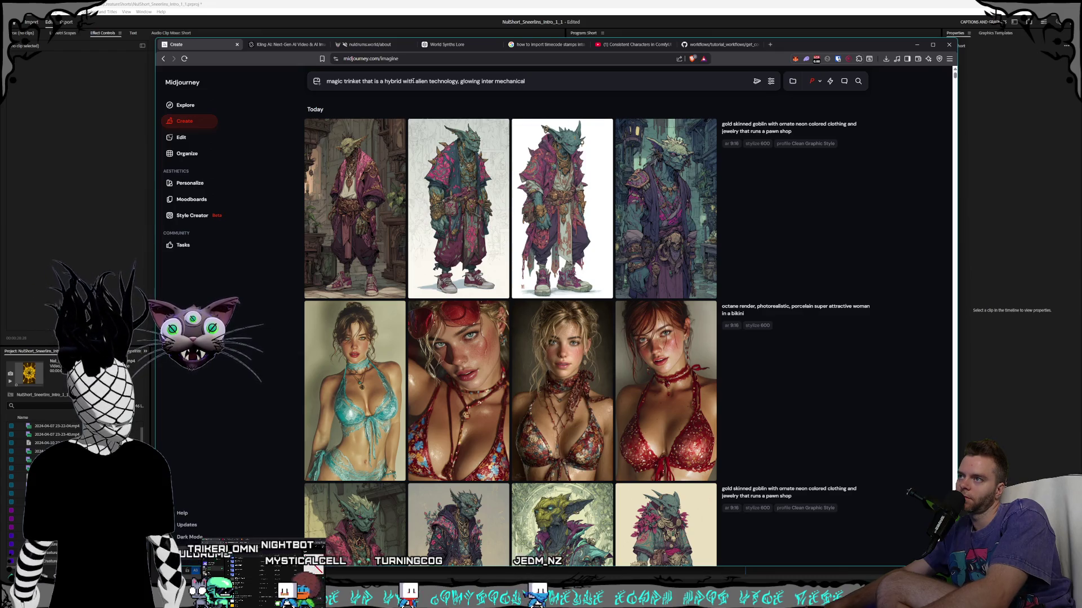
{"action": "type", "text": "pieces"}
{"action": "key", "text": "Return"}
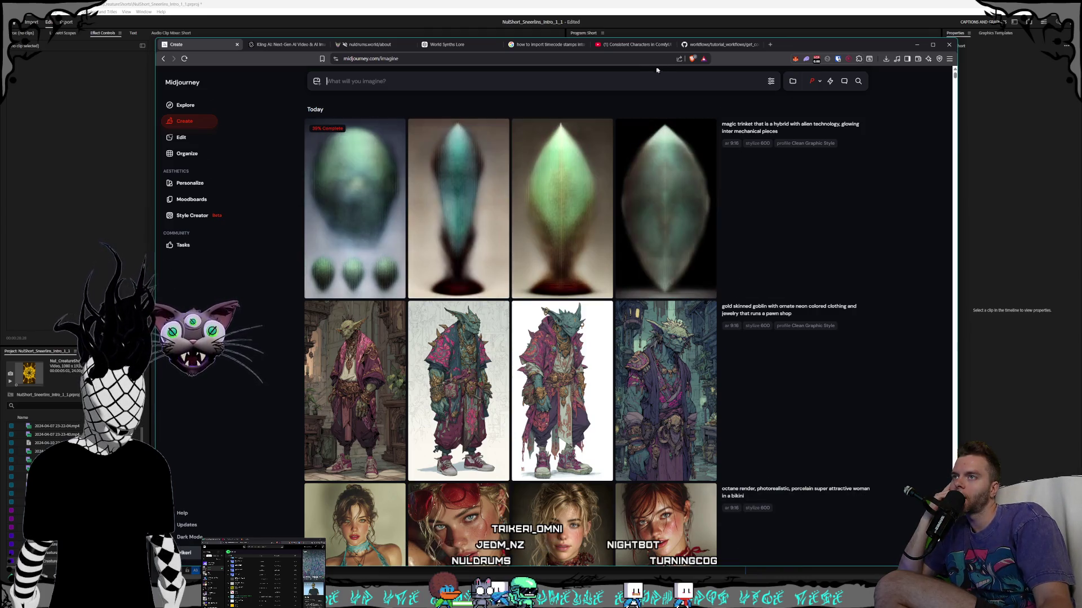
{"action": "left_click", "coordinate": [696, 48]}
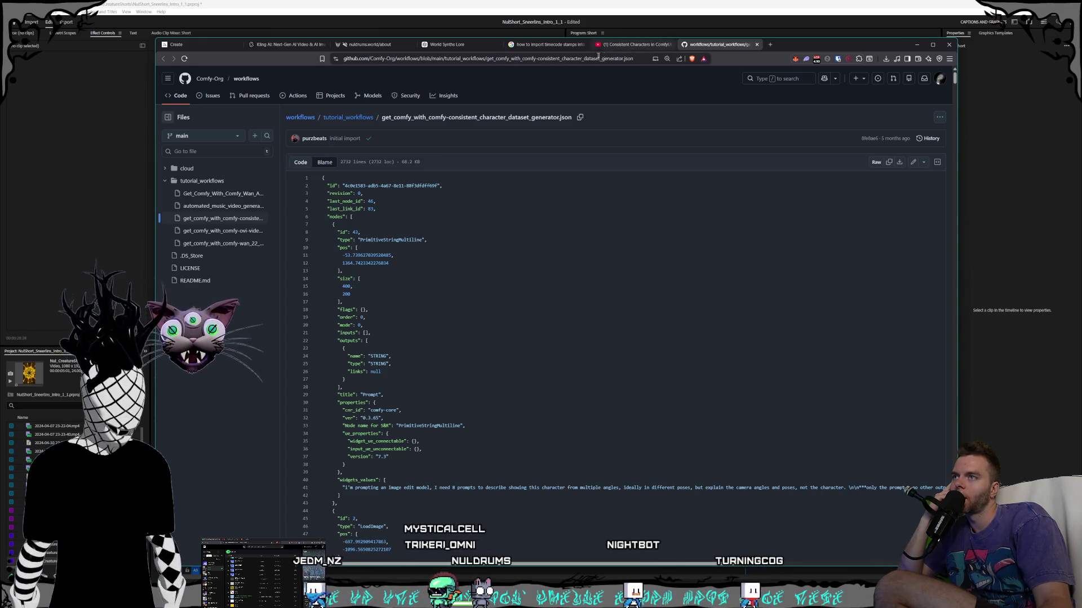
- Glance at the GitHub and Kling AI tabs, then rerun the magic trinket prompt in Midjourney
{"action": "left_click", "coordinate": [547, 44]}
{"action": "left_click", "coordinate": [287, 44]}
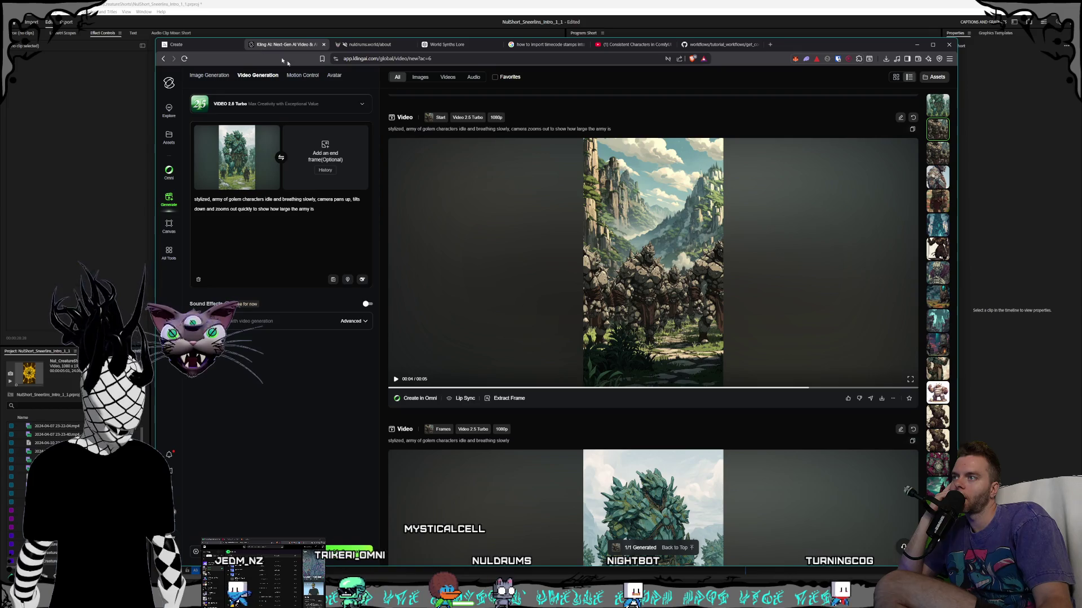
{"action": "key", "text": "ctrl+shift+Tab"}
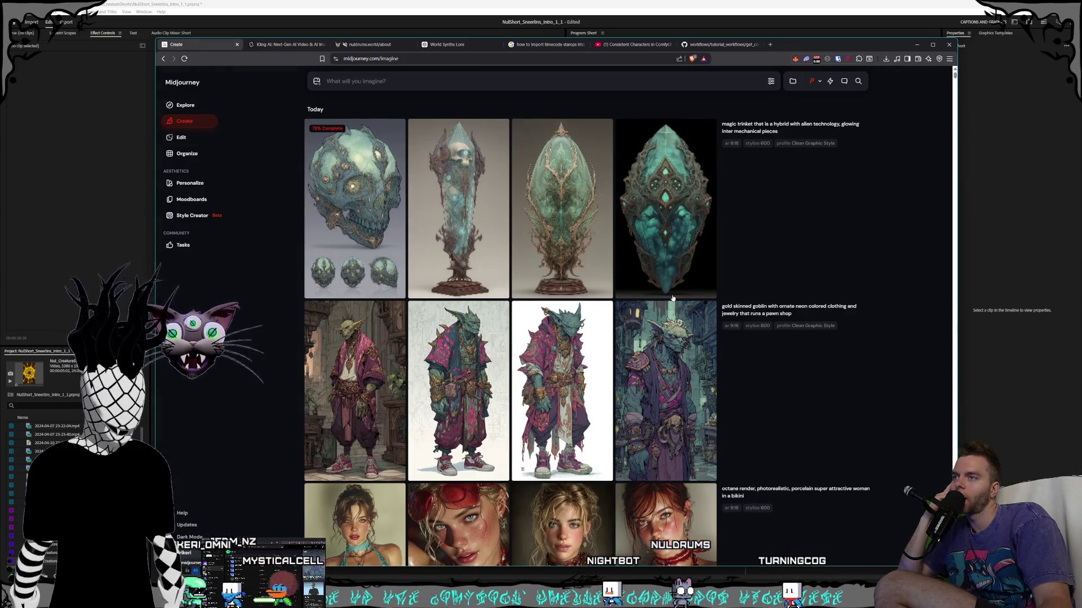
{"action": "left_click", "coordinate": [818, 82]}
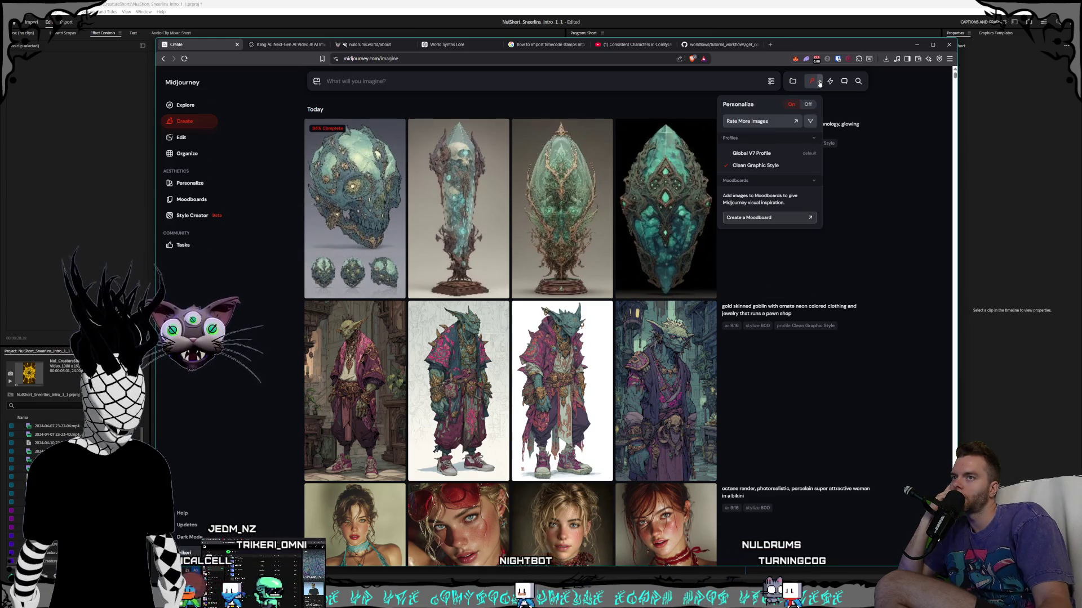
{"action": "left_click", "coordinate": [777, 265]}
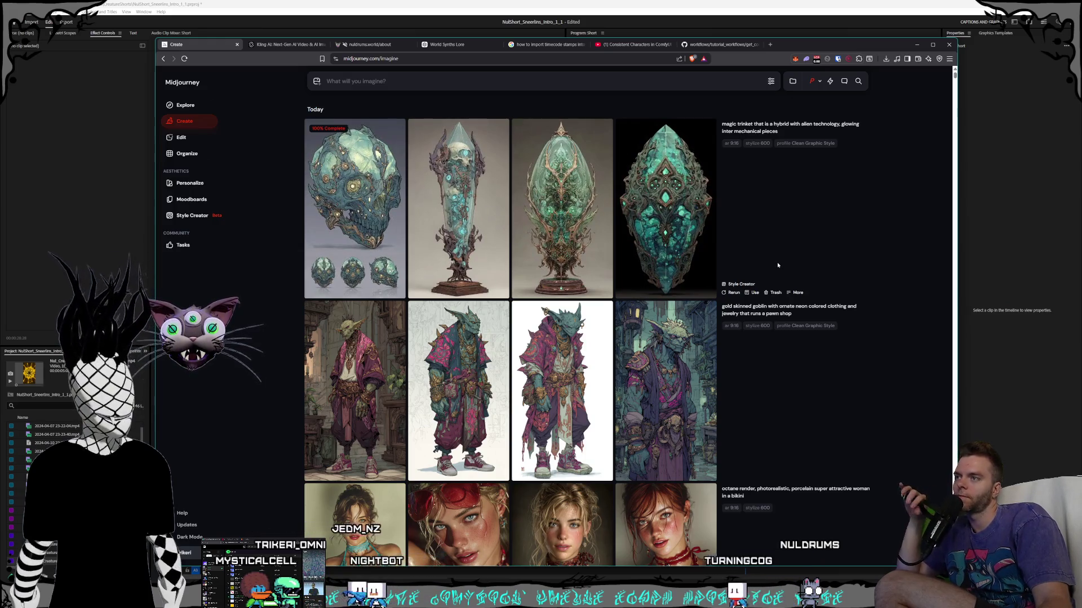
{"action": "left_click", "coordinate": [847, 134]}
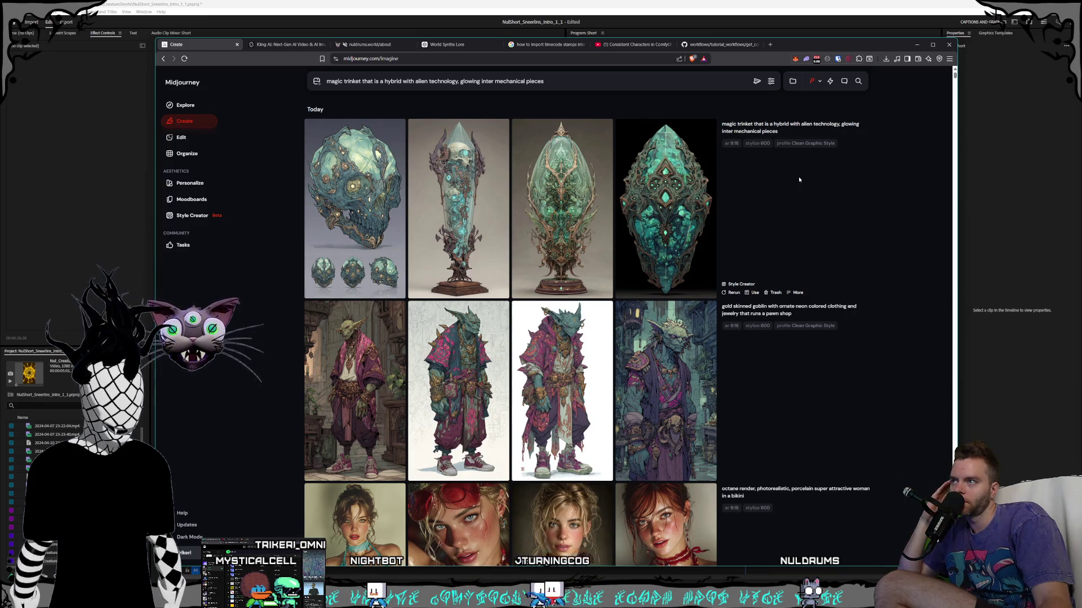
{"action": "key", "text": "Return"}
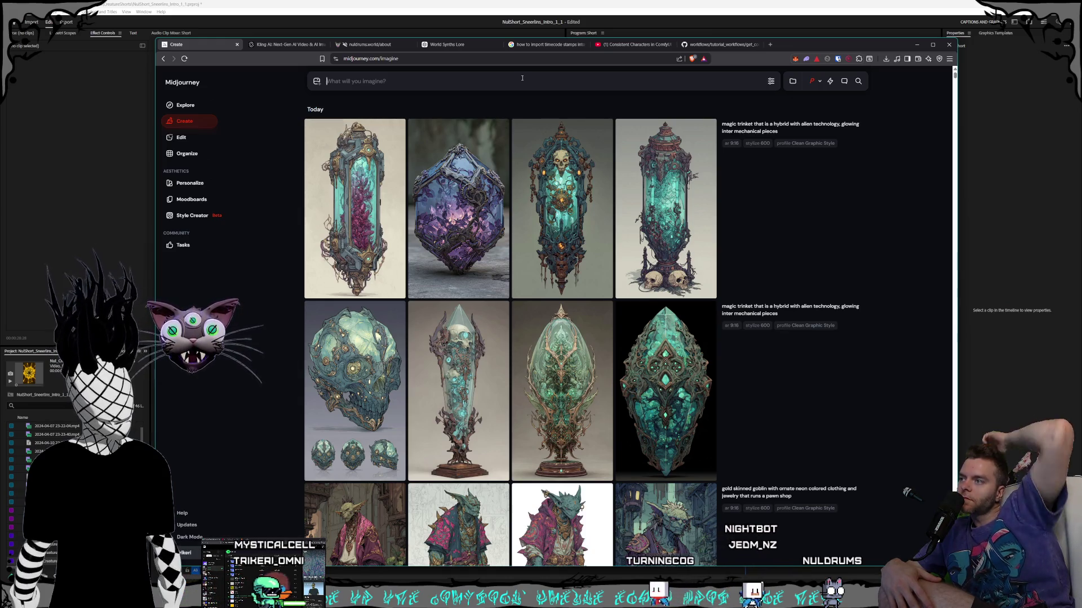
- Browse back through the trinket images (skull crystal, skull panel, purple crystal, teal capsule), then close the lightbox
{"action": "mouse_move", "coordinate": [696, 430]}
{"action": "left_click", "coordinate": [655, 384]}
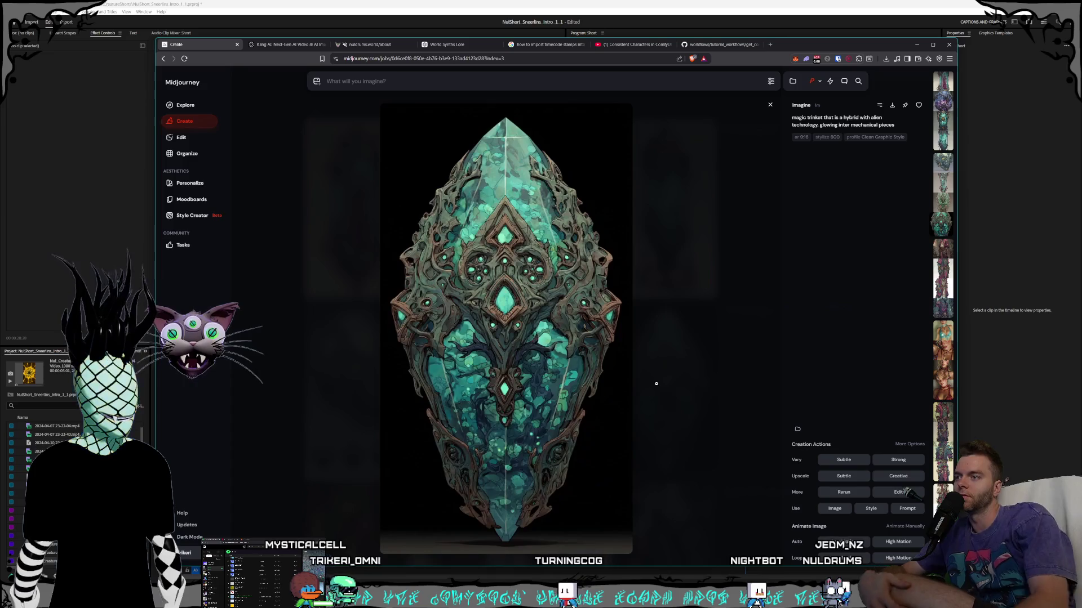
{"action": "key", "text": "Left"}
{"action": "key", "text": "Left"}
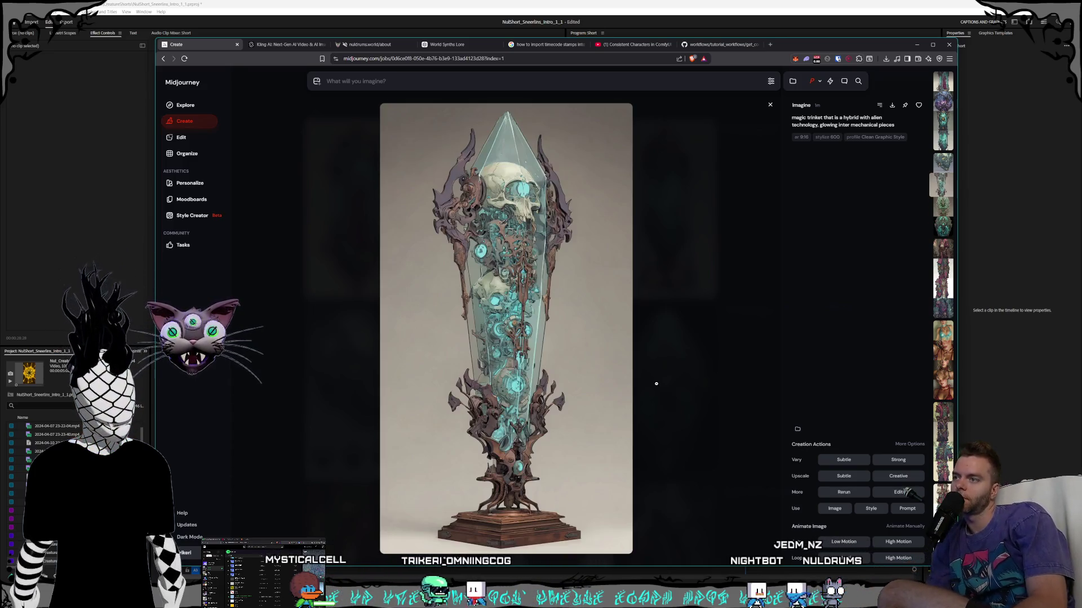
{"action": "key", "text": "Left"}
{"action": "key", "text": "Left"}
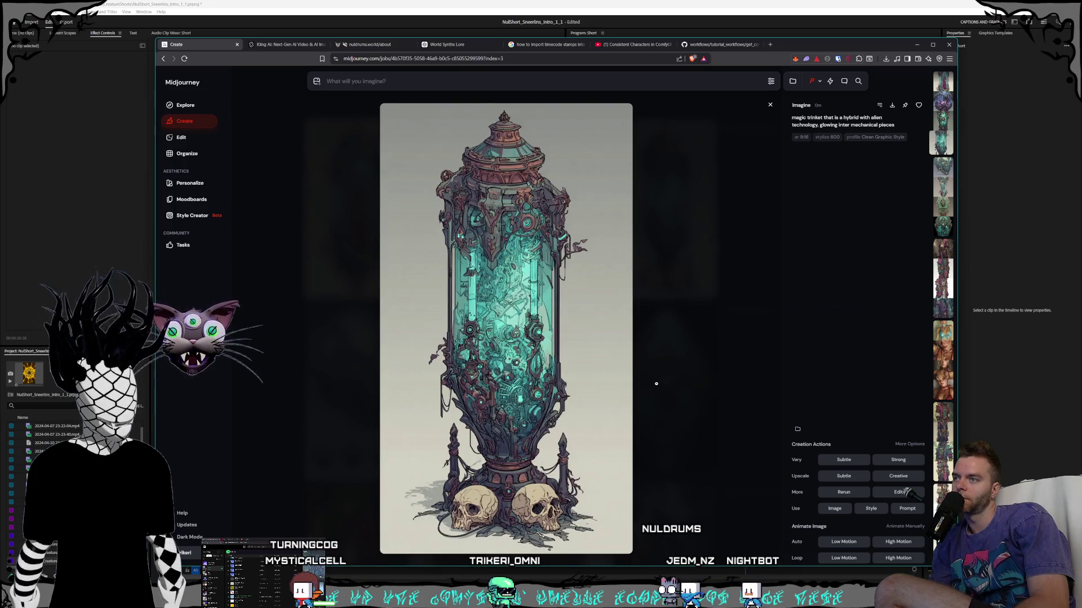
{"action": "key", "text": "Left"}
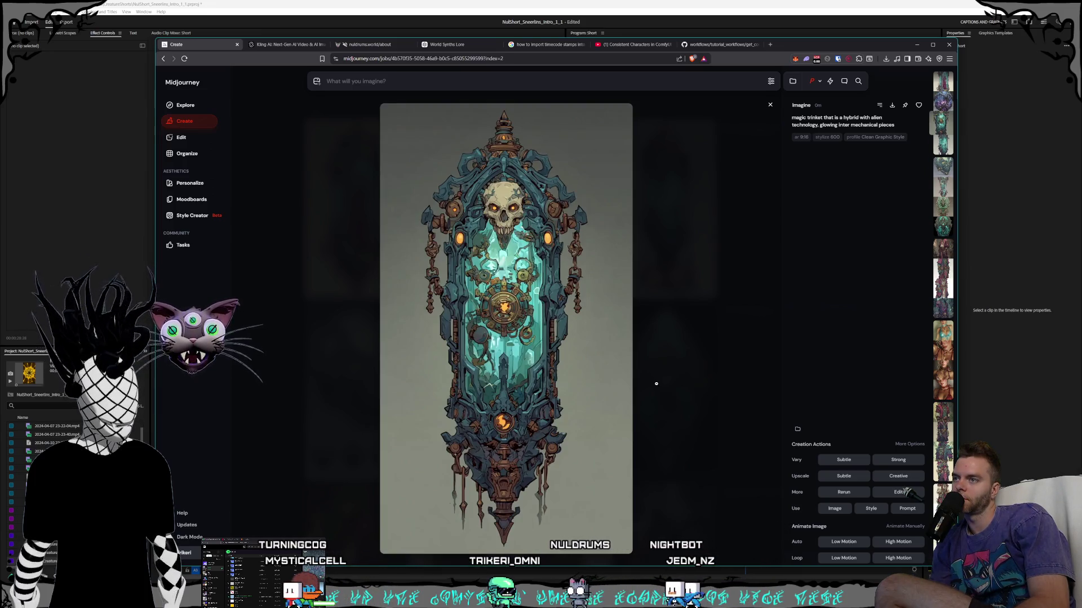
{"action": "key", "text": "Left"}
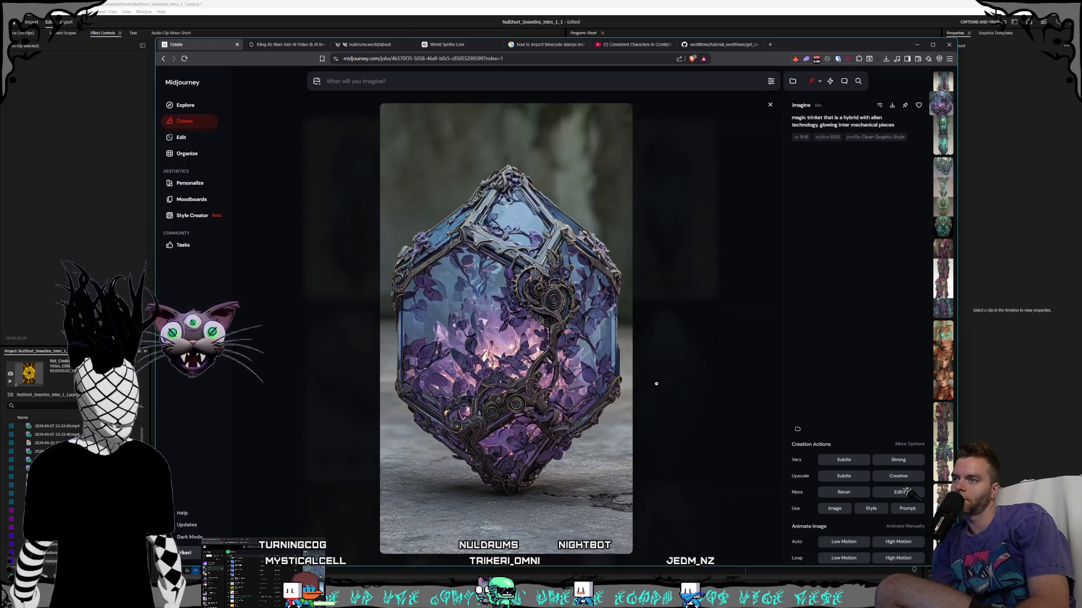
{"action": "key", "text": "Left"}
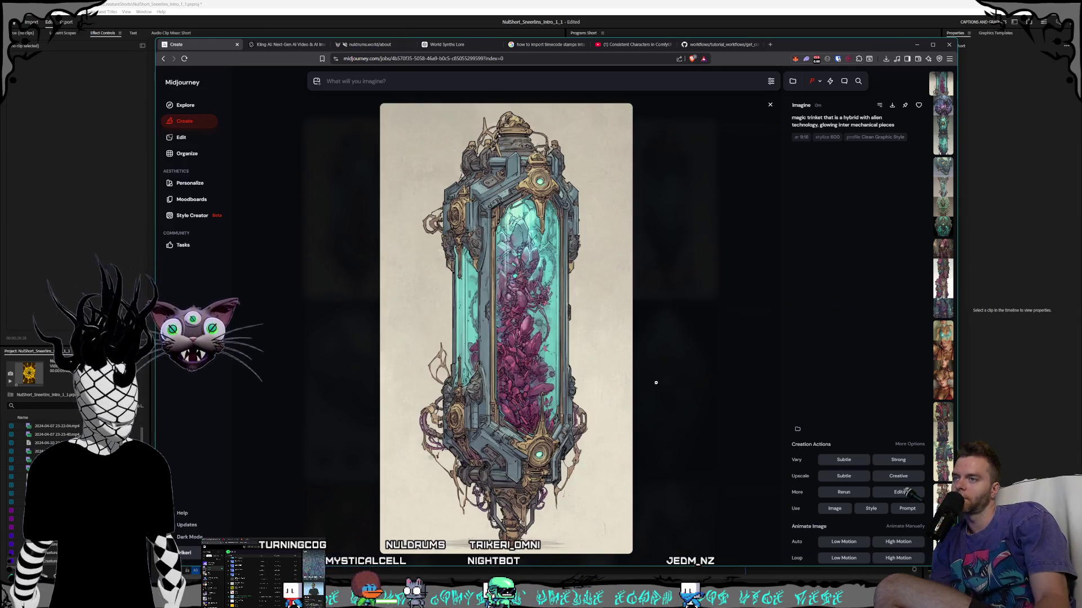
{"action": "key", "text": "Escape"}
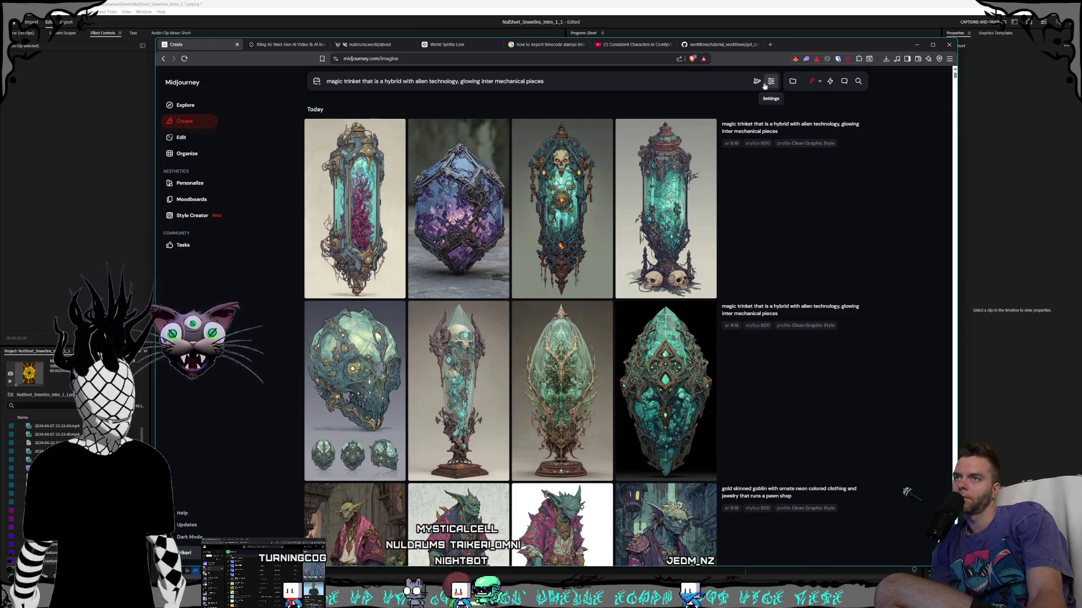
- Rerun the magic-trinket prompt as a new job
{"action": "key", "text": "Return"}
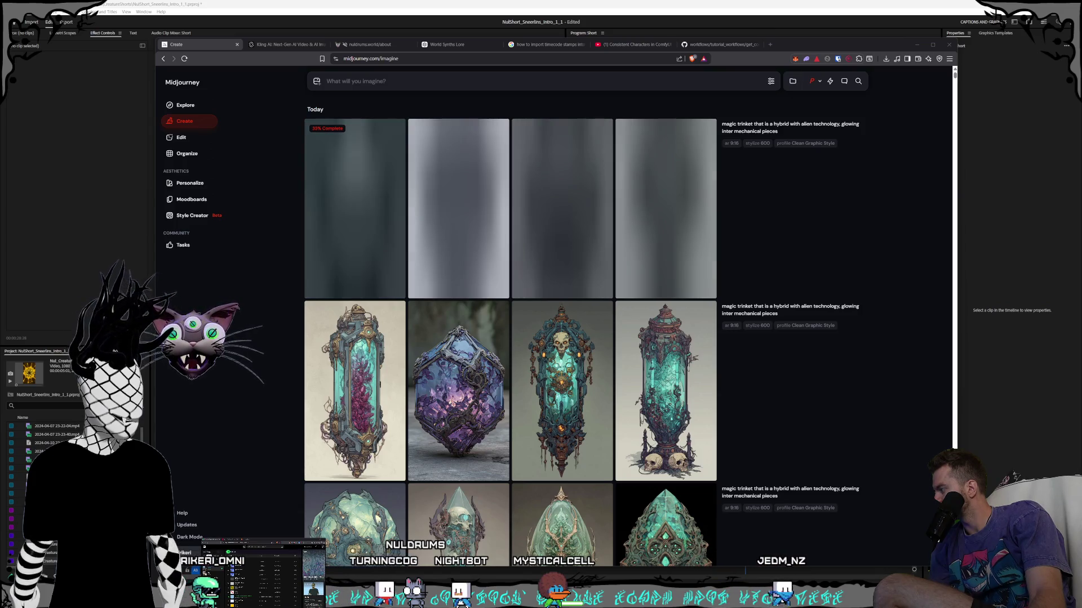
{"action": "key", "text": "super+d"}
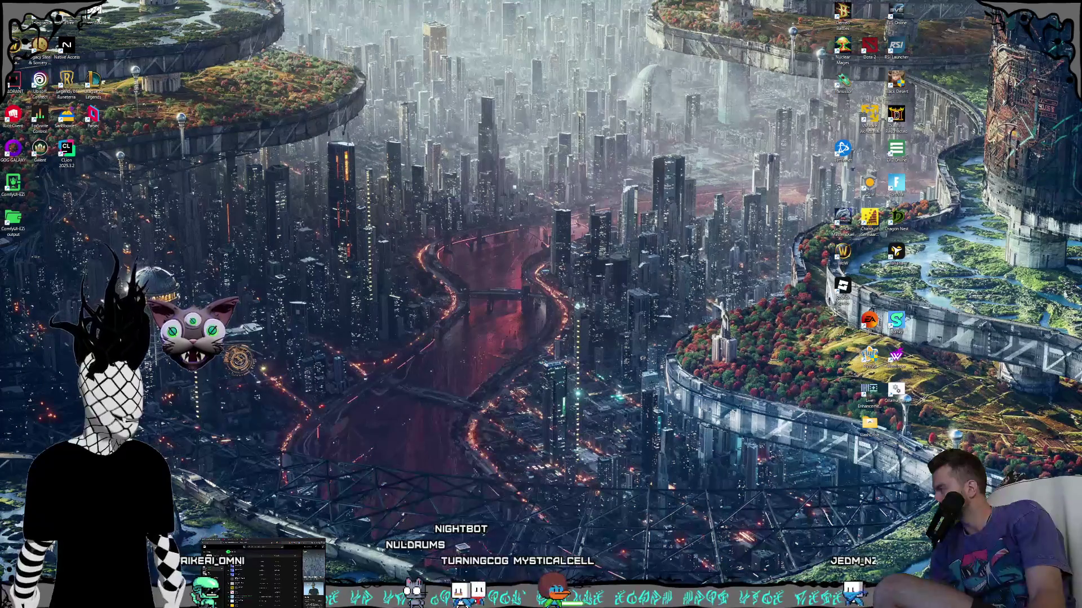
{"action": "key", "text": "super+d"}
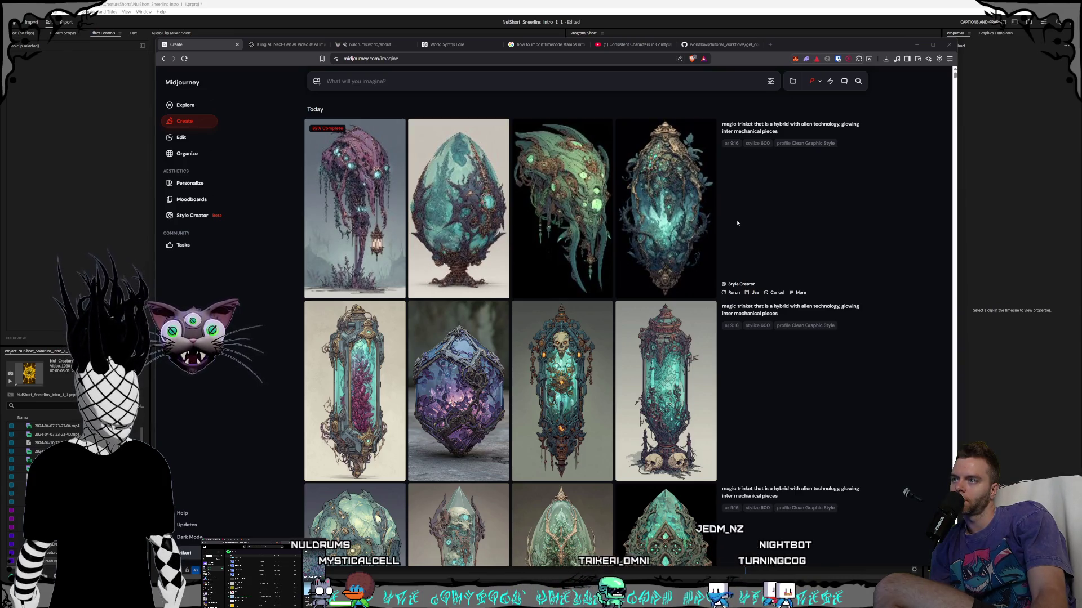
- Reload the trinket prompt, review its generation settings, and submit it again with chaos 10
{"action": "left_click", "coordinate": [789, 127]}
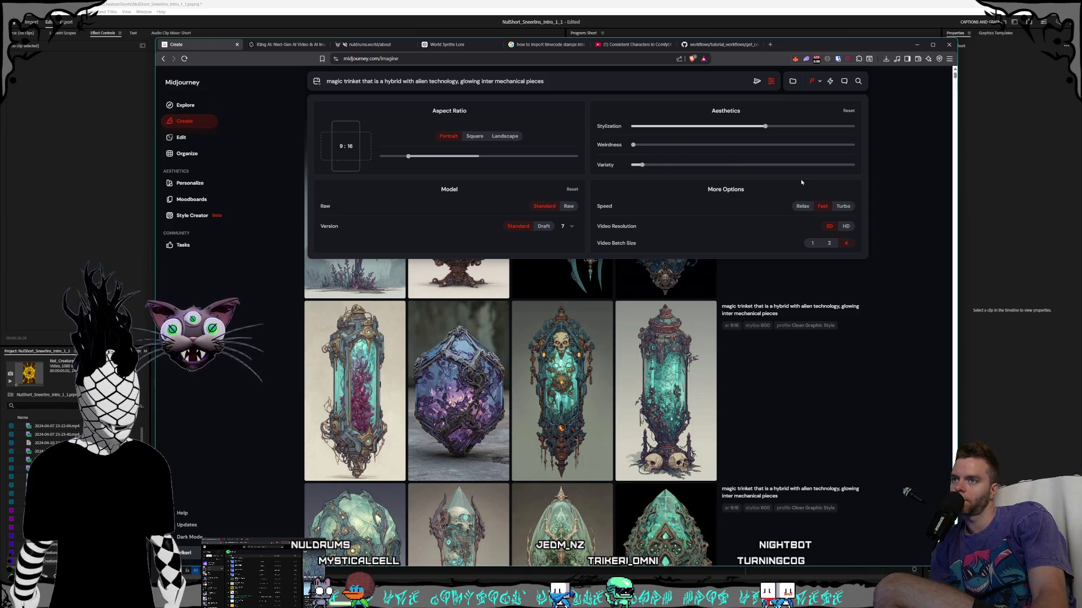
{"action": "left_click", "coordinate": [863, 174]}
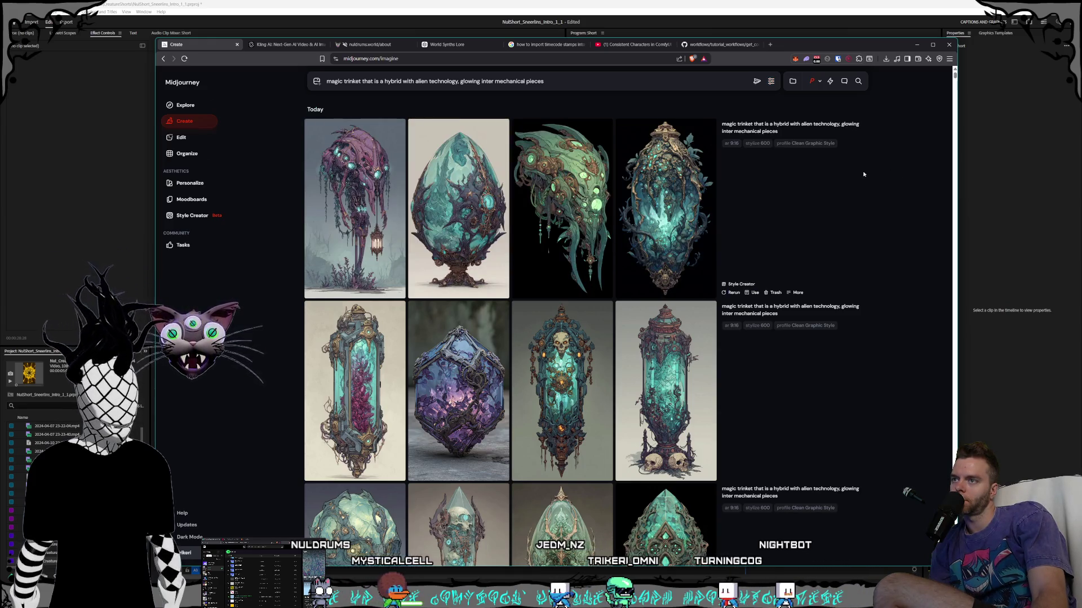
{"action": "key", "text": "Return"}
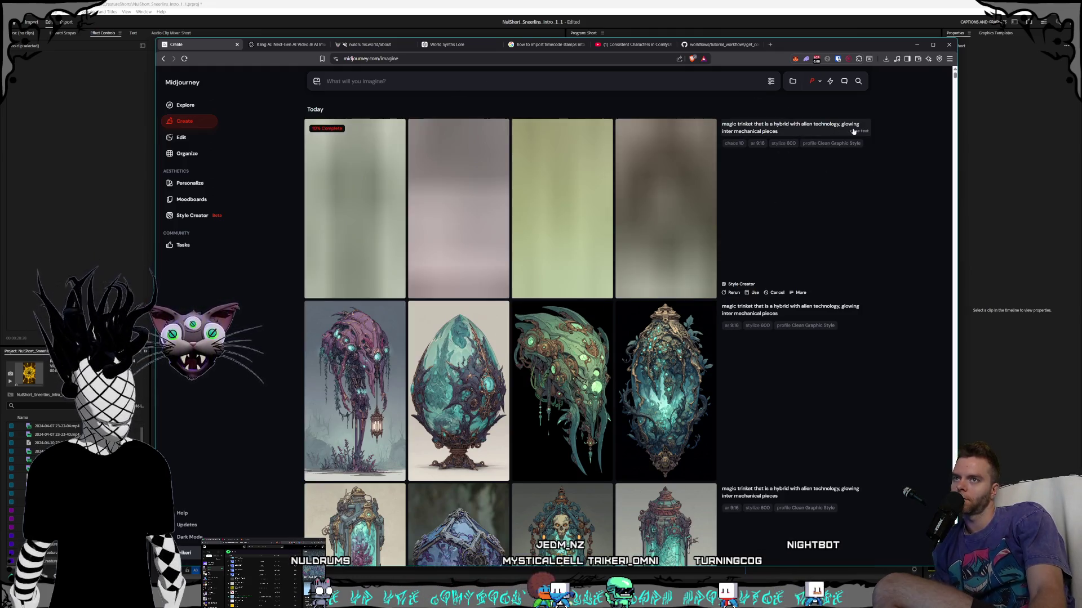
- Replace the prompt with 'hoard of magical treasure and gold inside of a giant safe' and submit it
{"action": "left_click", "coordinate": [789, 127]}
{"action": "triple_click", "coordinate": [545, 80]}
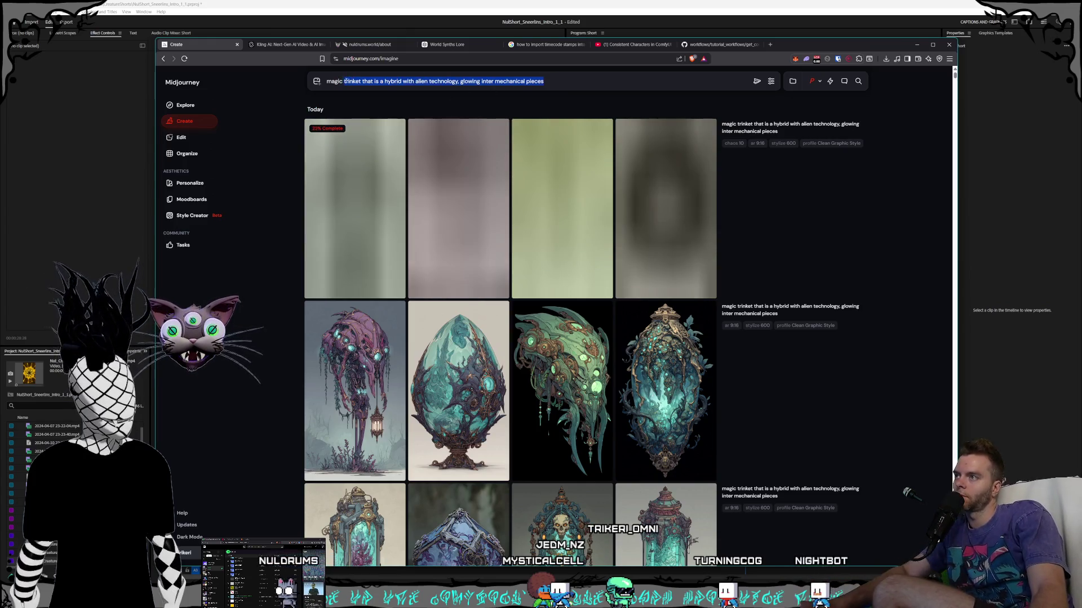
{"action": "type", "text": "hoard"}
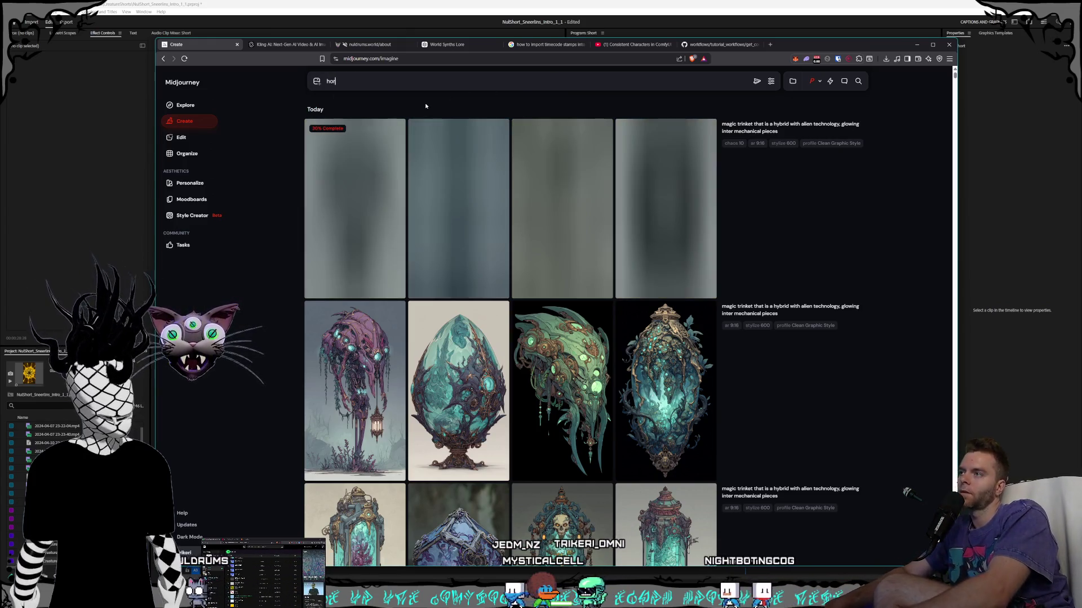
{"action": "type", "text": " of"}
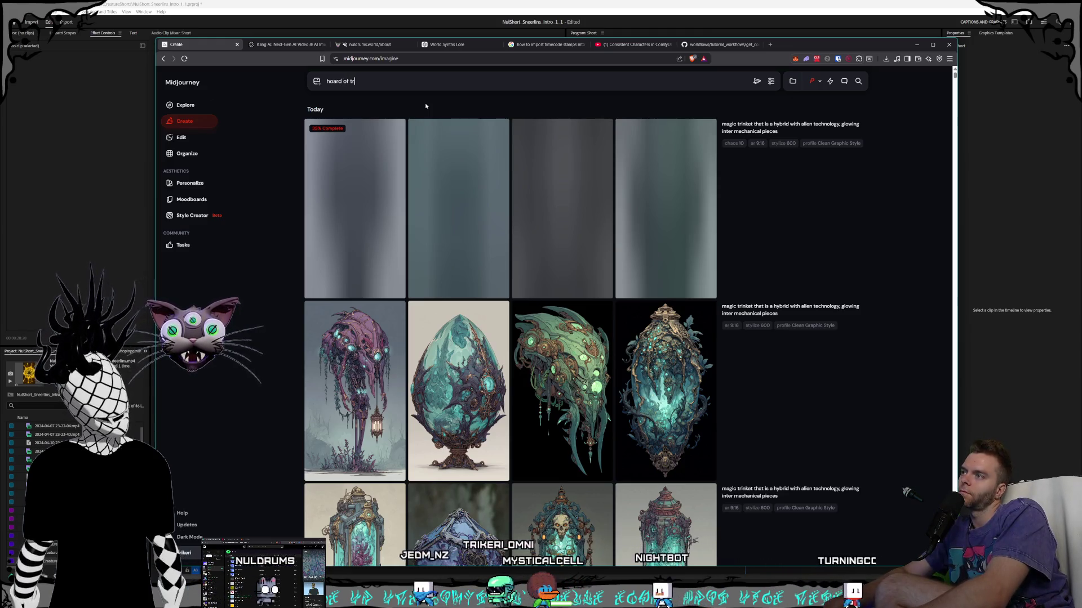
{"action": "type", "text": " magical"}
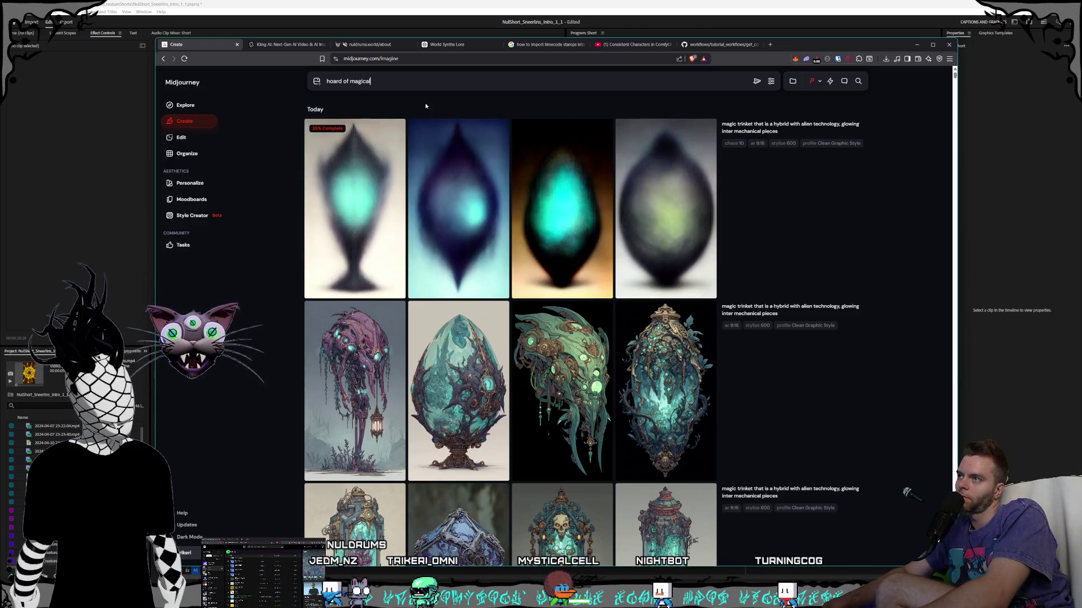
{"action": "type", "text": " tre"}
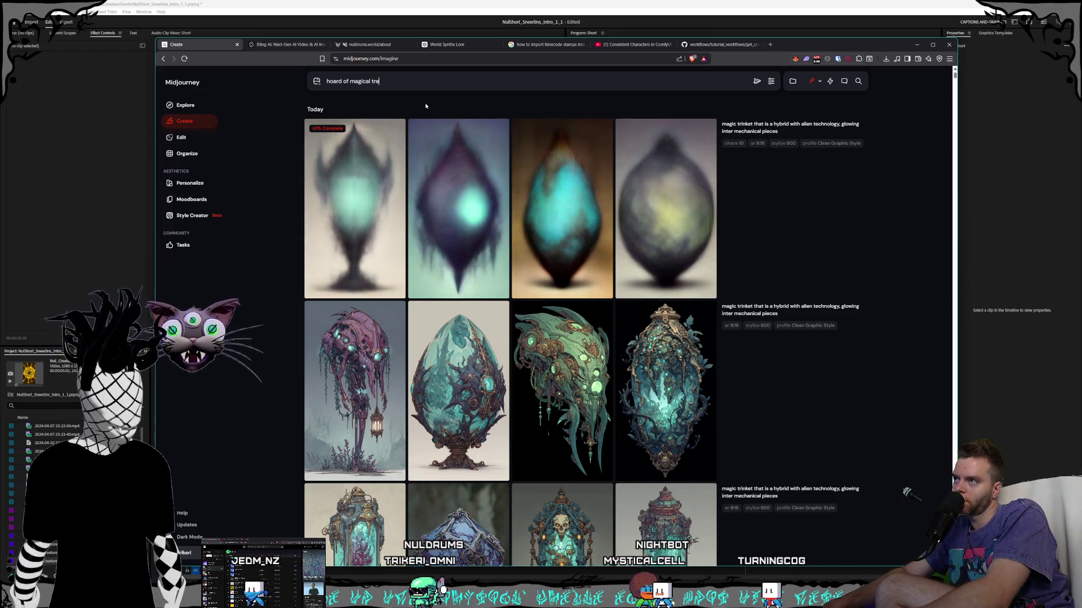
{"action": "type", "text": "asure and gold"}
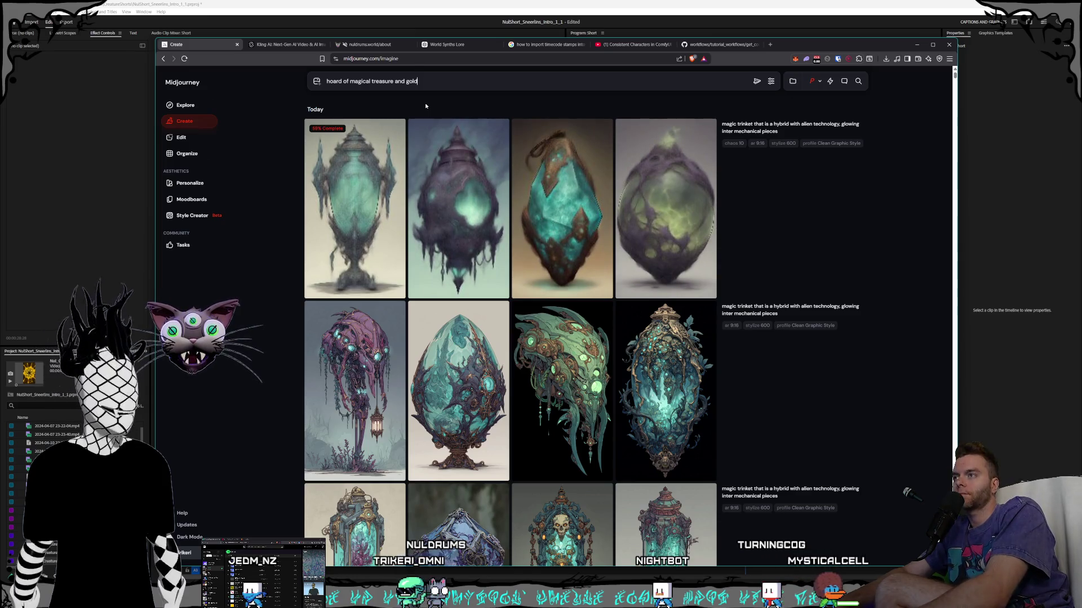
{"action": "type", "text": " inside"}
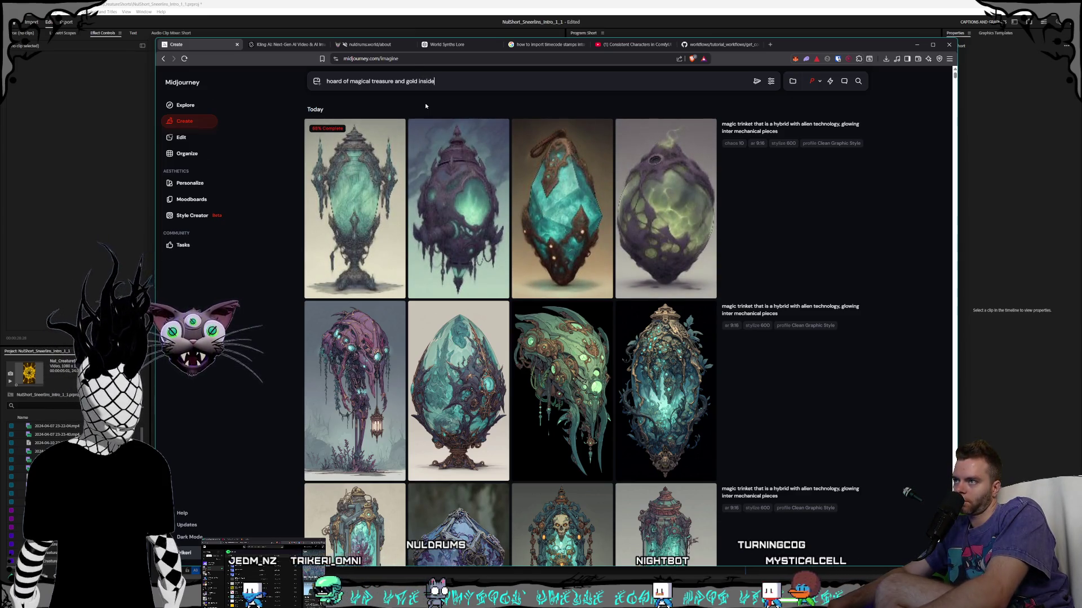
{"action": "type", "text": " of a giant "}
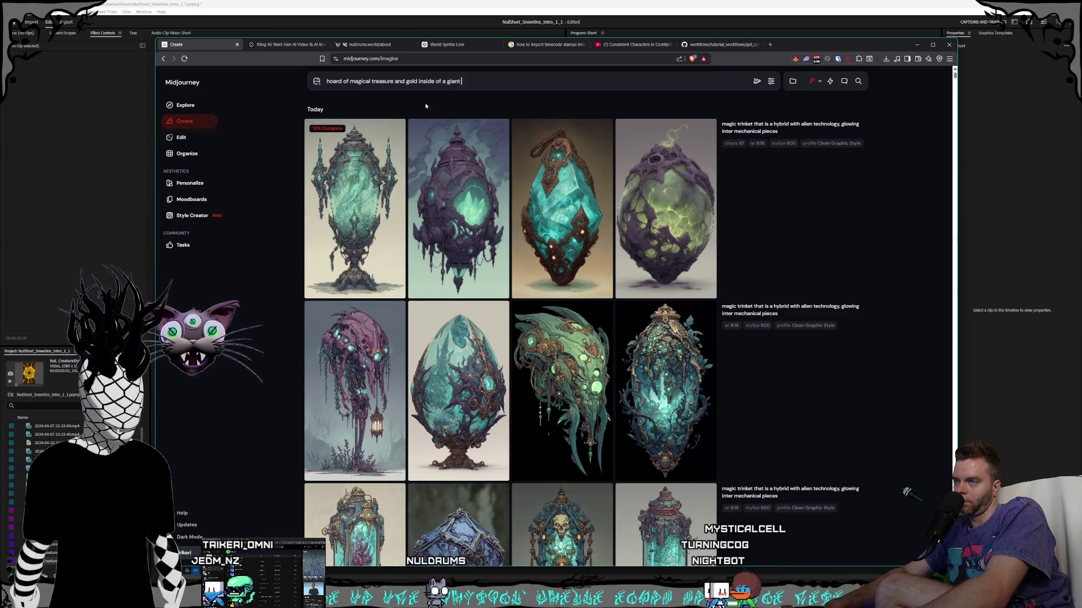
{"action": "type", "text": "sale"}
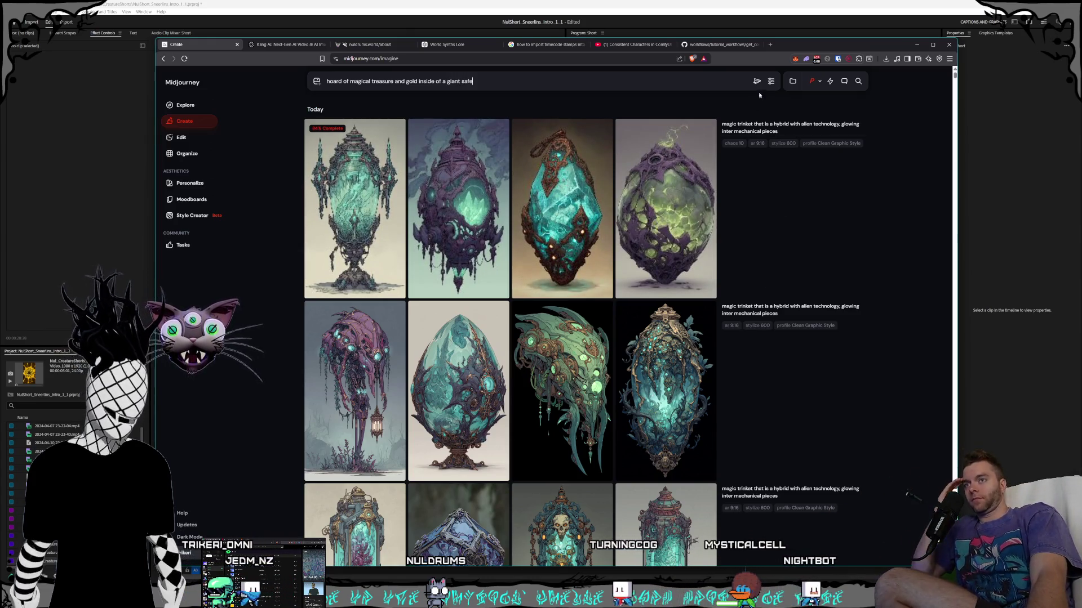
{"action": "left_click", "coordinate": [759, 83]}
{"action": "scroll", "coordinate": [637, 265], "scroll_direction": "down", "scroll_amount": 2}
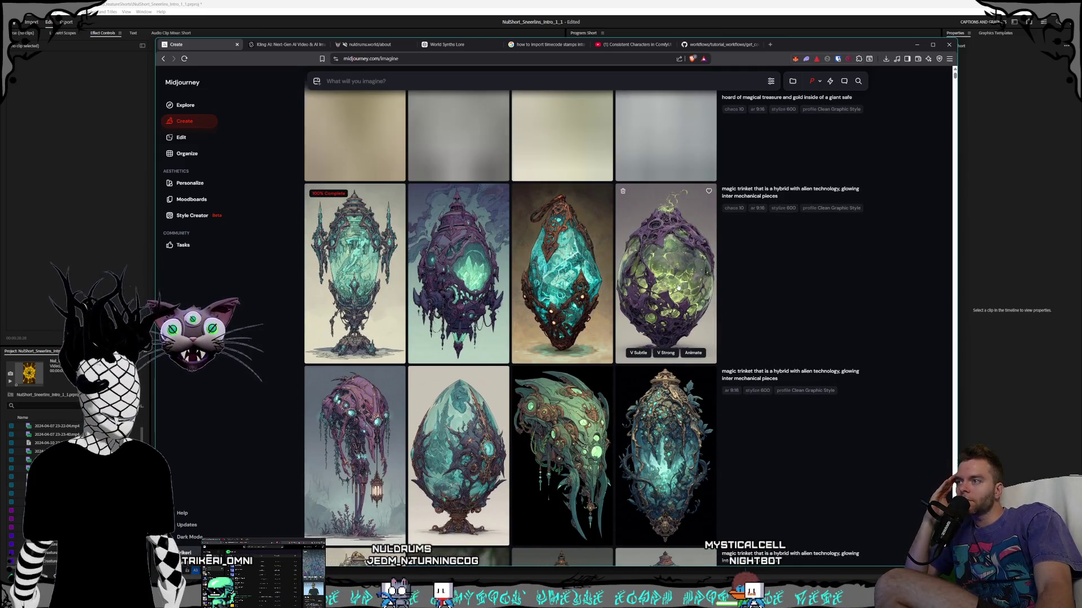
{"action": "left_click", "coordinate": [678, 288]}
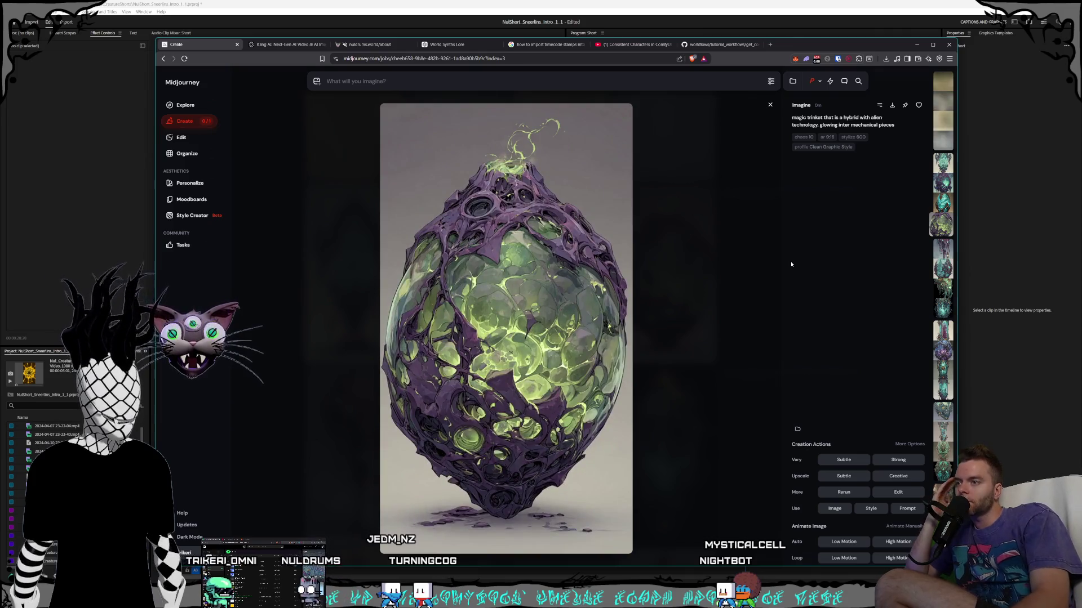
- Browse the neighbouring trinket and treasure-hoard previews, then close the enlarged view
{"action": "key", "text": "Left"}
{"action": "key", "text": "Right"}
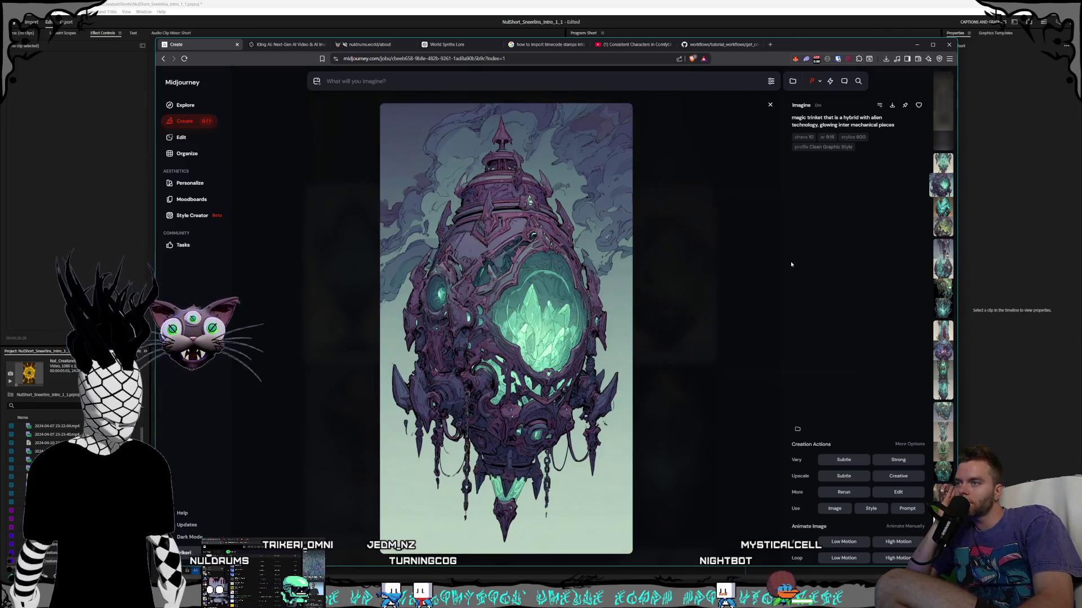
{"action": "key", "text": "Right"}
{"action": "key", "text": "Right"}
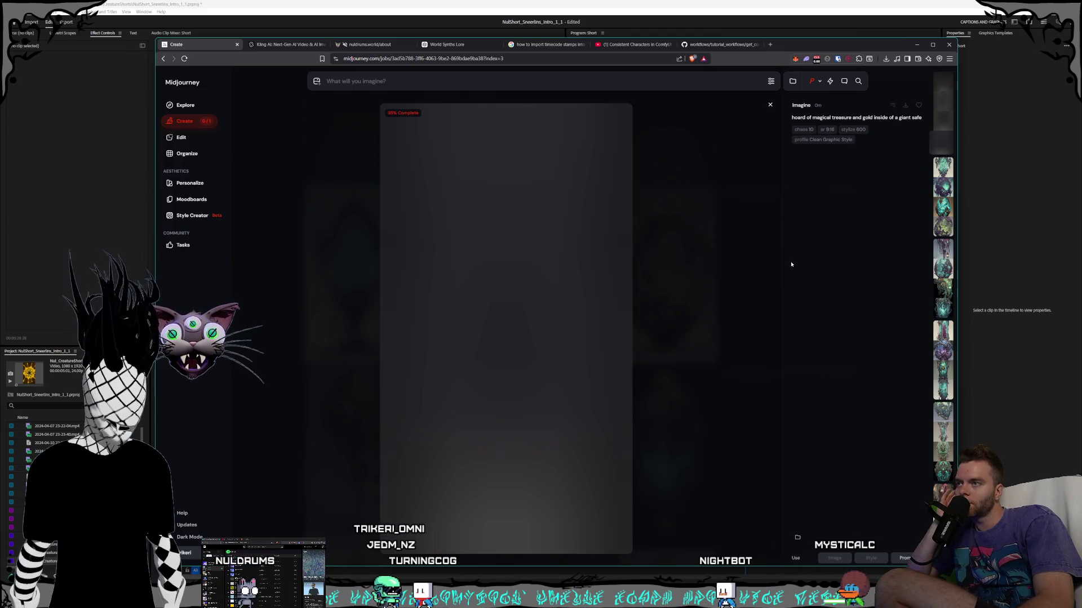
{"action": "key", "text": "Left"}
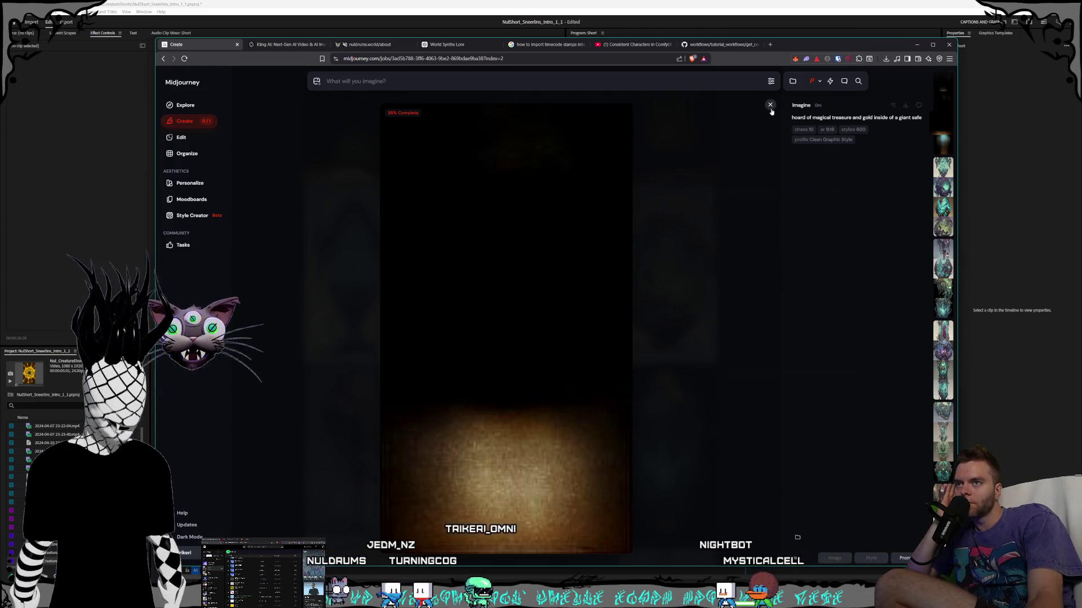
{"action": "key", "text": "Escape"}
- Reopen the purple egg, browse on to the teal capsule trinket, and start downloading it
{"action": "left_click", "coordinate": [441, 410]}
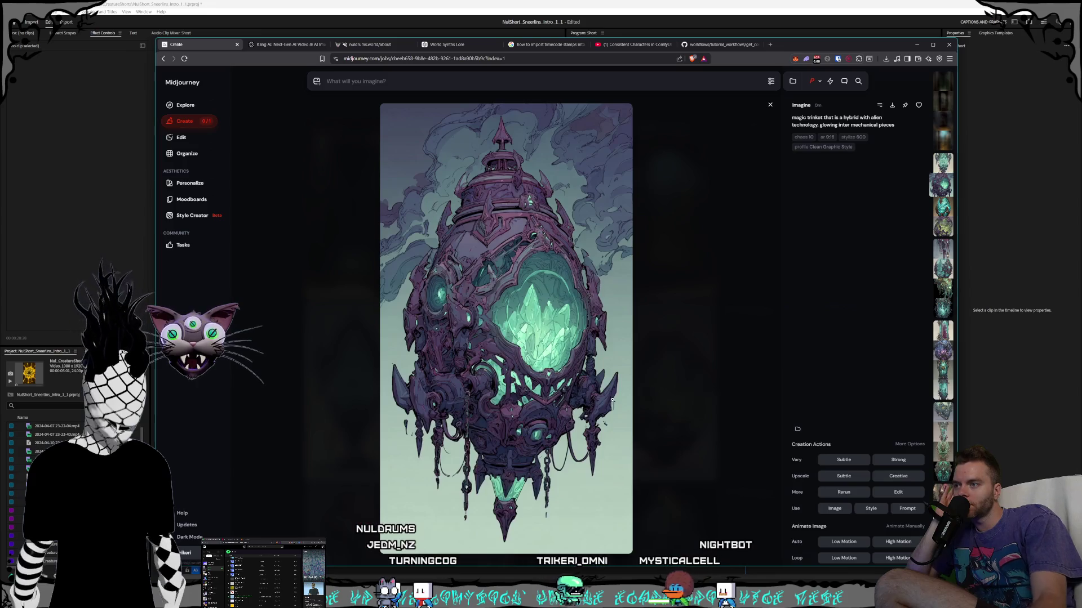
{"action": "key", "text": "Left"}
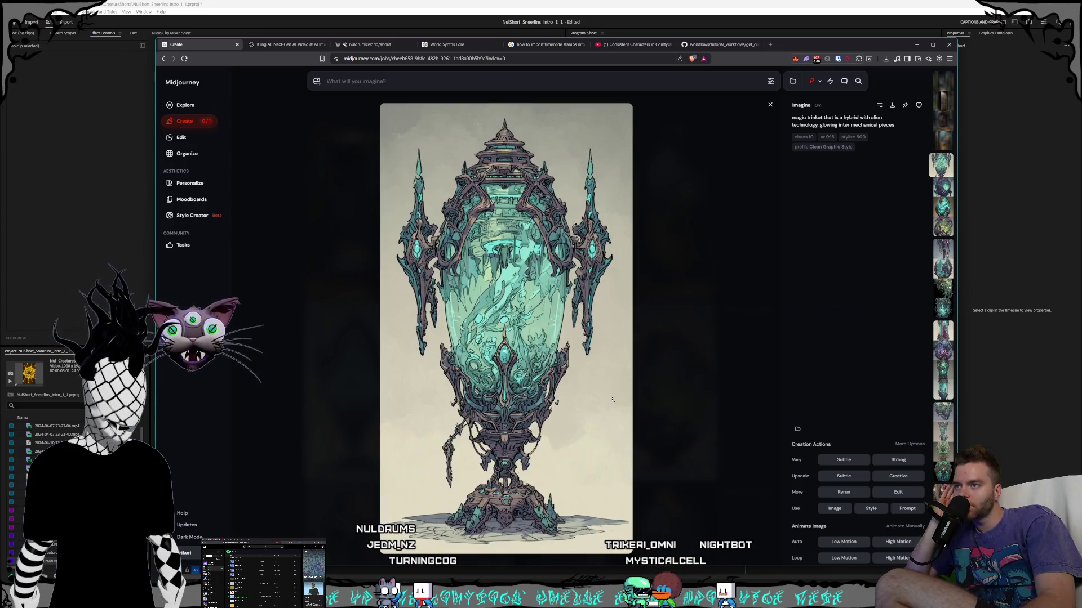
{"action": "key", "text": "Right"}
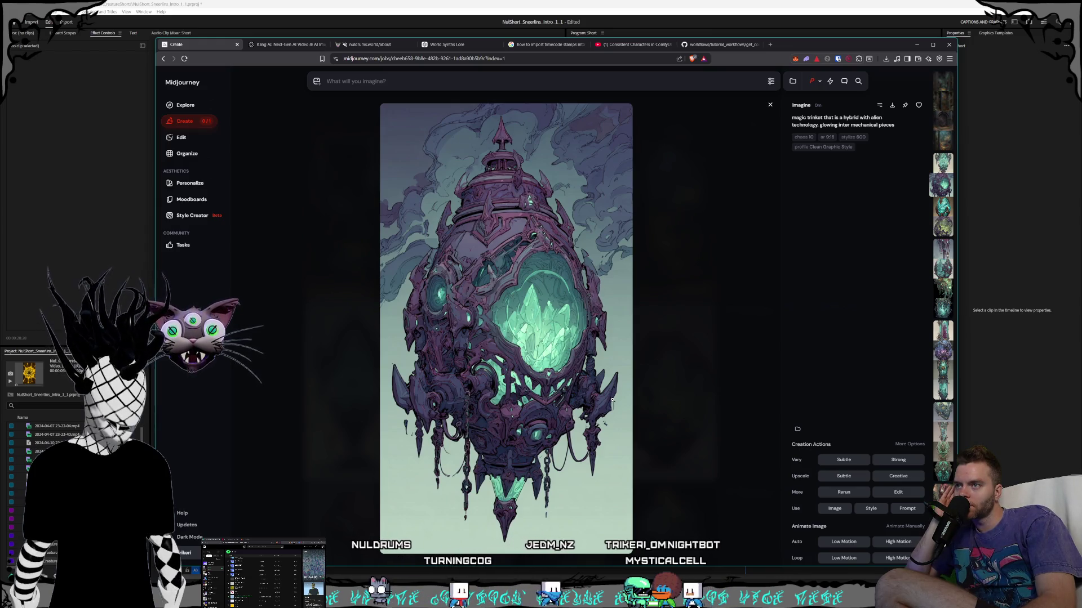
{"action": "key", "text": "Right"}
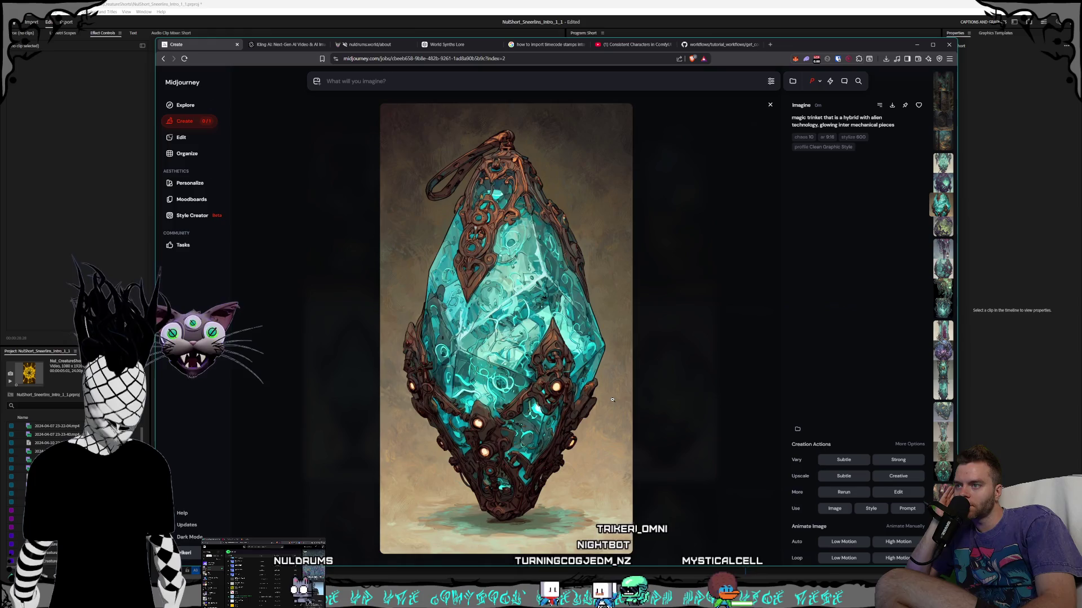
{"action": "key", "text": "Left"}
{"action": "key", "text": "Down"}
{"action": "key", "text": "Right"}
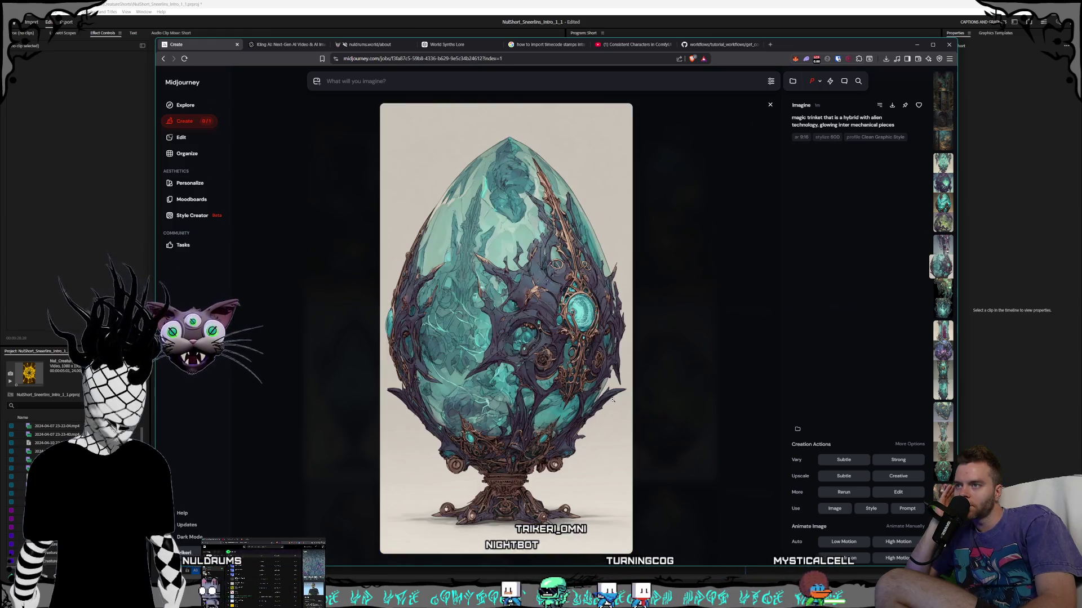
{"action": "key", "text": "Right"}
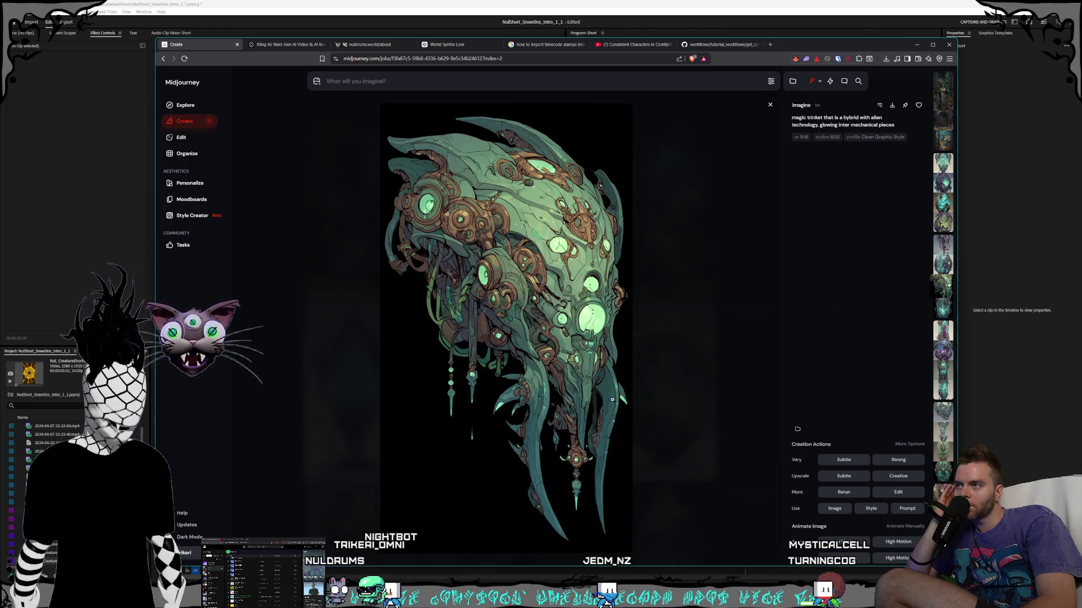
{"action": "key", "text": "Right"}
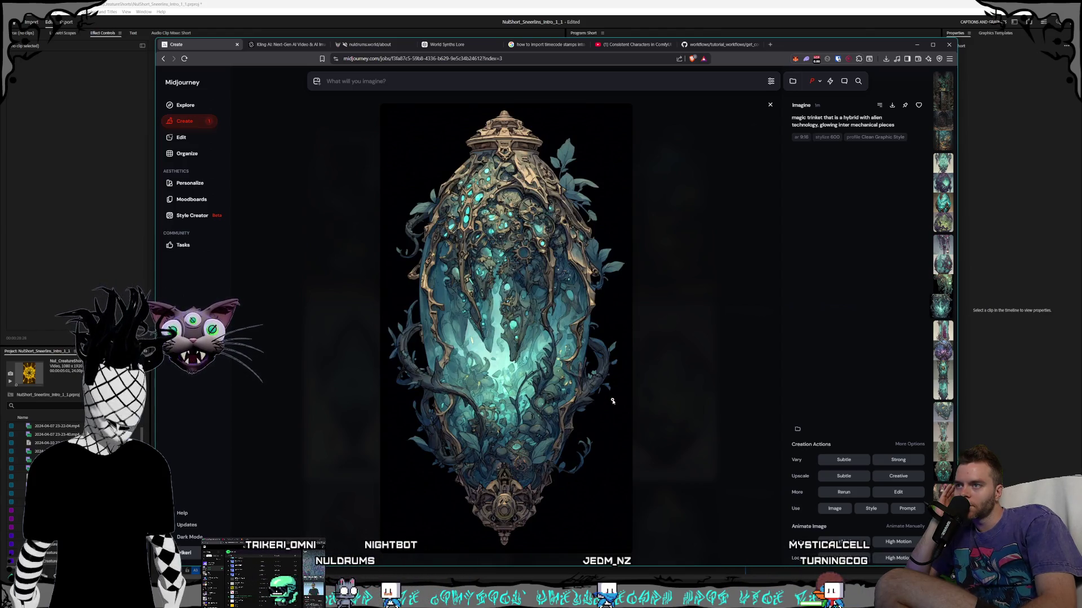
{"action": "key", "text": "Right"}
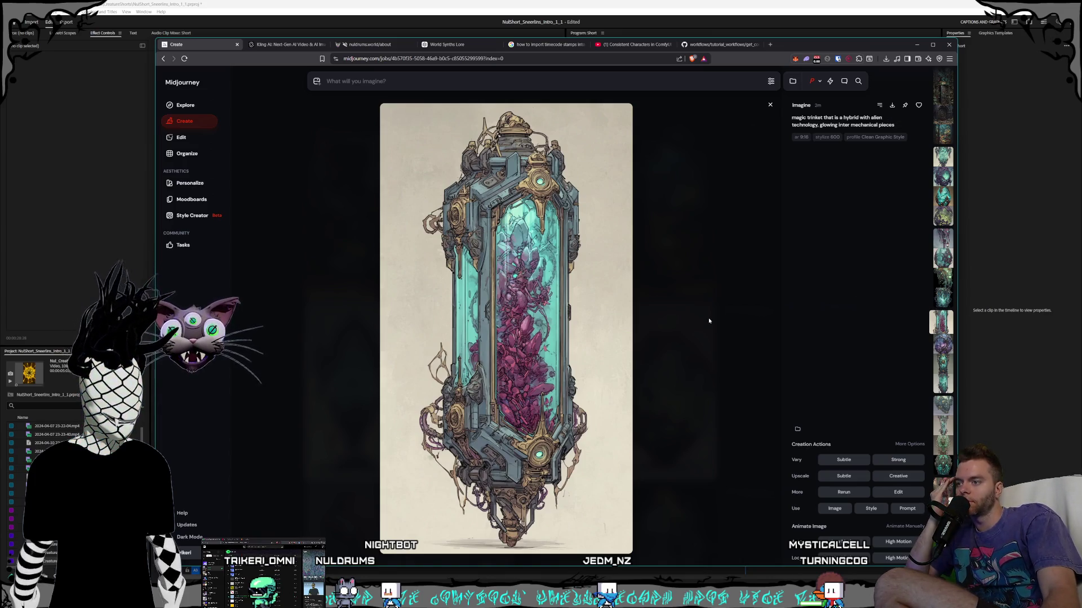
{"action": "key", "text": "ctrl+s"}
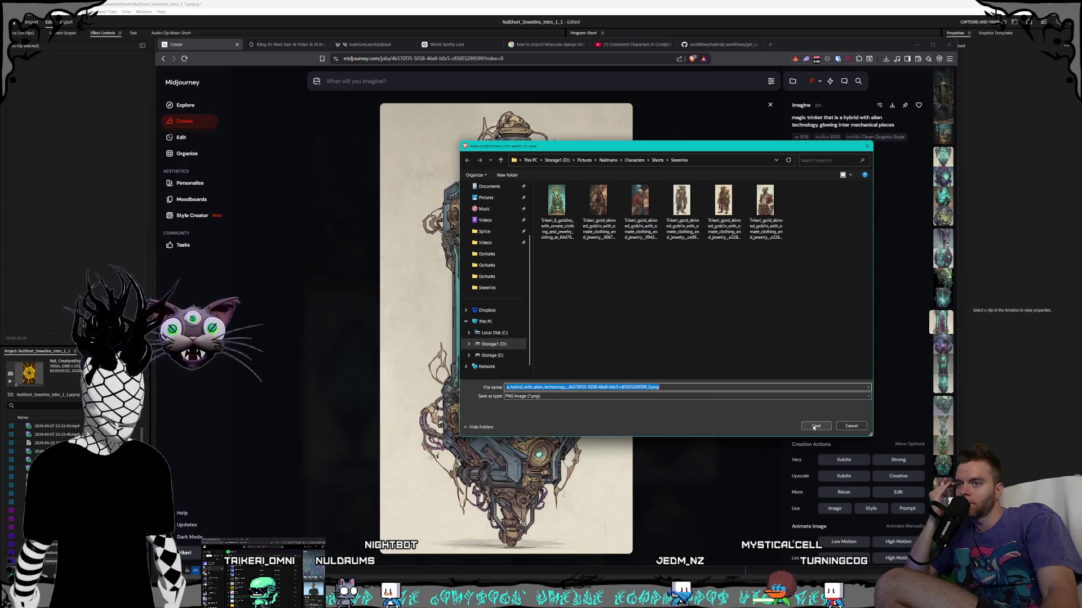
- Save into Nuldrums with a Trikeri_ file-name prefix, creating and opening a new Objects folder
{"action": "key", "text": "Return"}
{"action": "left_click", "coordinate": [891, 107]}
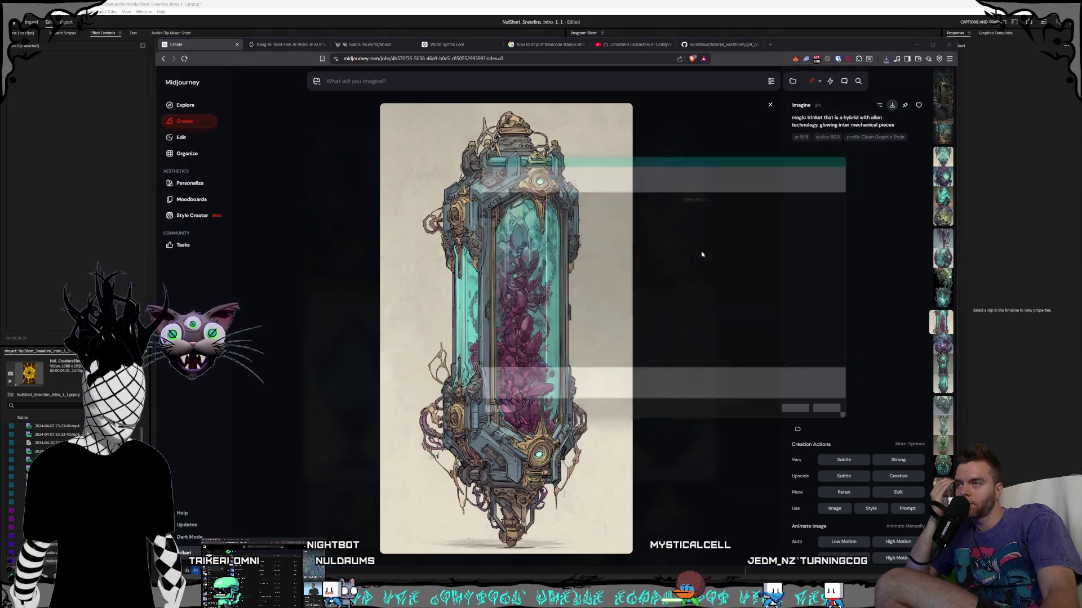
{"action": "left_click", "coordinate": [607, 160]}
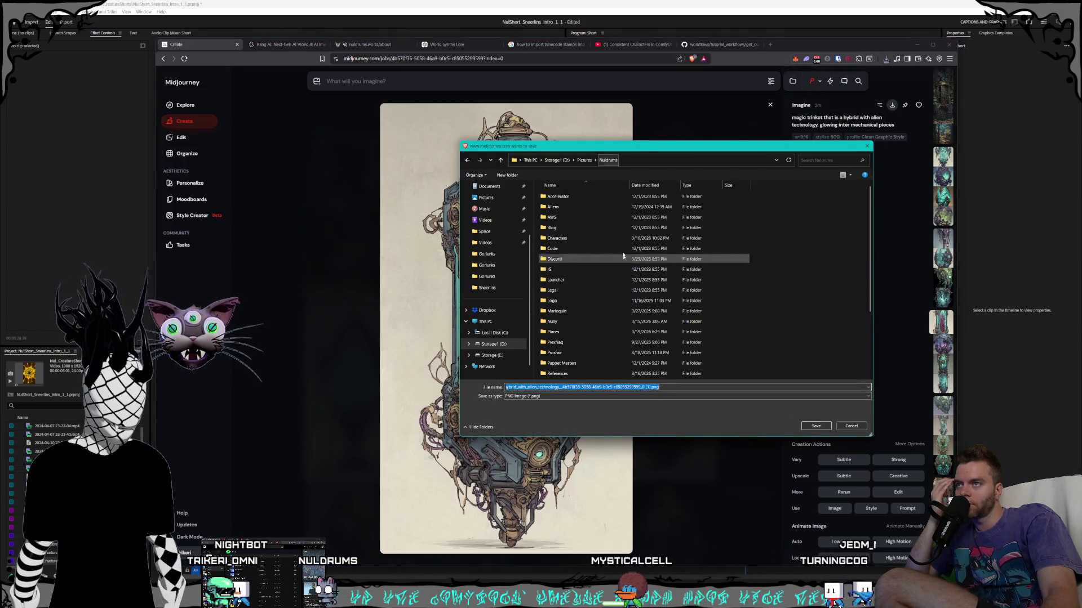
{"action": "scroll", "coordinate": [593, 302], "scroll_direction": "down", "scroll_amount": 3}
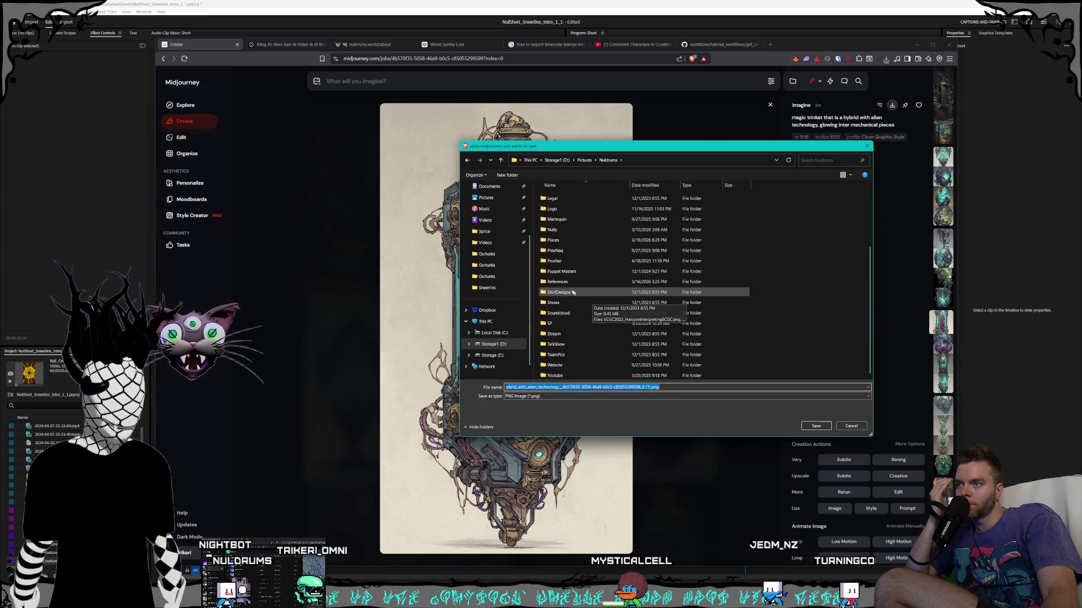
{"action": "key", "text": "Home"}
{"action": "type", "text": "Trikeri_"}
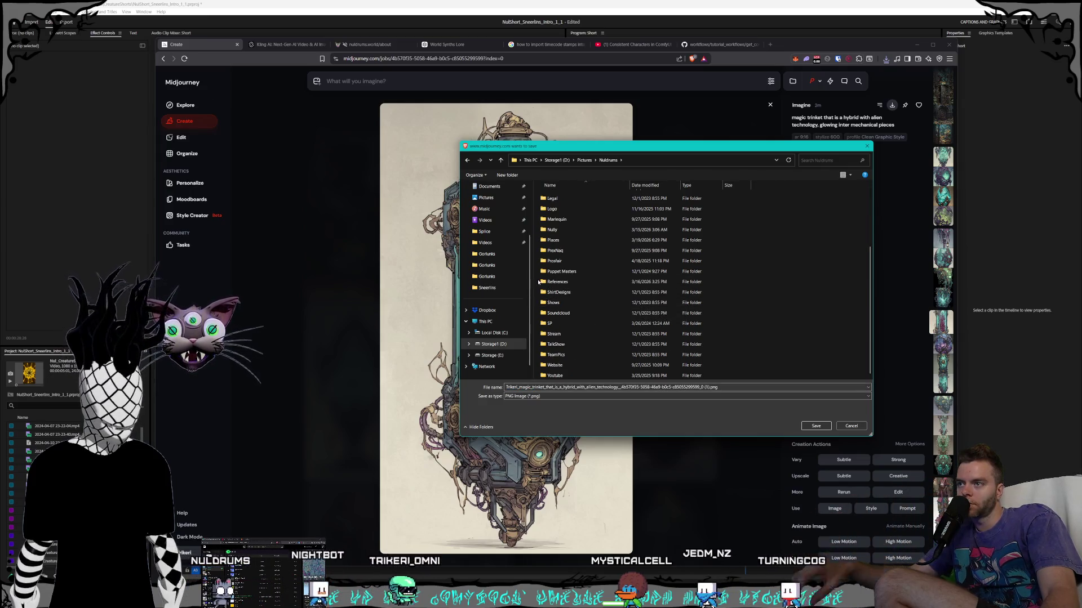
{"action": "right_click", "coordinate": [539, 282]}
{"action": "mouse_move", "coordinate": [597, 387]}
{"action": "left_click", "coordinate": [647, 388]}
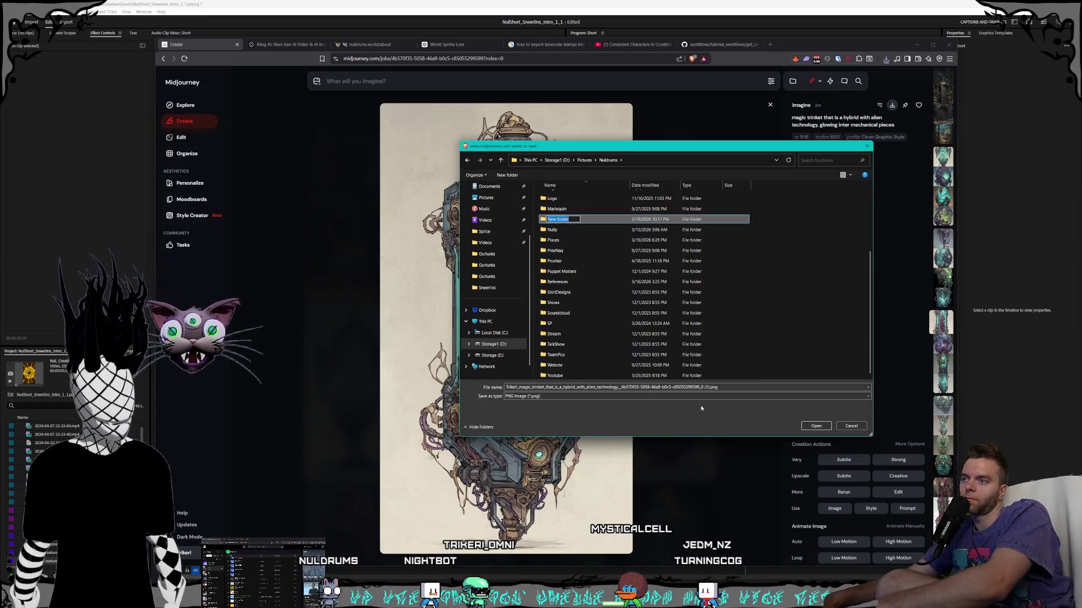
{"action": "type", "text": "Objects"}
{"action": "key", "text": "Return"}
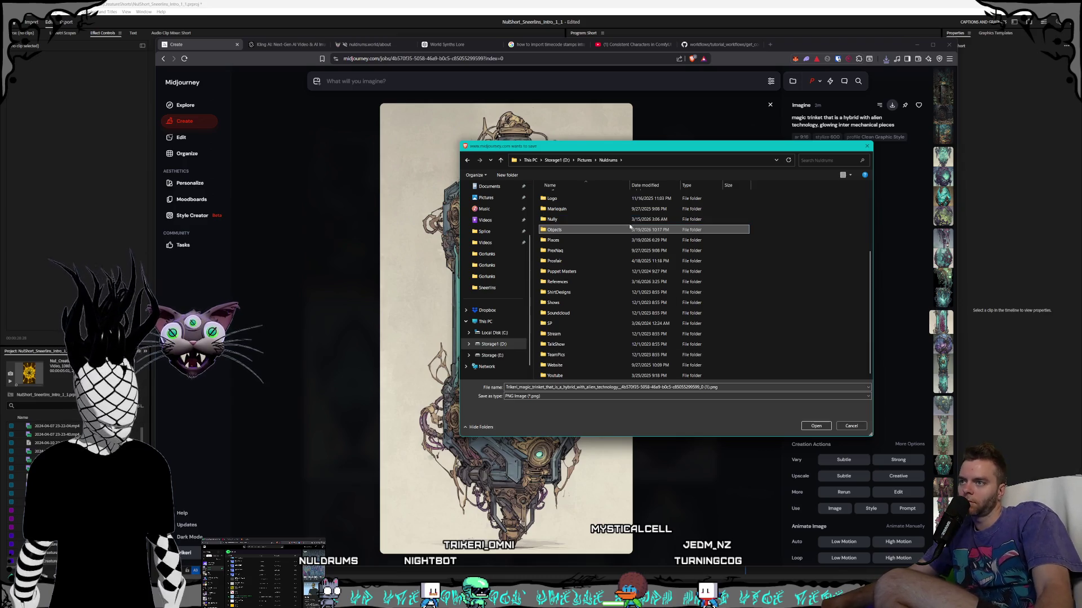
{"action": "double_click", "coordinate": [603, 231]}
- Create a Trinkets folder inside Objects, save the capsule image there, and close the view
{"action": "right_click", "coordinate": [559, 257]}
{"action": "mouse_move", "coordinate": [599, 407]}
{"action": "left_click", "coordinate": [676, 428]}
{"action": "type", "text": "Trinkets"}
{"action": "key", "text": "Return"}
{"action": "double_click", "coordinate": [573, 196]}
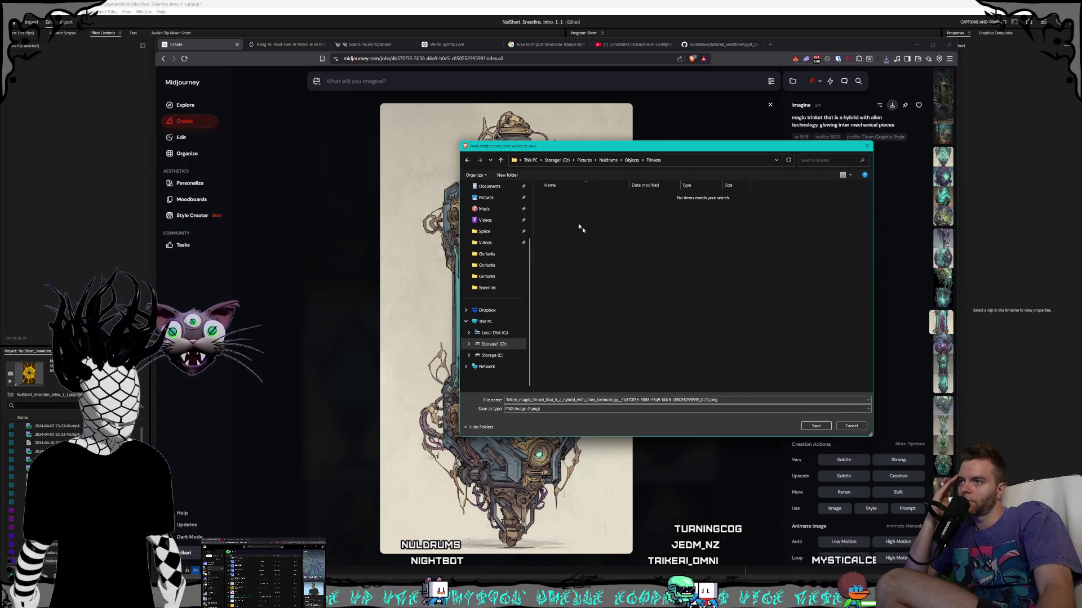
{"action": "key", "text": "Return"}
{"action": "left_click", "coordinate": [693, 368]}
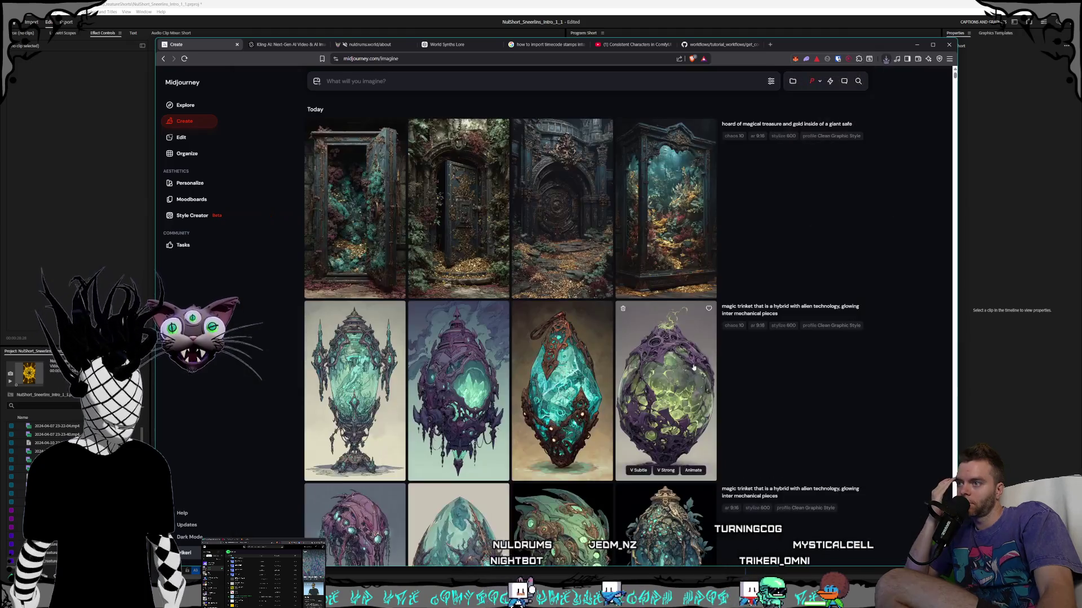
- Save the green vase and purple pod trinket images into Trinkets
{"action": "scroll", "coordinate": [572, 282], "scroll_direction": "down", "scroll_amount": 2}
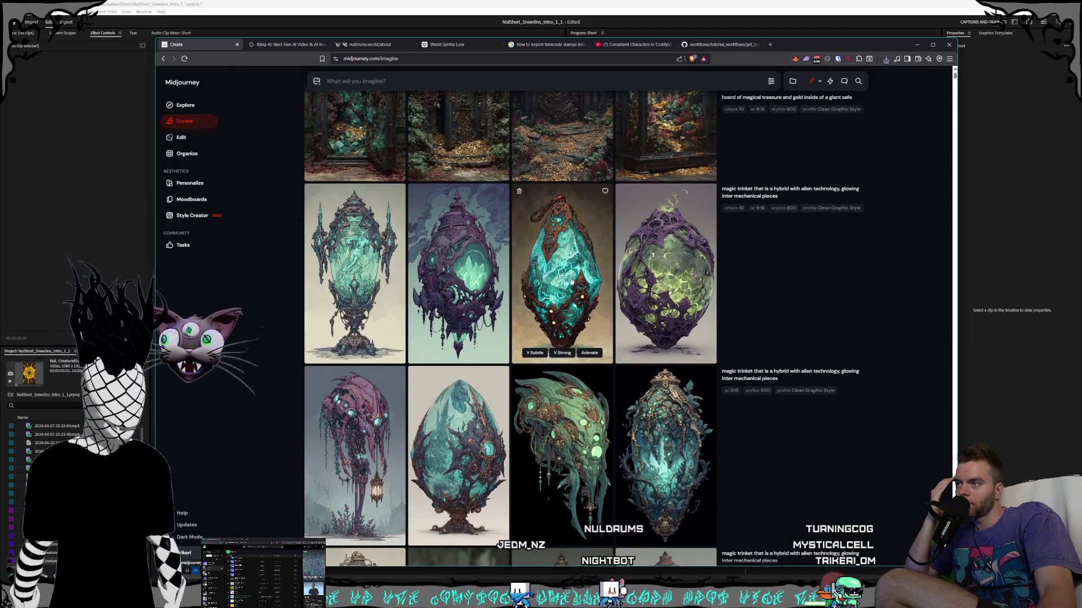
{"action": "left_click", "coordinate": [357, 265]}
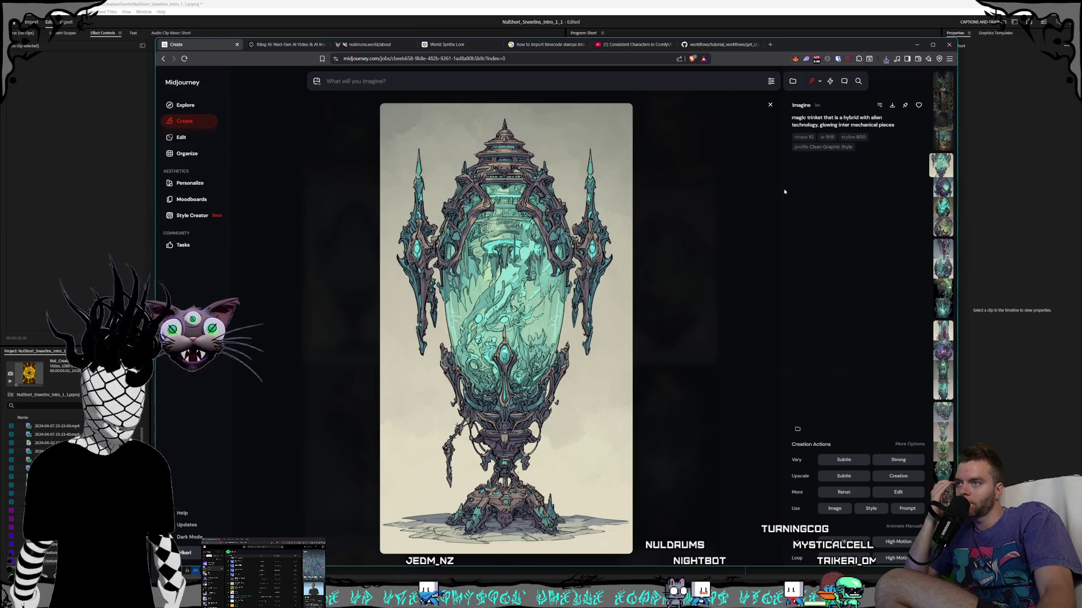
{"action": "key", "text": "ctrl+s"}
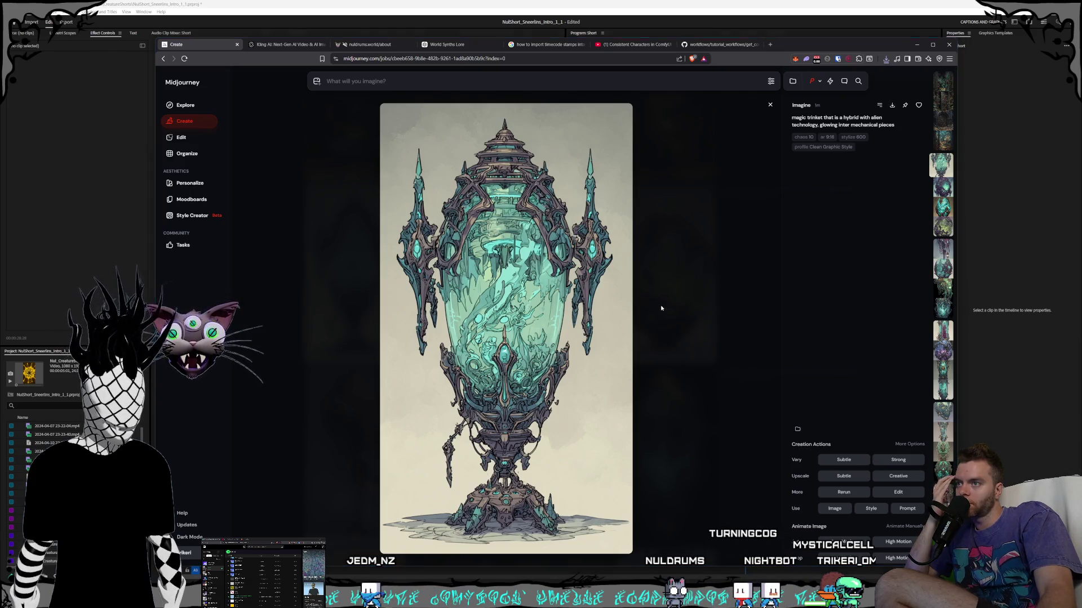
{"action": "left_click", "coordinate": [804, 427]}
{"action": "left_click", "coordinate": [679, 382]}
{"action": "scroll", "coordinate": [564, 338], "scroll_direction": "down", "scroll_amount": 2}
{"action": "left_click", "coordinate": [465, 240]}
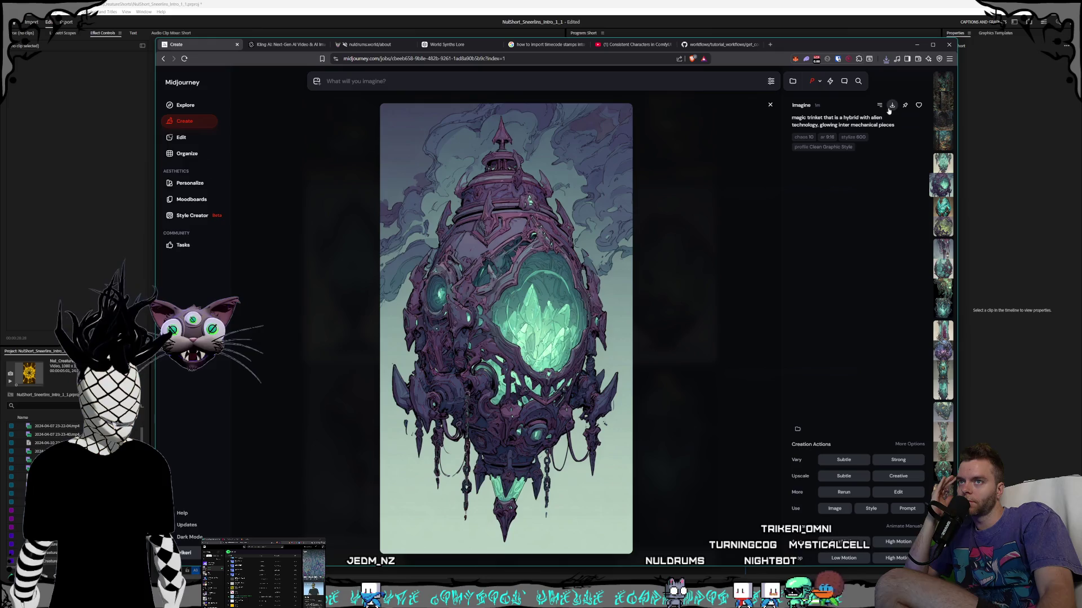
{"action": "key", "text": "ctrl+s"}
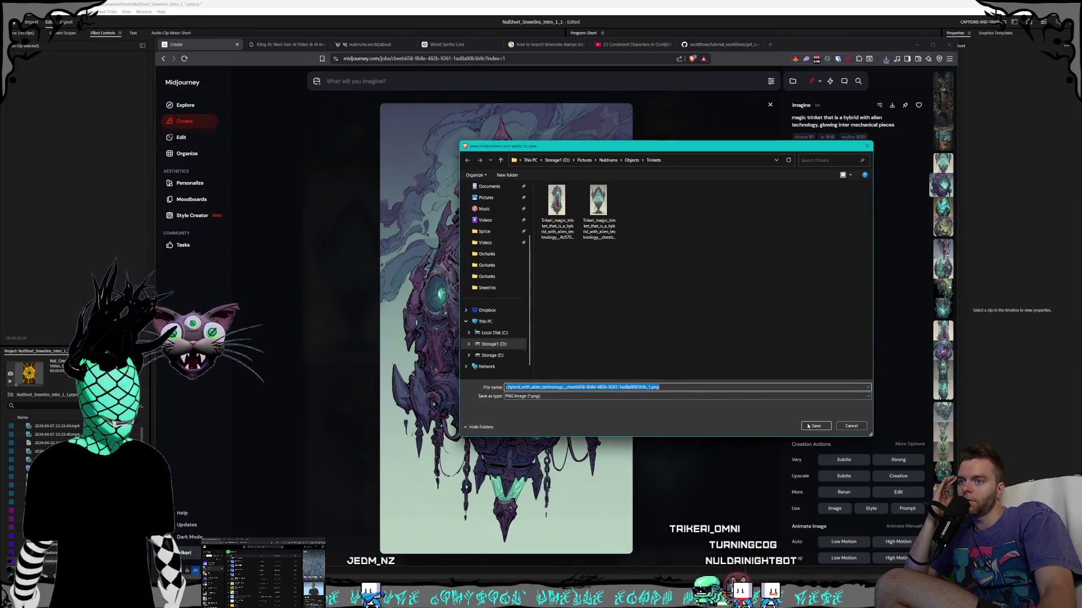
{"action": "left_click", "coordinate": [811, 426]}
{"action": "left_click", "coordinate": [742, 347]}
- Save the teal crystal, leafy oval and teal egg trinket images into Trinkets
{"action": "left_click", "coordinate": [704, 338]}
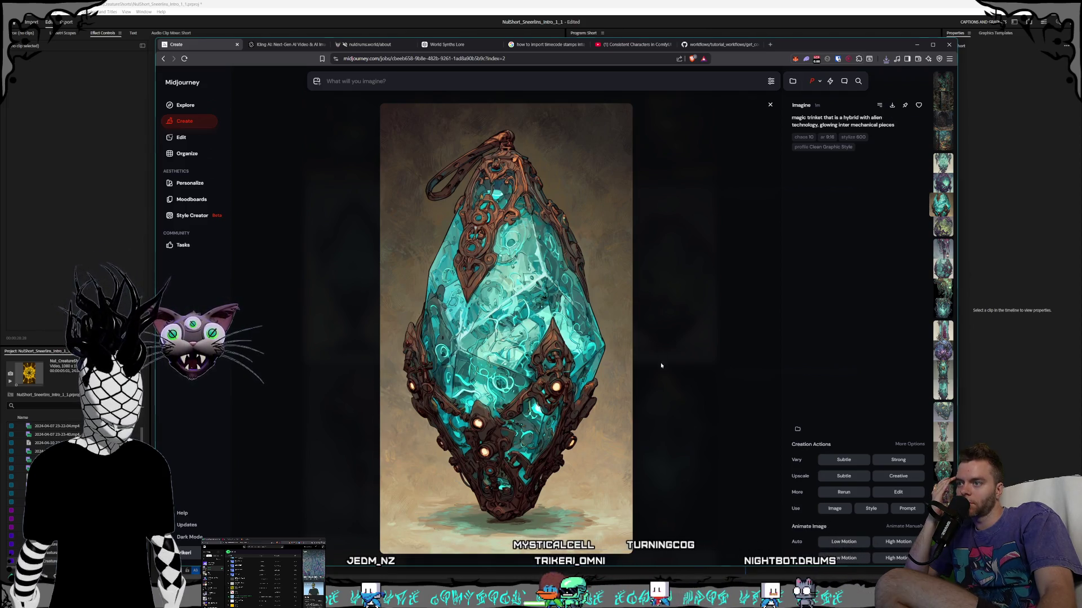
{"action": "key", "text": "ctrl+s"}
{"action": "key", "text": "Return"}
{"action": "left_click", "coordinate": [686, 401]}
{"action": "scroll", "coordinate": [687, 402], "scroll_direction": "down", "scroll_amount": 1}
{"action": "left_click", "coordinate": [685, 360]}
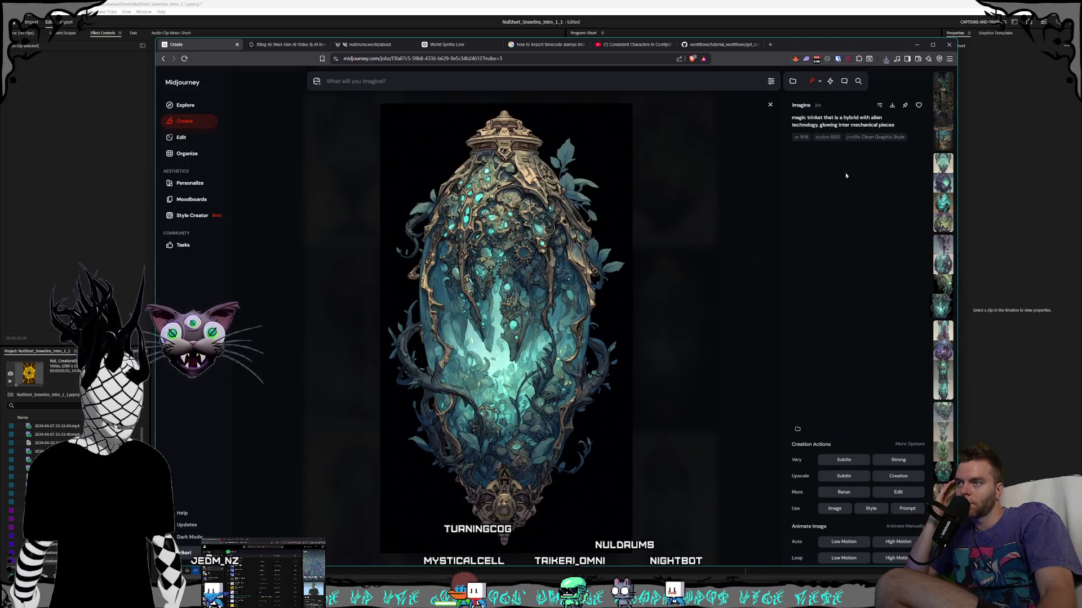
{"action": "key", "text": "ctrl+s"}
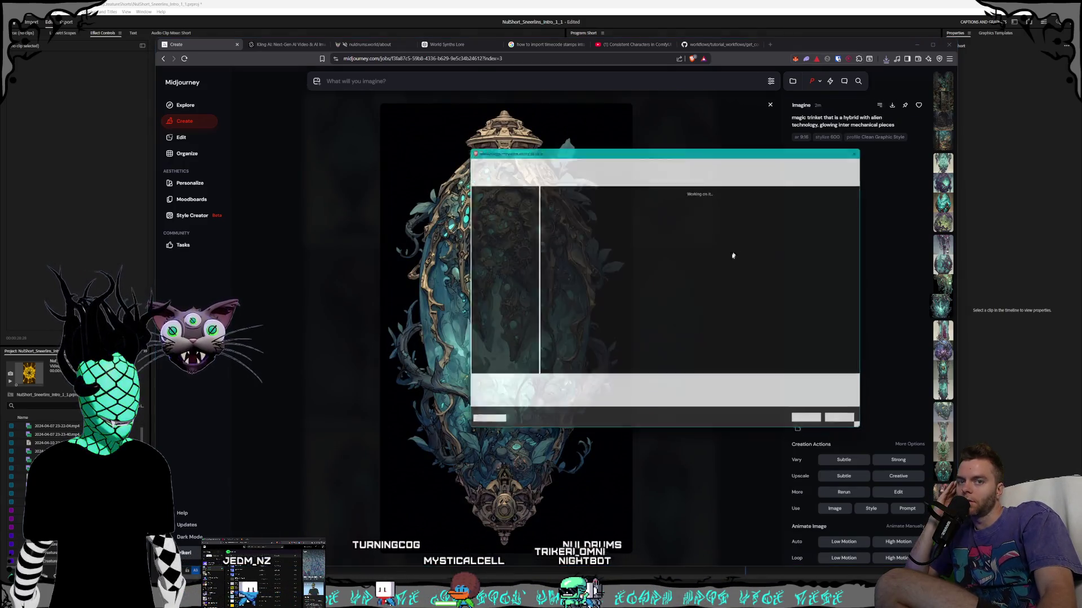
{"action": "left_click", "coordinate": [817, 426]}
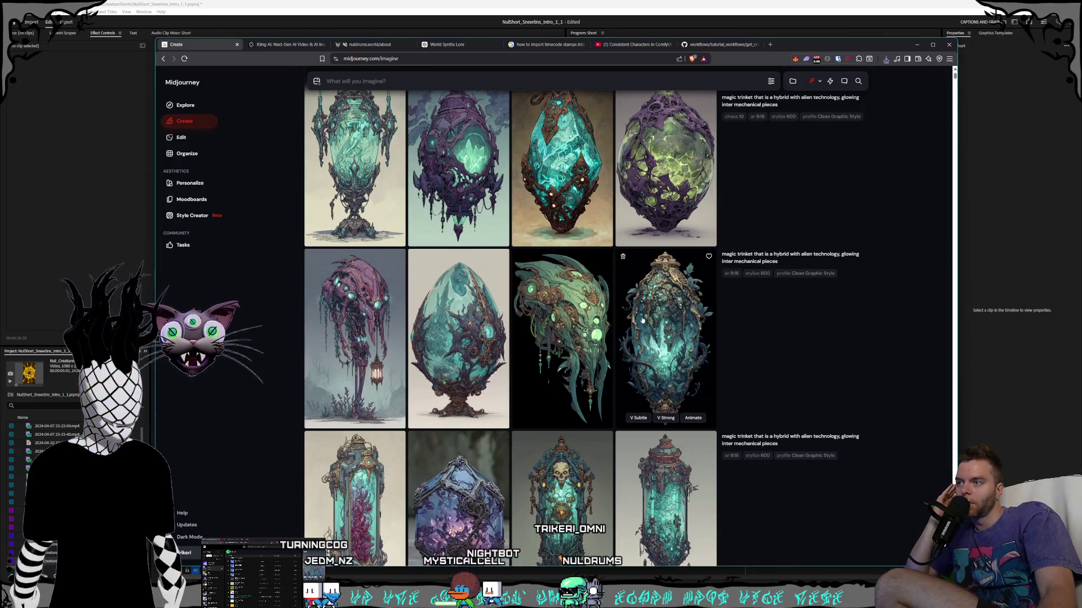
{"action": "scroll", "coordinate": [804, 221], "scroll_direction": "down", "scroll_amount": 2}
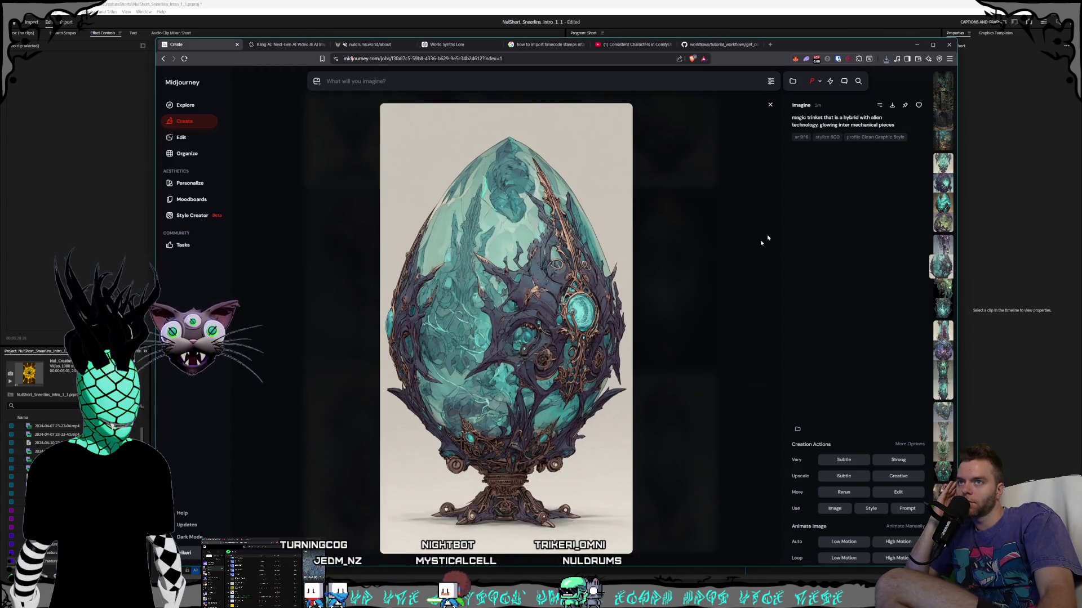
{"action": "key", "text": "ctrl+s"}
{"action": "left_click", "coordinate": [816, 425]}
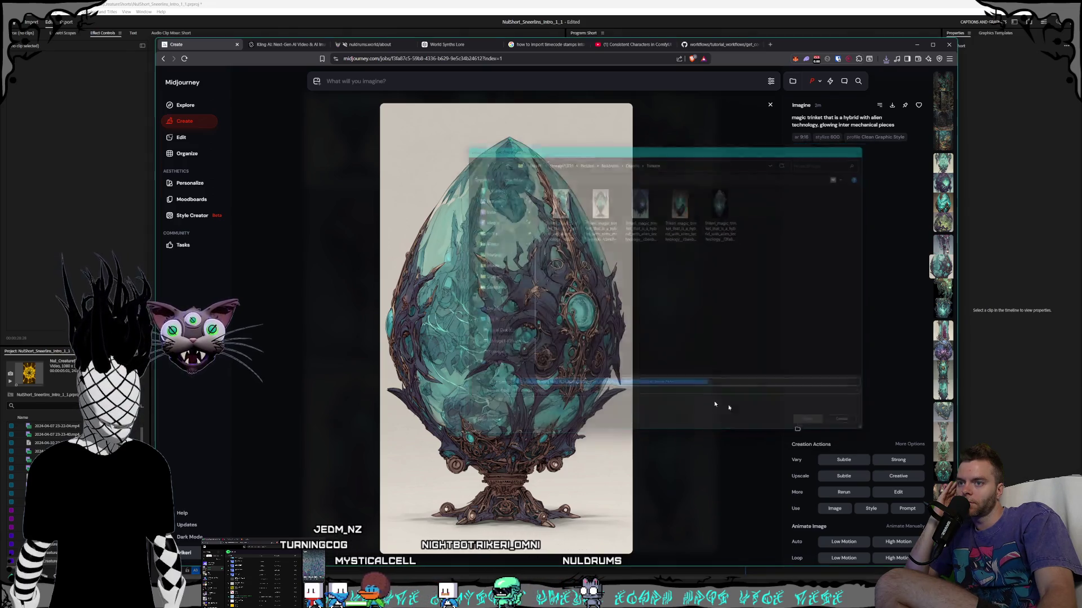
{"action": "key", "text": "Escape"}
- Open the skull-topped trinket image and save it into Trinkets
{"action": "scroll", "coordinate": [671, 371], "scroll_direction": "down", "scroll_amount": 3}
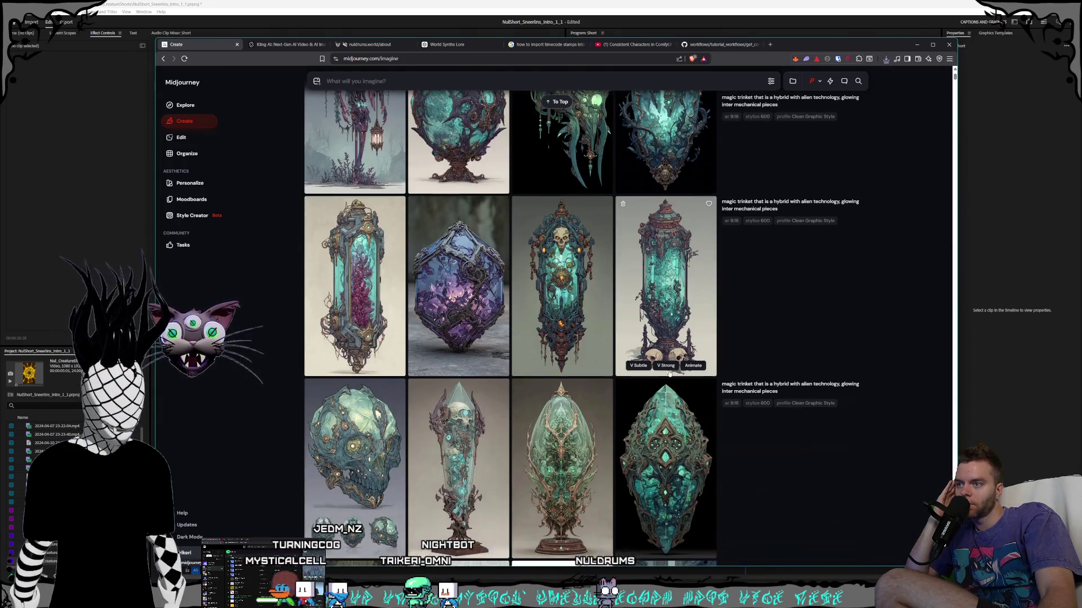
{"action": "left_click", "coordinate": [597, 305]}
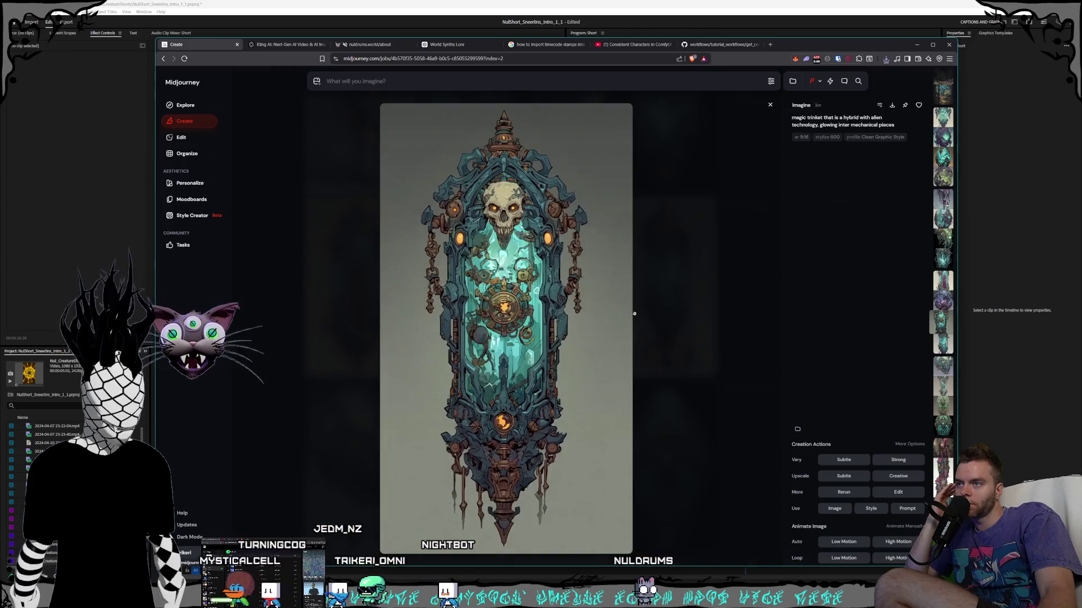
{"action": "left_click", "coordinate": [892, 105]}
{"action": "left_click", "coordinate": [816, 426]}
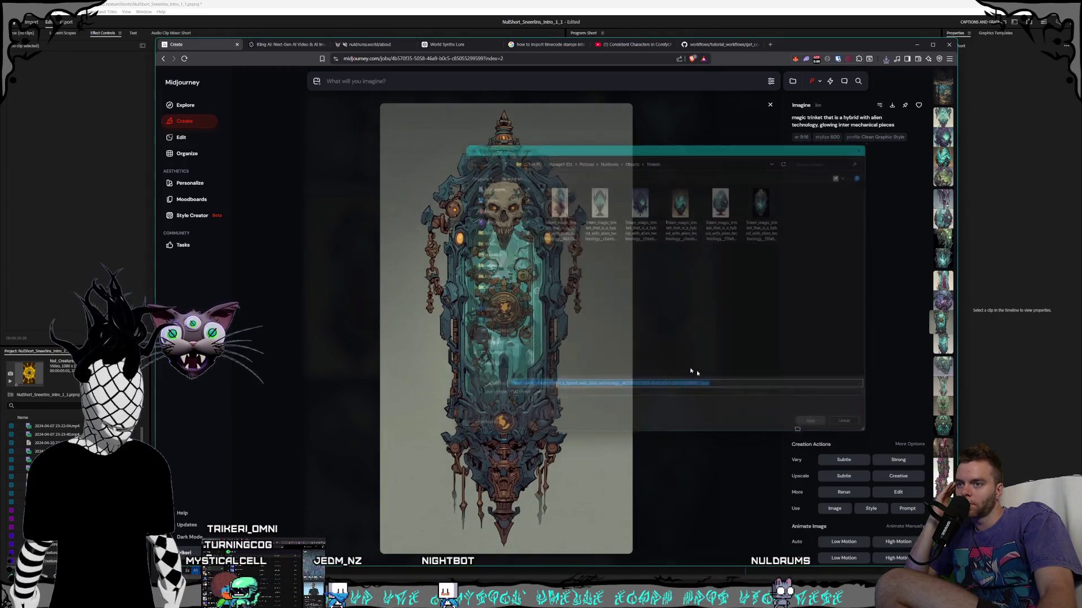
- Save the skull-based capsule trinket, check the purple crystal, and skip a duplicate teal capsule save
{"action": "key", "text": "Escape"}
{"action": "left_click", "coordinate": [679, 293]}
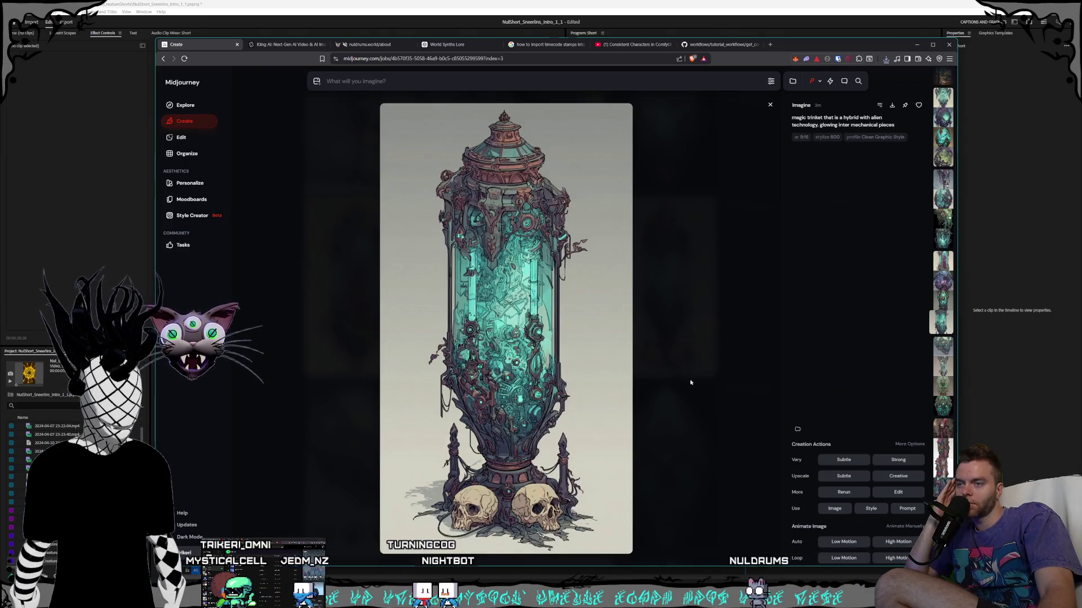
{"action": "left_click", "coordinate": [891, 105]}
{"action": "left_click", "coordinate": [816, 425]}
{"action": "key", "text": "Escape"}
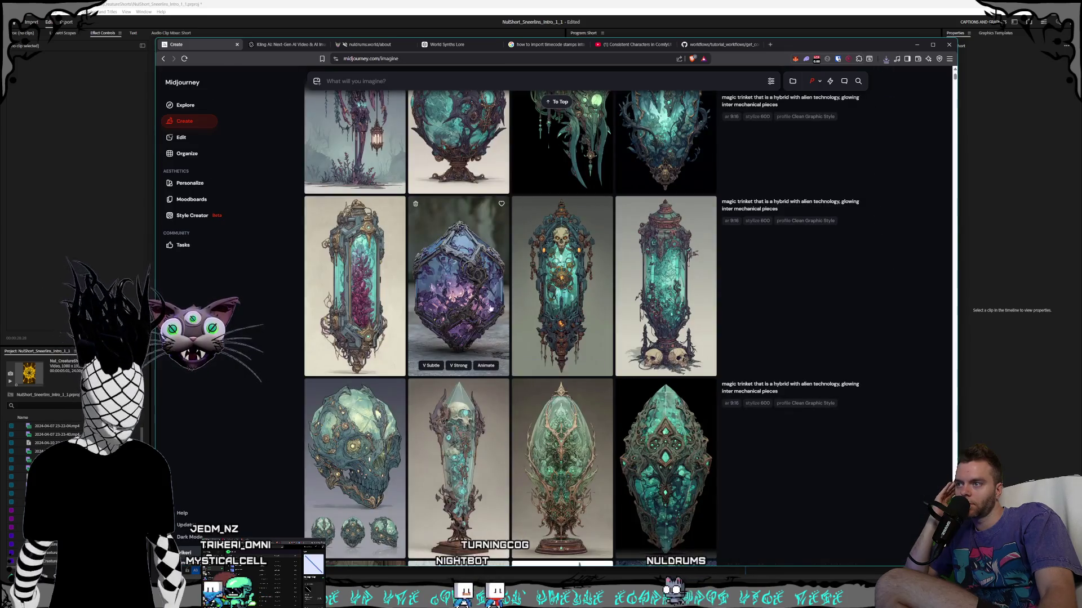
{"action": "left_click", "coordinate": [490, 308]}
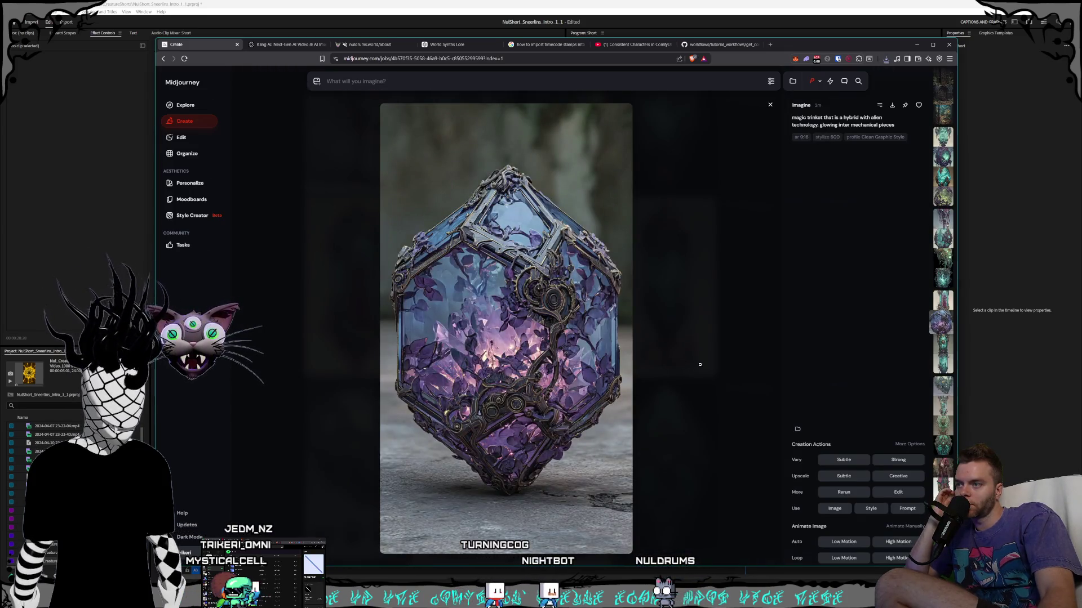
{"action": "key", "text": "Escape"}
{"action": "left_click", "coordinate": [437, 304]}
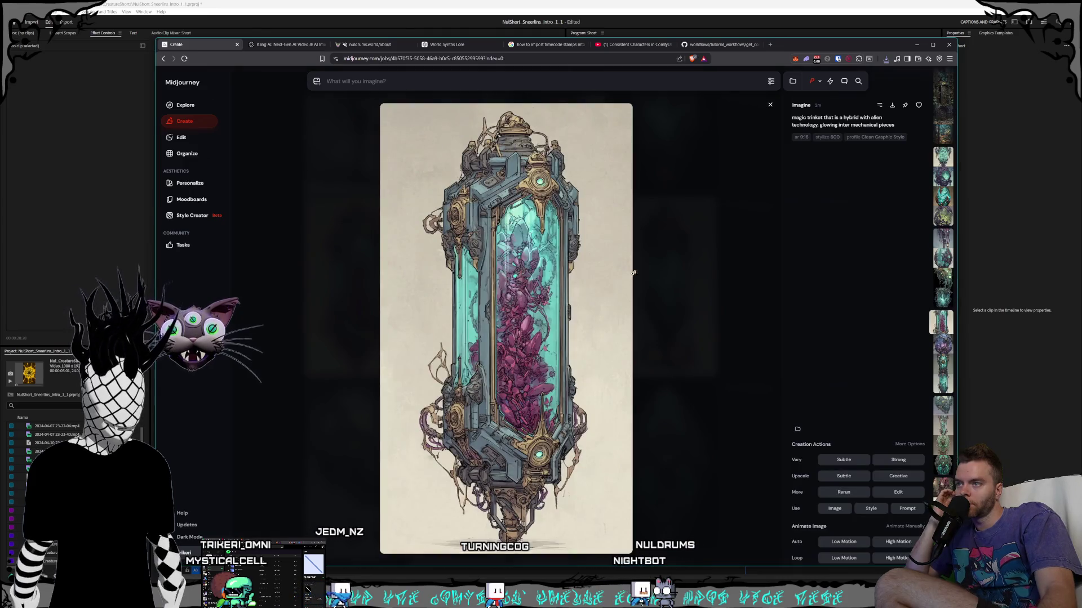
{"action": "left_click", "coordinate": [893, 107]}
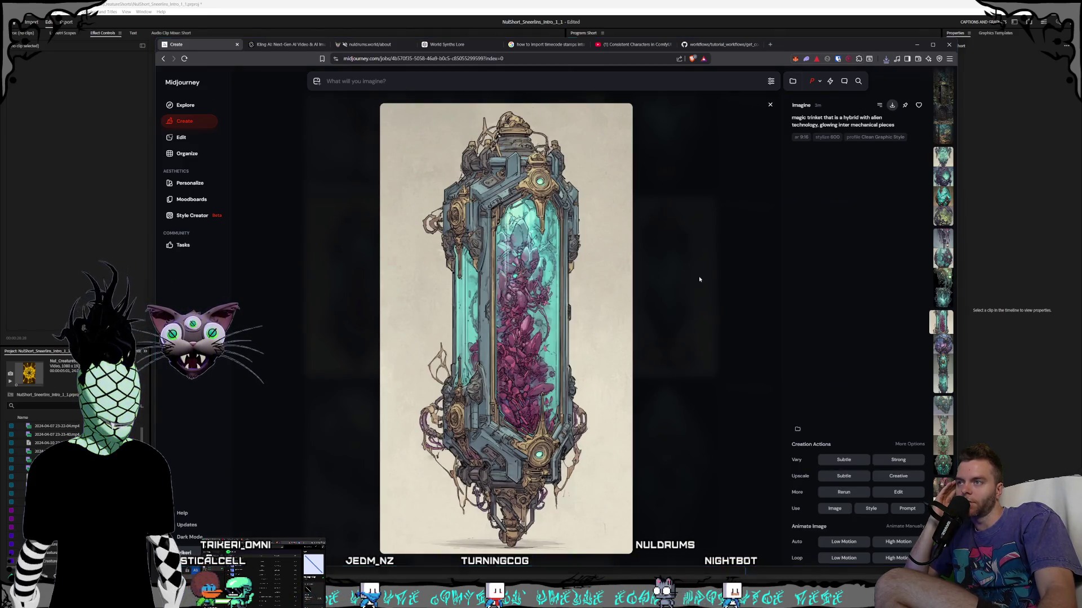
{"action": "left_click", "coordinate": [816, 426]}
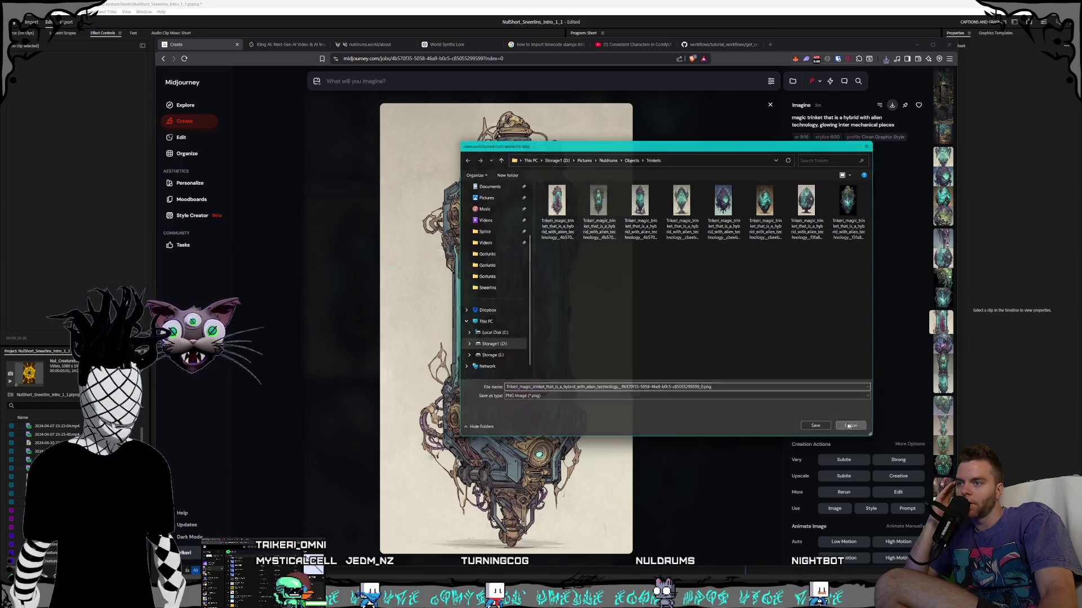
{"action": "key", "text": "Escape"}
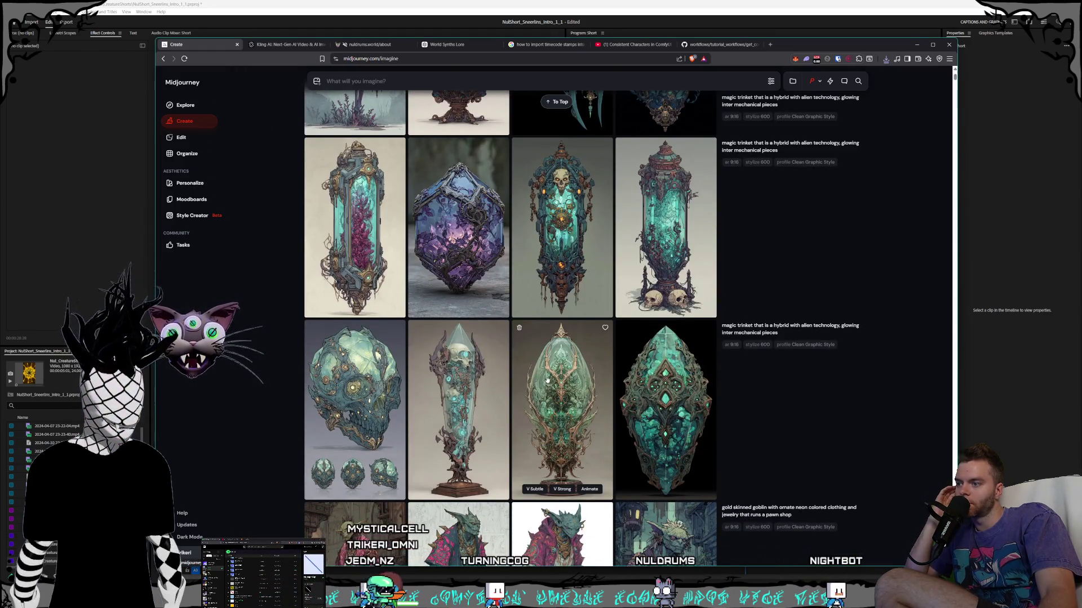
- Save the teal gem and green egg trinket images as PNGs into Trinkets
{"action": "left_click", "coordinate": [623, 380]}
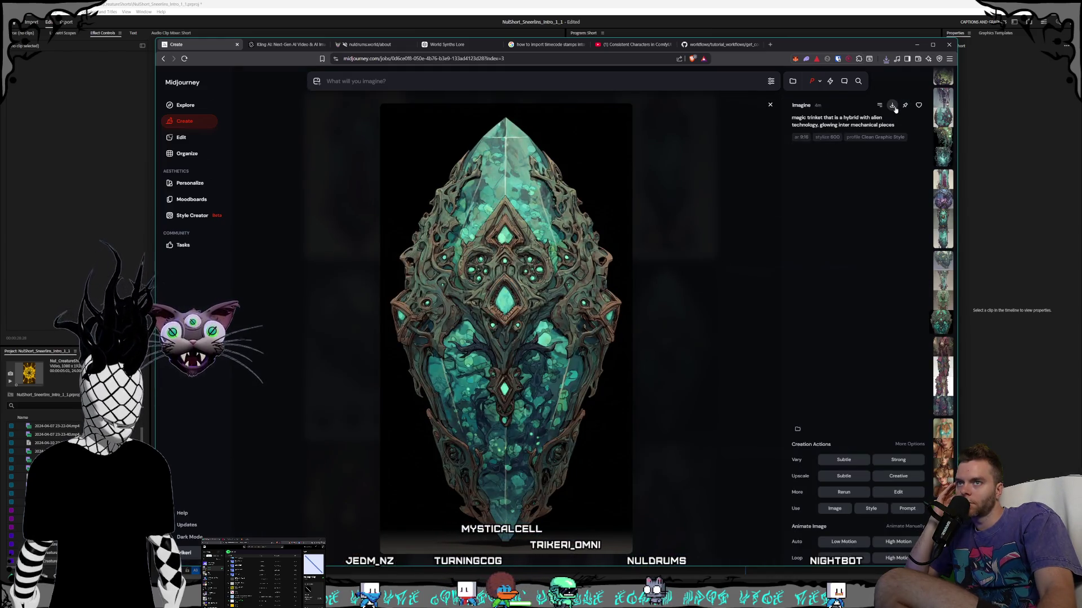
{"action": "key", "text": "ctrl+s"}
{"action": "left_click", "coordinate": [815, 423]}
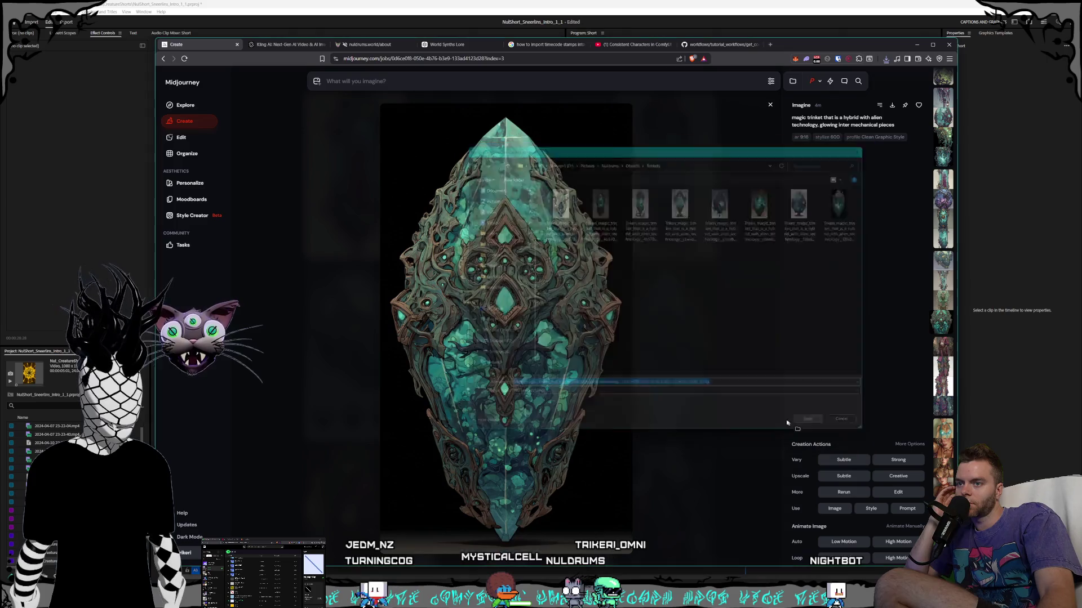
{"action": "key", "text": "Escape"}
{"action": "left_click", "coordinate": [586, 417]}
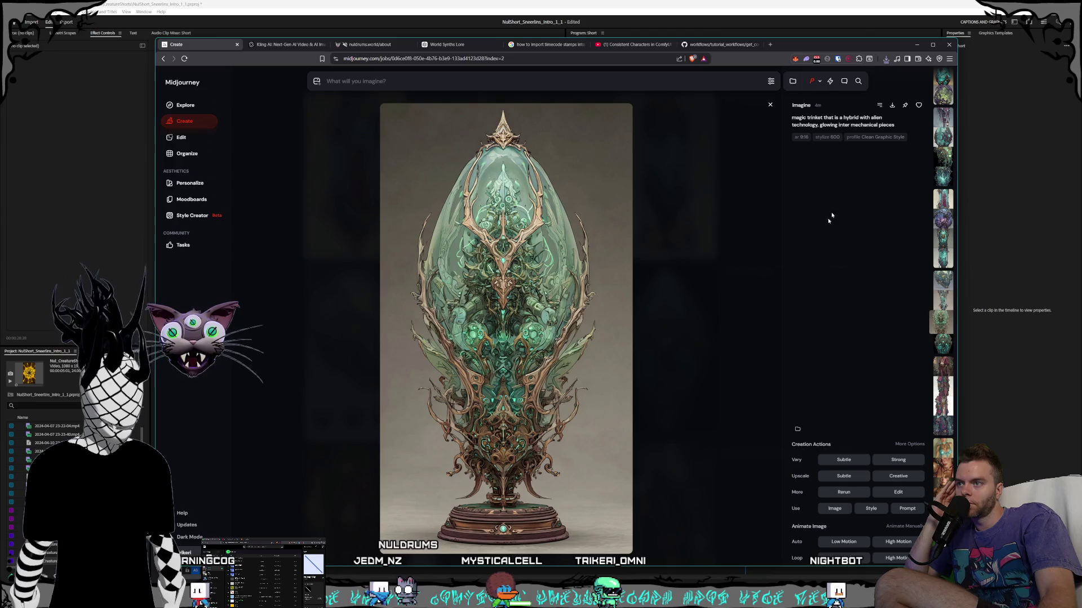
{"action": "key", "text": "ctrl+s"}
{"action": "left_click", "coordinate": [815, 426]}
{"action": "key", "text": "Escape"}
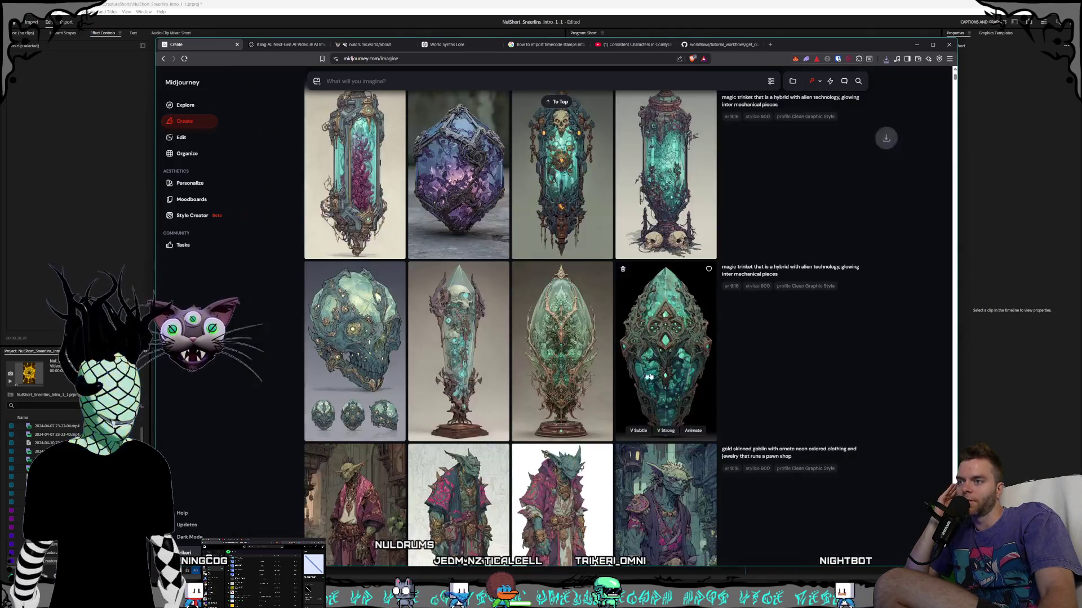
- Save the skull-filled crystal trinket as a PNG and return to the top of the grid
{"action": "left_click", "coordinate": [455, 356]}
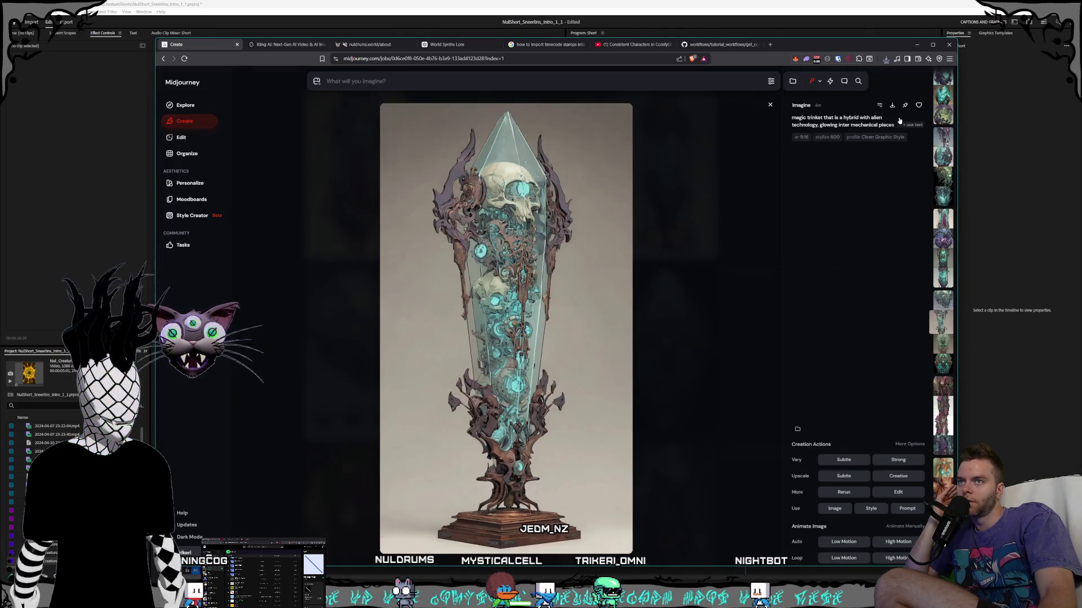
{"action": "key", "text": "ctrl+s"}
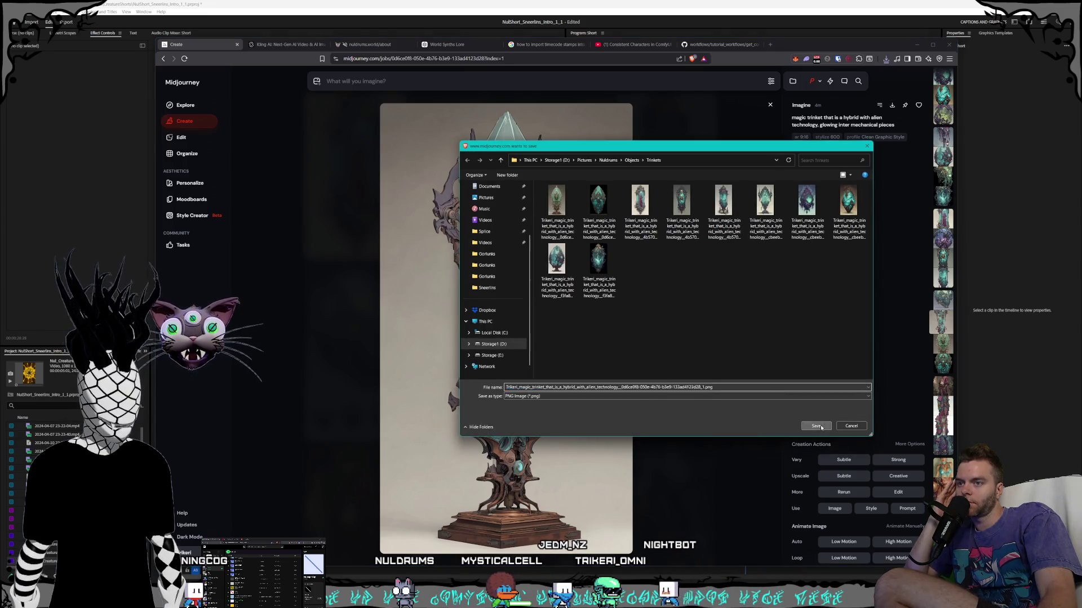
{"action": "key", "text": "Return"}
{"action": "key", "text": "Escape"}
{"action": "scroll", "coordinate": [665, 405], "scroll_direction": "down", "scroll_amount": 1}
{"action": "scroll", "coordinate": [664, 405], "scroll_direction": "up", "scroll_amount": 10}
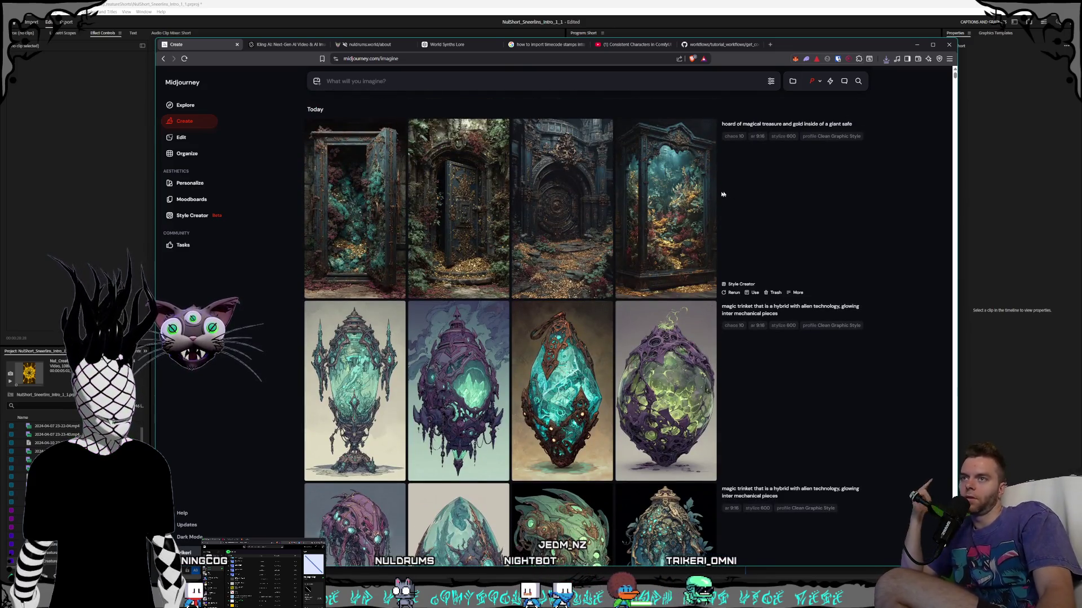
- Review the cabinet, round vault door, open-door and second treasure-safe images, then reuse their prompt
{"action": "left_click", "coordinate": [704, 209]}
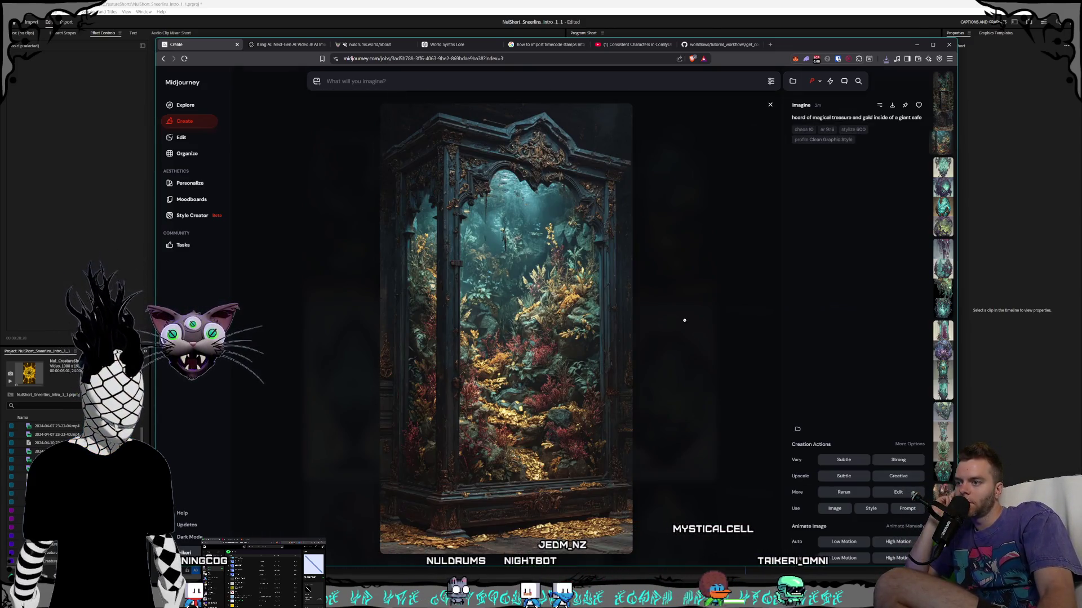
{"action": "key", "text": "Escape"}
{"action": "left_click", "coordinate": [564, 236]}
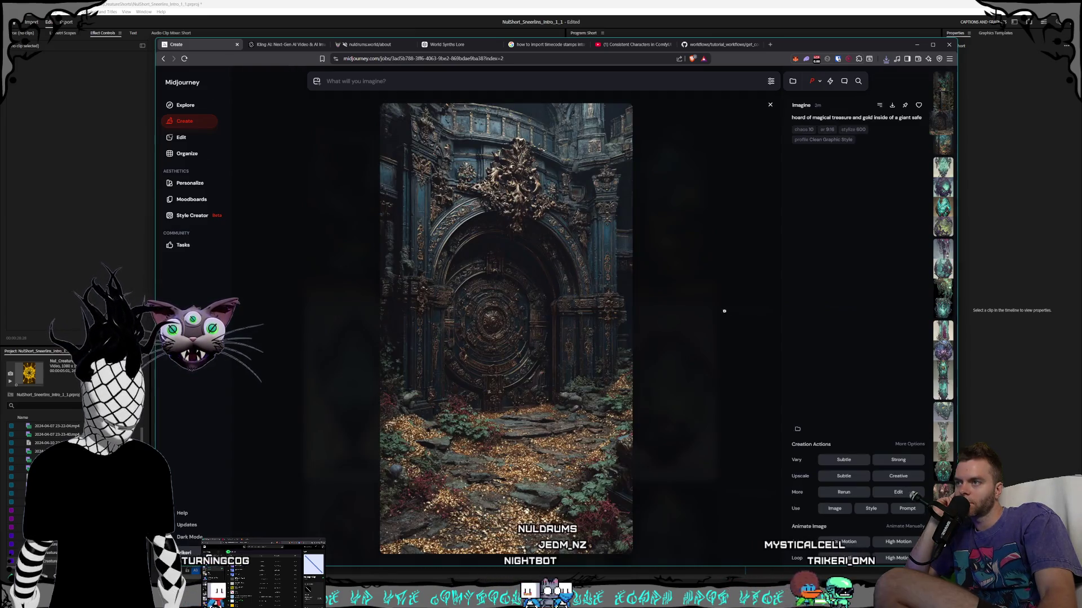
{"action": "left_click", "coordinate": [719, 310]}
{"action": "left_click", "coordinate": [460, 226]}
{"action": "left_click", "coordinate": [701, 322]}
{"action": "left_click", "coordinate": [355, 203]}
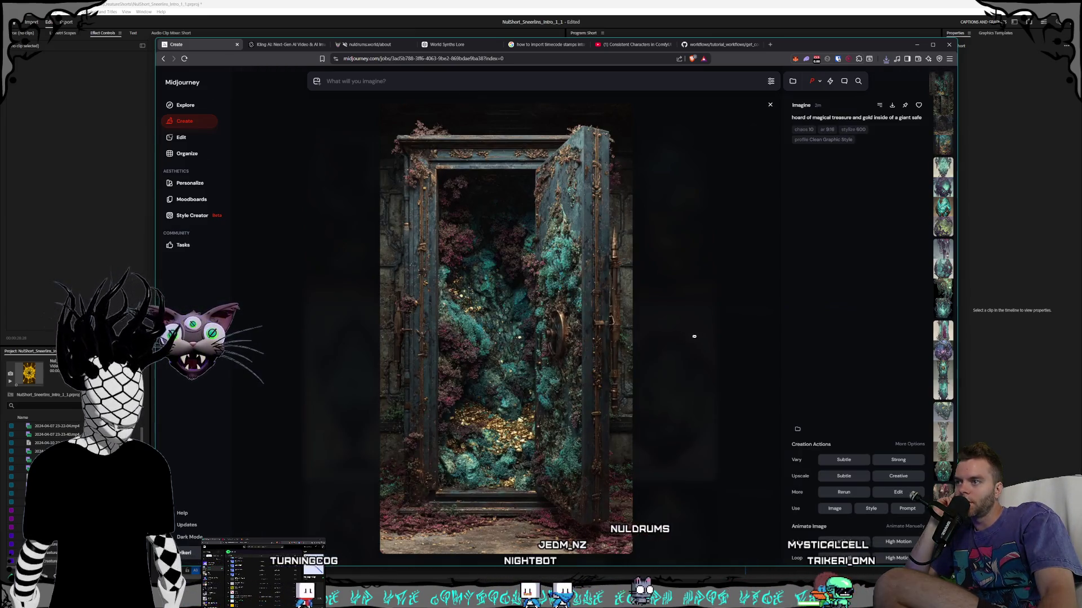
{"action": "left_click", "coordinate": [699, 337]}
{"action": "left_click", "coordinate": [563, 248]}
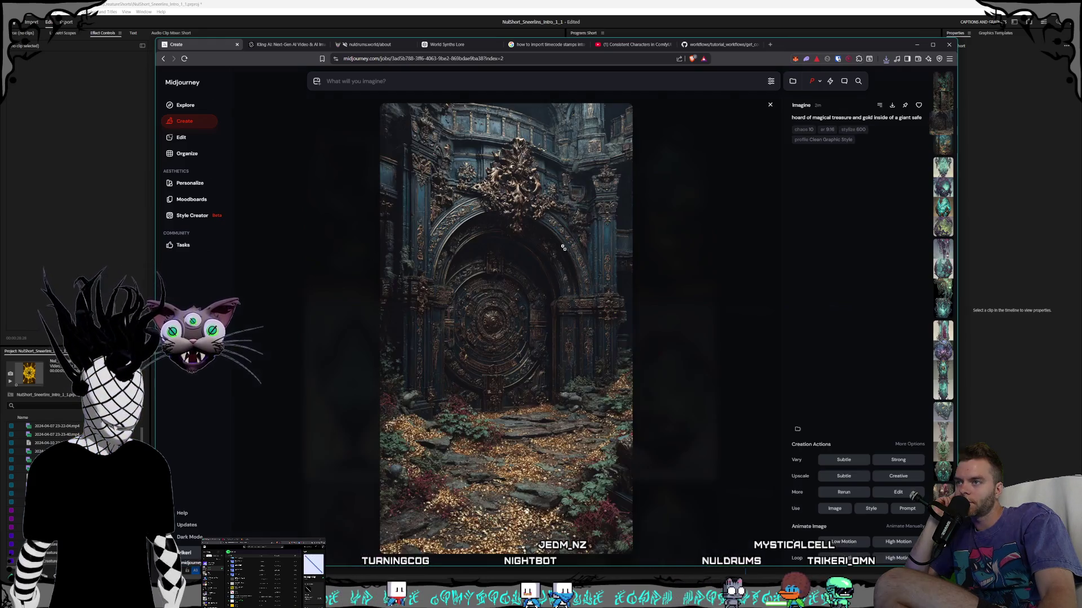
{"action": "left_click", "coordinate": [675, 374]}
{"action": "left_click", "coordinate": [687, 254]}
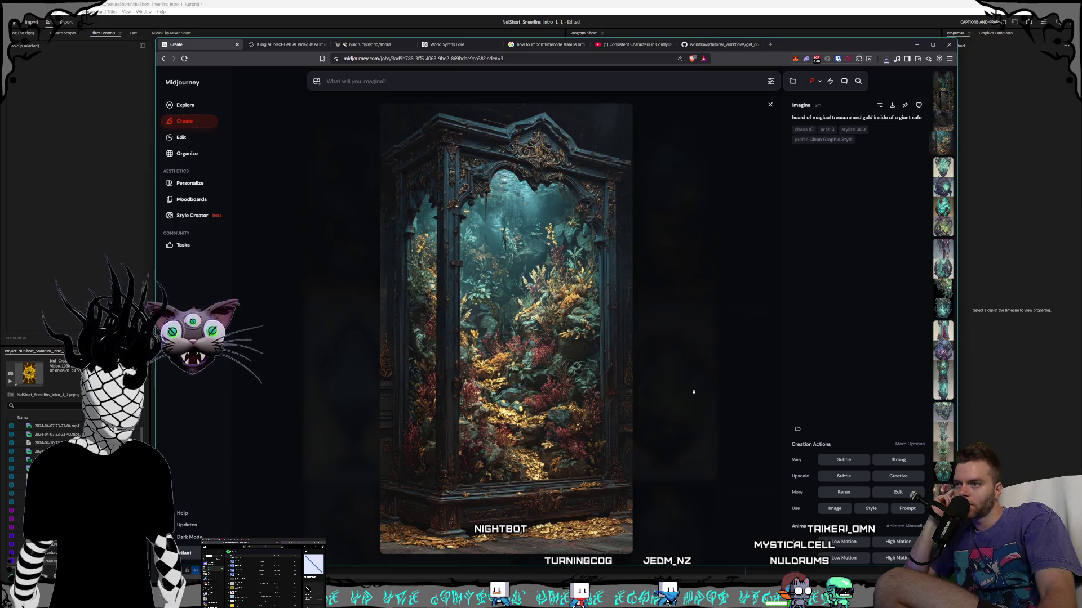
{"action": "left_click", "coordinate": [693, 391]}
{"action": "left_click", "coordinate": [827, 124]}
{"action": "type", "text": "hoard of treasure and gold inside of a giant safe"}
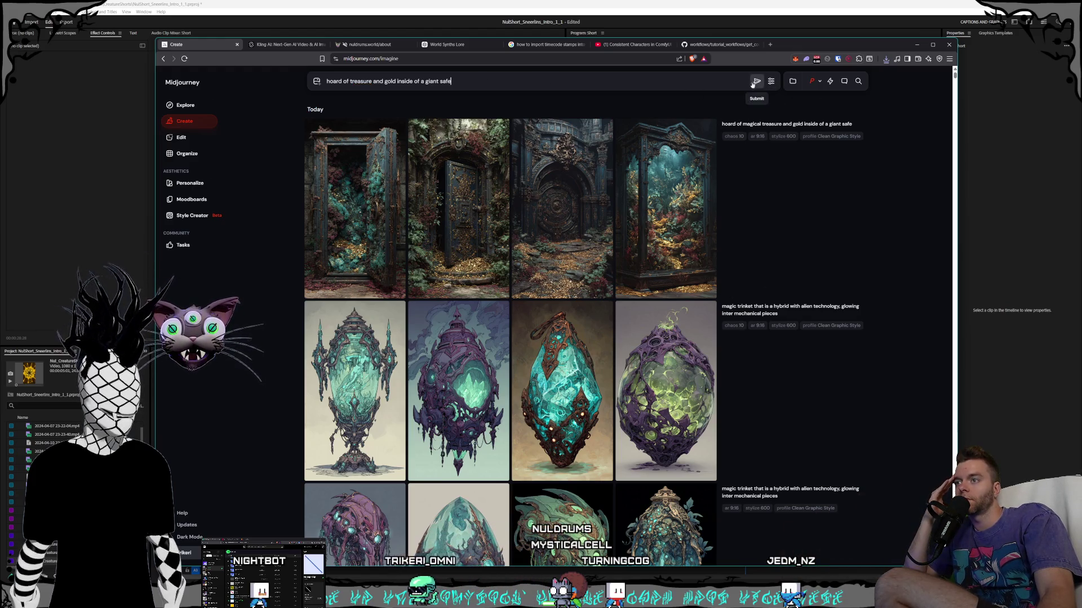
- Reword the treasure prompt to end in 'giant ornate', check settings, and submit it
{"action": "key", "text": "BackSpace"}
{"action": "key", "text": "BackSpace"}
{"action": "key", "text": "BackSpace"}
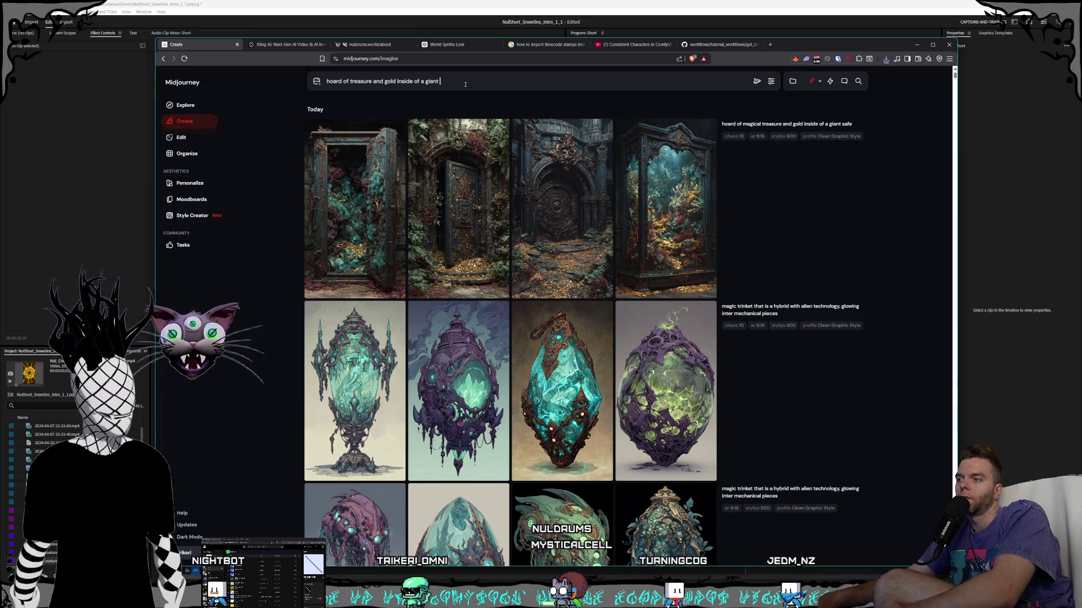
{"action": "left_click", "coordinate": [770, 81]}
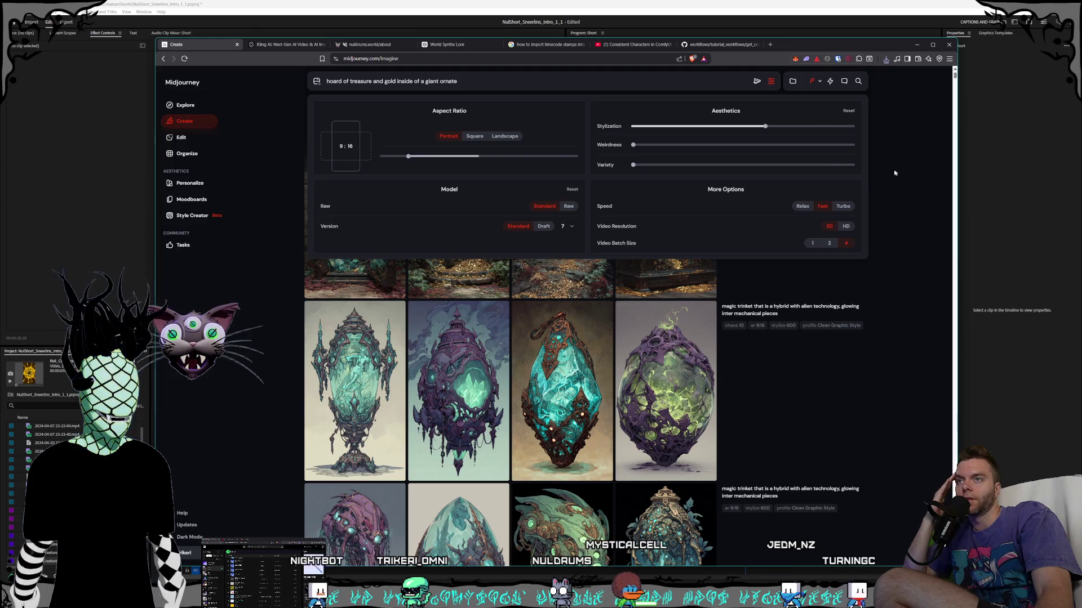
{"action": "left_click", "coordinate": [894, 173]}
{"action": "left_click", "coordinate": [756, 81]}
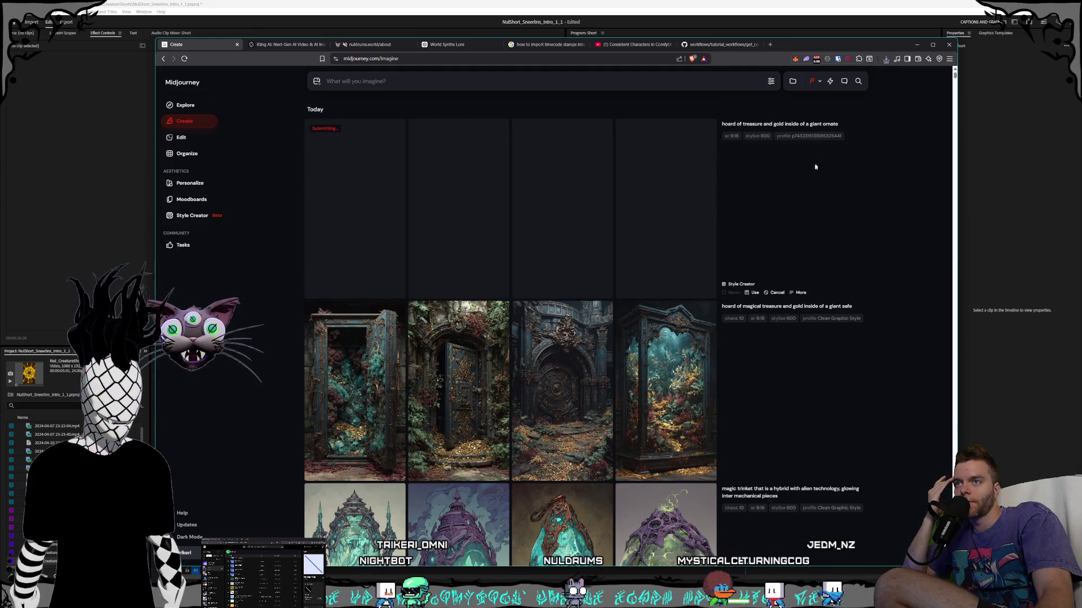
- Resubmit the magical treasure-safe prompt, then go to the Personalization profiles page
{"action": "left_click", "coordinate": [834, 307]}
{"action": "left_click", "coordinate": [770, 81]}
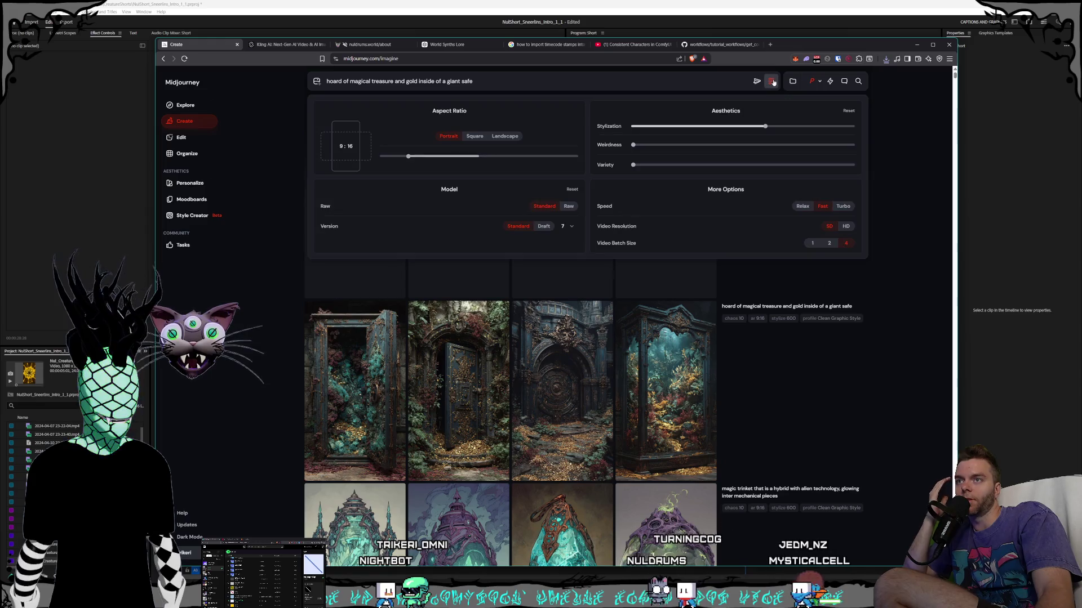
{"action": "left_click", "coordinate": [771, 81]}
{"action": "left_click", "coordinate": [756, 81]}
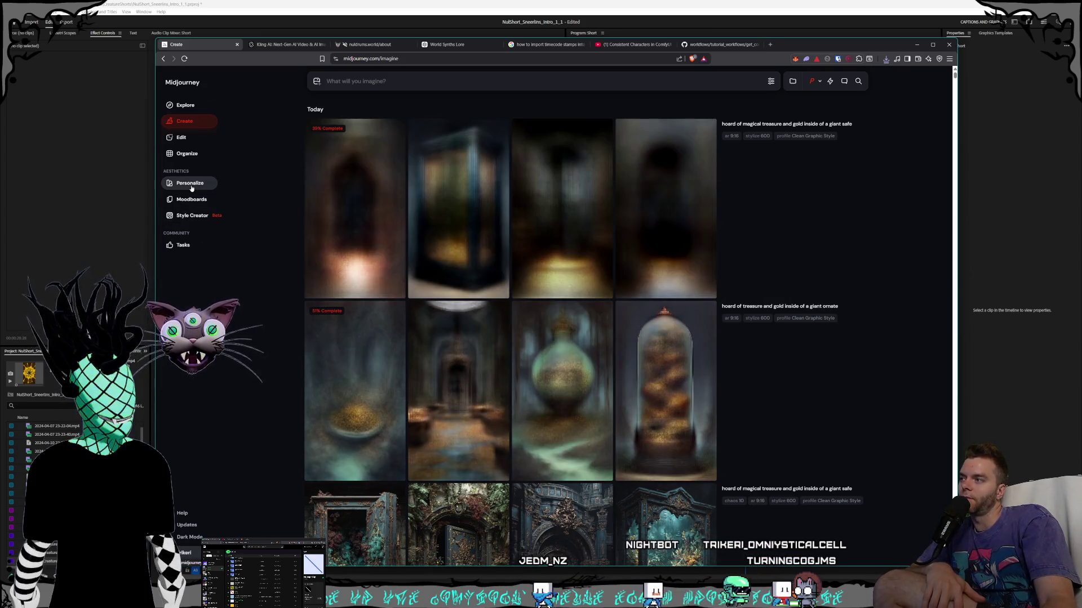
{"action": "left_click", "coordinate": [191, 188]}
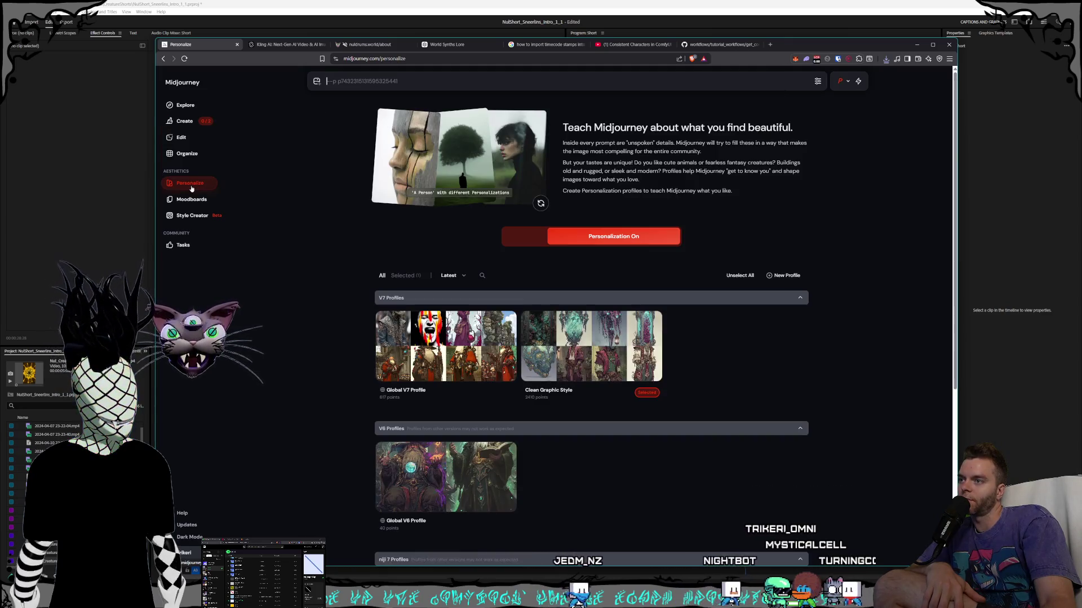
- Back on Create, browse the ornate treasure results and save the bell-jar gold hoard image as PNG
{"action": "left_click", "coordinate": [181, 129]}
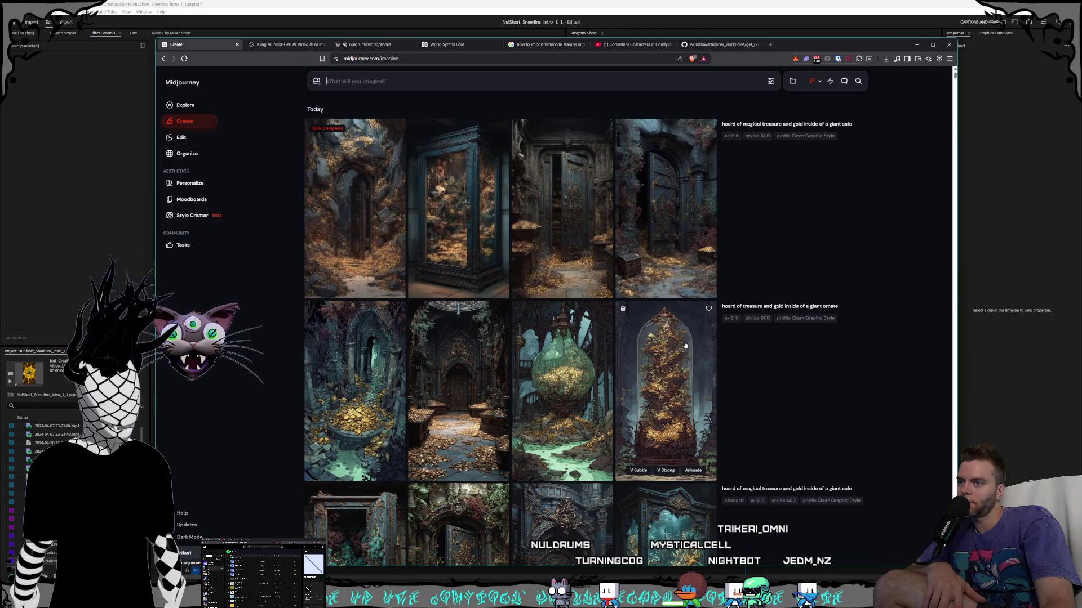
{"action": "left_click", "coordinate": [685, 345]}
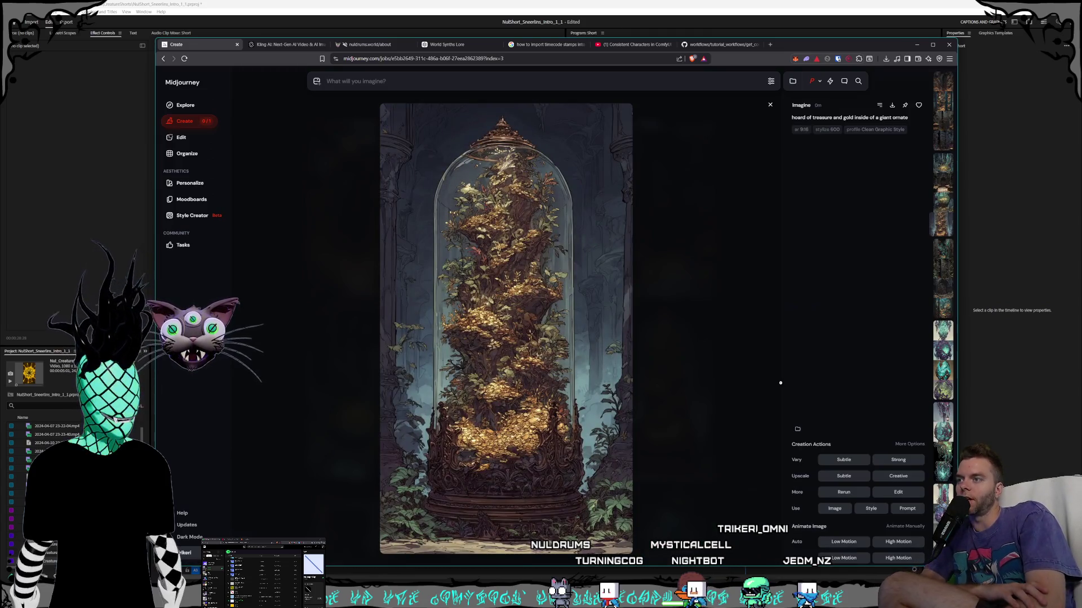
{"action": "key", "text": "Left"}
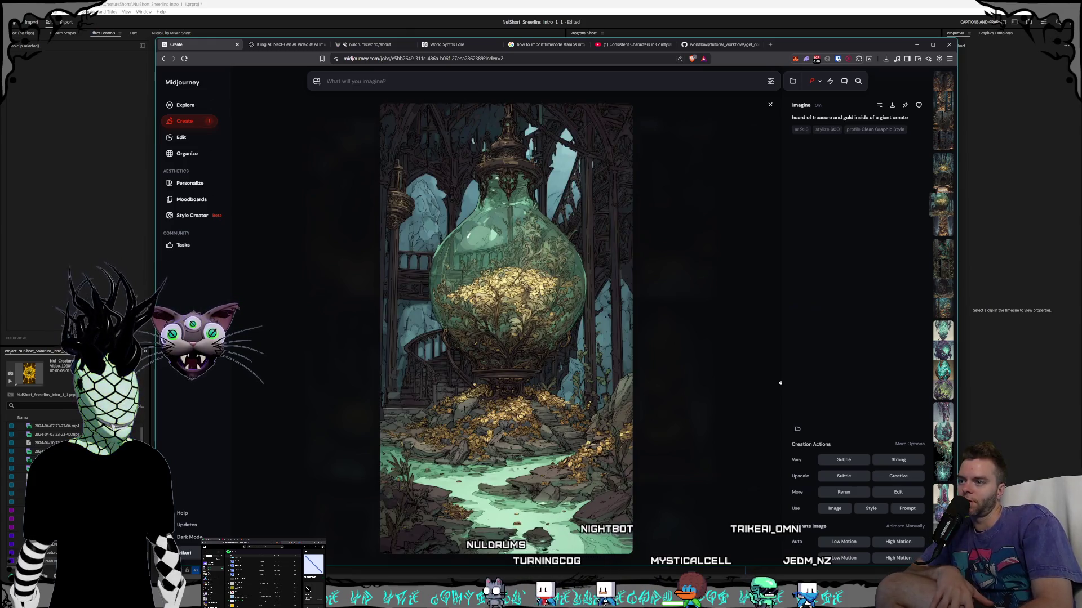
{"action": "key", "text": "Left"}
{"action": "key", "text": "Left"}
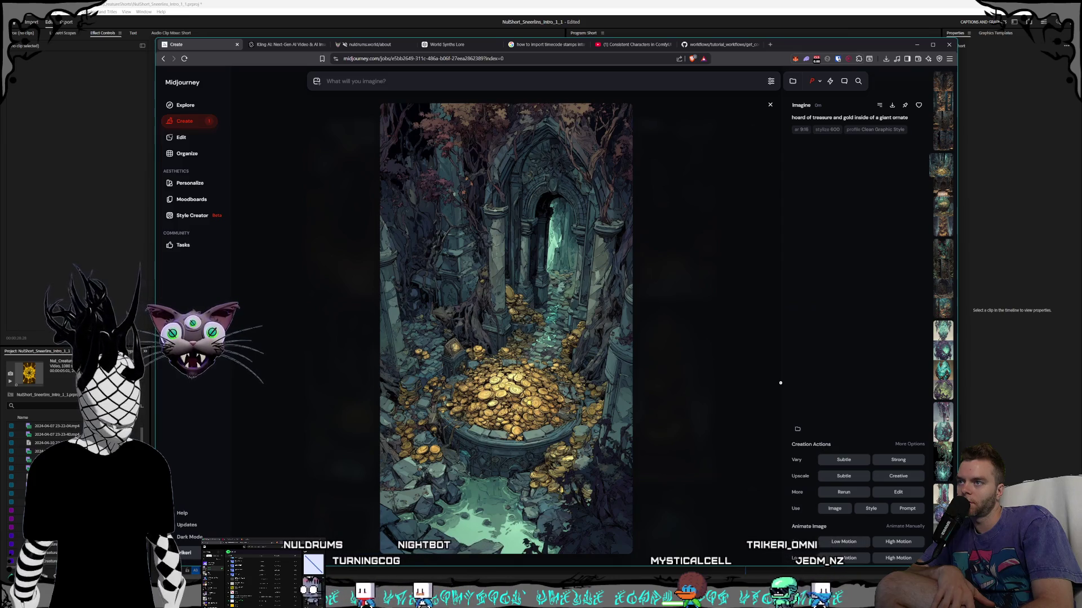
{"action": "key", "text": "Right"}
{"action": "key", "text": "Right"}
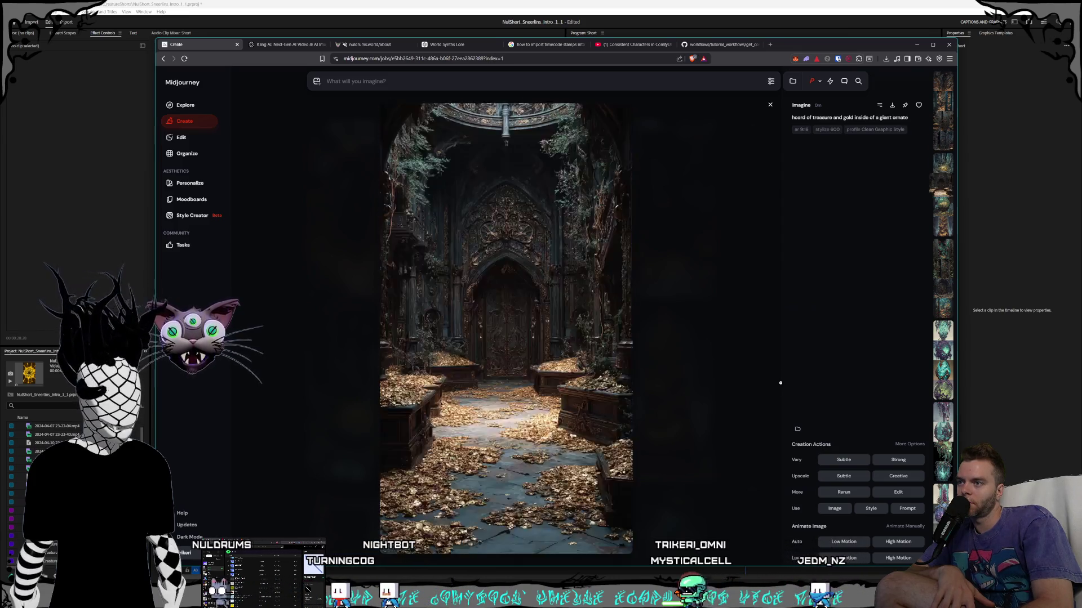
{"action": "key", "text": "Left"}
{"action": "key", "text": "Left"}
{"action": "key", "text": "Left"}
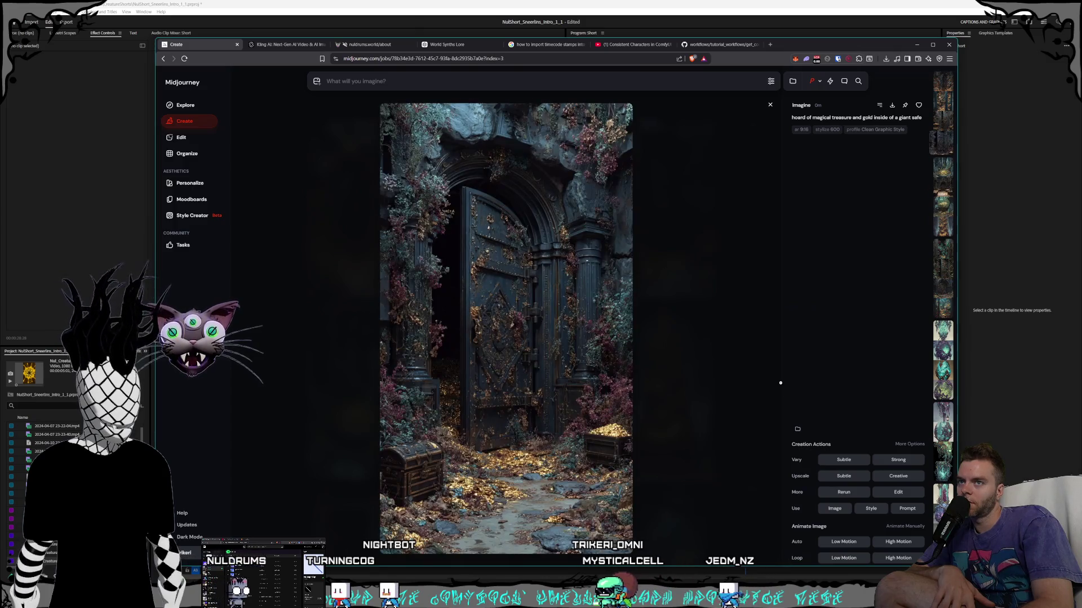
{"action": "key", "text": "Right"}
{"action": "key", "text": "Right"}
{"action": "key", "text": "Right"}
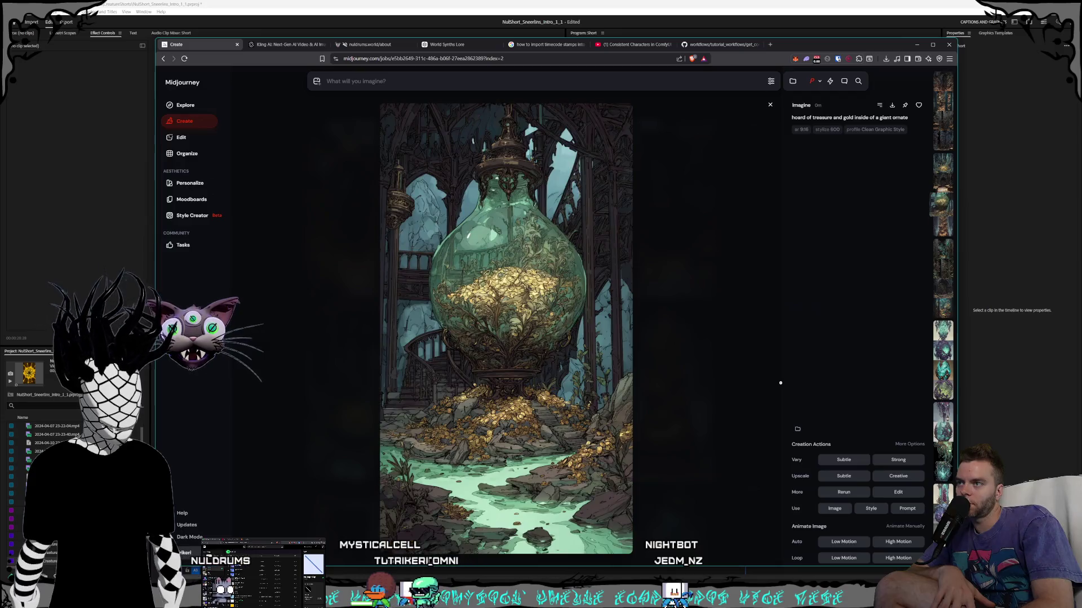
{"action": "key", "text": "Left"}
{"action": "key", "text": "Left"}
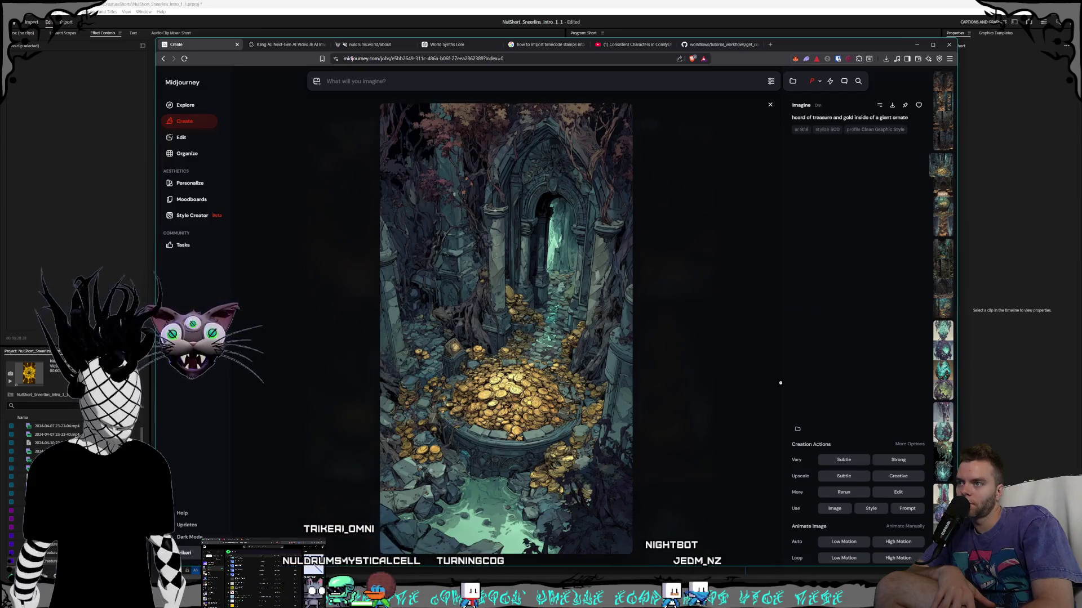
{"action": "key", "text": "Right"}
{"action": "key", "text": "Right"}
{"action": "key", "text": "Right"}
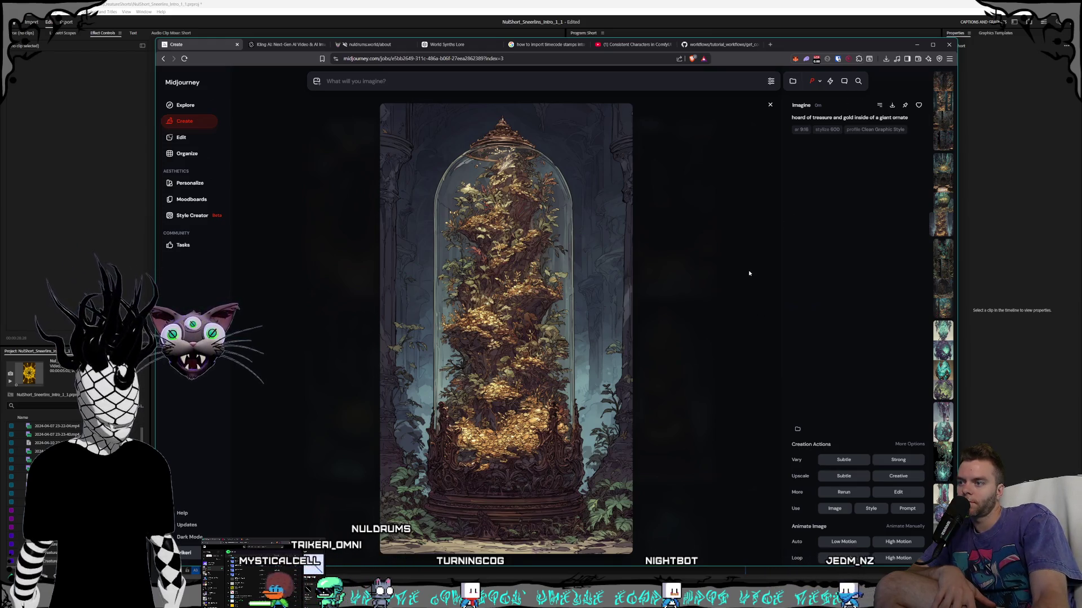
{"action": "key", "text": "ctrl+s"}
{"action": "key", "text": "Return"}
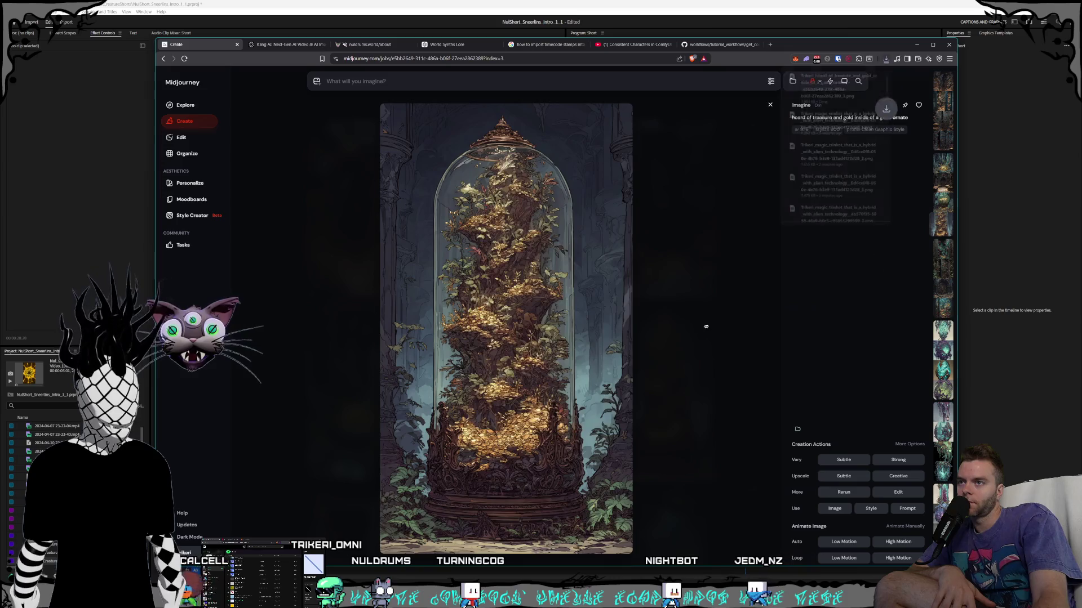
{"action": "key", "text": "Escape"}
{"action": "key", "text": "Escape"}
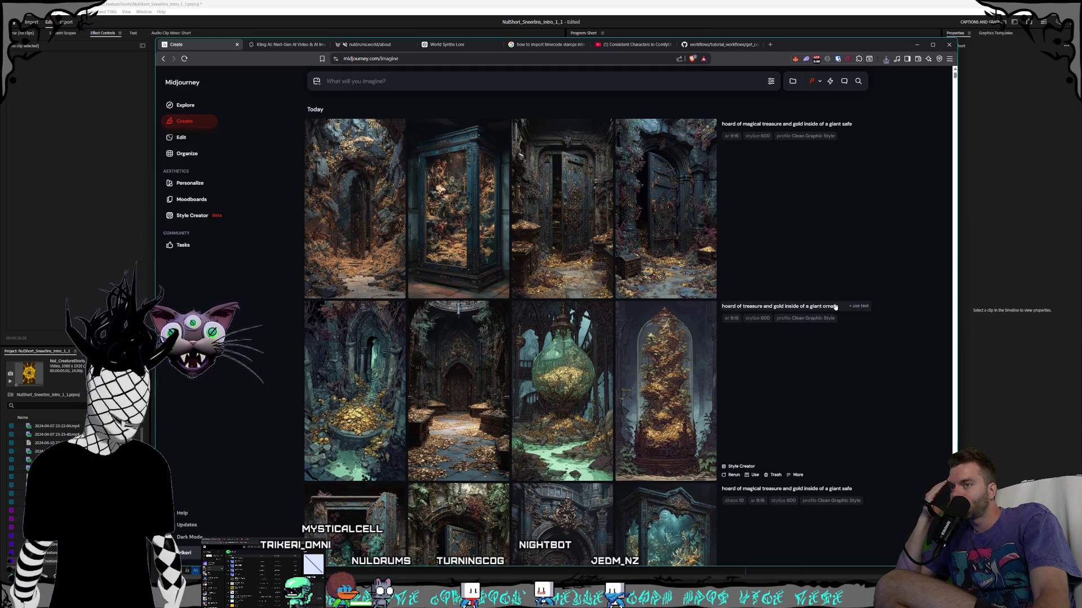
- Reuse the earlier prompt, completing it as 'hoard of treasure and gold inside of a giant ornate safe'
{"action": "left_click", "coordinate": [858, 306]}
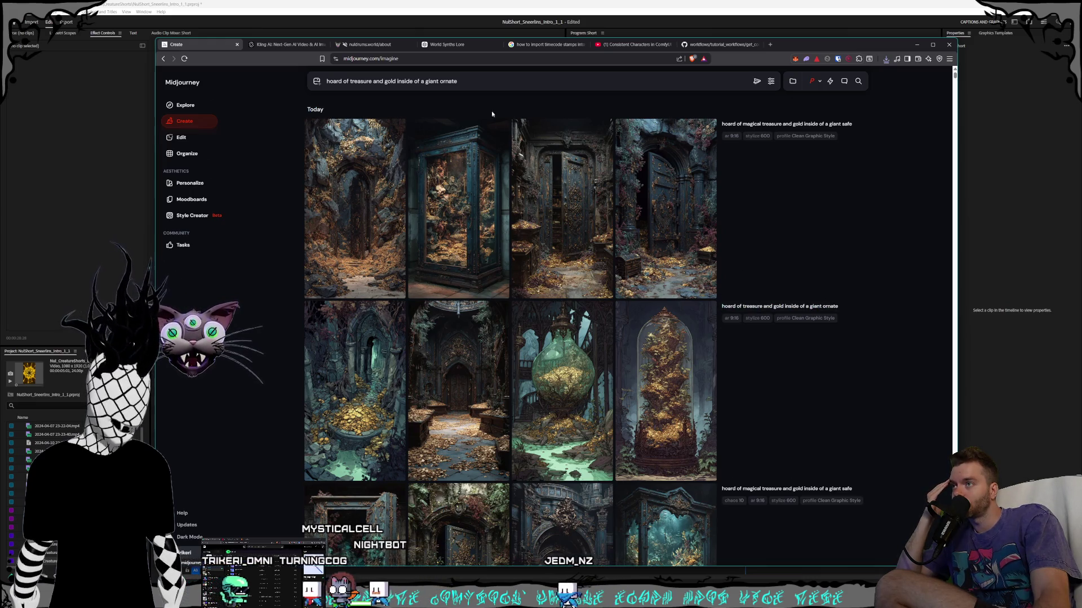
{"action": "left_click", "coordinate": [469, 79]}
{"action": "type", "text": "safe"}
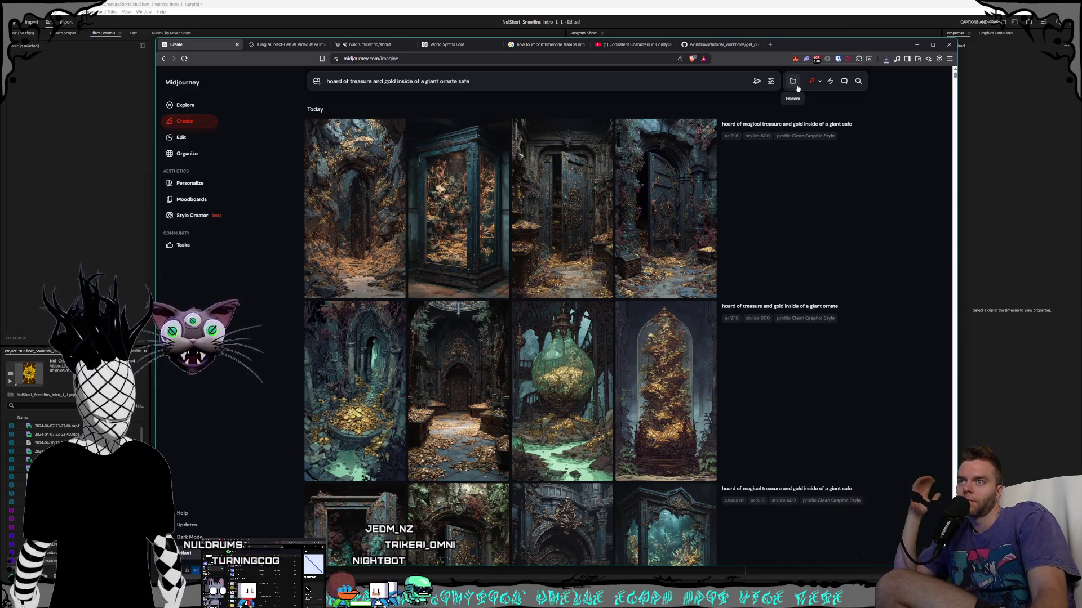
- Review the generation settings, then go to the Style Creator page
{"action": "left_click", "coordinate": [771, 82]}
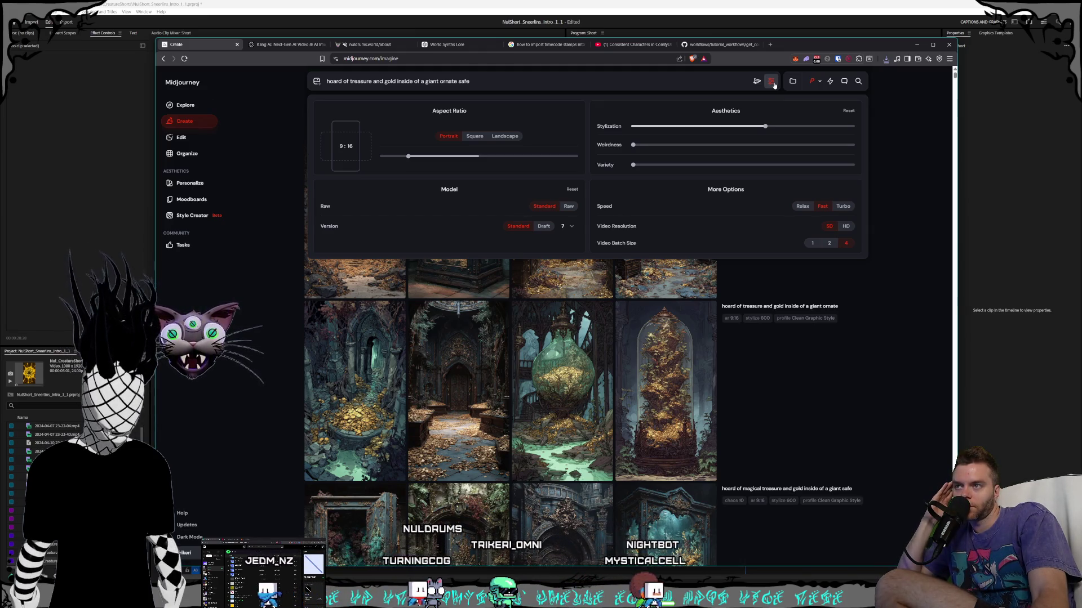
{"action": "left_click", "coordinate": [772, 82]}
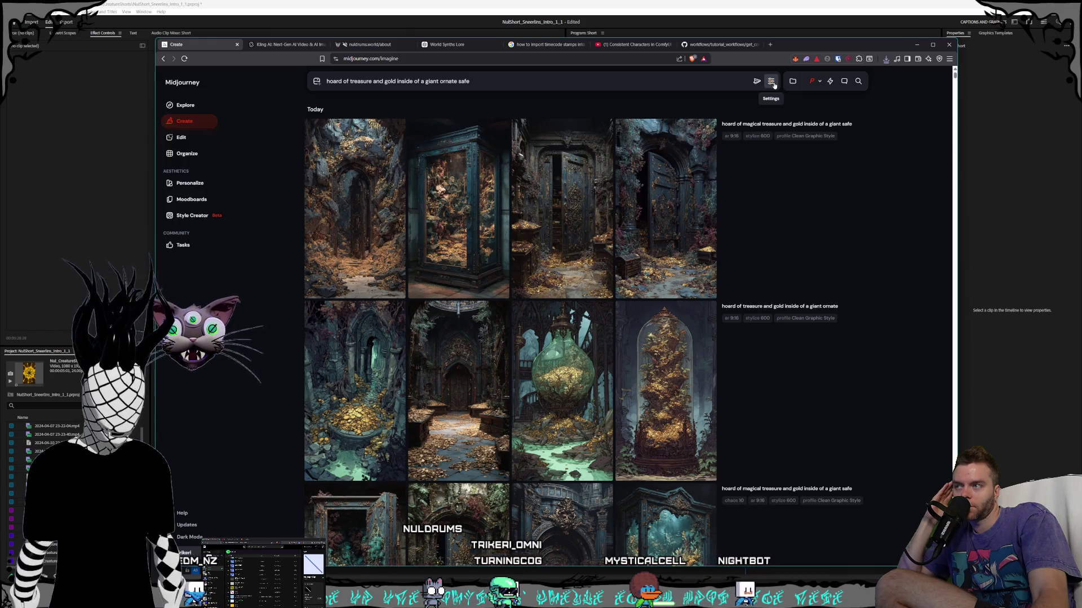
{"action": "left_click", "coordinate": [197, 215]}
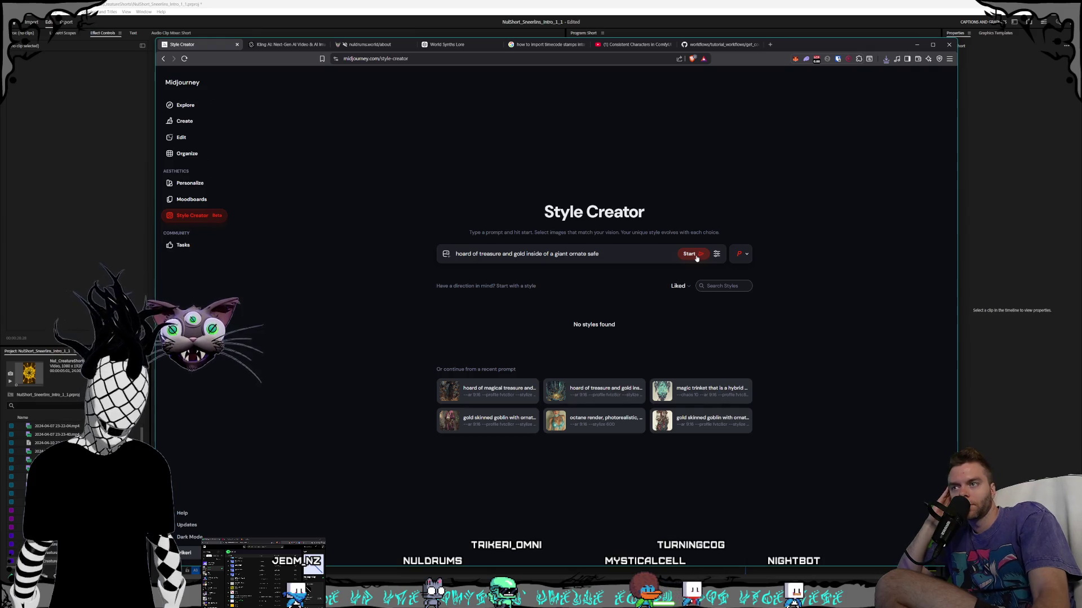
- Start a style-finding session for the treasure-in-safe prompt and browse the vase, fruit and flower still-life candidates
{"action": "left_click", "coordinate": [697, 258]}
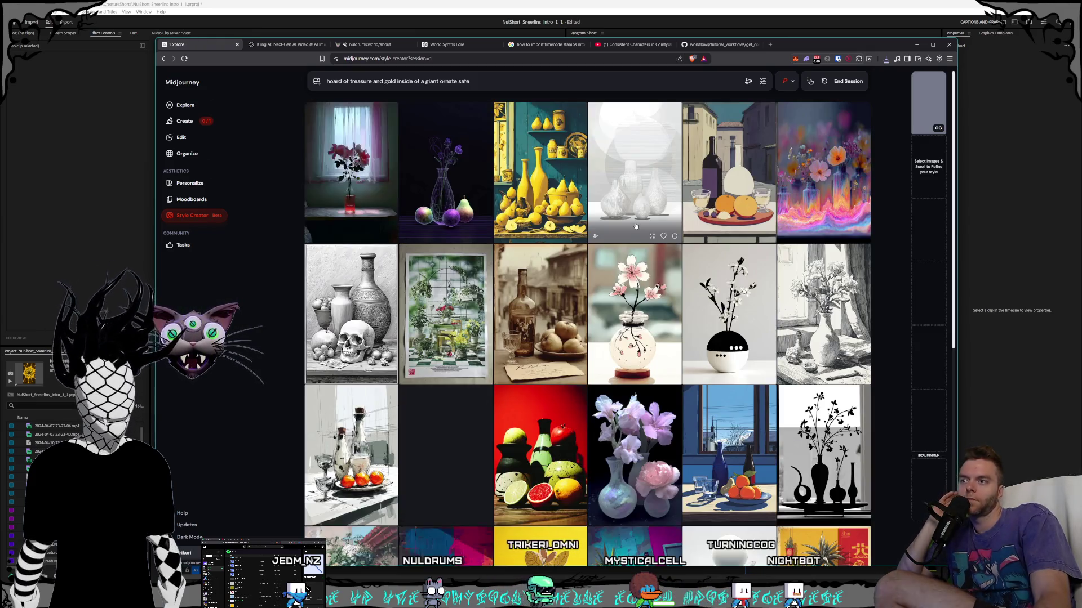
{"action": "scroll", "coordinate": [616, 258], "scroll_direction": "down", "scroll_amount": 2}
{"action": "scroll", "coordinate": [617, 257], "scroll_direction": "down", "scroll_amount": 3}
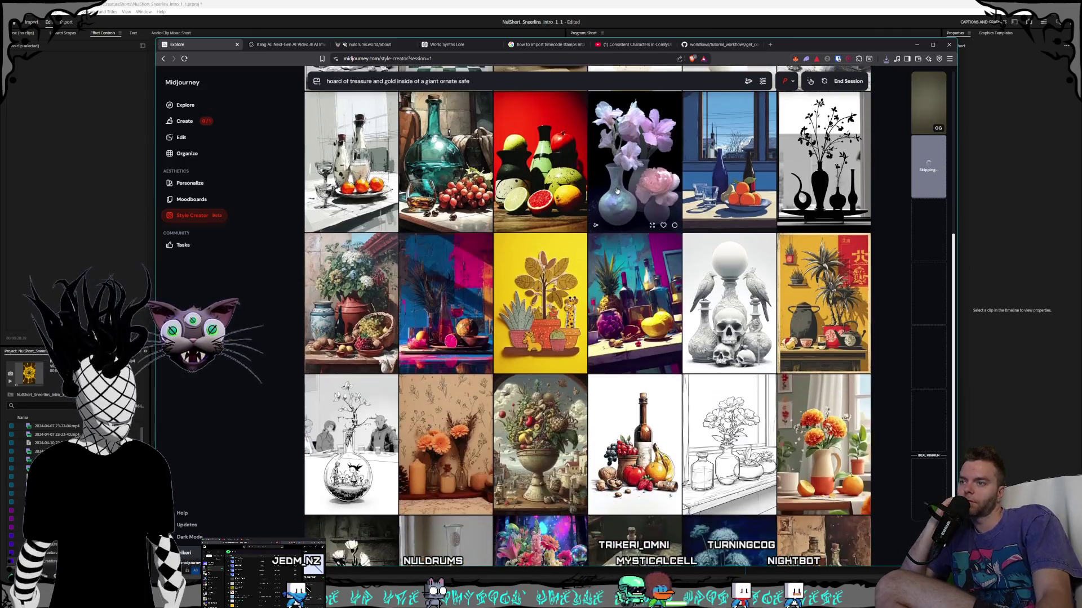
{"action": "scroll", "coordinate": [619, 190], "scroll_direction": "down", "scroll_amount": 3}
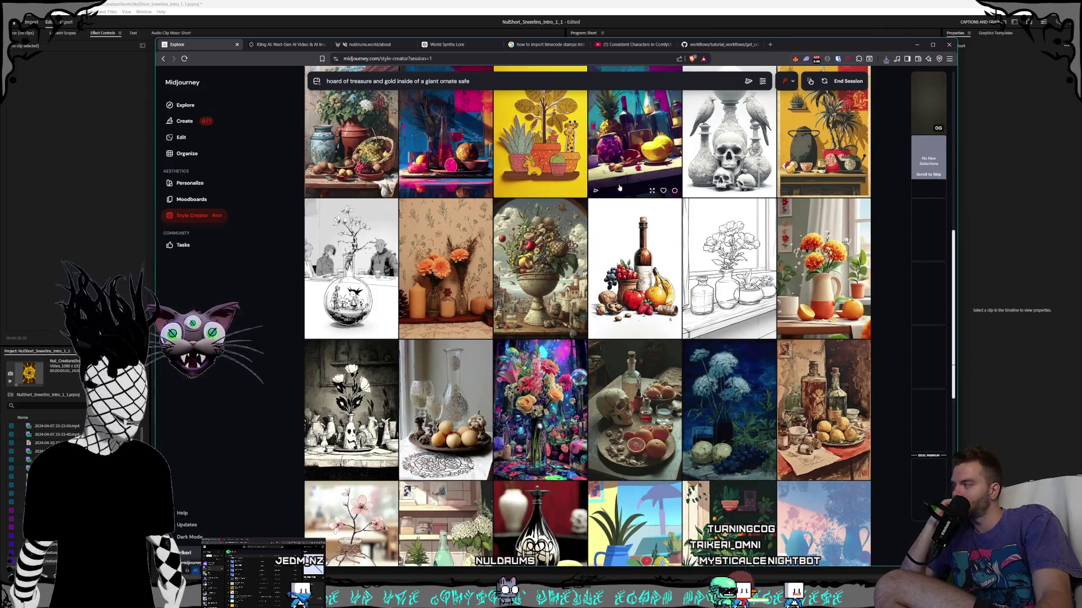
{"action": "scroll", "coordinate": [619, 188], "scroll_direction": "down", "scroll_amount": 1}
{"action": "scroll", "coordinate": [619, 188], "scroll_direction": "down", "scroll_amount": 2}
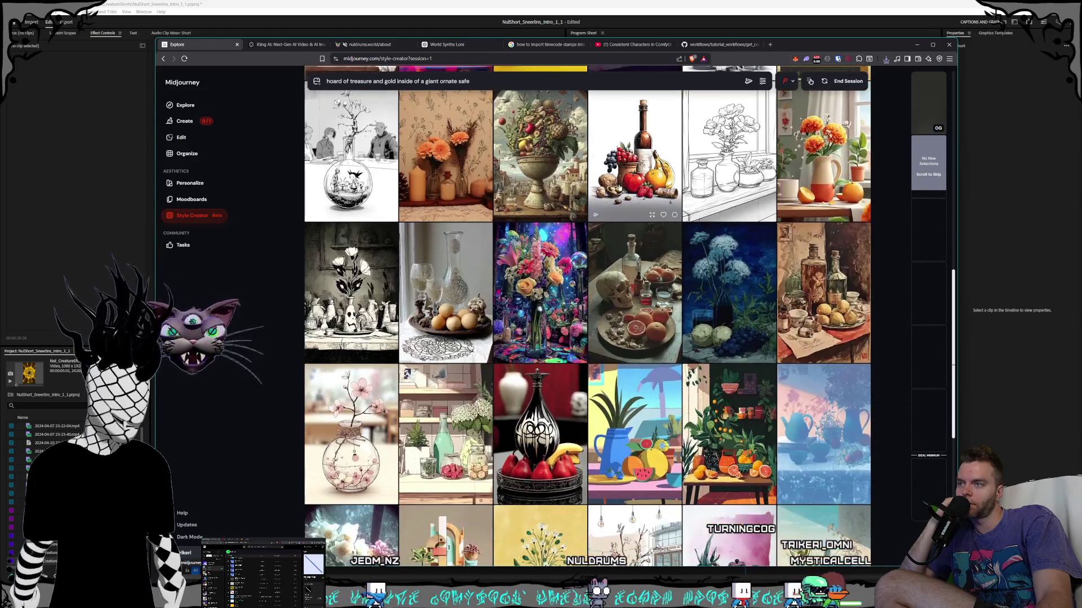
{"action": "scroll", "coordinate": [619, 187], "scroll_direction": "down", "scroll_amount": 2}
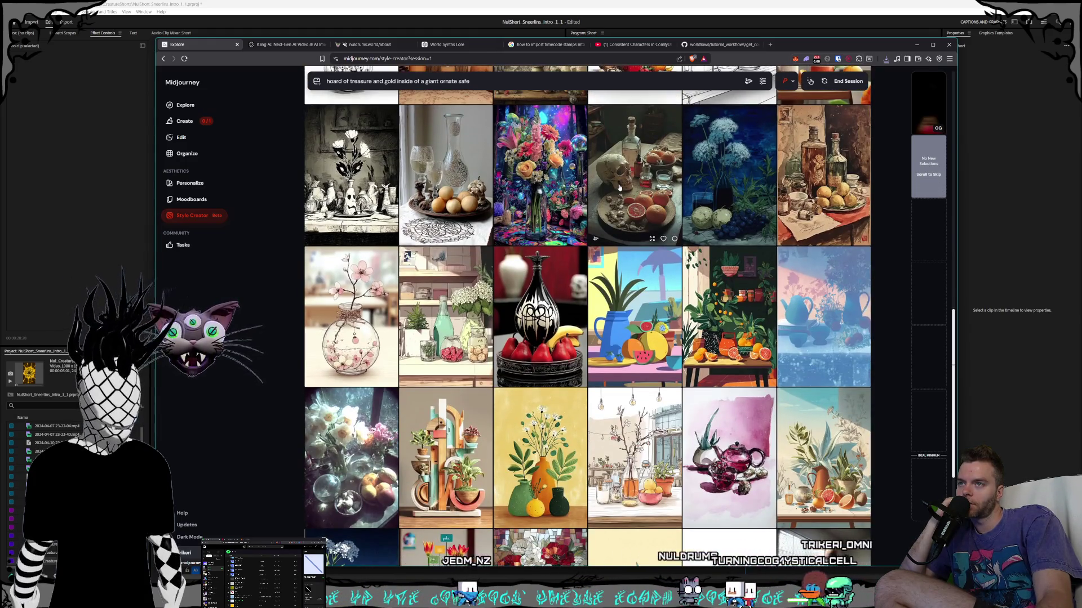
{"action": "scroll", "coordinate": [619, 188], "scroll_direction": "down", "scroll_amount": 5}
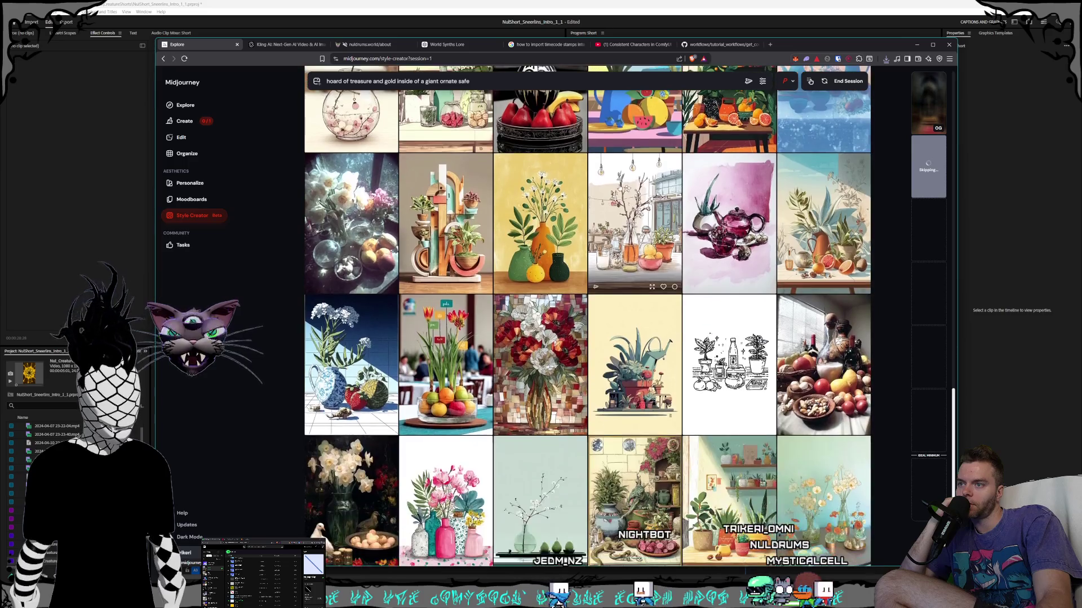
{"action": "scroll", "coordinate": [619, 188], "scroll_direction": "down", "scroll_amount": 3}
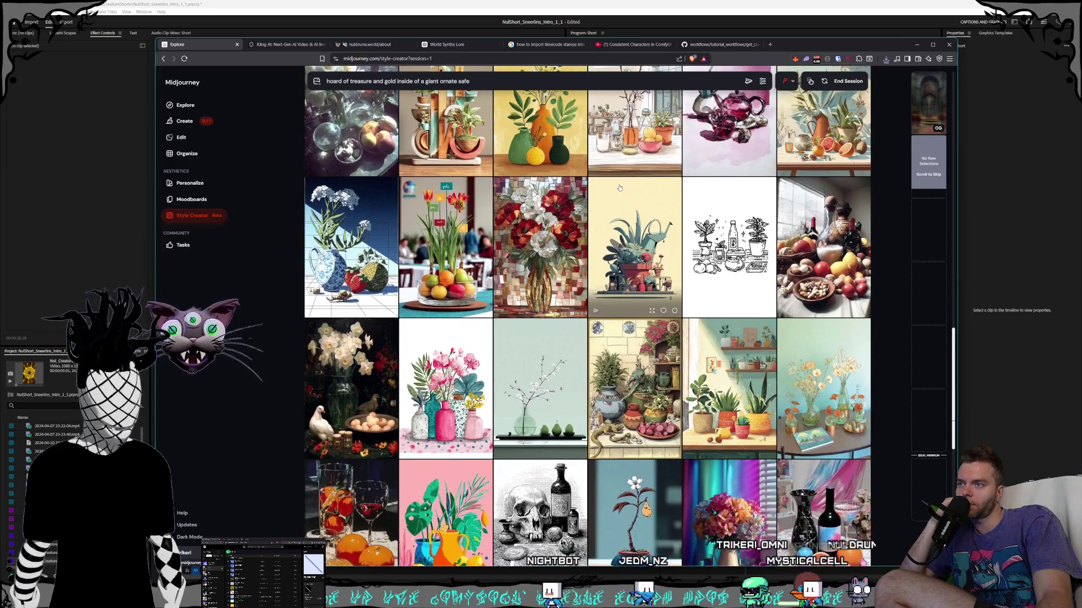
{"action": "scroll", "coordinate": [619, 188], "scroll_direction": "down", "scroll_amount": 2}
{"action": "scroll", "coordinate": [619, 188], "scroll_direction": "down", "scroll_amount": 2}
{"action": "scroll", "coordinate": [619, 187], "scroll_direction": "down", "scroll_amount": 2}
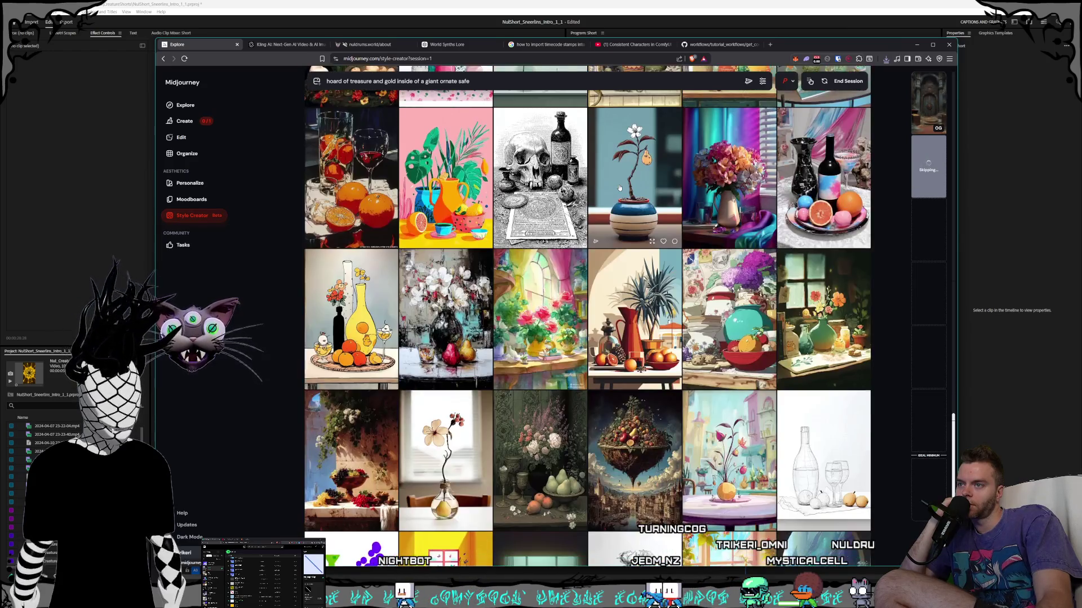
{"action": "scroll", "coordinate": [619, 188], "scroll_direction": "down", "scroll_amount": 2}
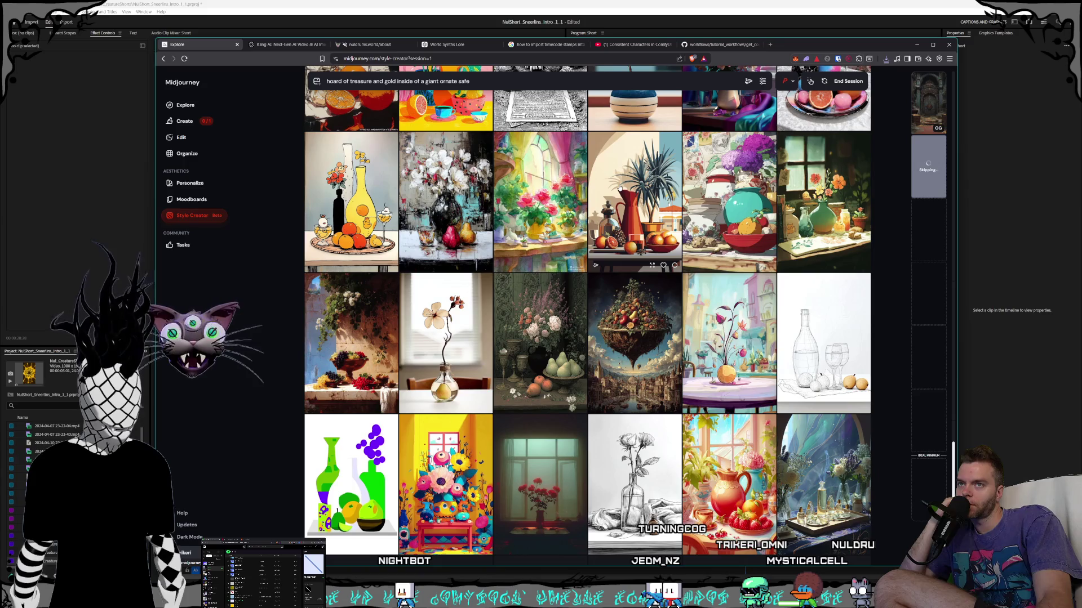
{"action": "scroll", "coordinate": [619, 188], "scroll_direction": "down", "scroll_amount": 2}
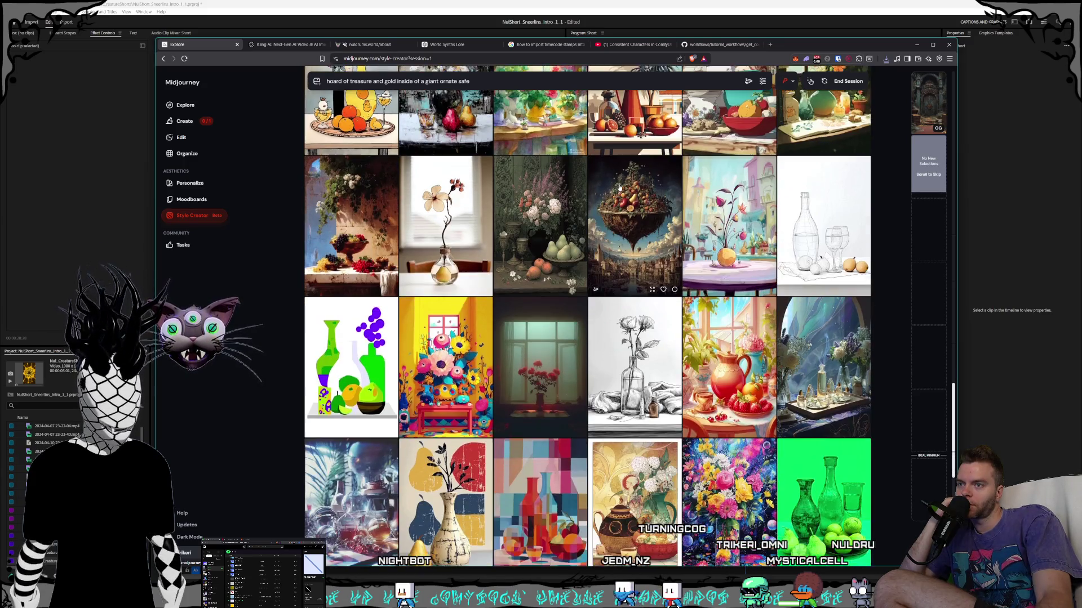
{"action": "scroll", "coordinate": [619, 188], "scroll_direction": "down", "scroll_amount": 2}
{"action": "scroll", "coordinate": [619, 187], "scroll_direction": "down", "scroll_amount": 2}
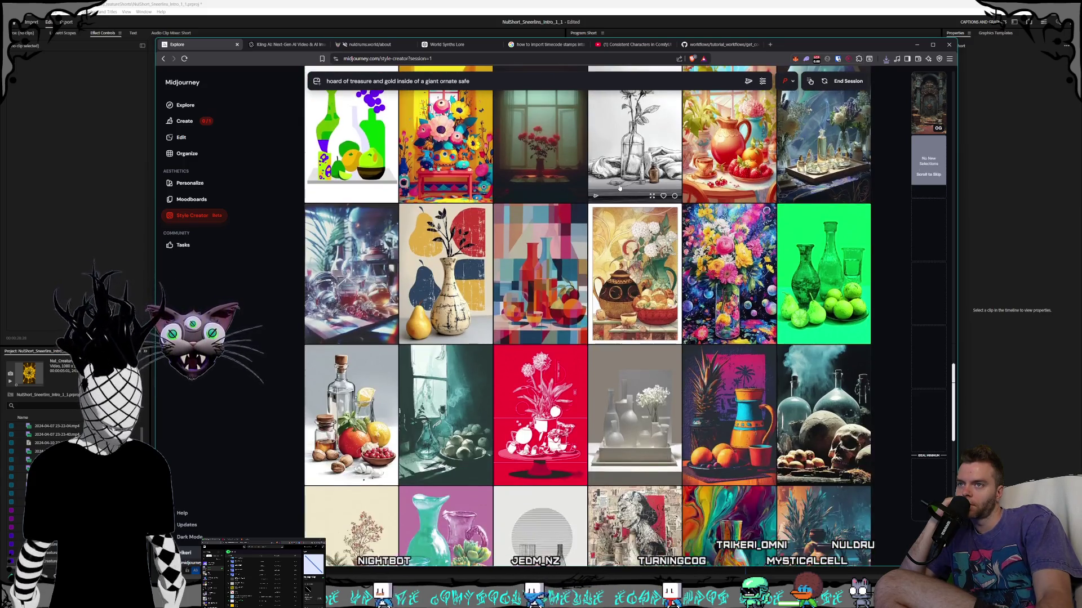
{"action": "scroll", "coordinate": [619, 188], "scroll_direction": "down", "scroll_amount": 2}
{"action": "scroll", "coordinate": [619, 187], "scroll_direction": "down", "scroll_amount": 3}
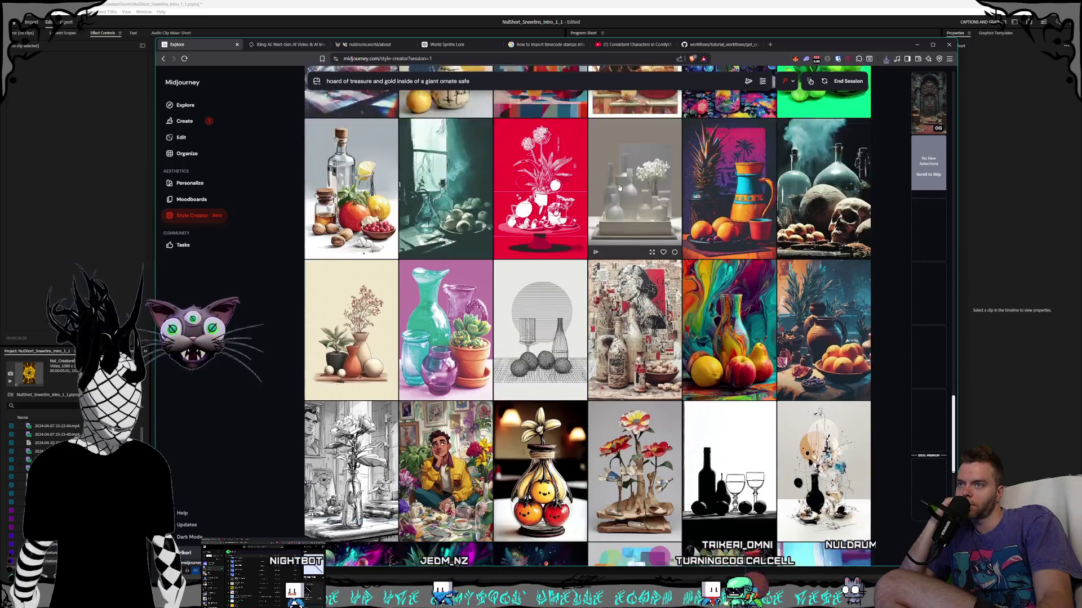
{"action": "scroll", "coordinate": [619, 188], "scroll_direction": "down", "scroll_amount": 2}
{"action": "scroll", "coordinate": [619, 187], "scroll_direction": "down", "scroll_amount": 2}
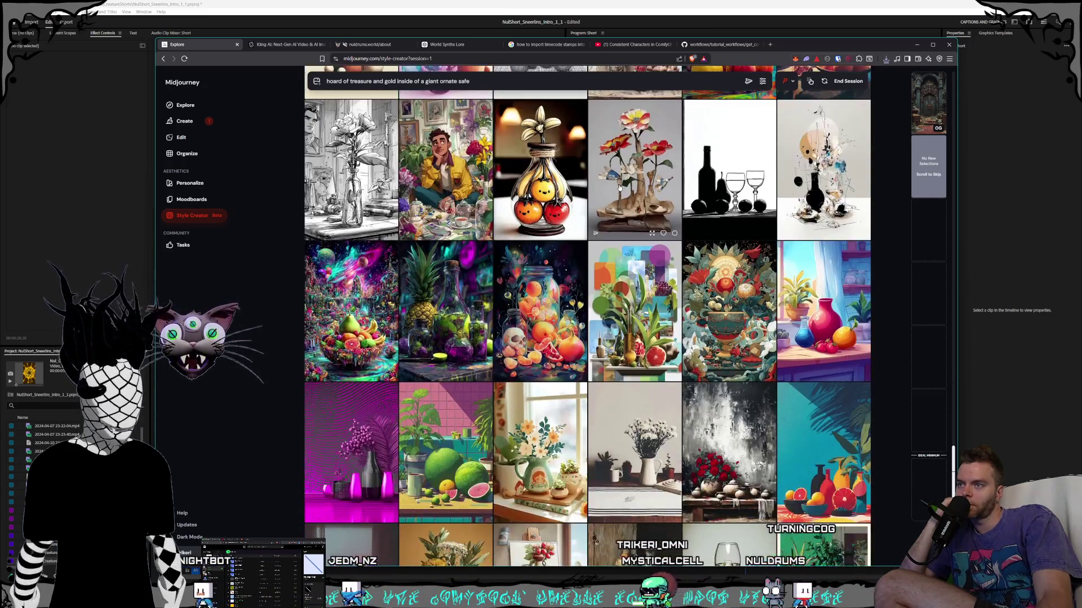
{"action": "scroll", "coordinate": [619, 187], "scroll_direction": "down", "scroll_amount": 2}
{"action": "scroll", "coordinate": [619, 188], "scroll_direction": "down", "scroll_amount": 4}
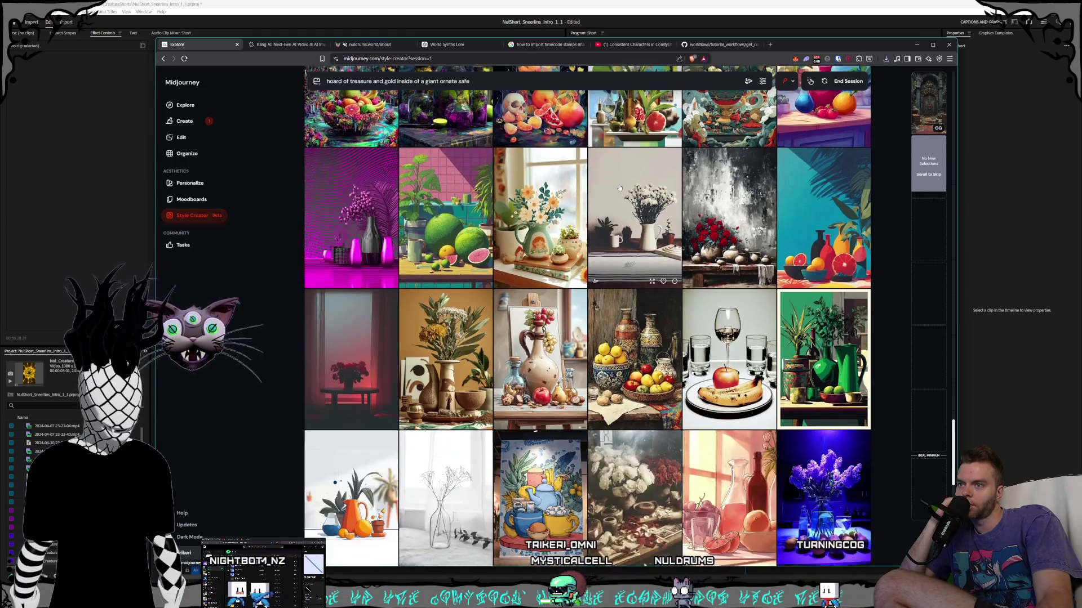
{"action": "scroll", "coordinate": [619, 188], "scroll_direction": "down", "scroll_amount": 3}
{"action": "scroll", "coordinate": [619, 188], "scroll_direction": "down", "scroll_amount": 4}
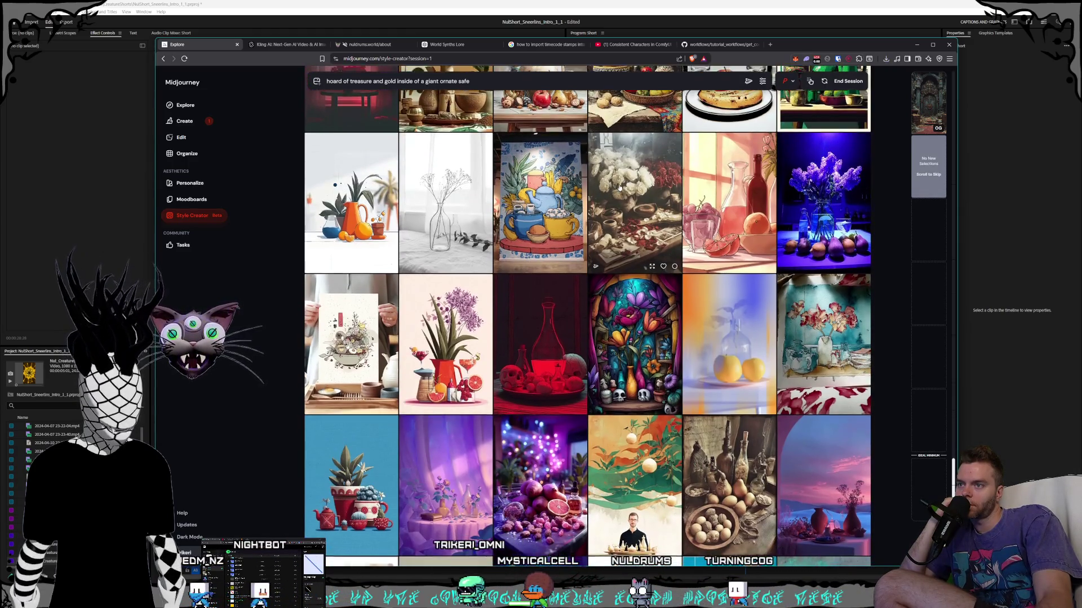
{"action": "scroll", "coordinate": [619, 188], "scroll_direction": "down", "scroll_amount": 1}
{"action": "scroll", "coordinate": [619, 188], "scroll_direction": "down", "scroll_amount": 1}
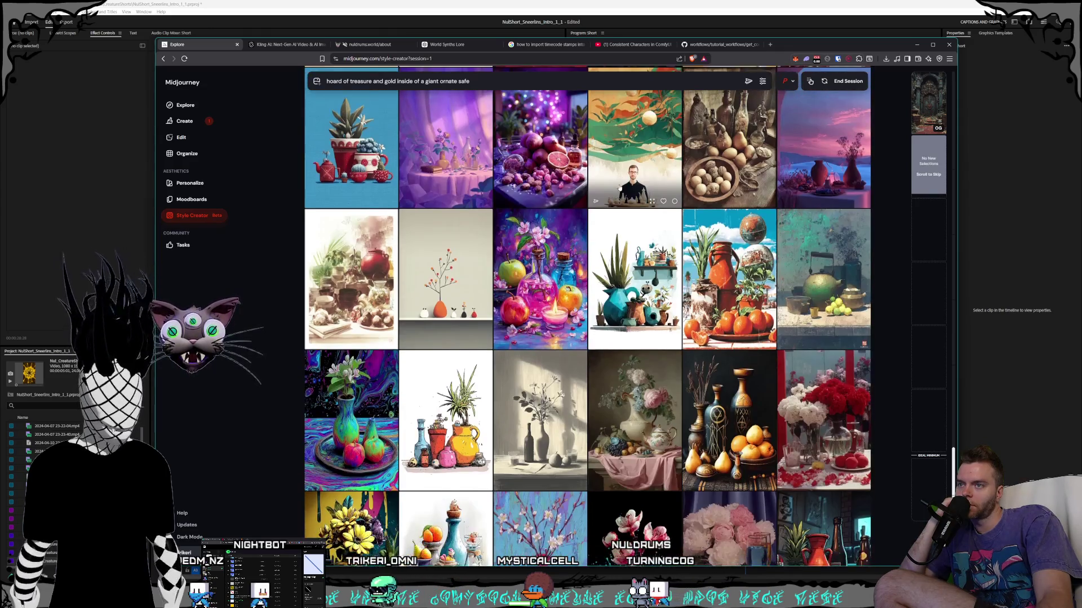
{"action": "scroll", "coordinate": [619, 188], "scroll_direction": "down", "scroll_amount": 3}
{"action": "scroll", "coordinate": [619, 187], "scroll_direction": "down", "scroll_amount": 2}
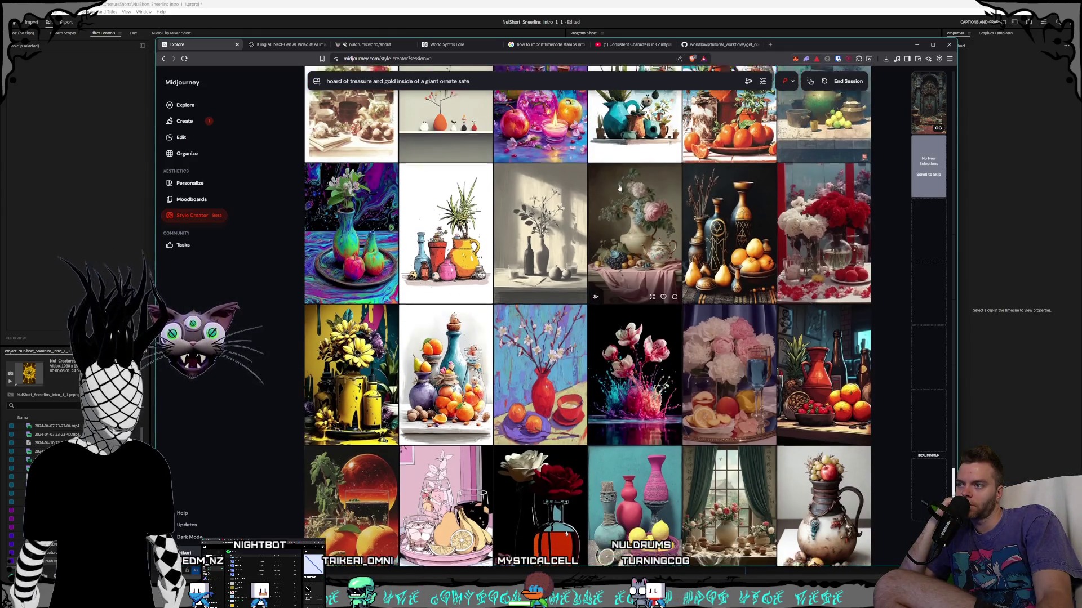
{"action": "scroll", "coordinate": [619, 188], "scroll_direction": "down", "scroll_amount": 2}
{"action": "scroll", "coordinate": [619, 187], "scroll_direction": "down", "scroll_amount": 1}
{"action": "scroll", "coordinate": [619, 188], "scroll_direction": "down", "scroll_amount": 9}
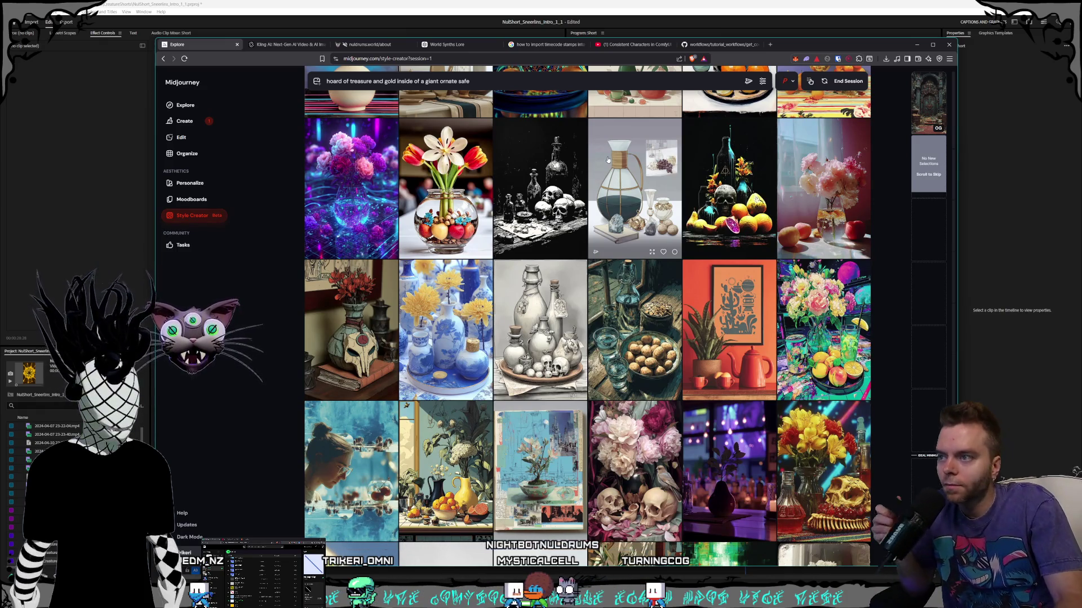
{"action": "scroll", "coordinate": [612, 169], "scroll_direction": "down", "scroll_amount": 5}
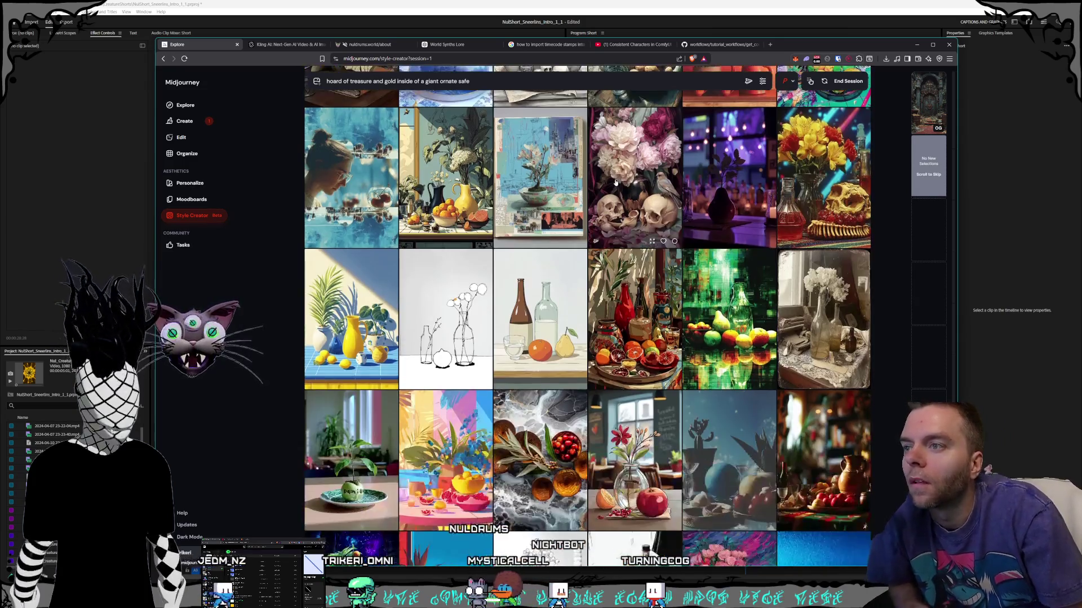
{"action": "scroll", "coordinate": [615, 182], "scroll_direction": "down", "scroll_amount": 2}
{"action": "scroll", "coordinate": [615, 182], "scroll_direction": "down", "scroll_amount": 2}
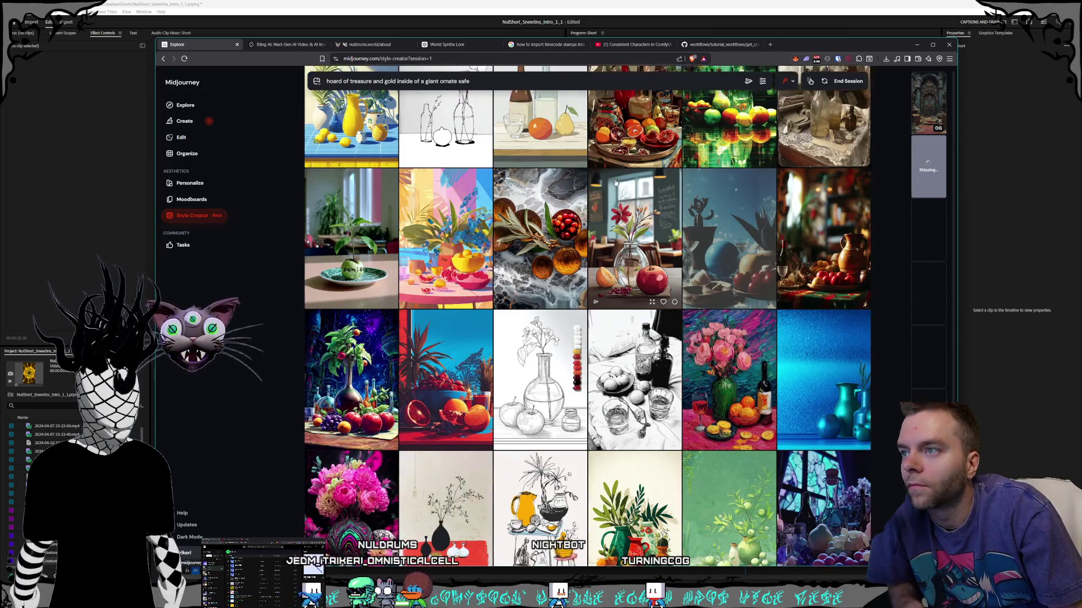
{"action": "scroll", "coordinate": [616, 182], "scroll_direction": "down", "scroll_amount": 2}
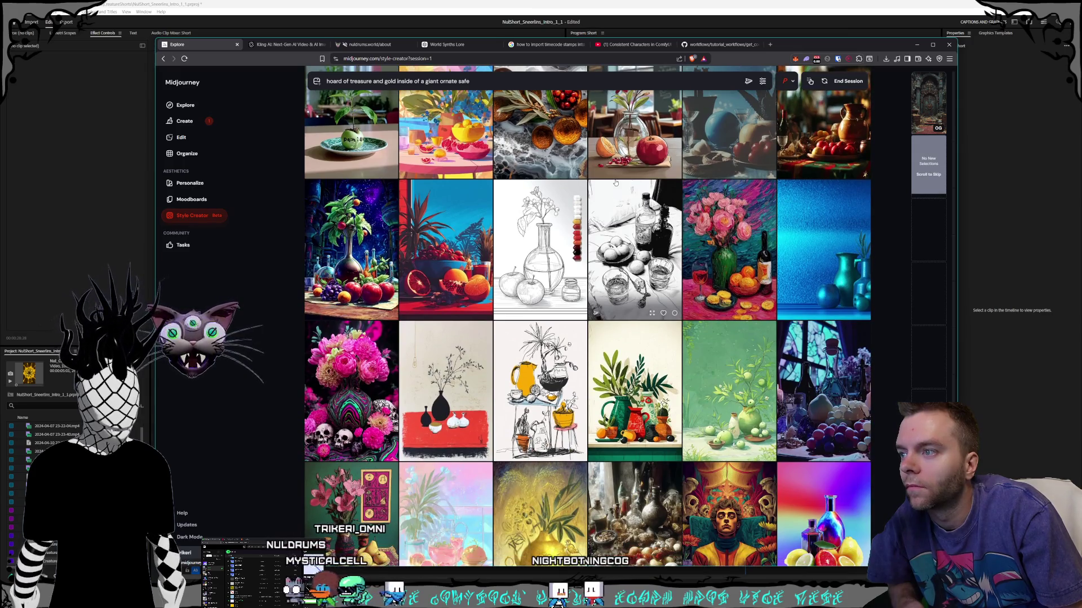
{"action": "scroll", "coordinate": [616, 182], "scroll_direction": "down", "scroll_amount": 2}
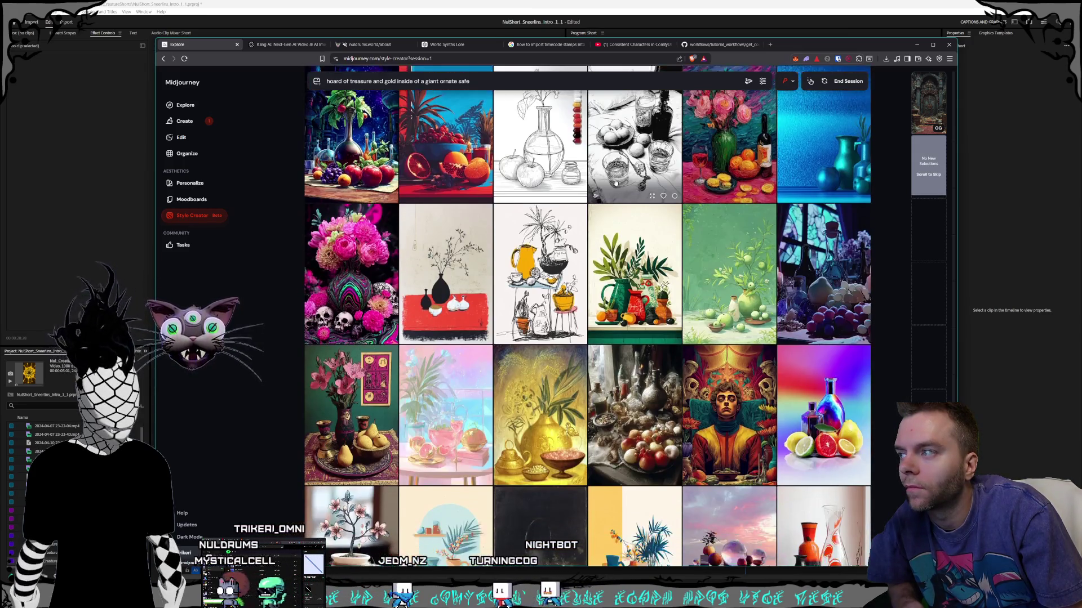
{"action": "scroll", "coordinate": [616, 183], "scroll_direction": "down", "scroll_amount": 5}
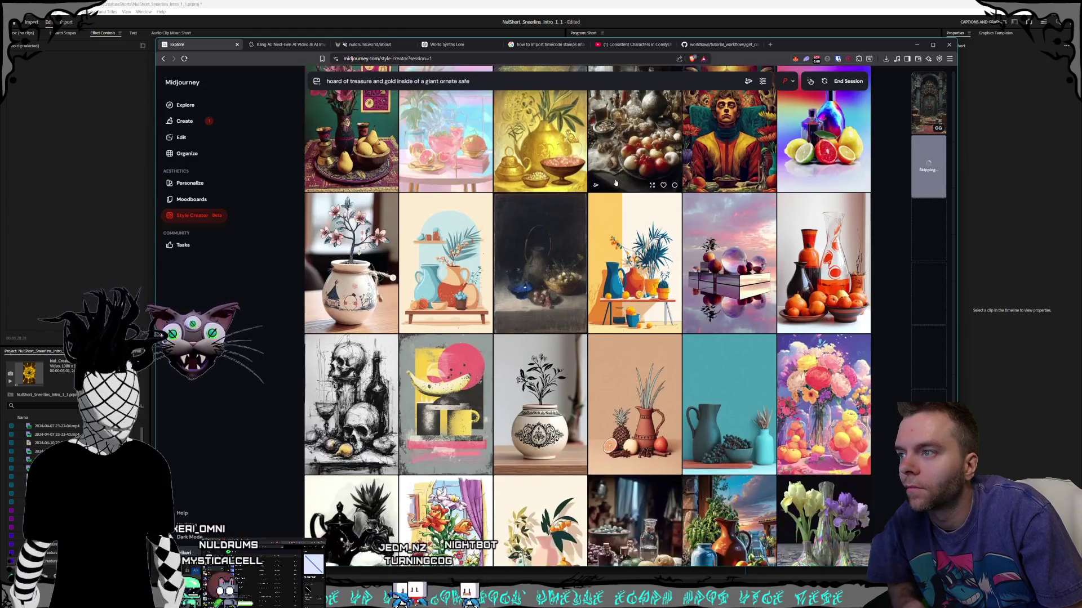
{"action": "scroll", "coordinate": [615, 182], "scroll_direction": "down", "scroll_amount": 2}
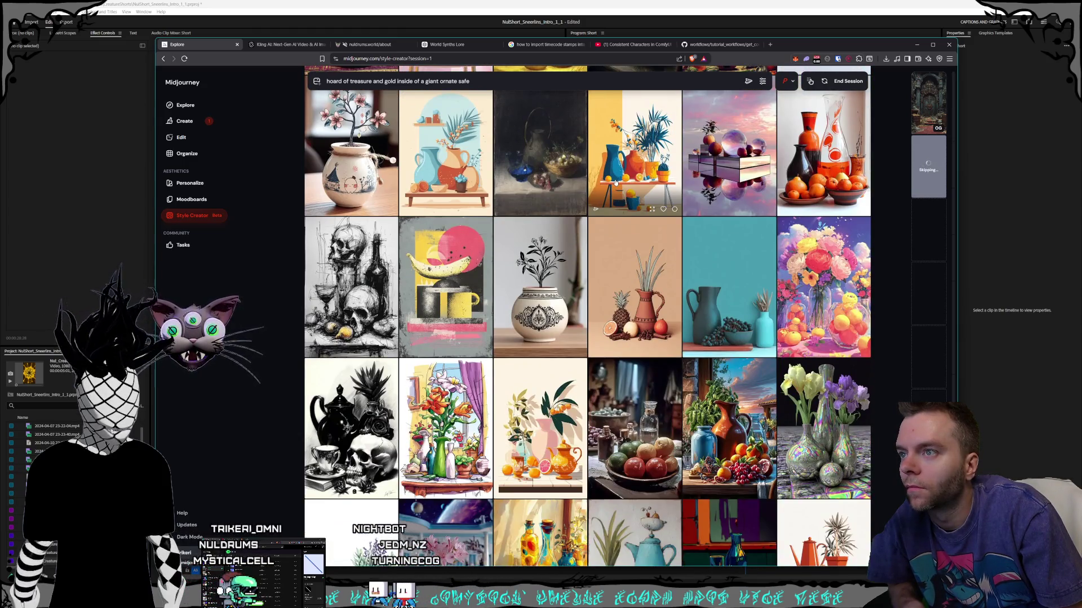
{"action": "scroll", "coordinate": [616, 182], "scroll_direction": "down", "scroll_amount": 7}
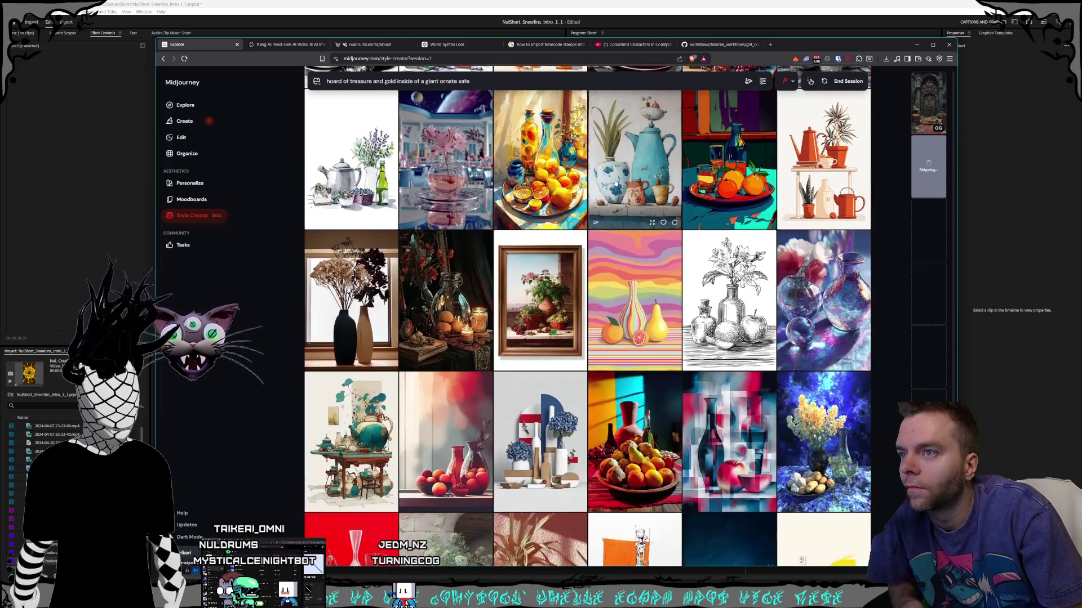
{"action": "scroll", "coordinate": [615, 183], "scroll_direction": "up", "scroll_amount": 2}
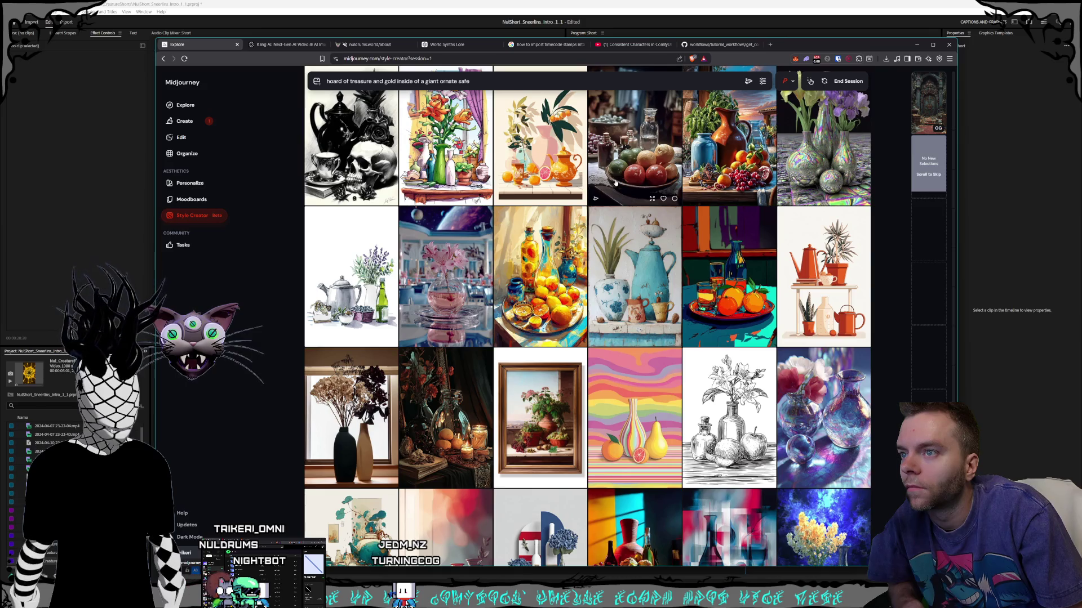
{"action": "scroll", "coordinate": [616, 182], "scroll_direction": "down", "scroll_amount": 5}
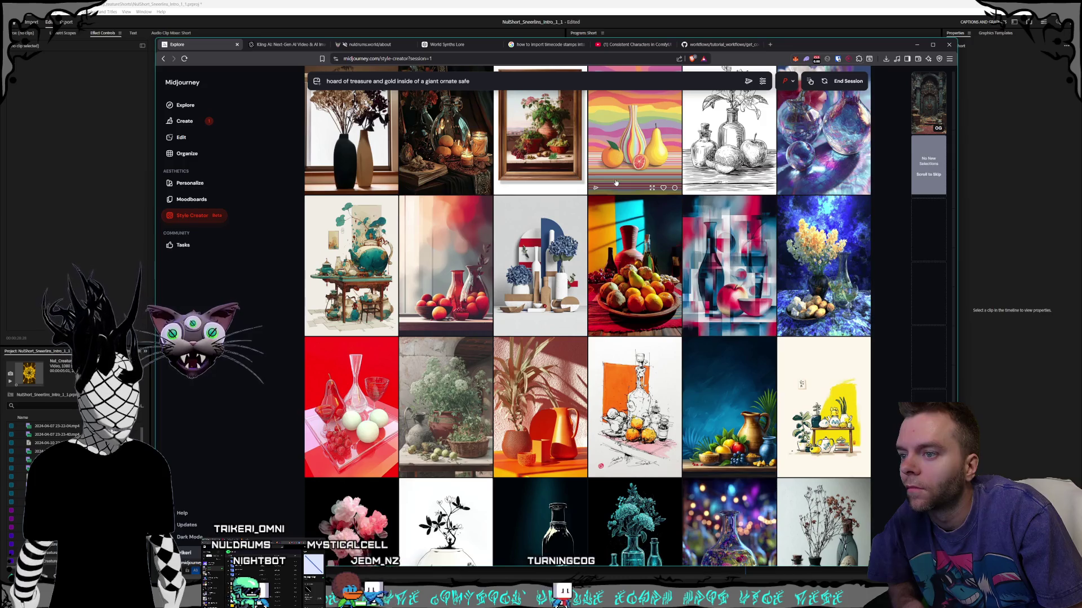
{"action": "scroll", "coordinate": [616, 183], "scroll_direction": "up", "scroll_amount": 4}
{"action": "scroll", "coordinate": [720, 213], "scroll_direction": "down", "scroll_amount": 12}
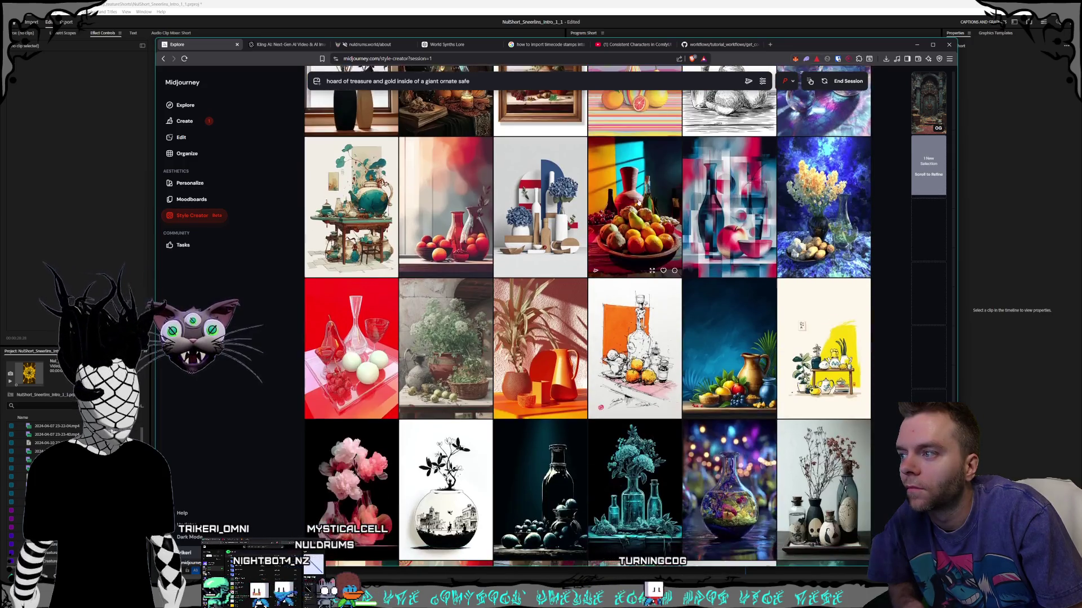
{"action": "scroll", "coordinate": [638, 201], "scroll_direction": "down", "scroll_amount": 5}
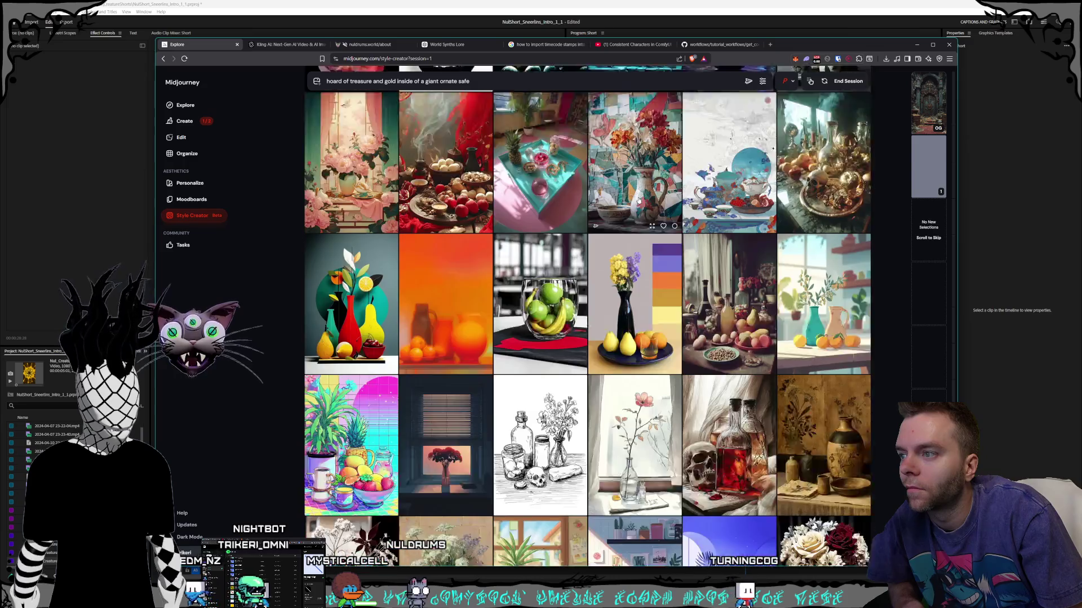
{"action": "scroll", "coordinate": [638, 200], "scroll_direction": "down", "scroll_amount": 2}
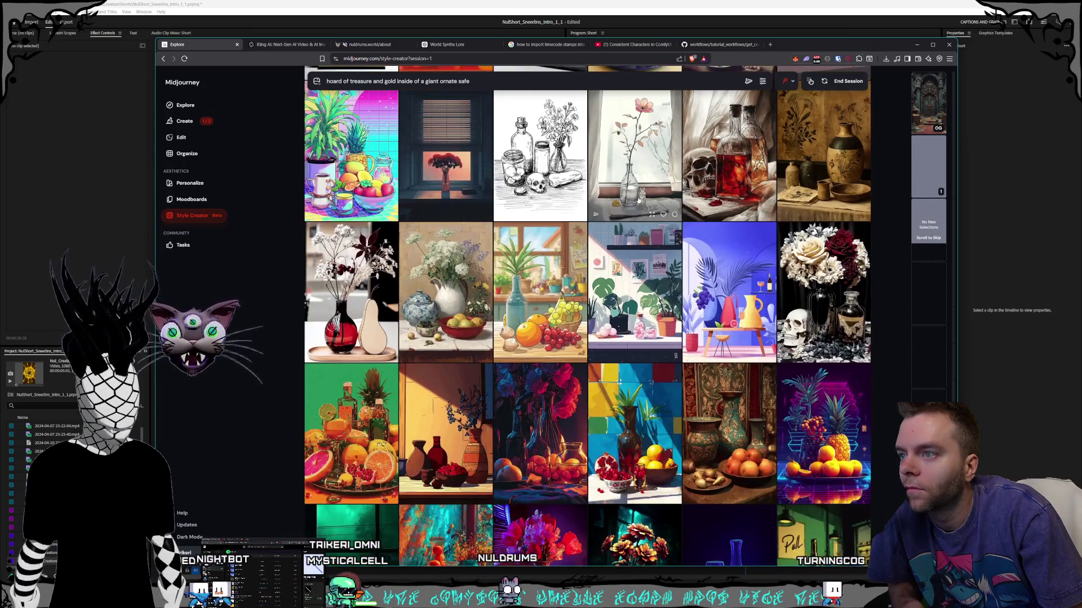
{"action": "scroll", "coordinate": [637, 199], "scroll_direction": "down", "scroll_amount": 3}
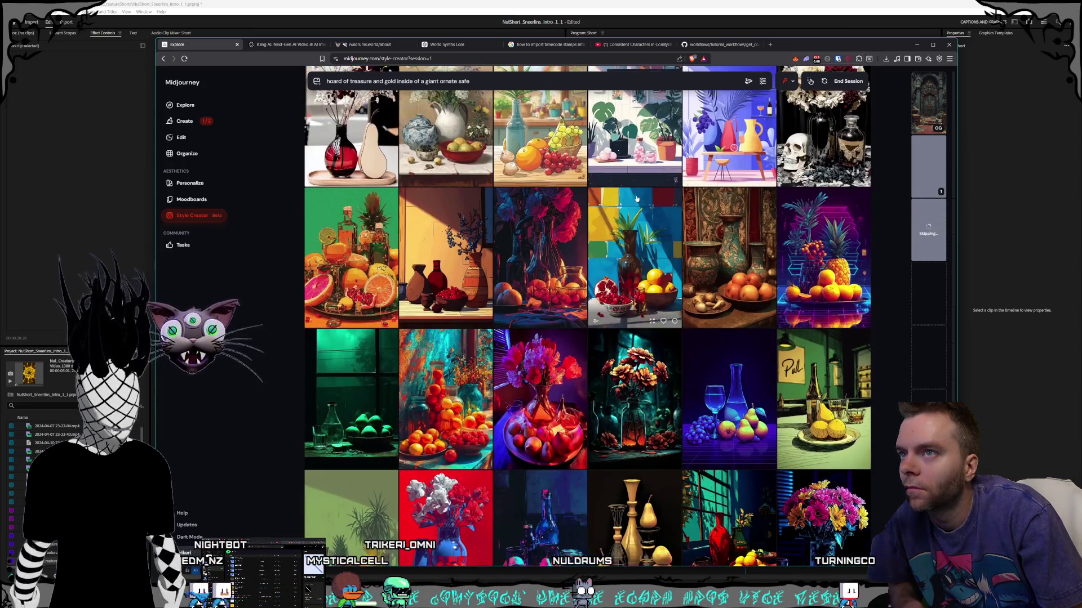
{"action": "scroll", "coordinate": [637, 199], "scroll_direction": "up", "scroll_amount": 2}
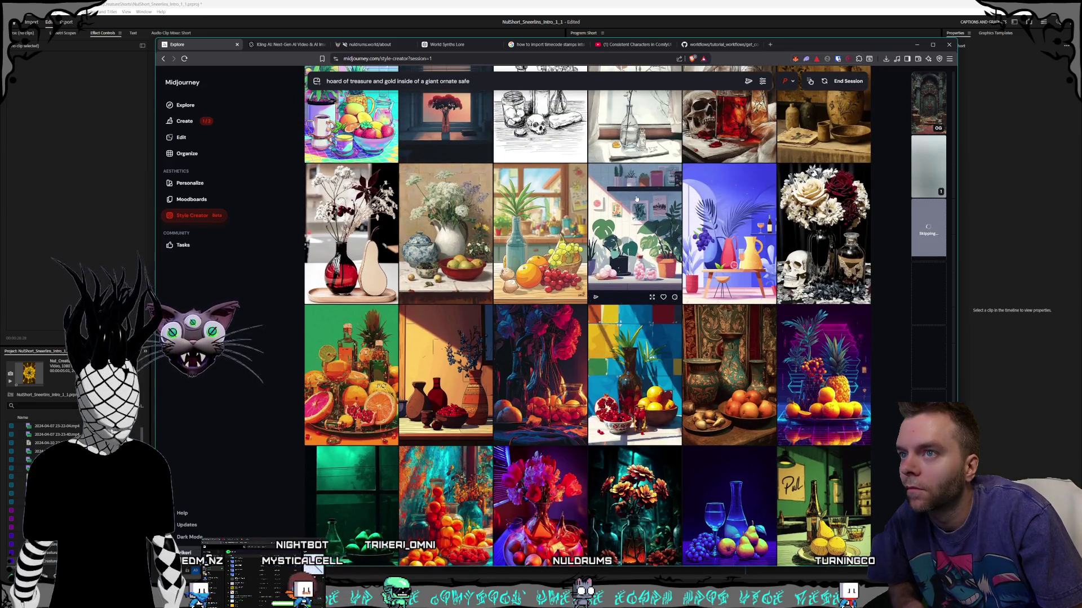
{"action": "scroll", "coordinate": [636, 199], "scroll_direction": "down", "scroll_amount": 2}
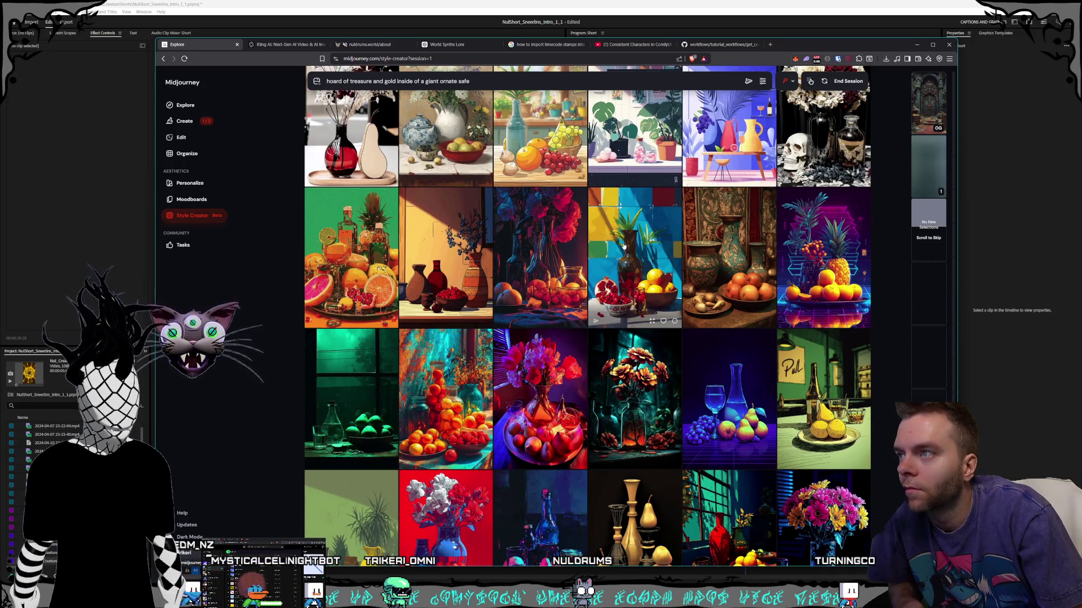
{"action": "scroll", "coordinate": [585, 228], "scroll_direction": "down", "scroll_amount": 1}
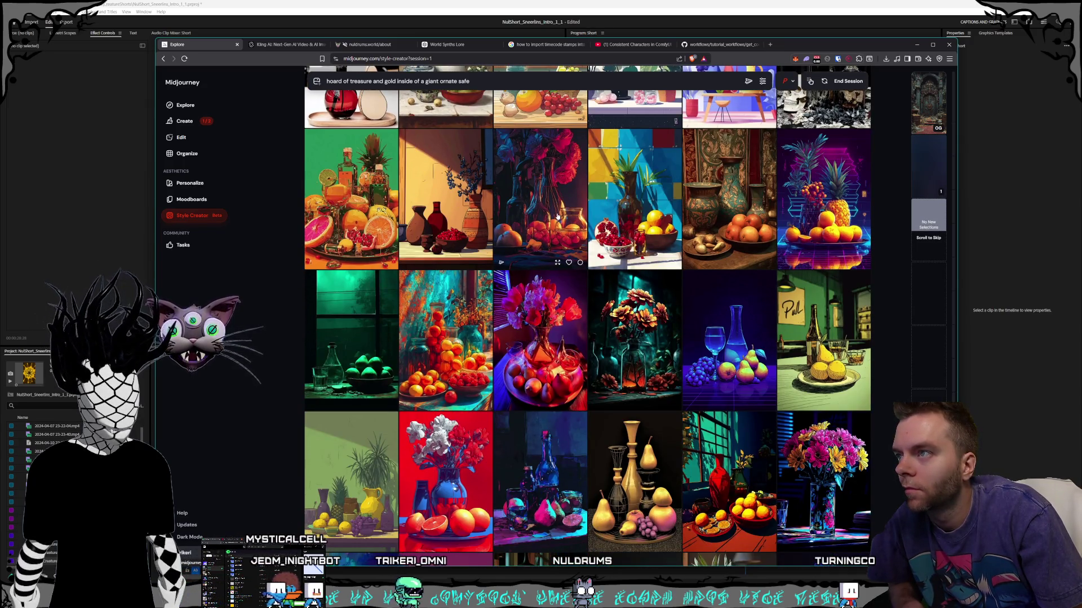
- Pick the dark still life as a style choice and browse the newly loaded rows of poster-coloured still lifes
{"action": "left_click", "coordinate": [586, 228]}
{"action": "scroll", "coordinate": [589, 231], "scroll_direction": "down", "scroll_amount": 7}
{"action": "scroll", "coordinate": [603, 243], "scroll_direction": "down", "scroll_amount": 3}
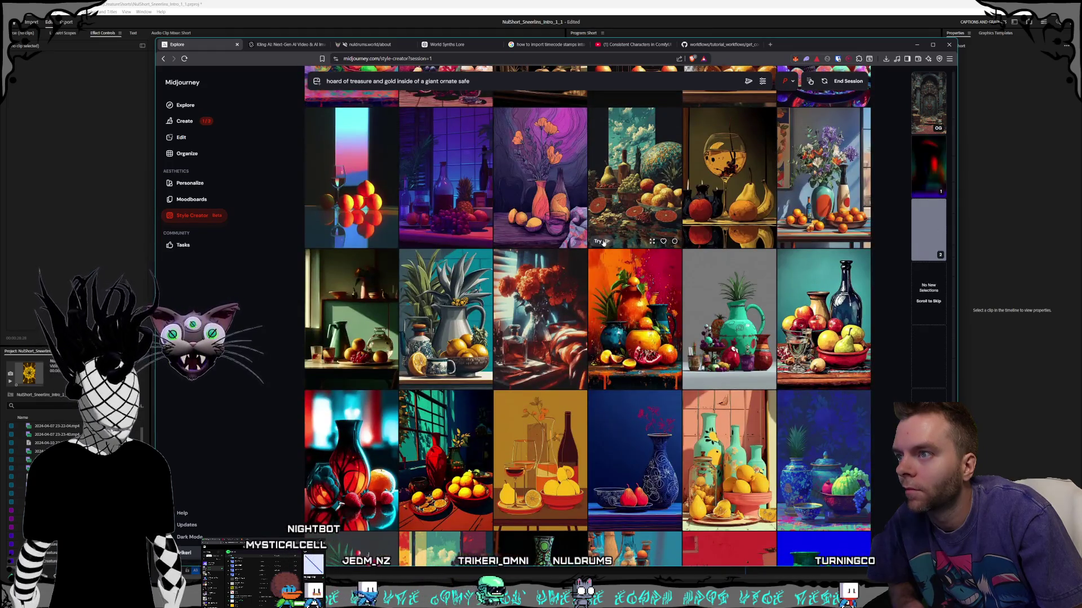
{"action": "scroll", "coordinate": [602, 242], "scroll_direction": "down", "scroll_amount": 3}
{"action": "scroll", "coordinate": [603, 242], "scroll_direction": "down", "scroll_amount": 6}
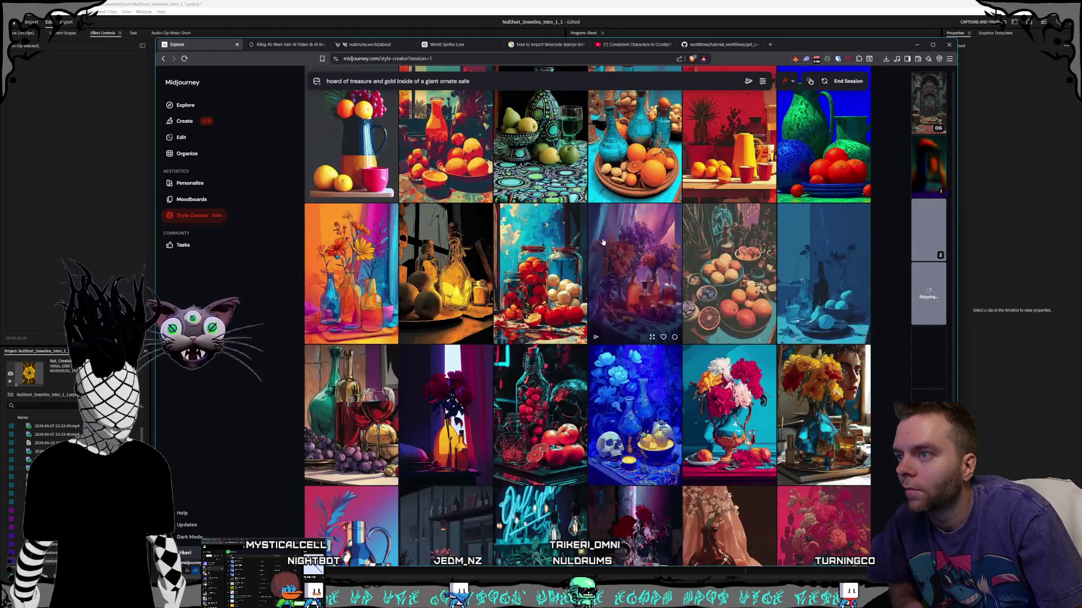
{"action": "scroll", "coordinate": [602, 242], "scroll_direction": "down", "scroll_amount": 3}
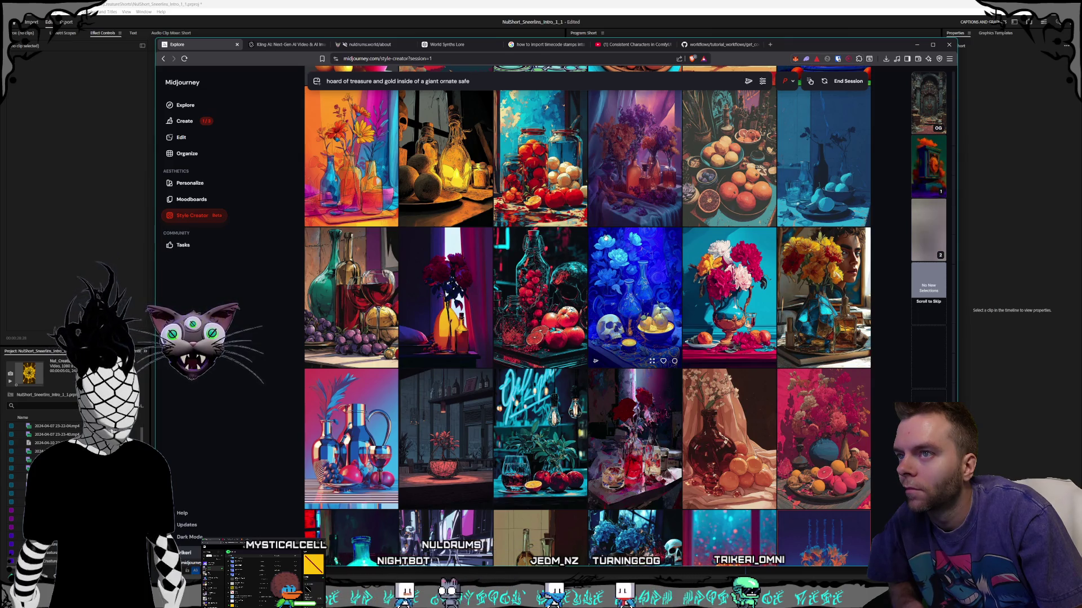
{"action": "scroll", "coordinate": [603, 236], "scroll_direction": "down", "scroll_amount": 1}
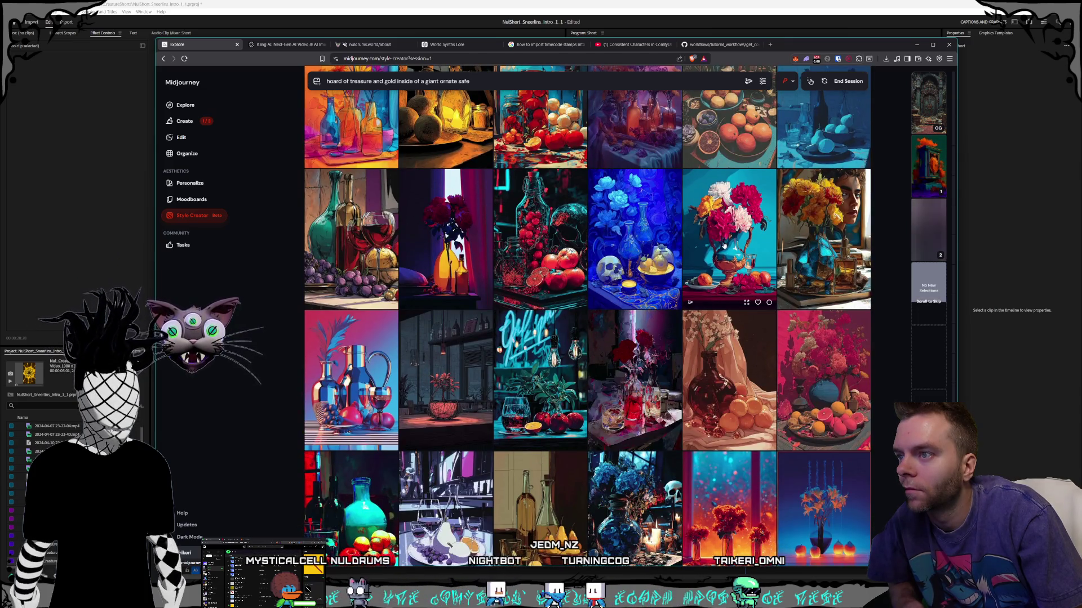
{"action": "scroll", "coordinate": [615, 239], "scroll_direction": "down", "scroll_amount": 5}
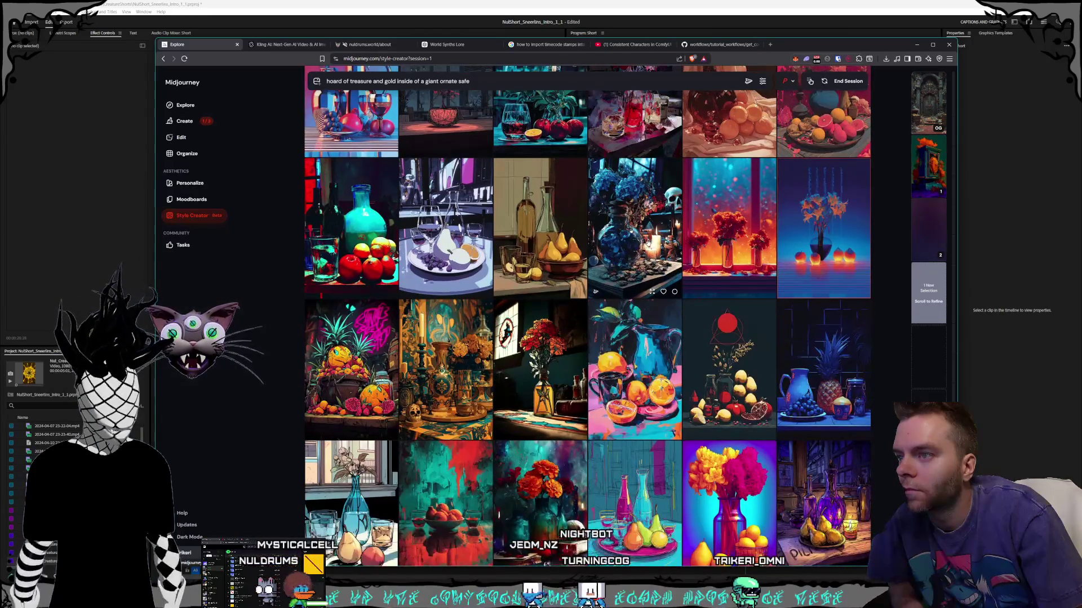
{"action": "scroll", "coordinate": [648, 242], "scroll_direction": "down", "scroll_amount": 2}
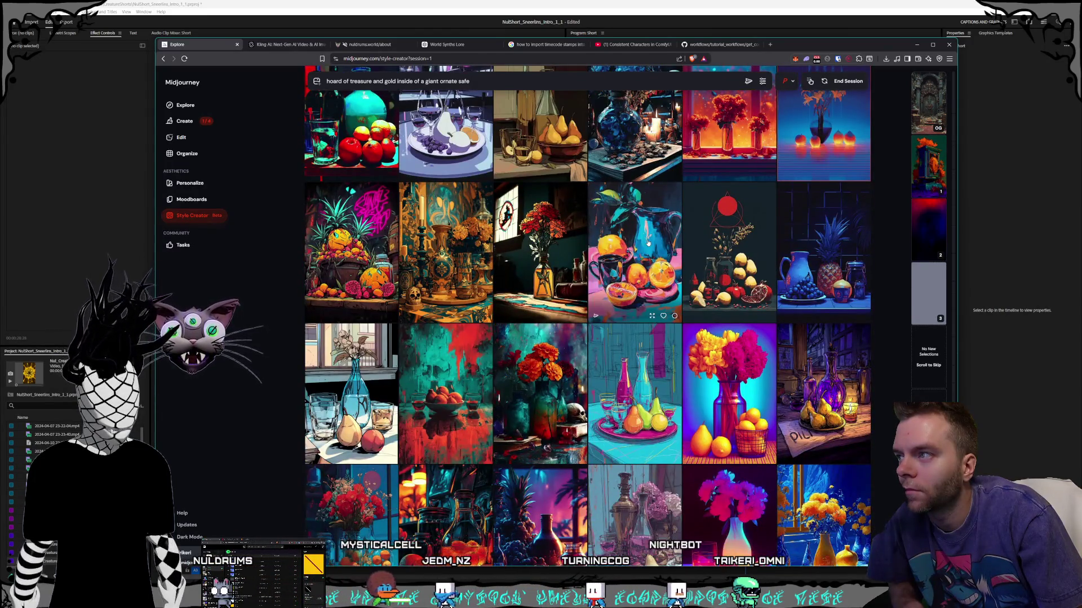
{"action": "scroll", "coordinate": [648, 242], "scroll_direction": "down", "scroll_amount": 1}
{"action": "scroll", "coordinate": [647, 242], "scroll_direction": "down", "scroll_amount": 8}
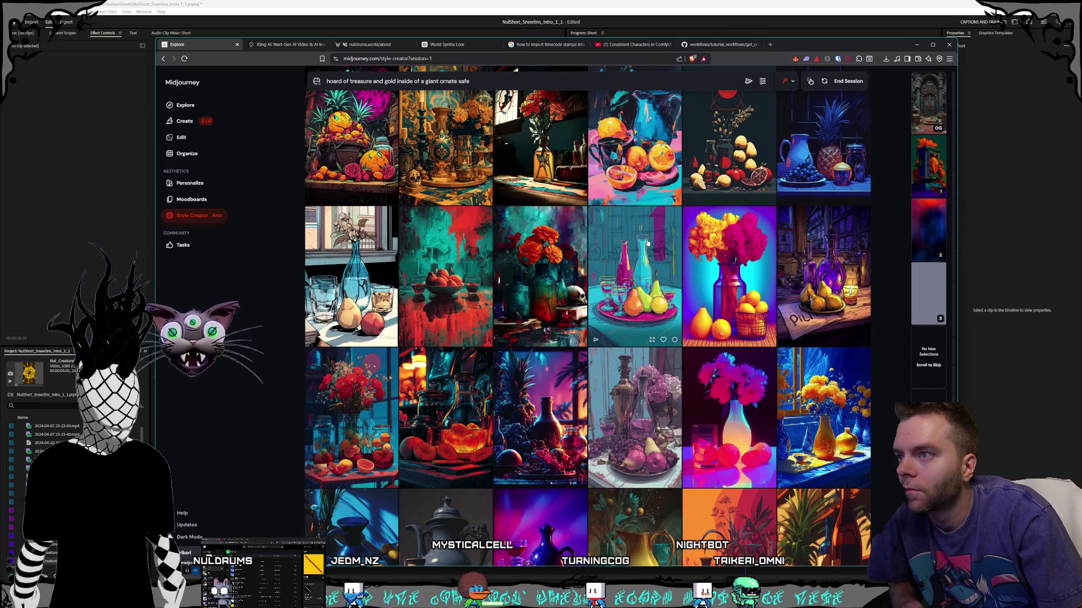
{"action": "scroll", "coordinate": [648, 242], "scroll_direction": "down", "scroll_amount": 3}
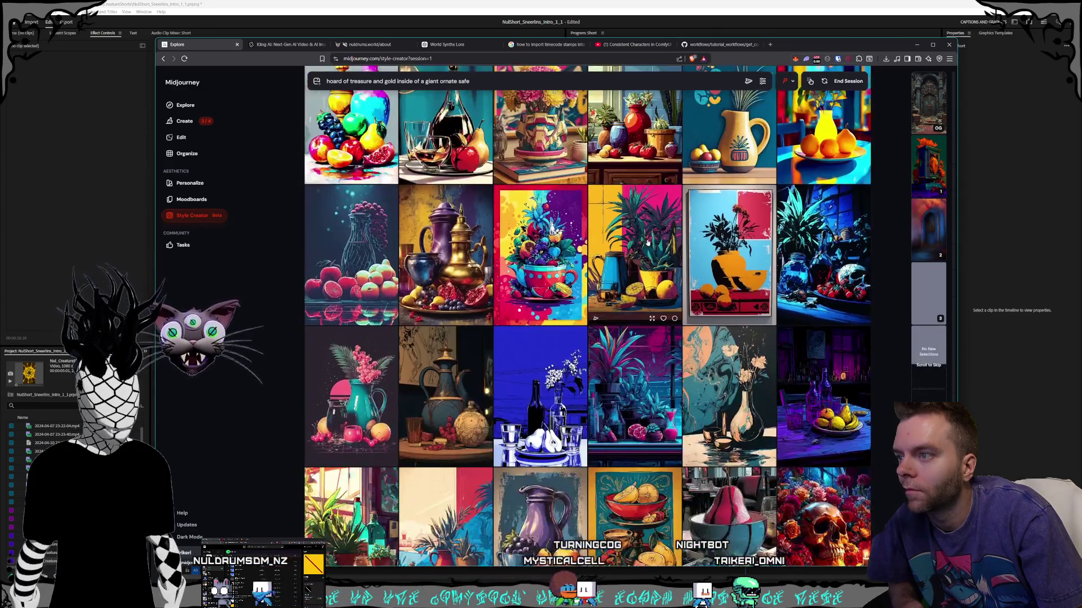
{"action": "scroll", "coordinate": [646, 242], "scroll_direction": "down", "scroll_amount": 5}
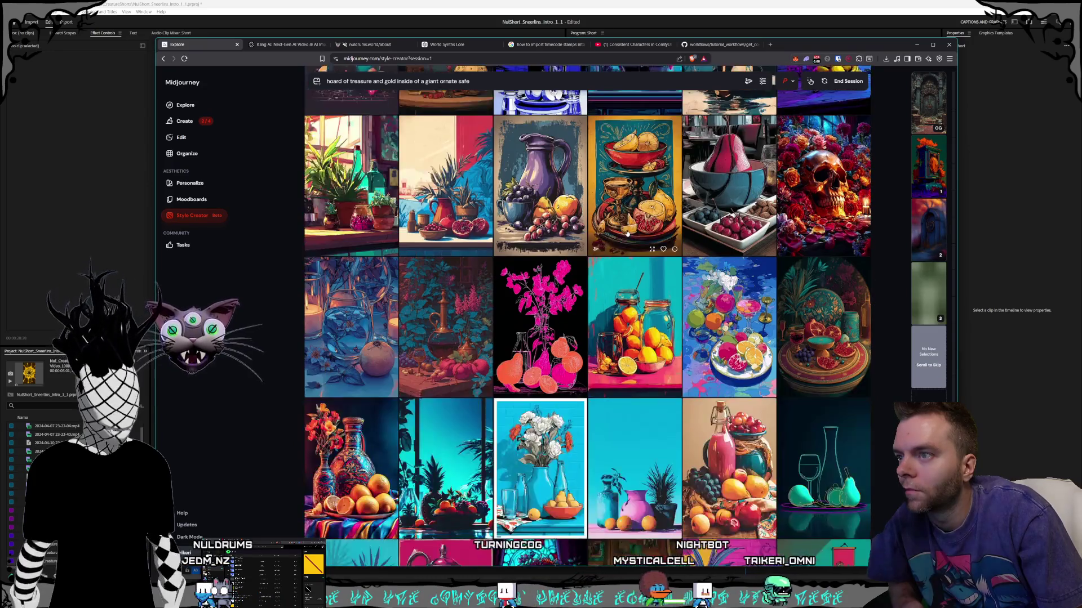
{"action": "scroll", "coordinate": [627, 233], "scroll_direction": "down", "scroll_amount": 5}
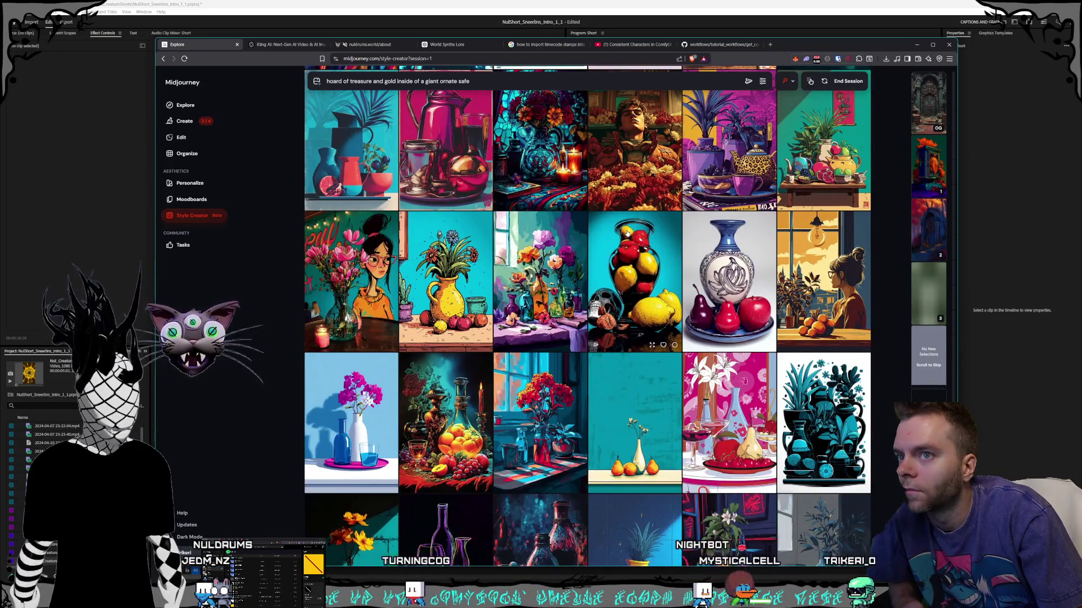
{"action": "scroll", "coordinate": [627, 233], "scroll_direction": "down", "scroll_amount": 2}
{"action": "scroll", "coordinate": [627, 233], "scroll_direction": "down", "scroll_amount": 2}
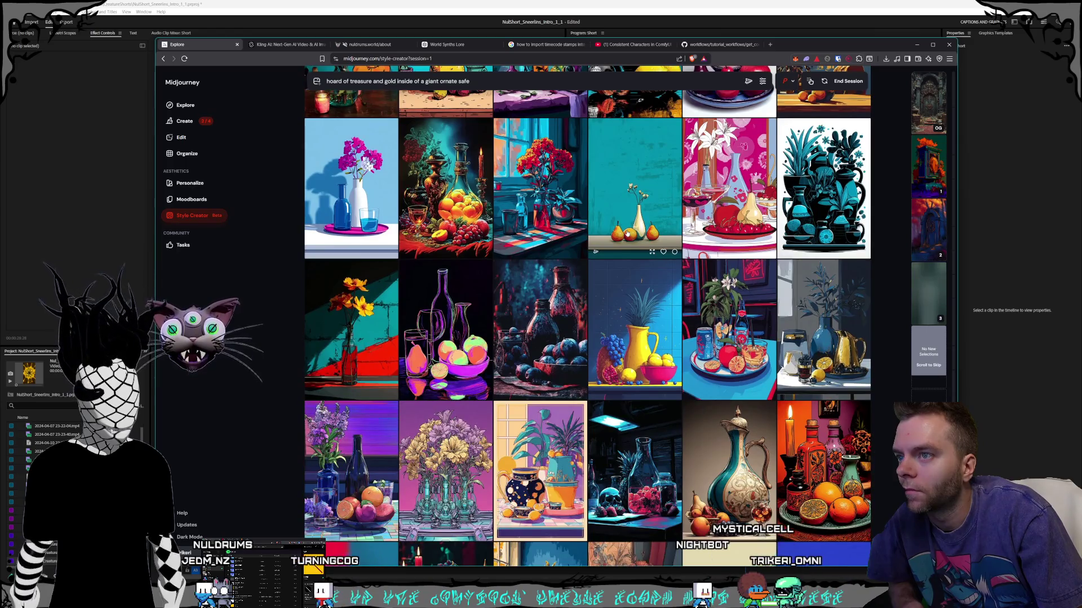
{"action": "scroll", "coordinate": [627, 233], "scroll_direction": "down", "scroll_amount": 3}
{"action": "scroll", "coordinate": [627, 233], "scroll_direction": "down", "scroll_amount": 2}
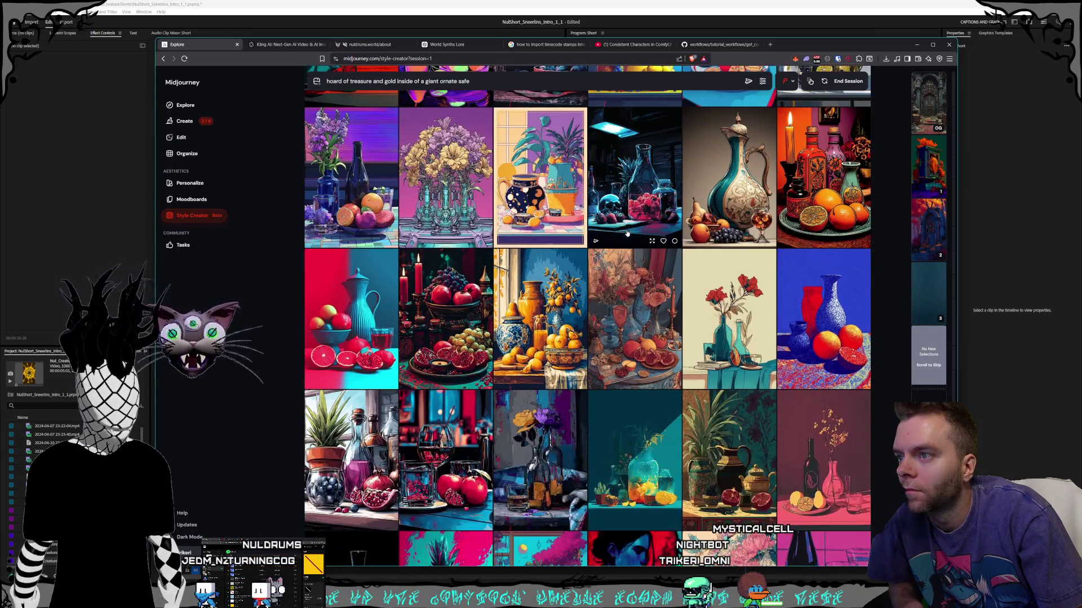
{"action": "scroll", "coordinate": [627, 233], "scroll_direction": "down", "scroll_amount": 2}
{"action": "scroll", "coordinate": [627, 233], "scroll_direction": "down", "scroll_amount": 2}
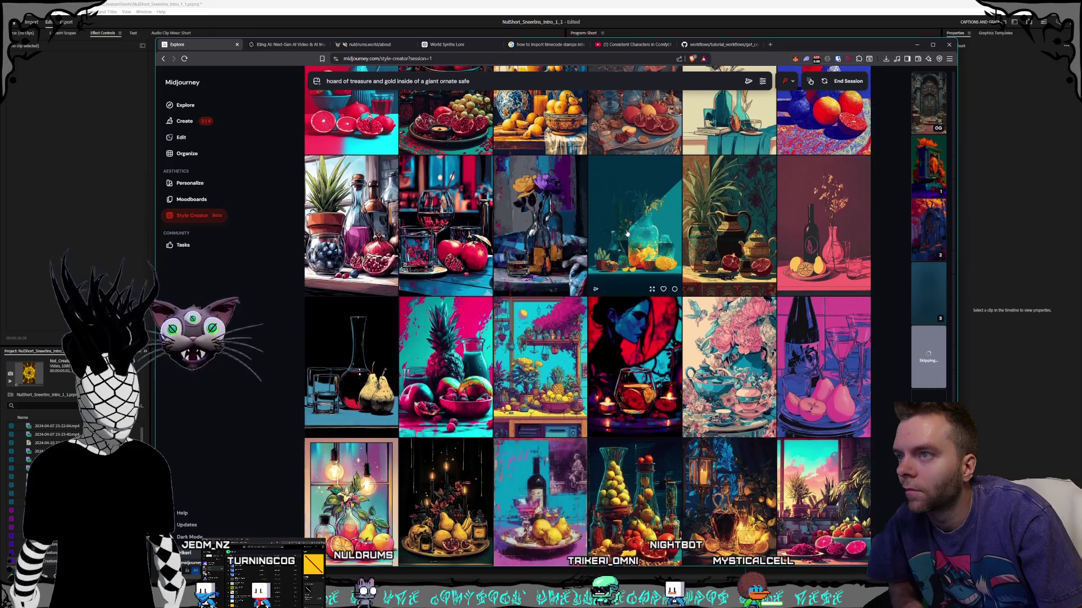
{"action": "scroll", "coordinate": [627, 233], "scroll_direction": "down", "scroll_amount": 2}
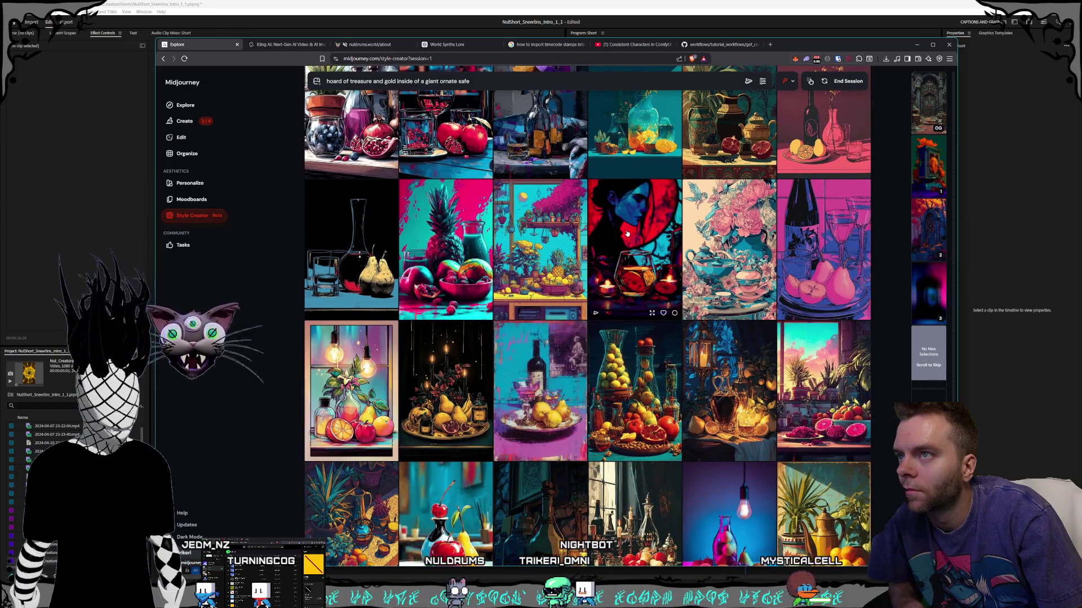
{"action": "scroll", "coordinate": [627, 233], "scroll_direction": "down", "scroll_amount": 3}
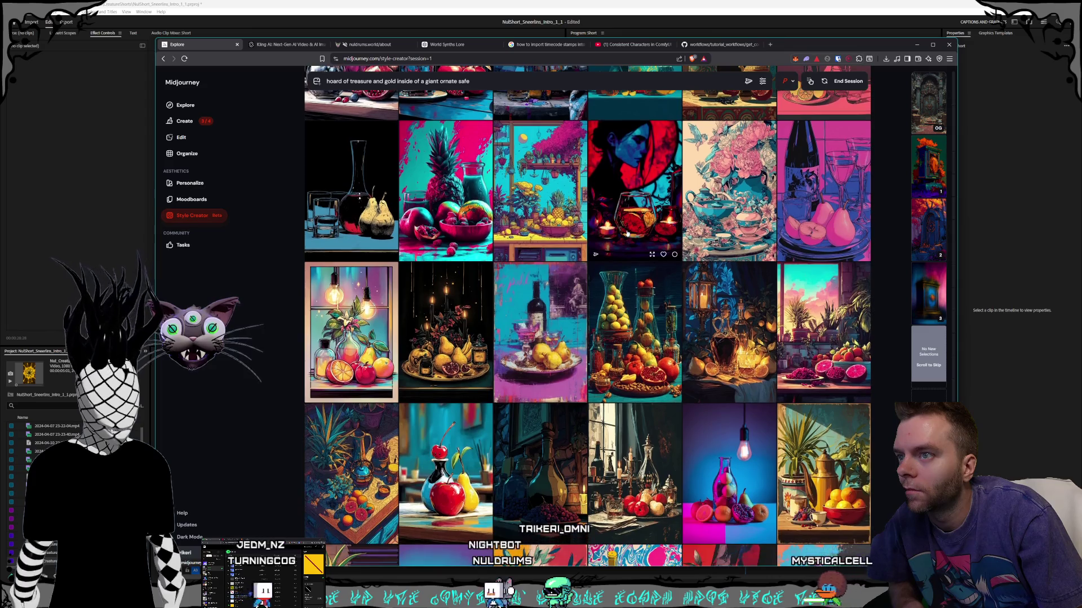
{"action": "scroll", "coordinate": [627, 233], "scroll_direction": "down", "scroll_amount": 2}
{"action": "scroll", "coordinate": [627, 234], "scroll_direction": "down", "scroll_amount": 3}
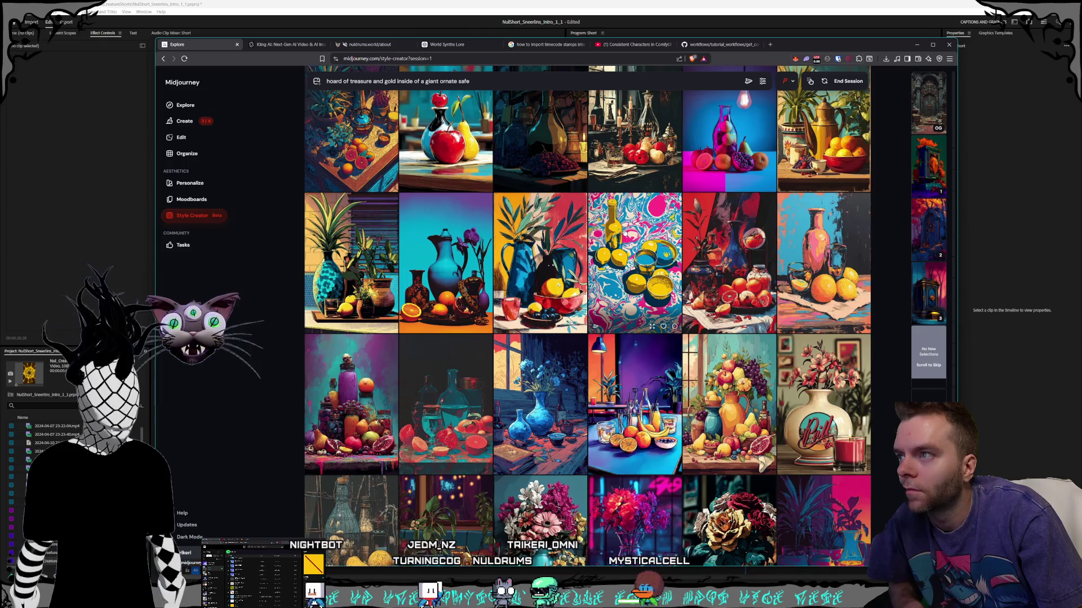
{"action": "scroll", "coordinate": [624, 233], "scroll_direction": "down", "scroll_amount": 6}
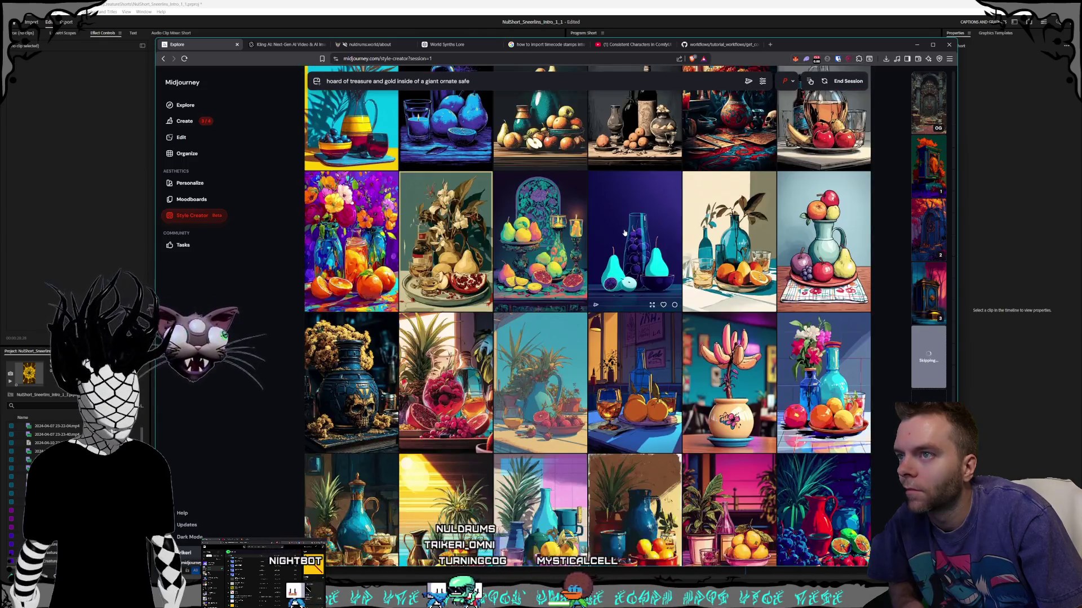
{"action": "scroll", "coordinate": [624, 233], "scroll_direction": "down", "scroll_amount": 2}
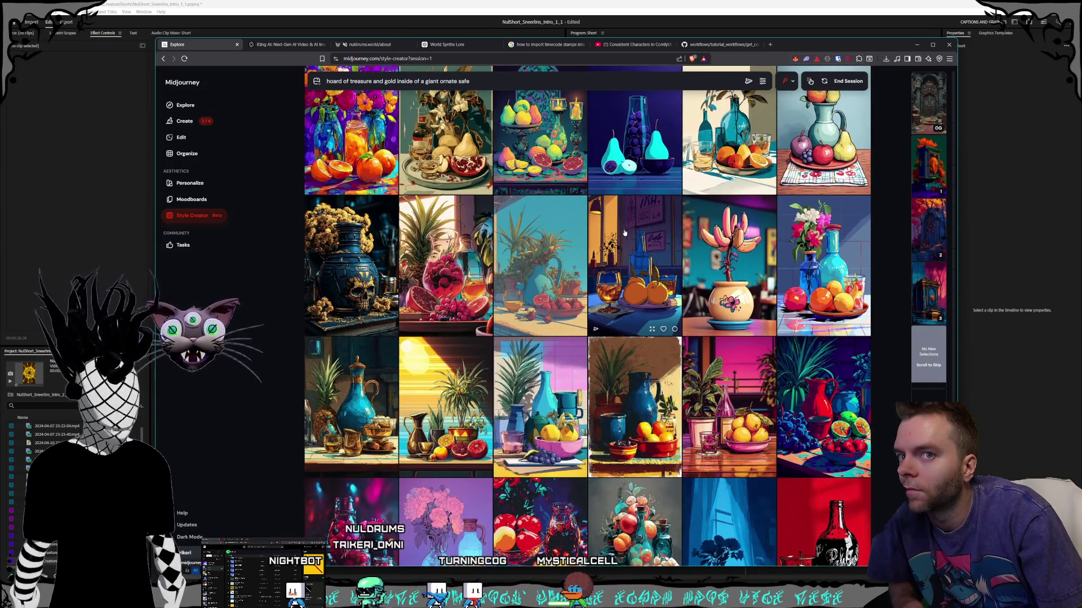
{"action": "scroll", "coordinate": [625, 233], "scroll_direction": "down", "scroll_amount": 2}
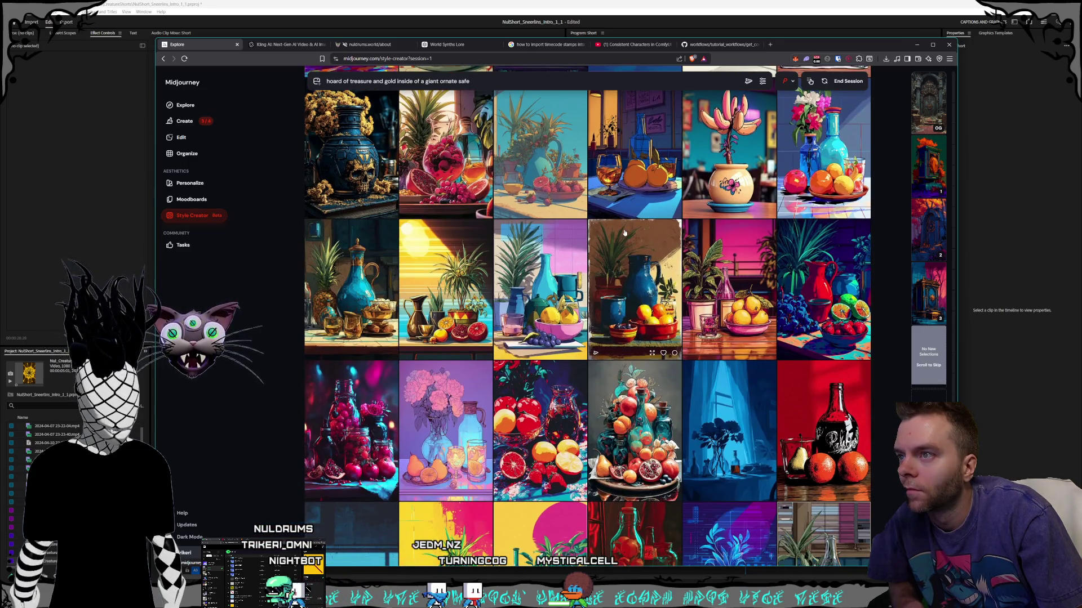
{"action": "scroll", "coordinate": [625, 233], "scroll_direction": "down", "scroll_amount": 2}
{"action": "scroll", "coordinate": [624, 233], "scroll_direction": "down", "scroll_amount": 7}
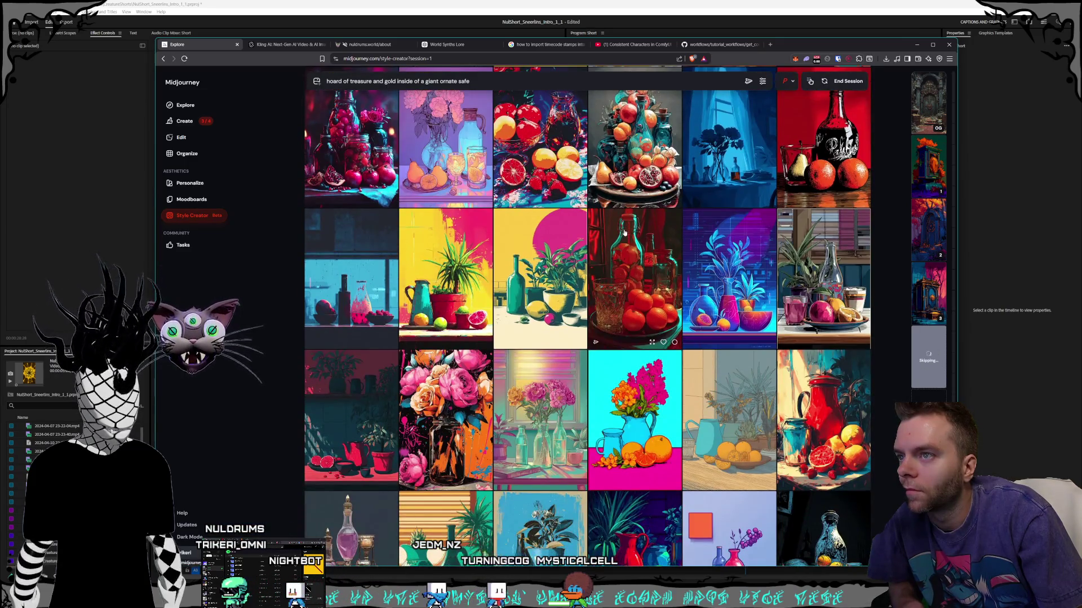
{"action": "scroll", "coordinate": [624, 233], "scroll_direction": "down", "scroll_amount": 3}
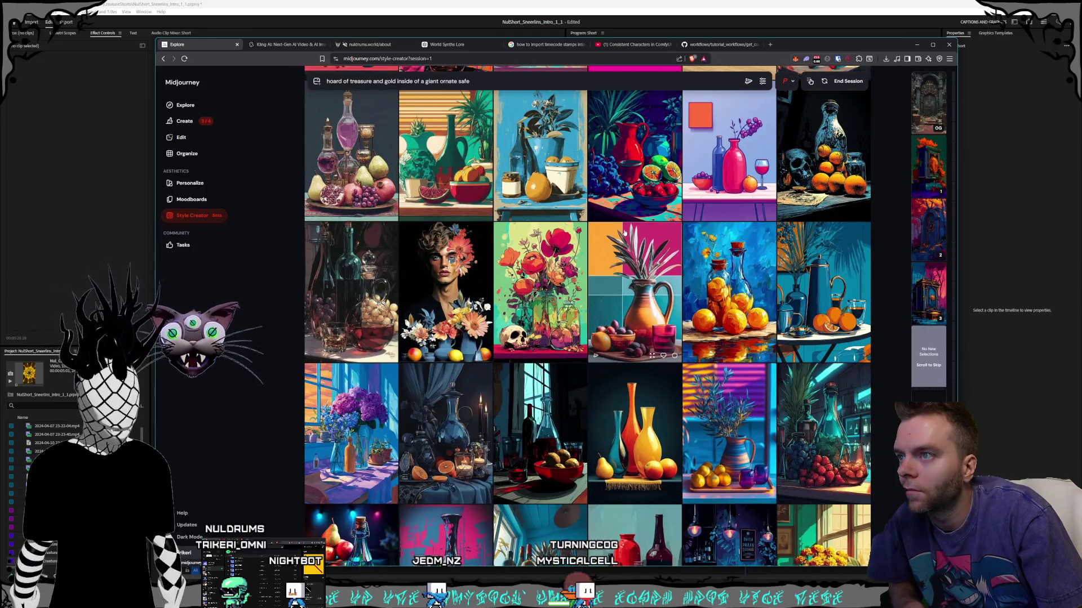
{"action": "scroll", "coordinate": [624, 233], "scroll_direction": "down", "scroll_amount": 7}
{"action": "scroll", "coordinate": [624, 233], "scroll_direction": "down", "scroll_amount": 4}
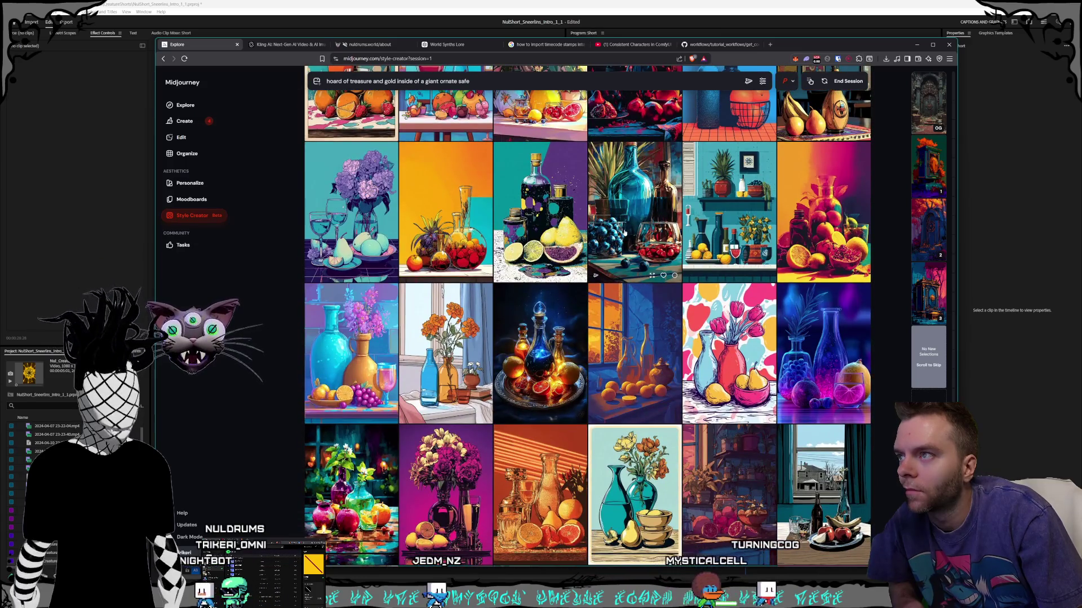
{"action": "scroll", "coordinate": [624, 233], "scroll_direction": "down", "scroll_amount": 4}
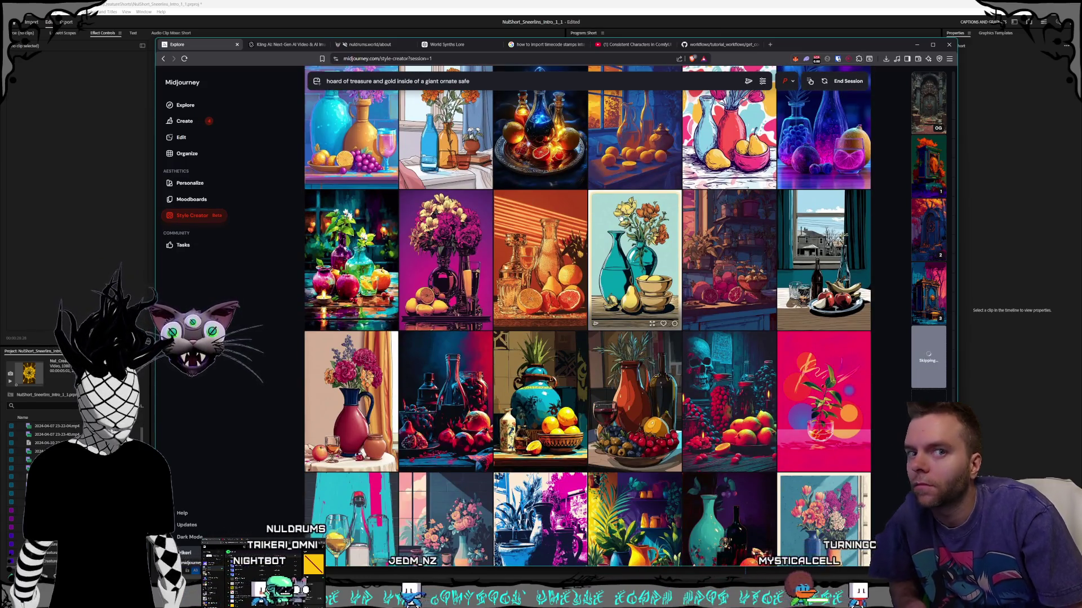
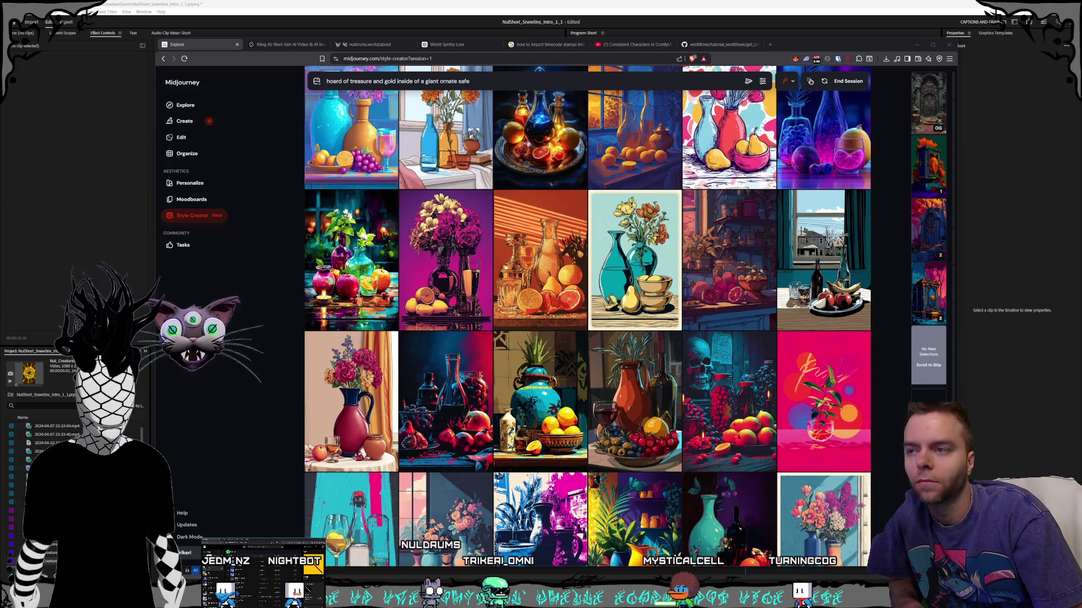
- Pick the pantry still life as a preferred style and scroll through the refreshed results
{"action": "left_click", "coordinate": [702, 256]}
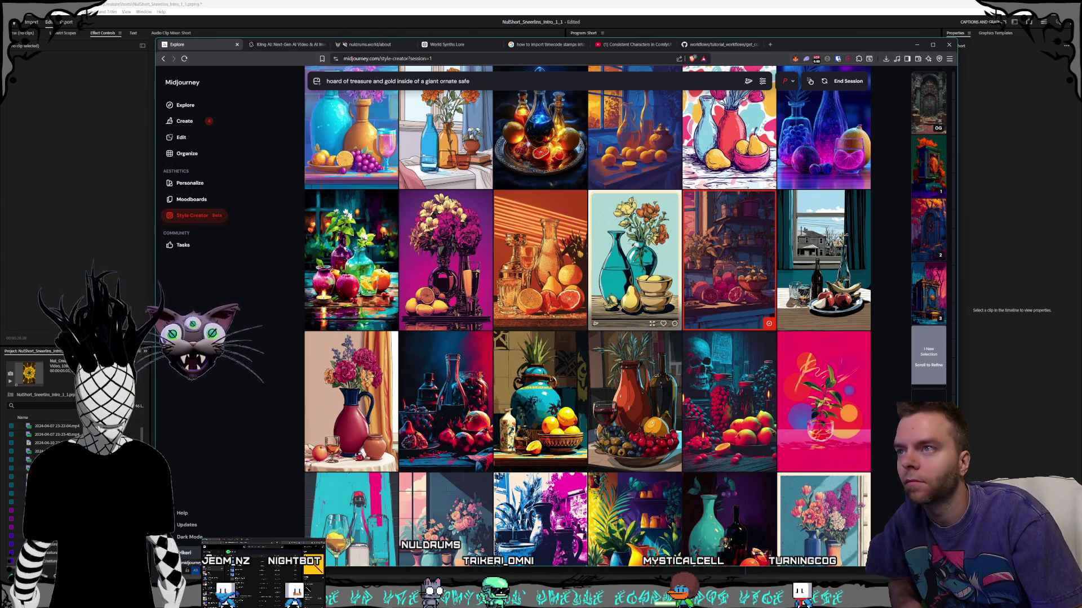
{"action": "scroll", "coordinate": [634, 246], "scroll_direction": "down", "scroll_amount": 5}
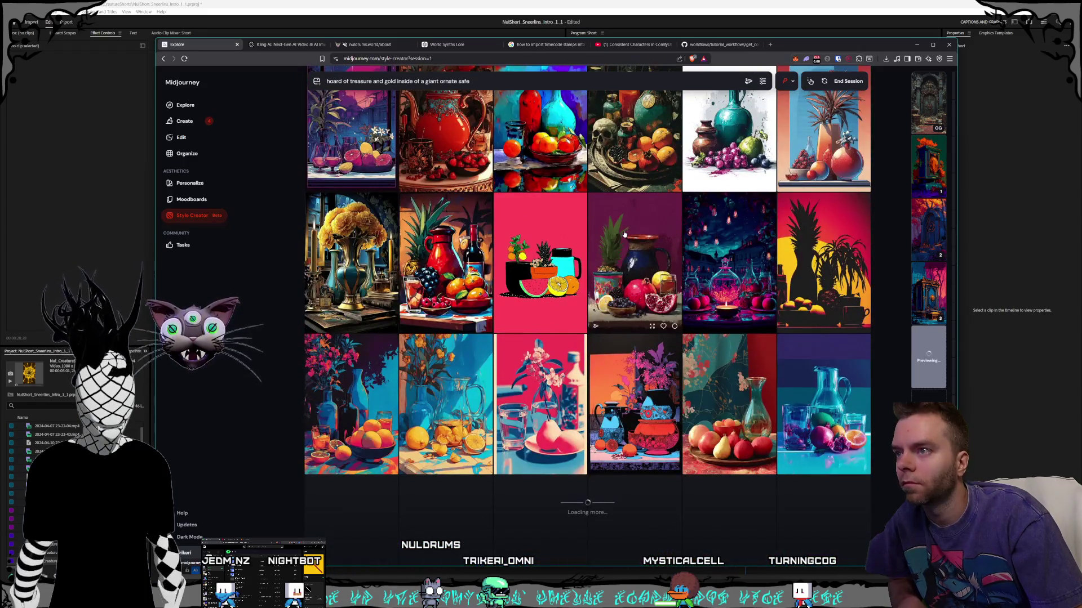
{"action": "scroll", "coordinate": [624, 233], "scroll_direction": "down", "scroll_amount": 5}
{"action": "scroll", "coordinate": [624, 234], "scroll_direction": "down", "scroll_amount": 5}
{"action": "scroll", "coordinate": [614, 232], "scroll_direction": "down", "scroll_amount": 1}
{"action": "scroll", "coordinate": [592, 227], "scroll_direction": "down", "scroll_amount": 1}
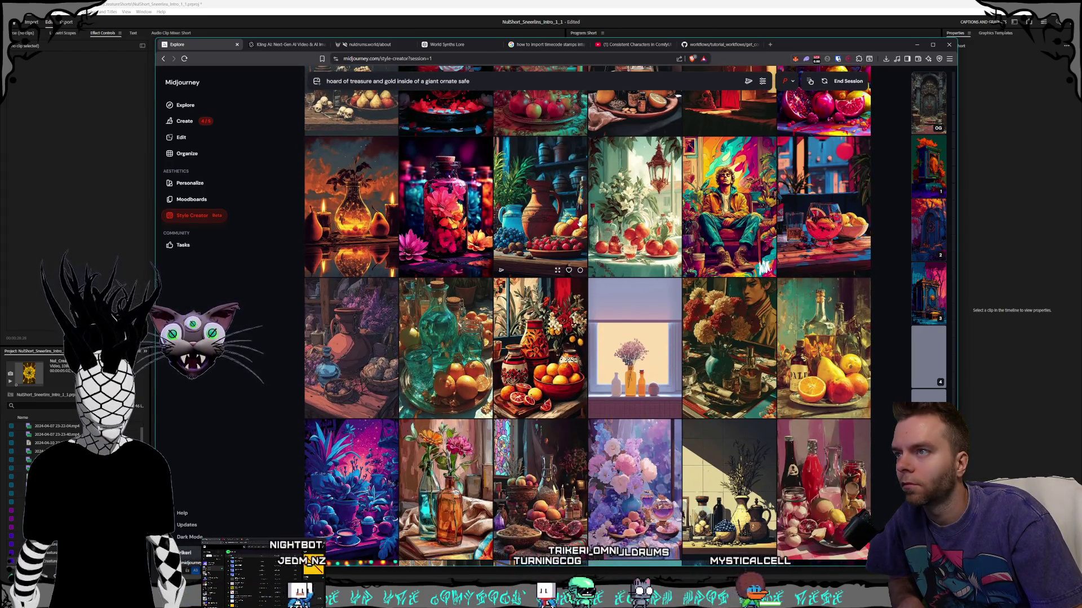
{"action": "scroll", "coordinate": [579, 223], "scroll_direction": "down", "scroll_amount": 3}
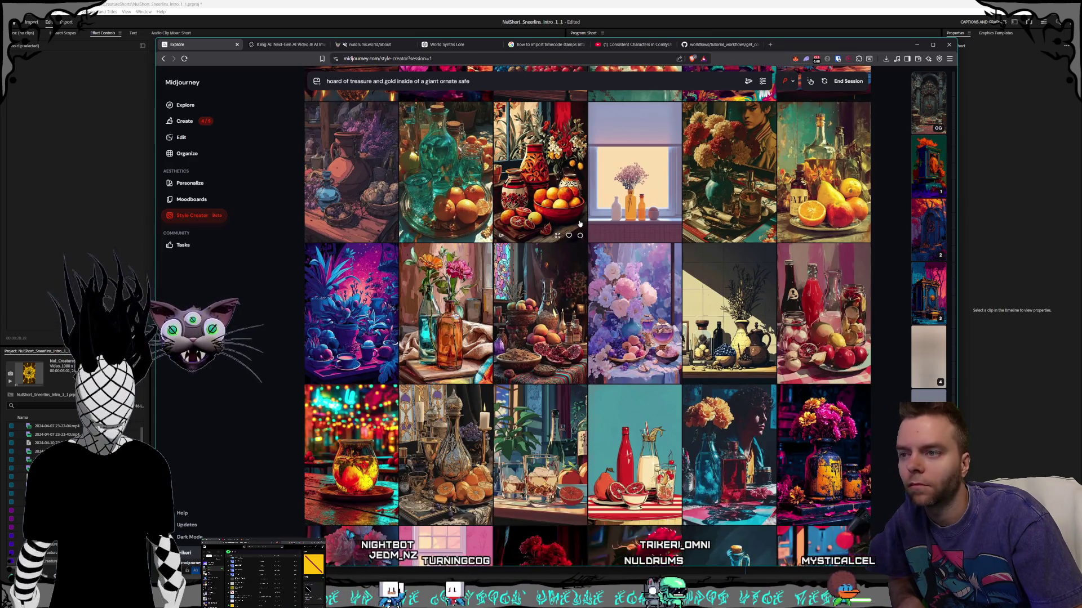
{"action": "scroll", "coordinate": [580, 224], "scroll_direction": "down", "scroll_amount": 4}
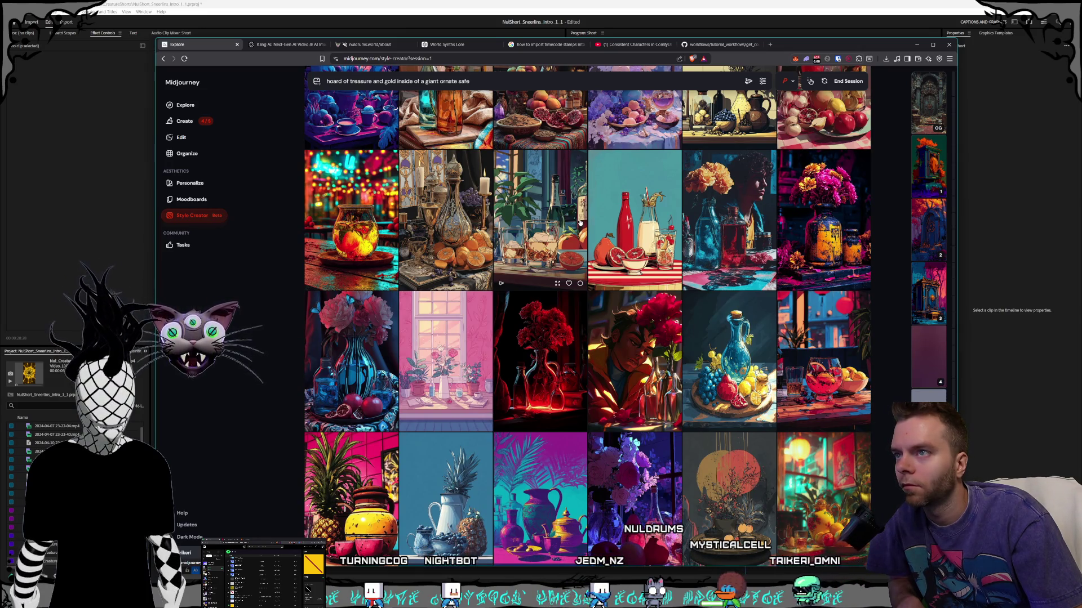
{"action": "scroll", "coordinate": [580, 223], "scroll_direction": "down", "scroll_amount": 5}
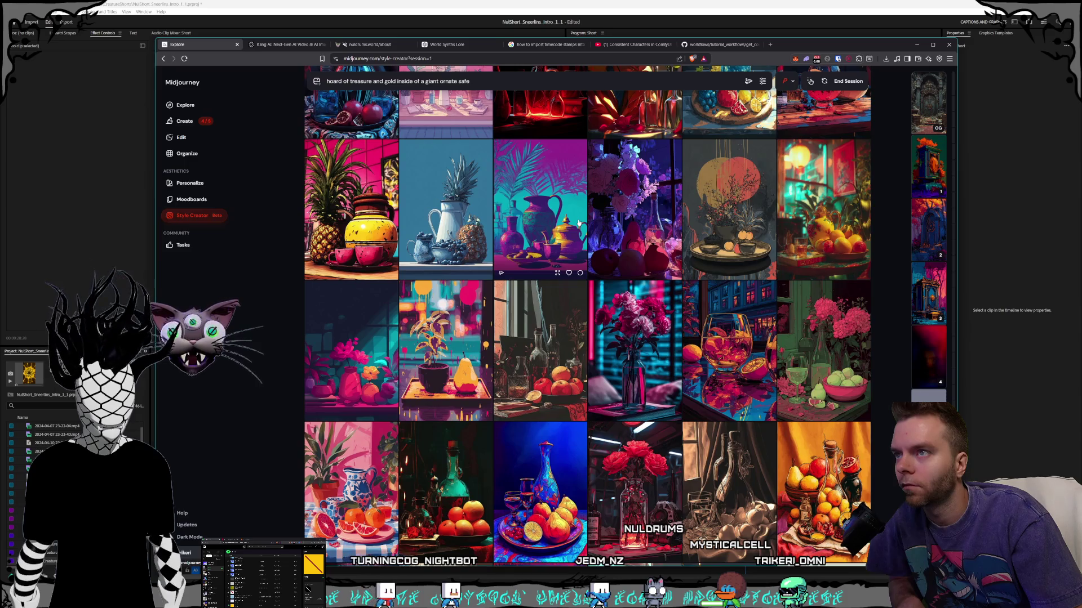
{"action": "scroll", "coordinate": [566, 219], "scroll_direction": "down", "scroll_amount": 2}
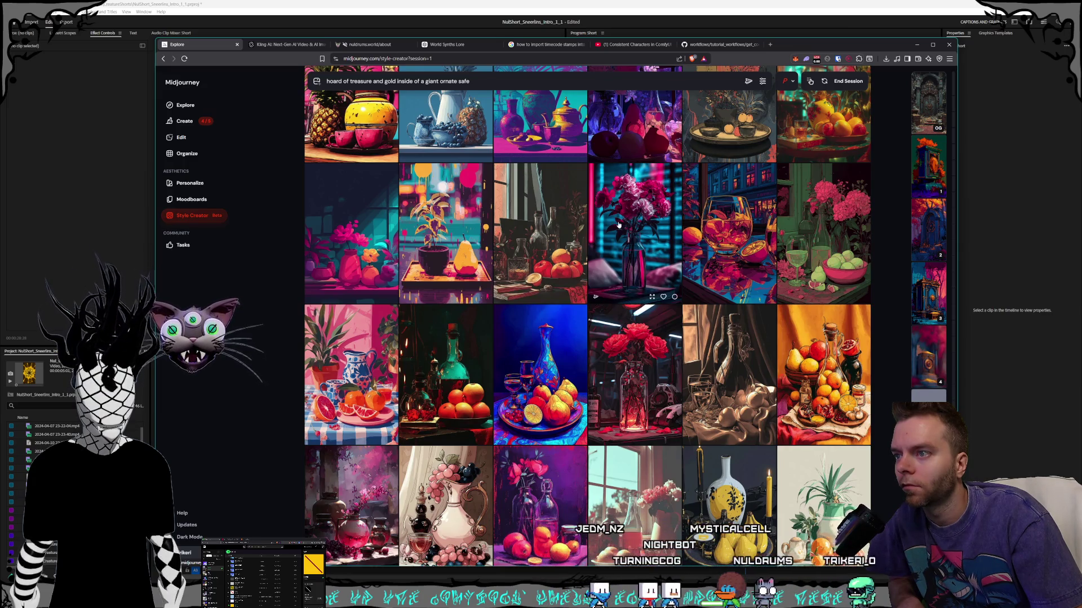
{"action": "scroll", "coordinate": [618, 225], "scroll_direction": "down", "scroll_amount": 10}
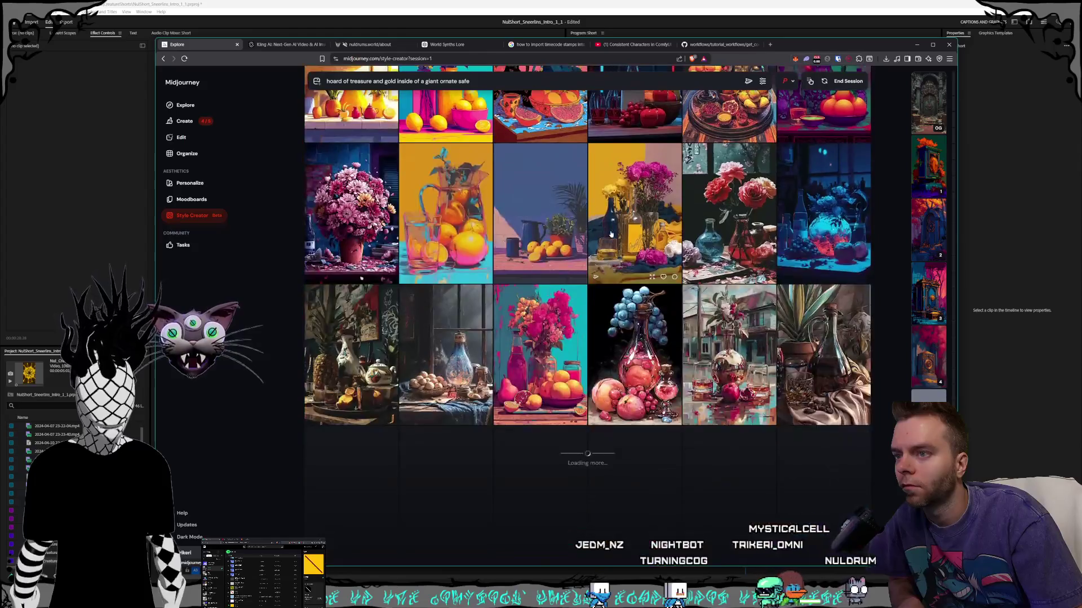
{"action": "scroll", "coordinate": [610, 234], "scroll_direction": "down", "scroll_amount": 3}
{"action": "scroll", "coordinate": [609, 231], "scroll_direction": "down", "scroll_amount": 3}
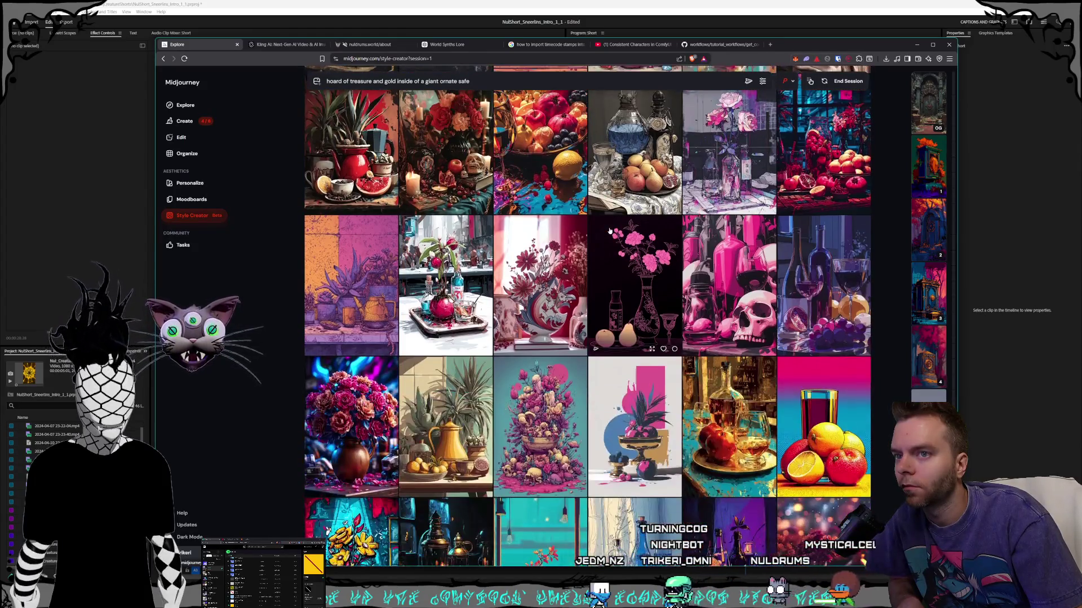
{"action": "scroll", "coordinate": [610, 231], "scroll_direction": "down", "scroll_amount": 1}
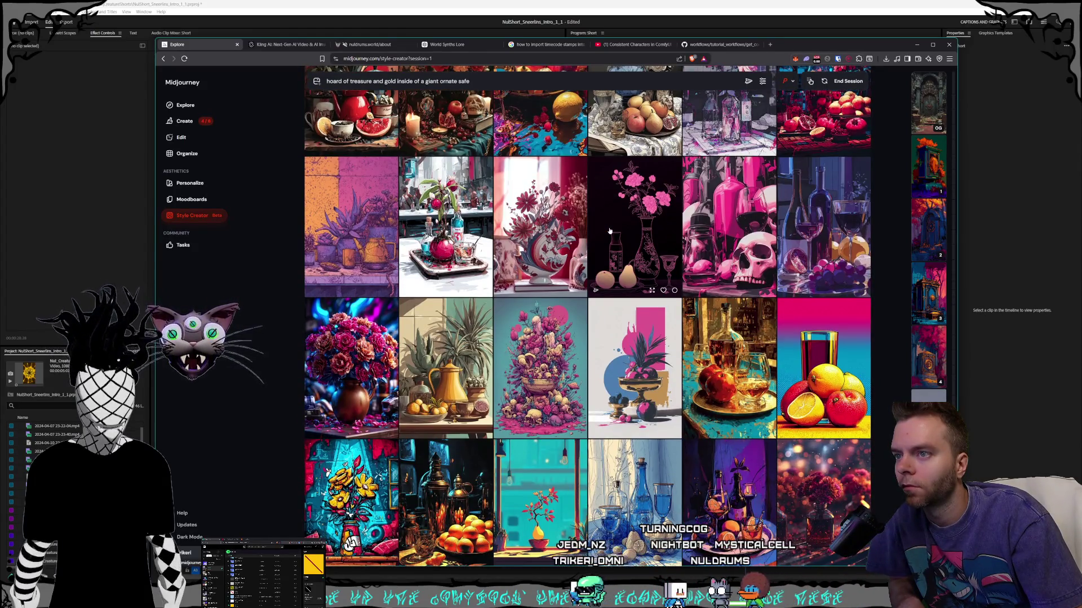
{"action": "scroll", "coordinate": [609, 230], "scroll_direction": "down", "scroll_amount": 3}
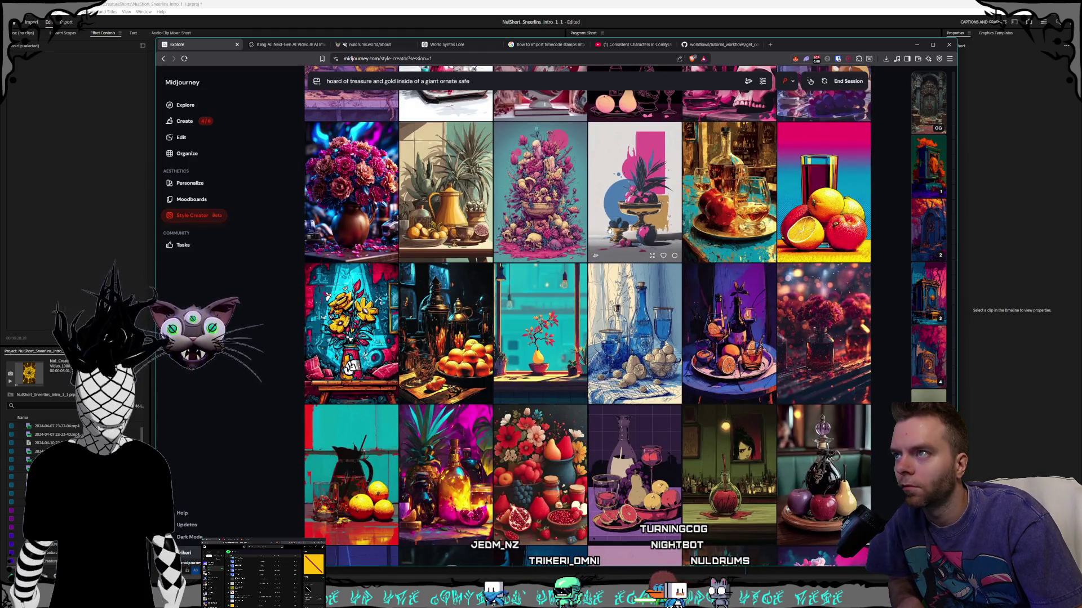
{"action": "scroll", "coordinate": [559, 216], "scroll_direction": "down", "scroll_amount": 5}
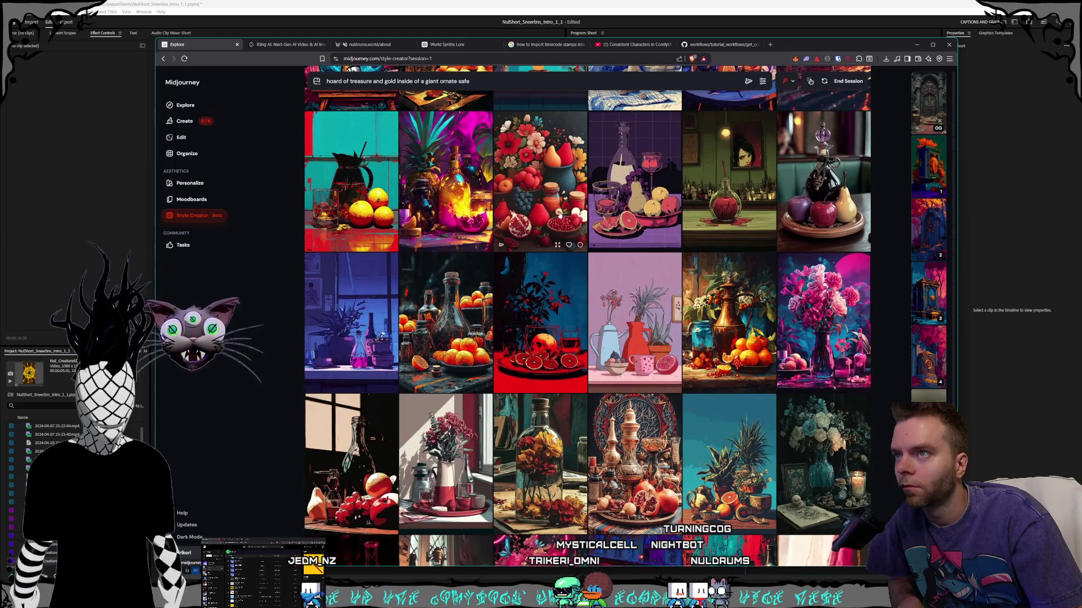
{"action": "scroll", "coordinate": [589, 220], "scroll_direction": "down", "scroll_amount": 2}
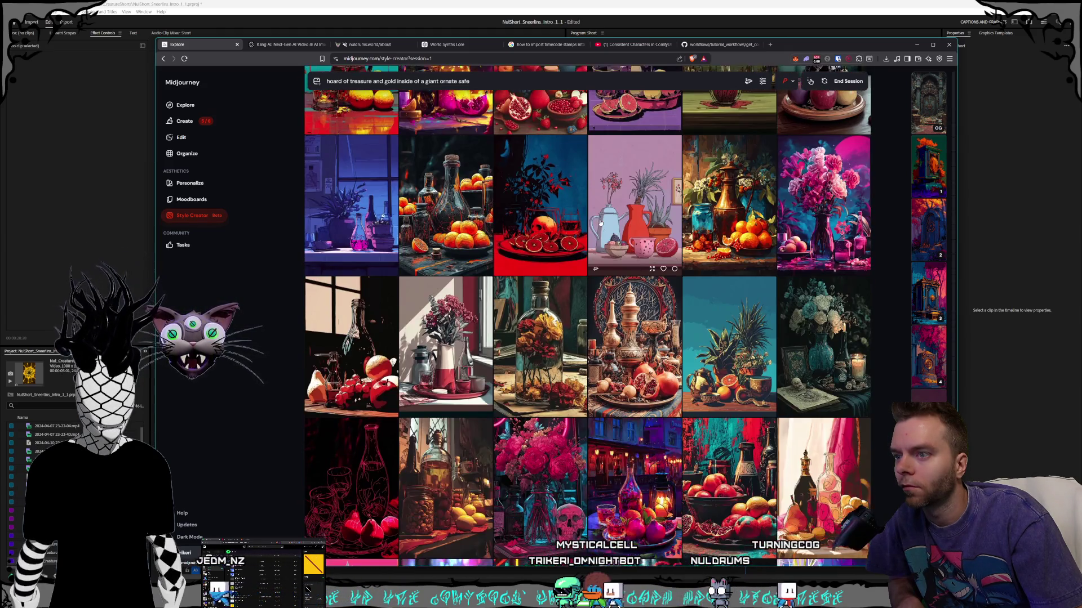
{"action": "scroll", "coordinate": [600, 223], "scroll_direction": "down", "scroll_amount": 2}
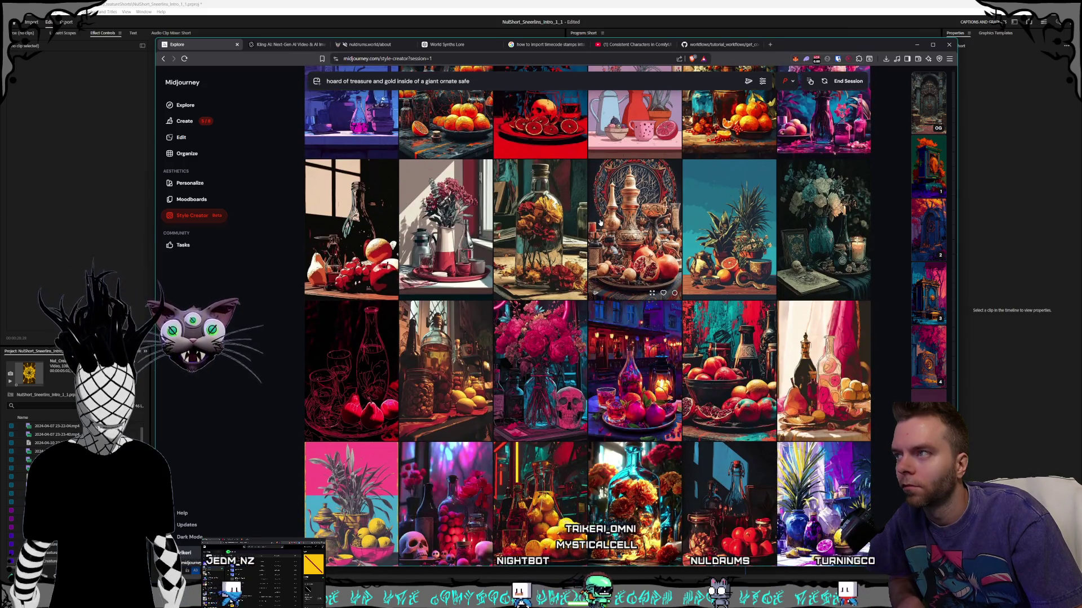
{"action": "scroll", "coordinate": [600, 223], "scroll_direction": "down", "scroll_amount": 2}
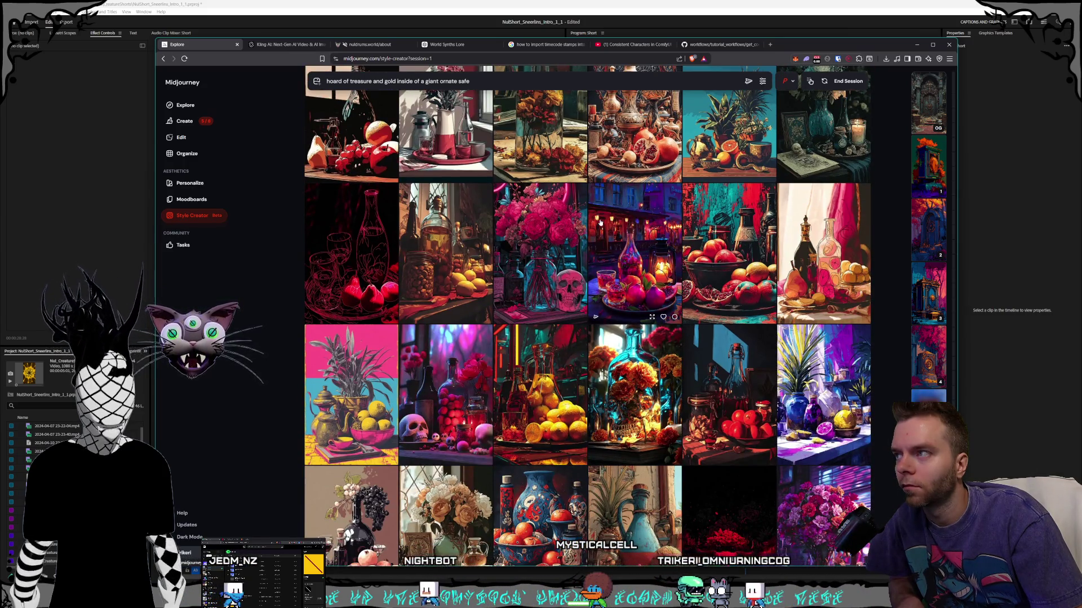
{"action": "scroll", "coordinate": [600, 224], "scroll_direction": "down", "scroll_amount": 2}
- Finish reviewing the remaining results and end the style refinement session
{"action": "scroll", "coordinate": [600, 224], "scroll_direction": "up", "scroll_amount": 2}
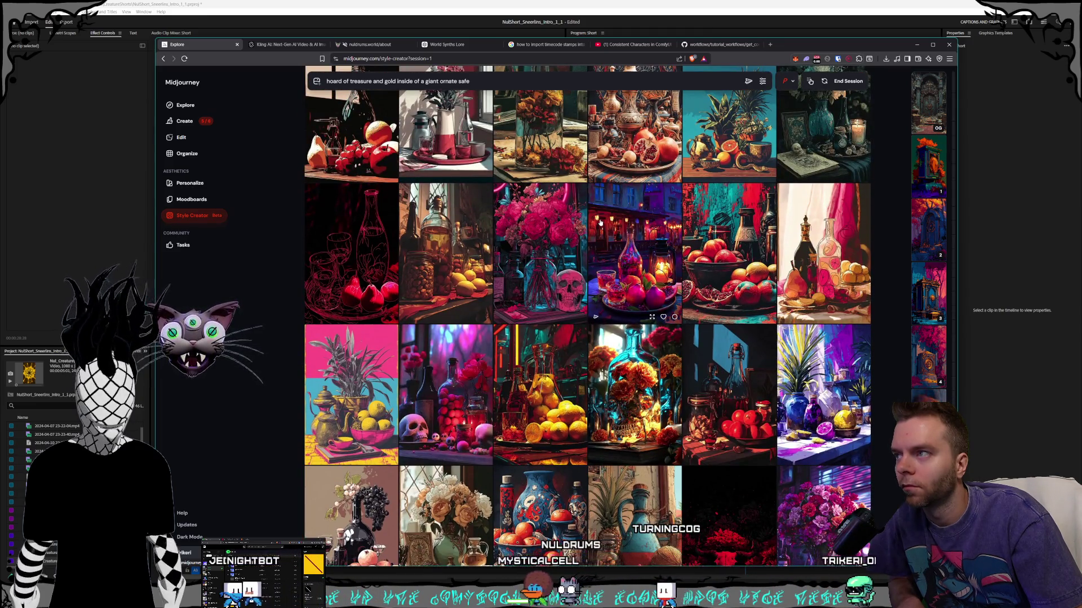
{"action": "scroll", "coordinate": [600, 224], "scroll_direction": "down", "scroll_amount": 3}
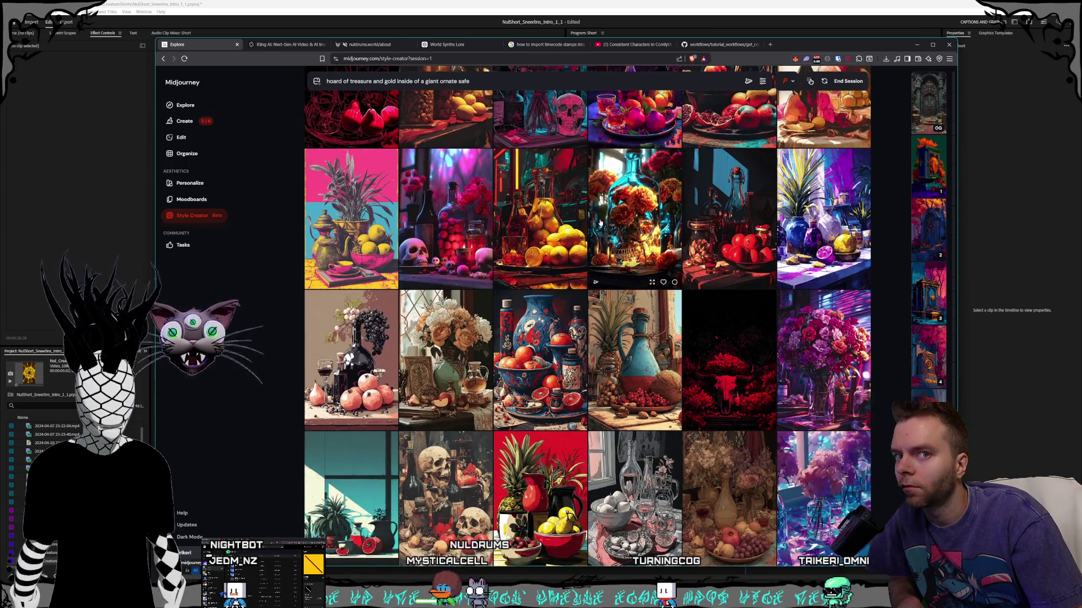
{"action": "scroll", "coordinate": [600, 223], "scroll_direction": "down", "scroll_amount": 3}
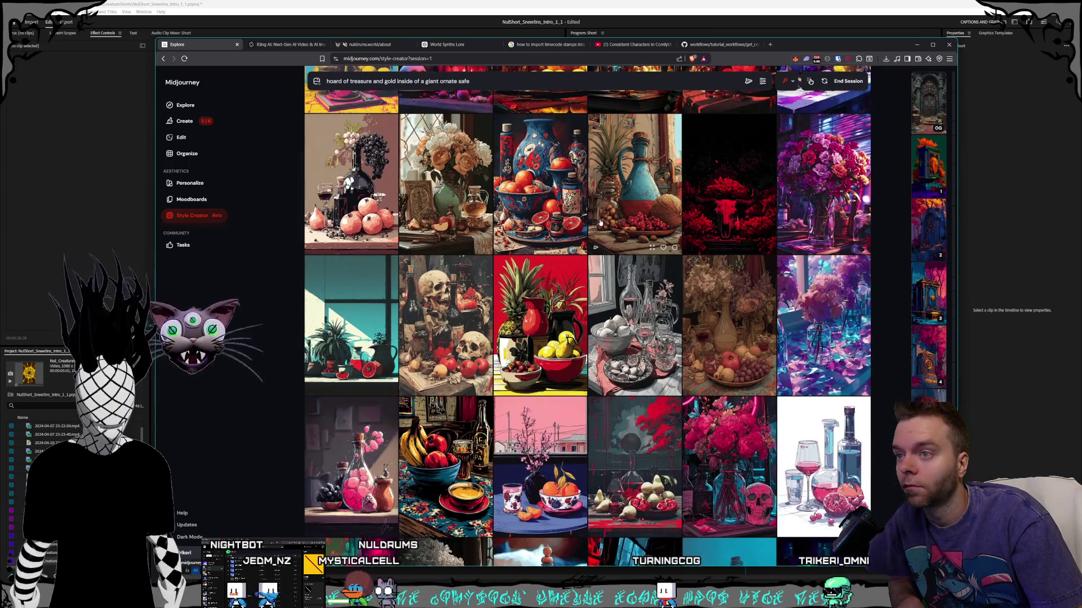
{"action": "scroll", "coordinate": [600, 223], "scroll_direction": "down", "scroll_amount": 2}
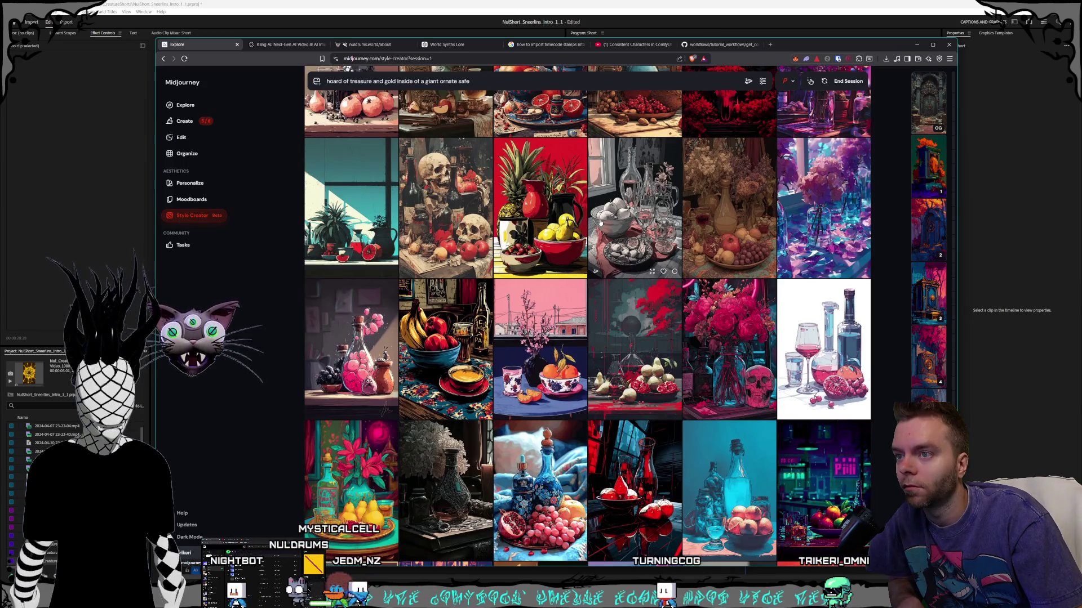
{"action": "scroll", "coordinate": [600, 223], "scroll_direction": "down", "scroll_amount": 3}
{"action": "scroll", "coordinate": [700, 251], "scroll_direction": "down", "scroll_amount": 3}
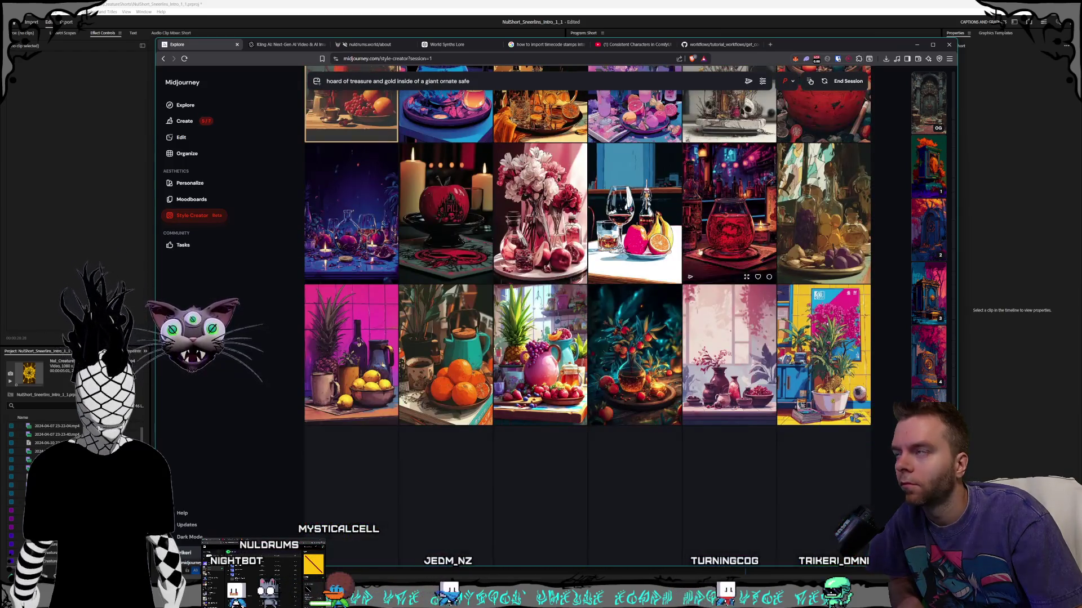
{"action": "left_click", "coordinate": [843, 81]}
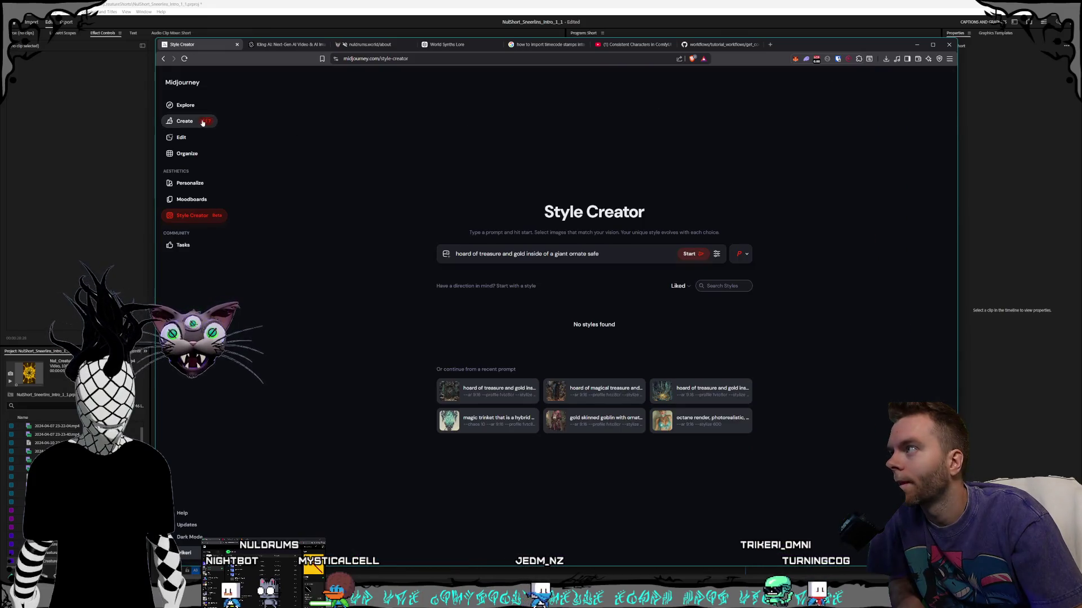
- Go to the Create feed and open the dark ornate vault-door render full size
{"action": "left_click", "coordinate": [203, 122]}
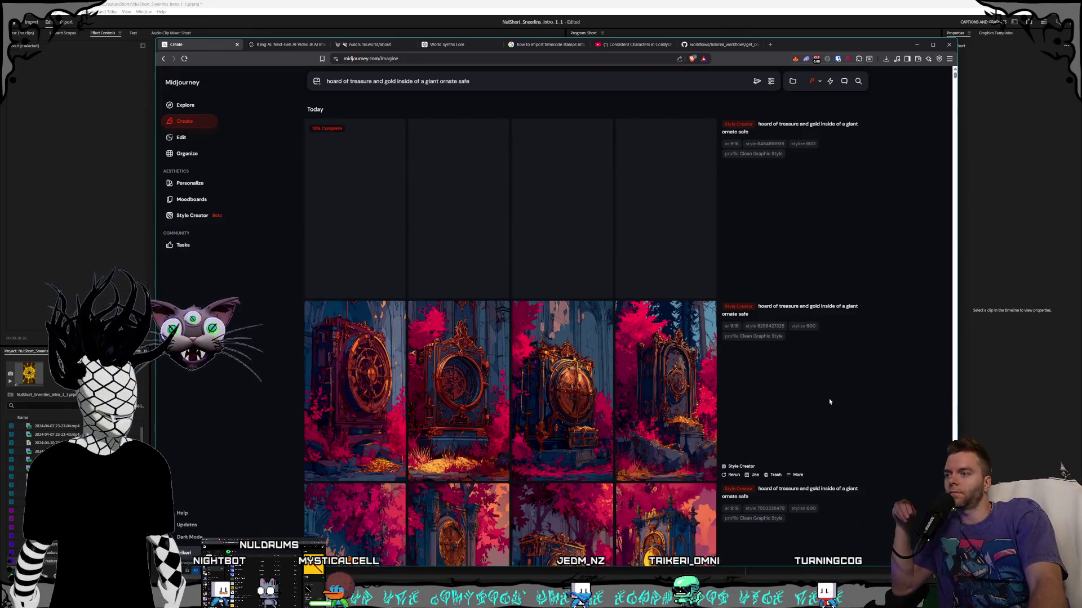
{"action": "scroll", "coordinate": [665, 332], "scroll_direction": "down", "scroll_amount": 10}
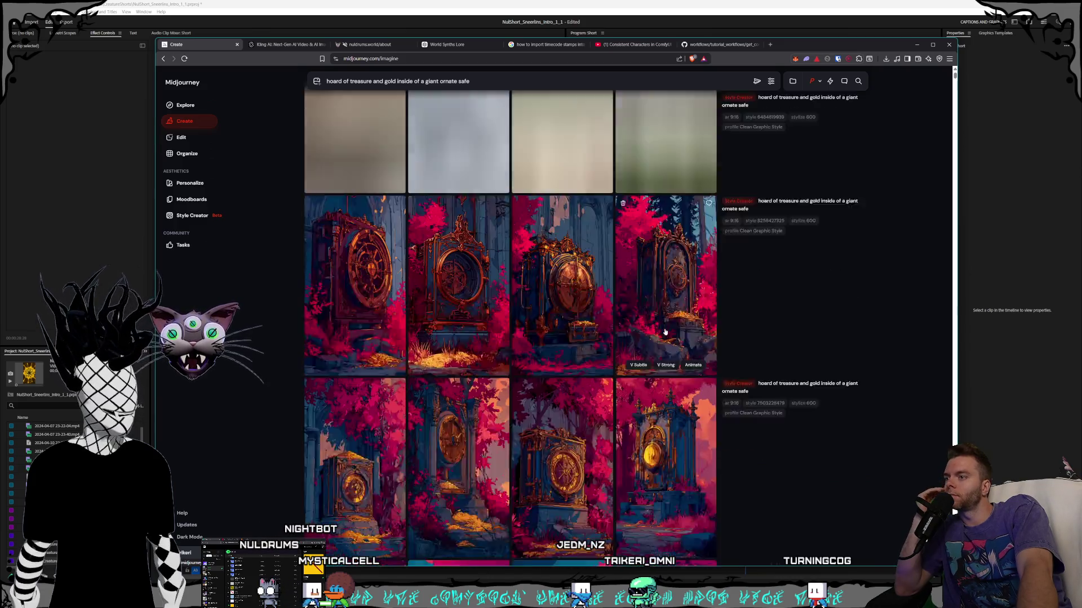
{"action": "scroll", "coordinate": [665, 332], "scroll_direction": "down", "scroll_amount": 4}
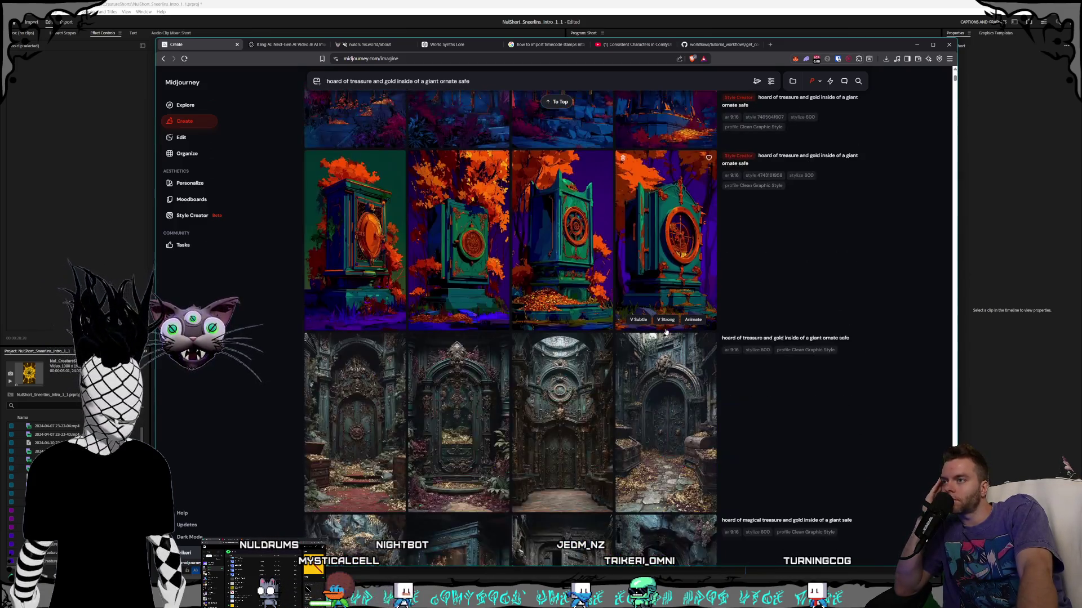
{"action": "scroll", "coordinate": [665, 333], "scroll_direction": "down", "scroll_amount": 2}
{"action": "left_click", "coordinate": [659, 277]}
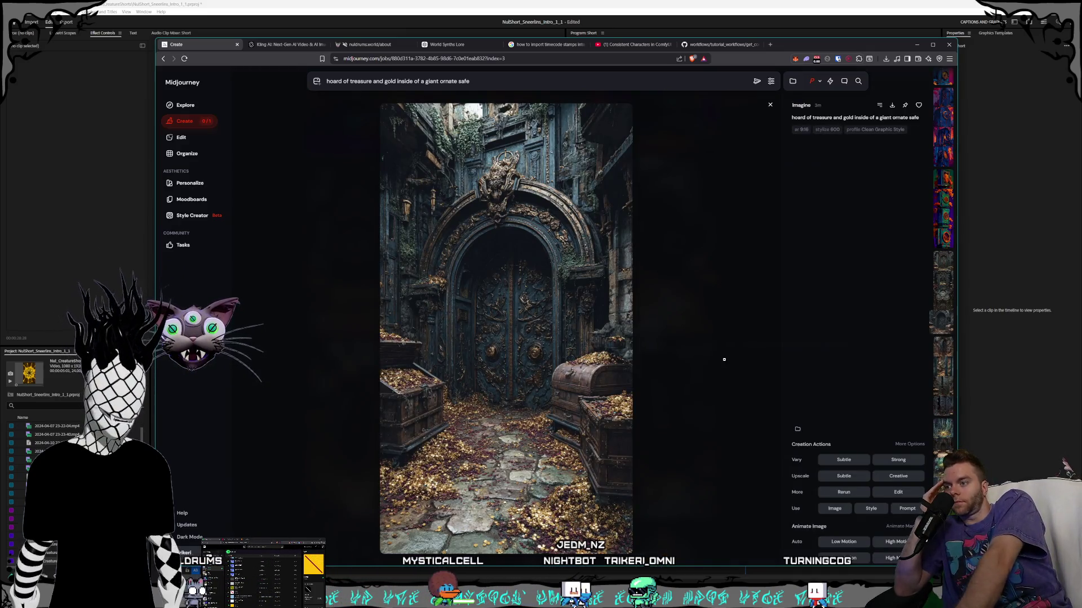
- Browse back through several jobs' ornate safe images to a job's first image
{"action": "key", "text": "Left"}
{"action": "key", "text": "Left"}
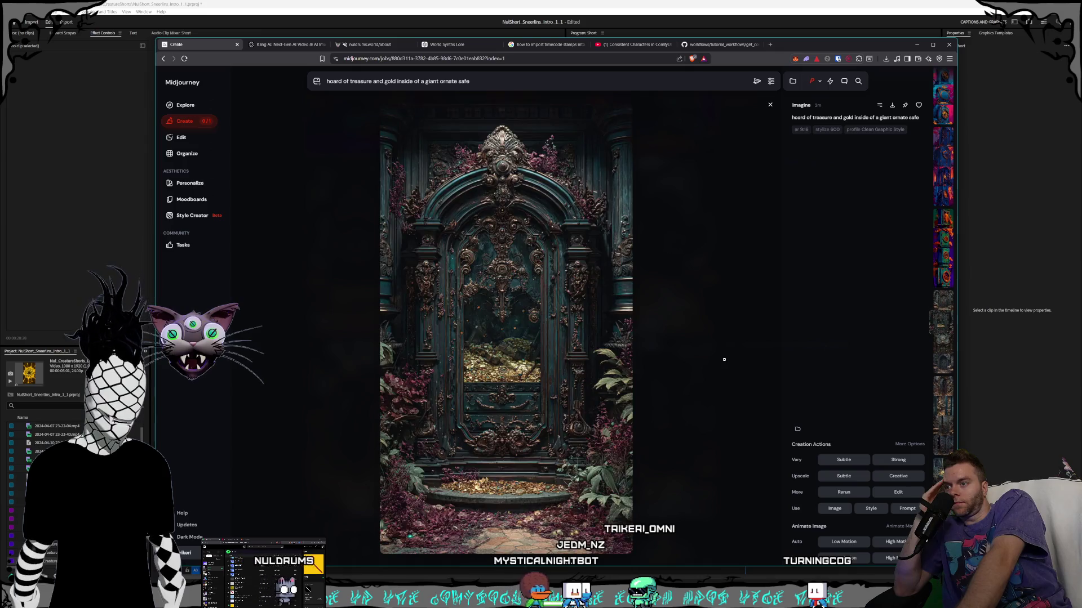
{"action": "key", "text": "Left"}
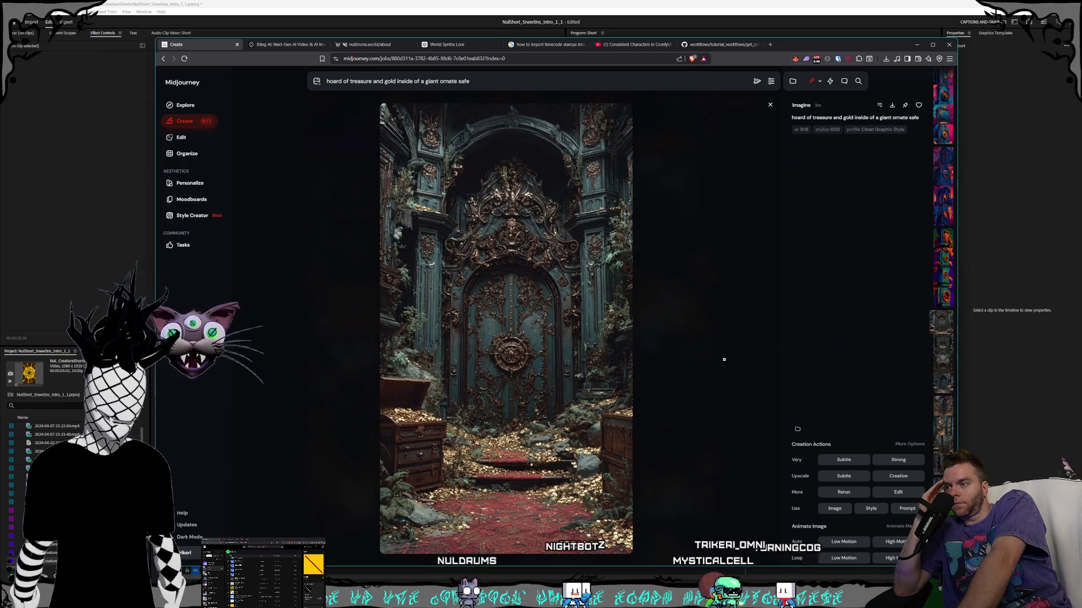
{"action": "key", "text": "Left"}
{"action": "key", "text": "Left"}
{"action": "key", "text": "Left"}
{"action": "key", "text": "Left"}
{"action": "key", "text": "Left"}
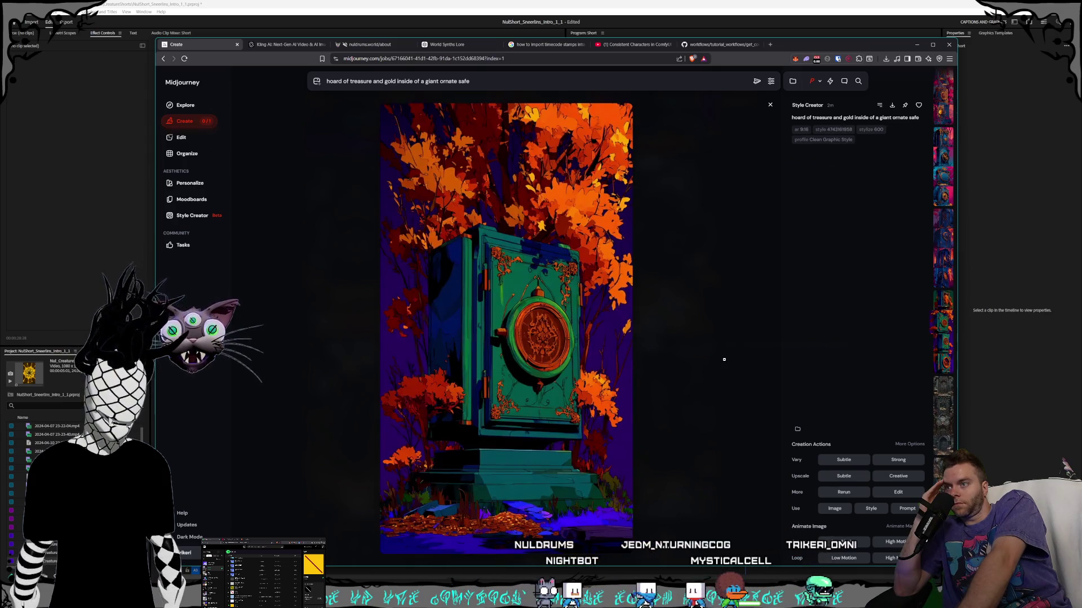
{"action": "key", "text": "Left"}
{"action": "key", "text": "Left"}
{"action": "key", "text": "Left"}
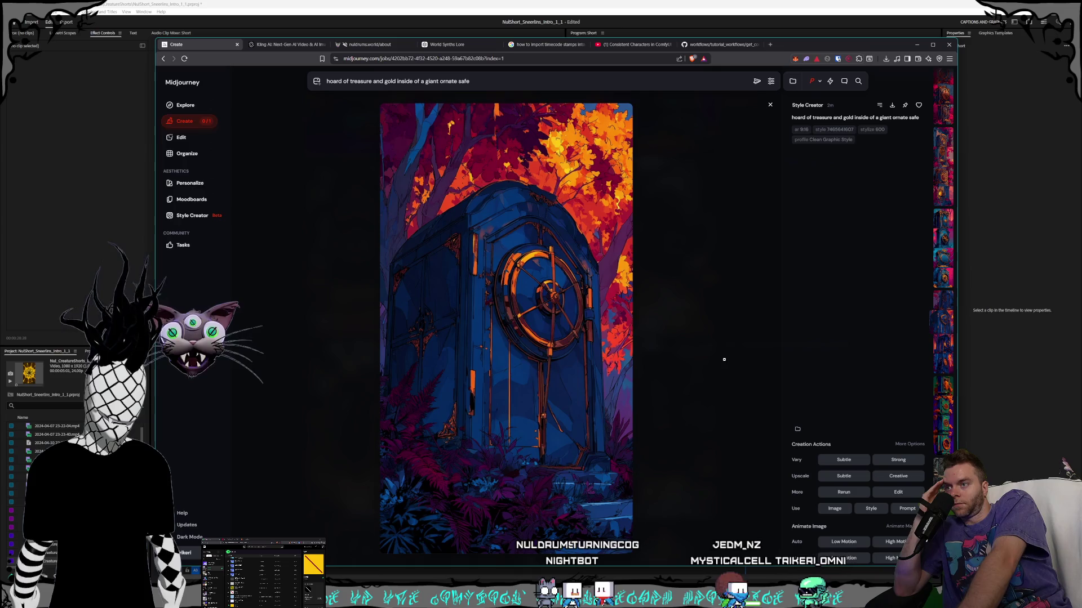
{"action": "key", "text": "Left"}
{"action": "key", "text": "Left"}
{"action": "key", "text": "Left"}
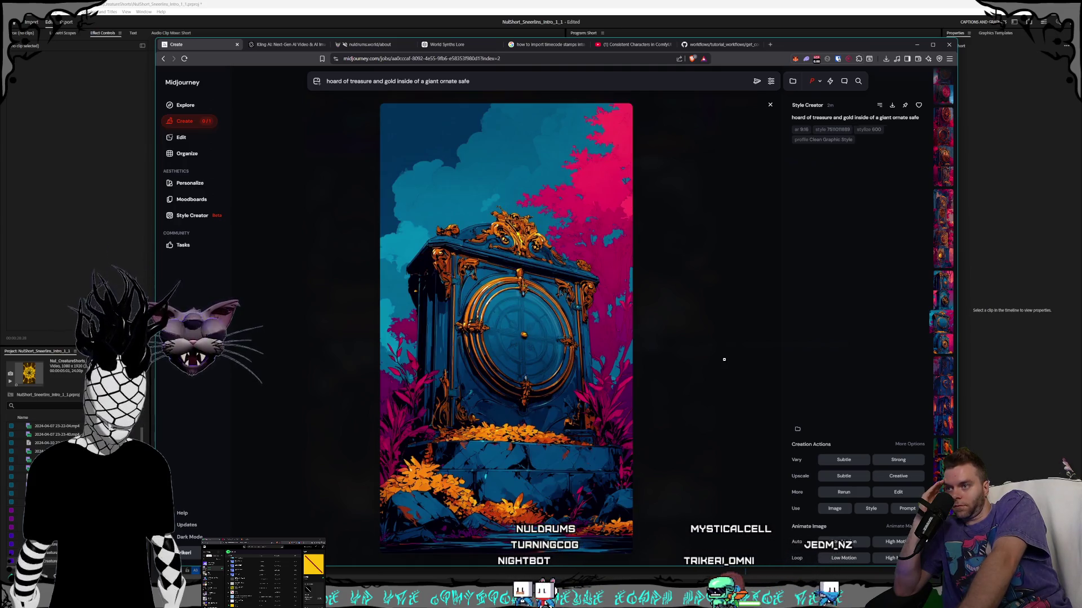
{"action": "key", "text": "Left"}
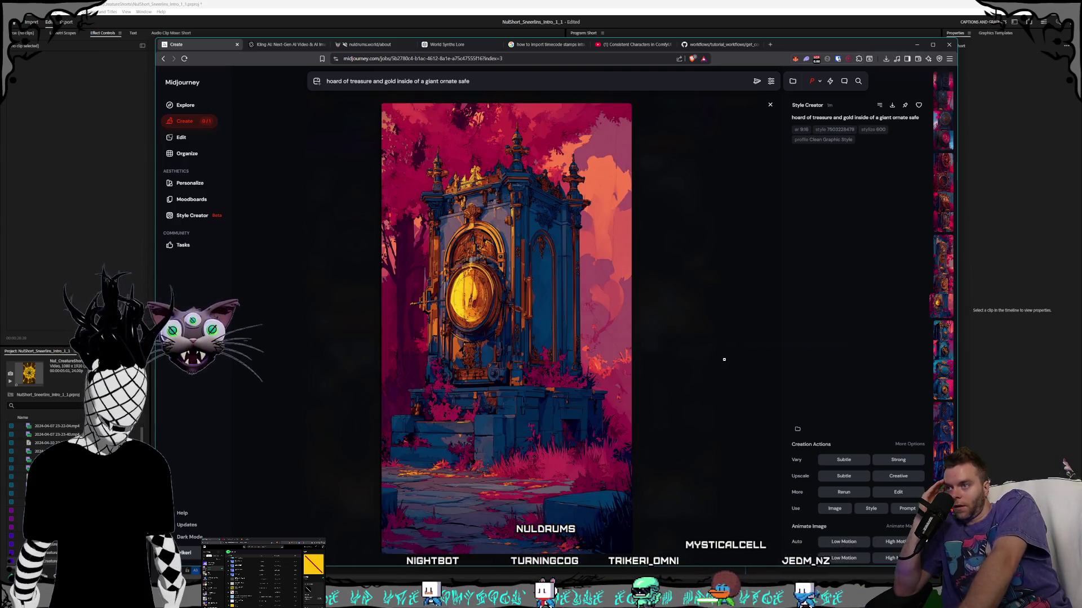
{"action": "key", "text": "Left"}
{"action": "key", "text": "Left"}
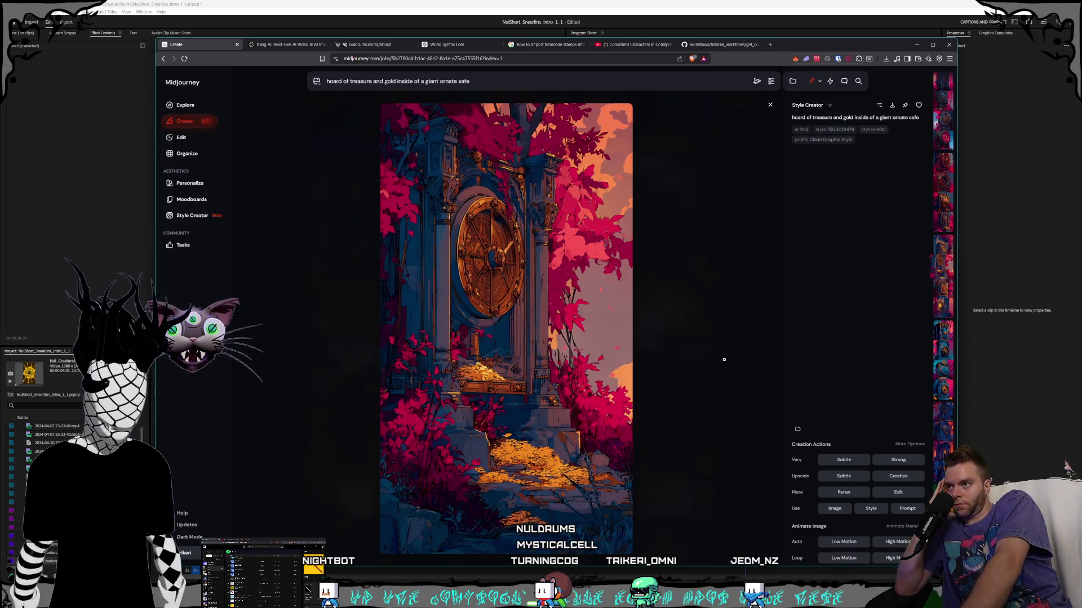
{"action": "key", "text": "Left"}
{"action": "key", "text": "Left"}
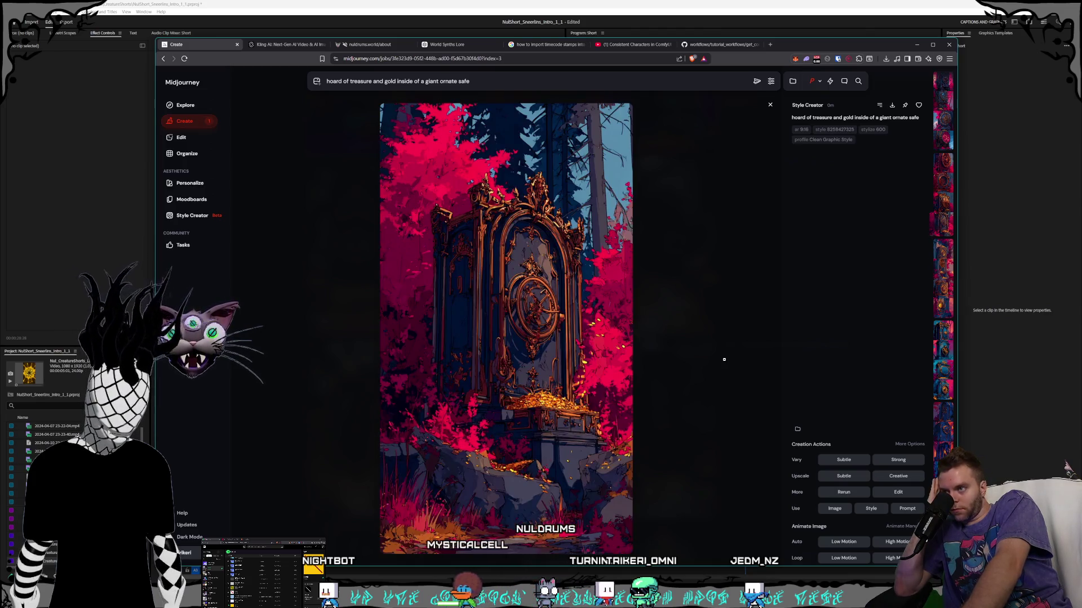
{"action": "key", "text": "Left"}
{"action": "key", "text": "Left"}
{"action": "key", "text": "Left"}
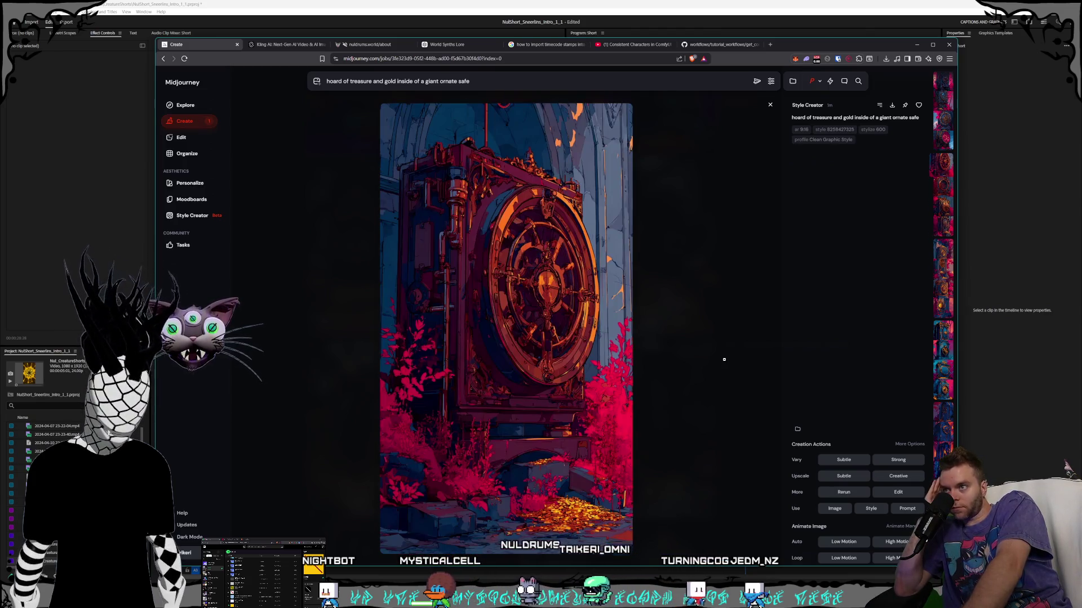
{"action": "key", "text": "Left"}
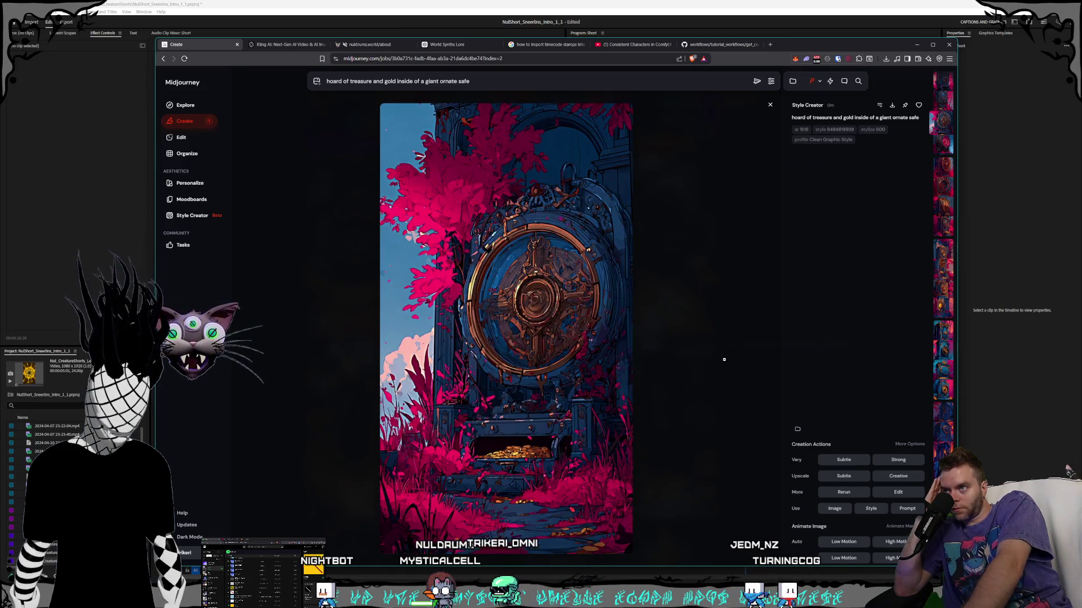
{"action": "key", "text": "Left"}
{"action": "key", "text": "Left"}
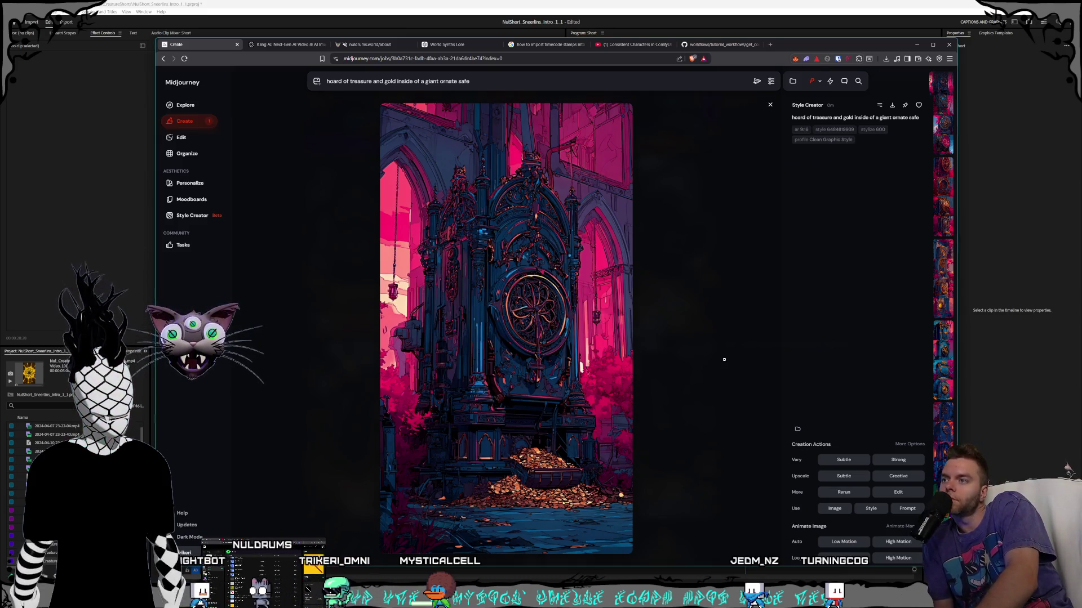
- Move forward three safe images and start saving the current one to the Trinkets folder
{"action": "key", "text": "Right"}
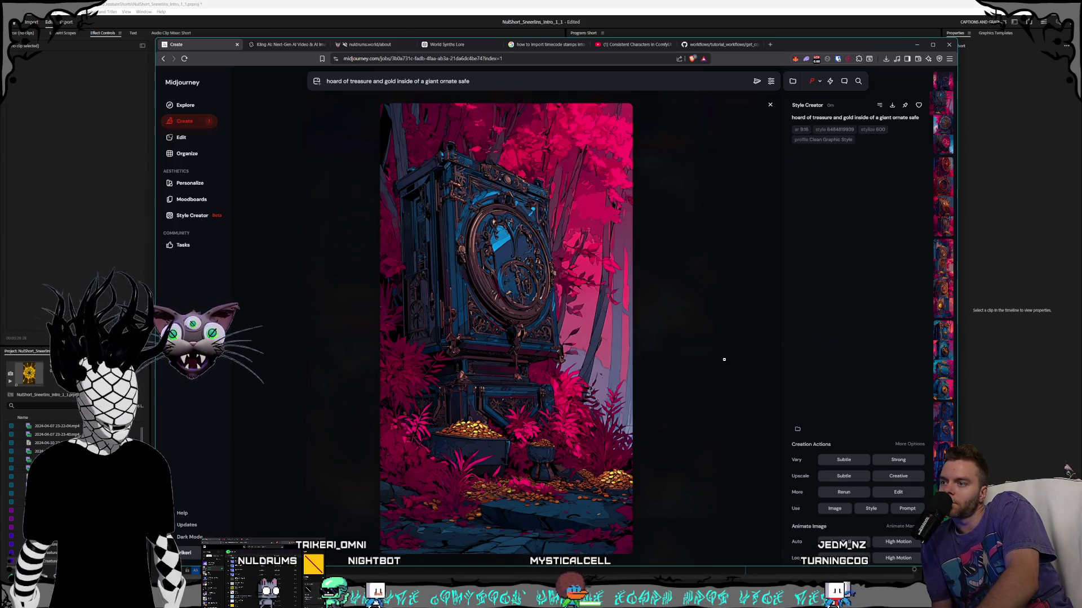
{"action": "key", "text": "Right"}
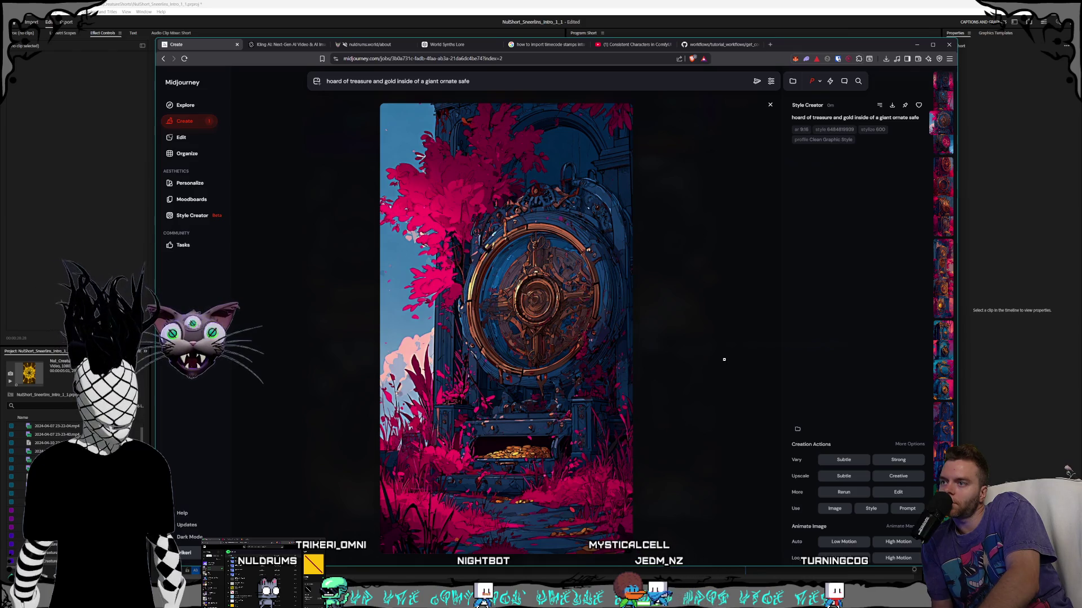
{"action": "key", "text": "Right"}
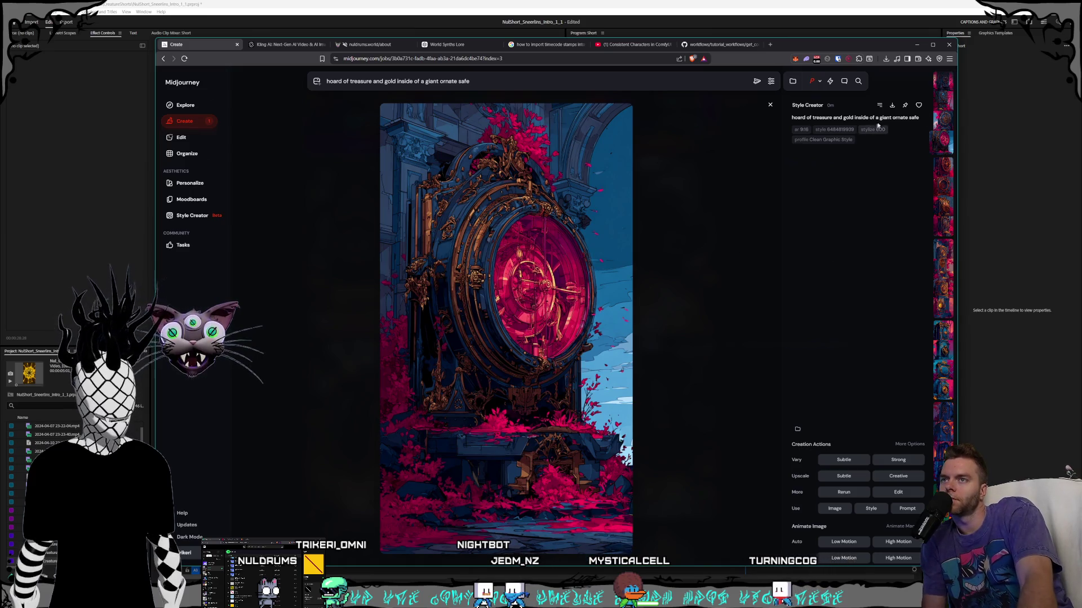
{"action": "key", "text": "ctrl+s"}
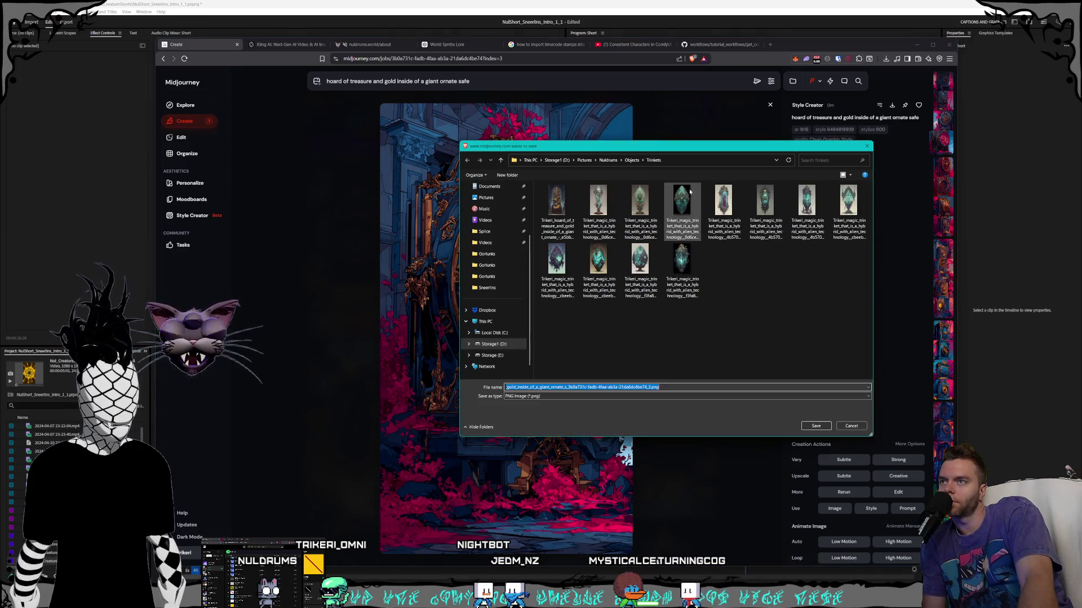
- Create a Safes folder under Objects and save the safe image there as a PNG
{"action": "left_click", "coordinate": [633, 160]}
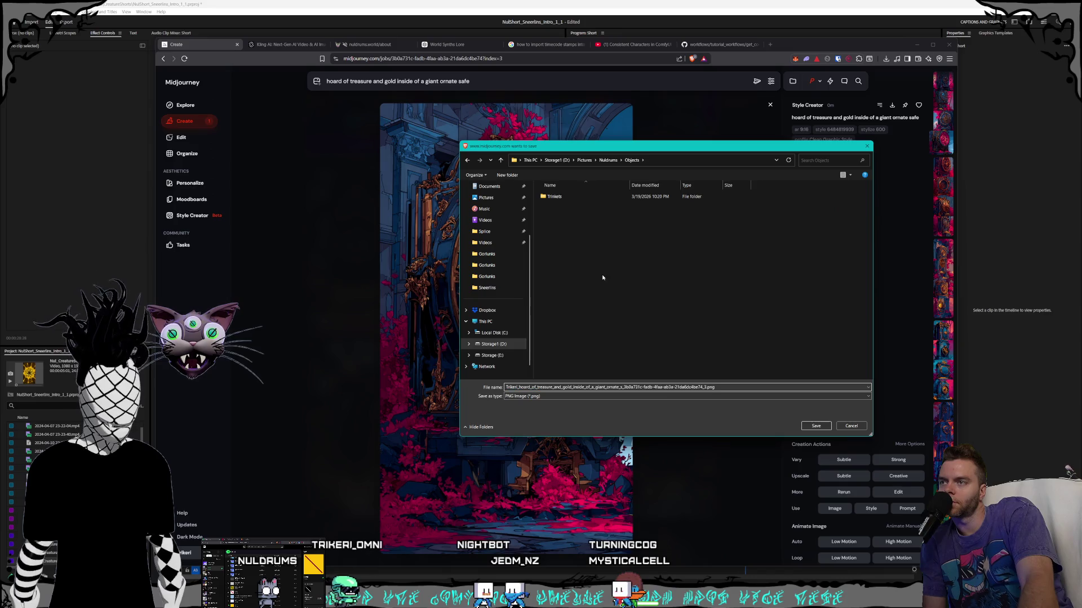
{"action": "right_click", "coordinate": [580, 254]}
{"action": "mouse_move", "coordinate": [597, 358]}
{"action": "left_click", "coordinate": [685, 361]}
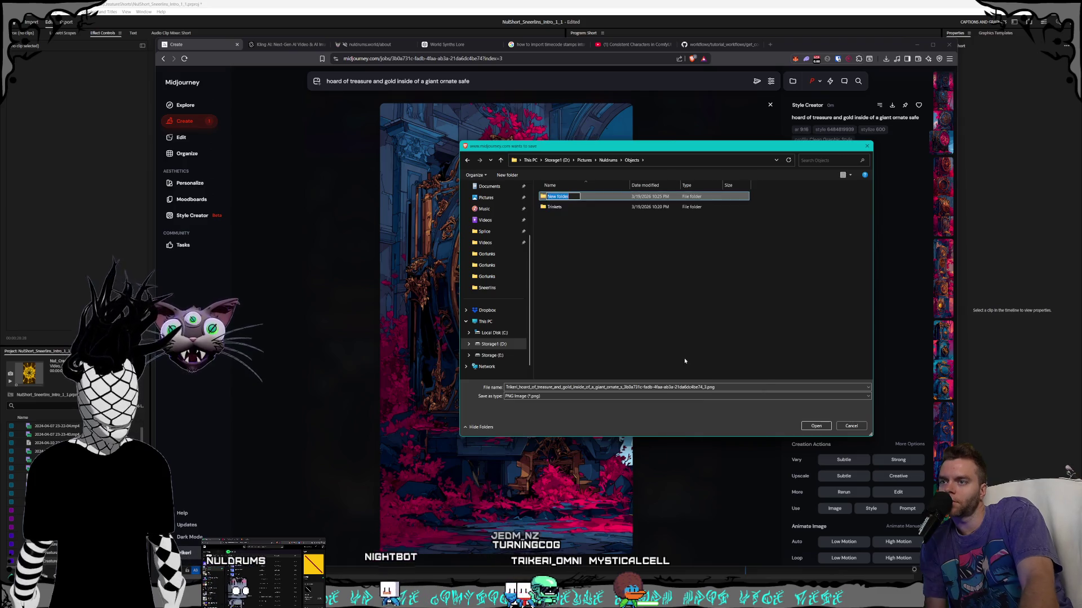
{"action": "type", "text": "Safes"}
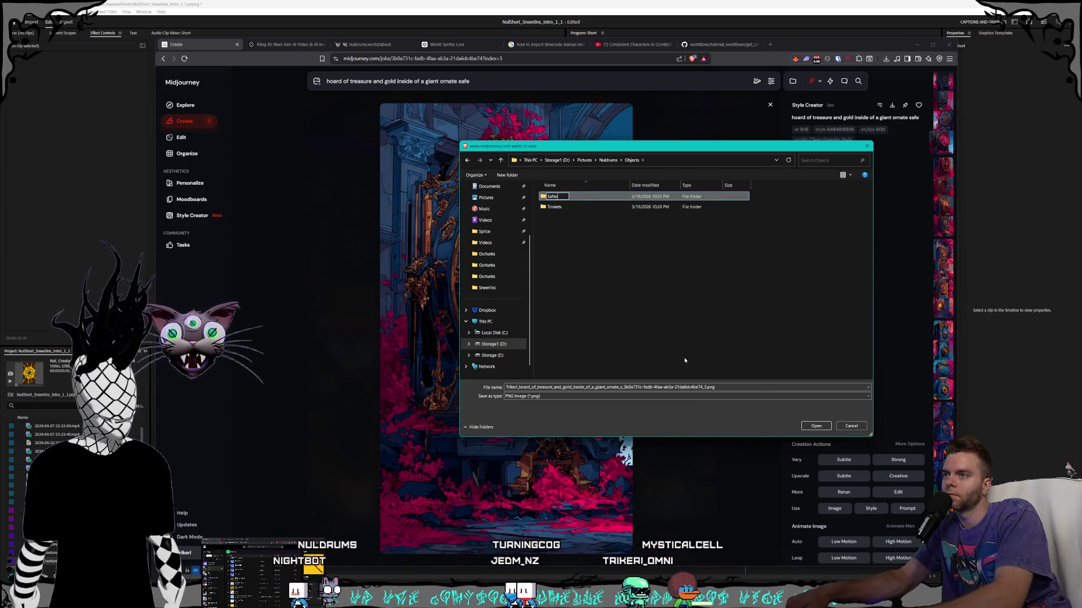
{"action": "key", "text": "Return"}
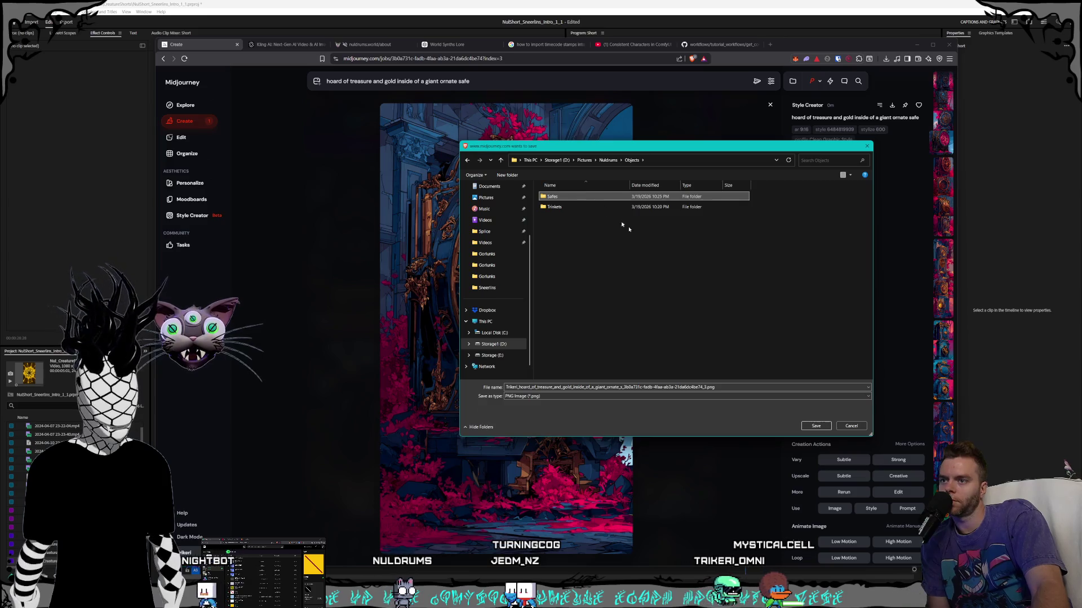
{"action": "left_click", "coordinate": [815, 426]}
{"action": "left_click", "coordinate": [812, 427]}
{"action": "key", "text": "Left"}
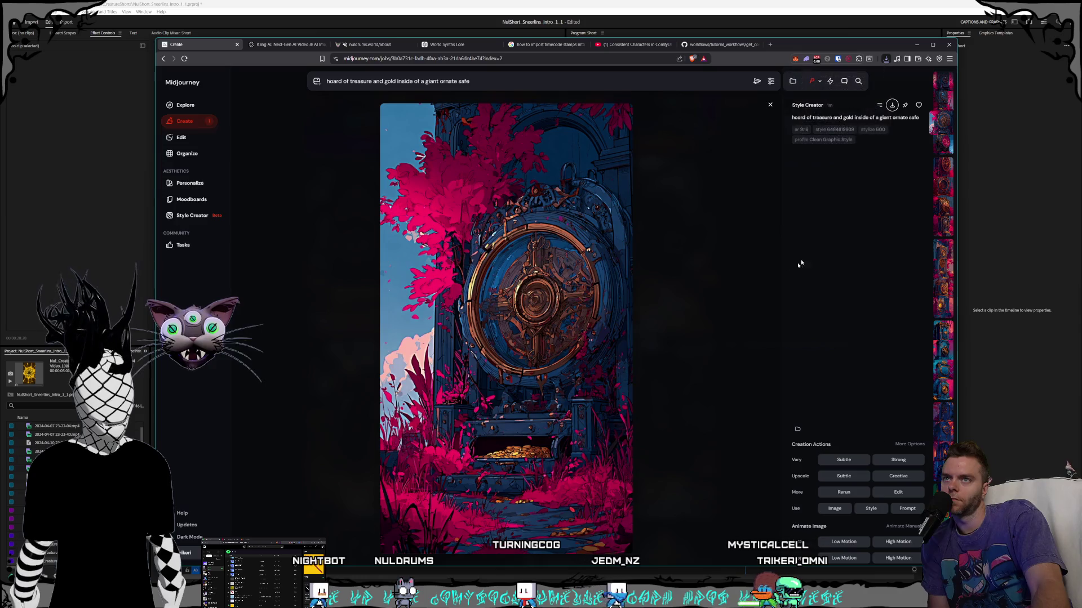
- Cancel one save, step back to the job's first safe image, and save that instead
{"action": "key", "text": "ctrl+s"}
{"action": "key", "text": "Return"}
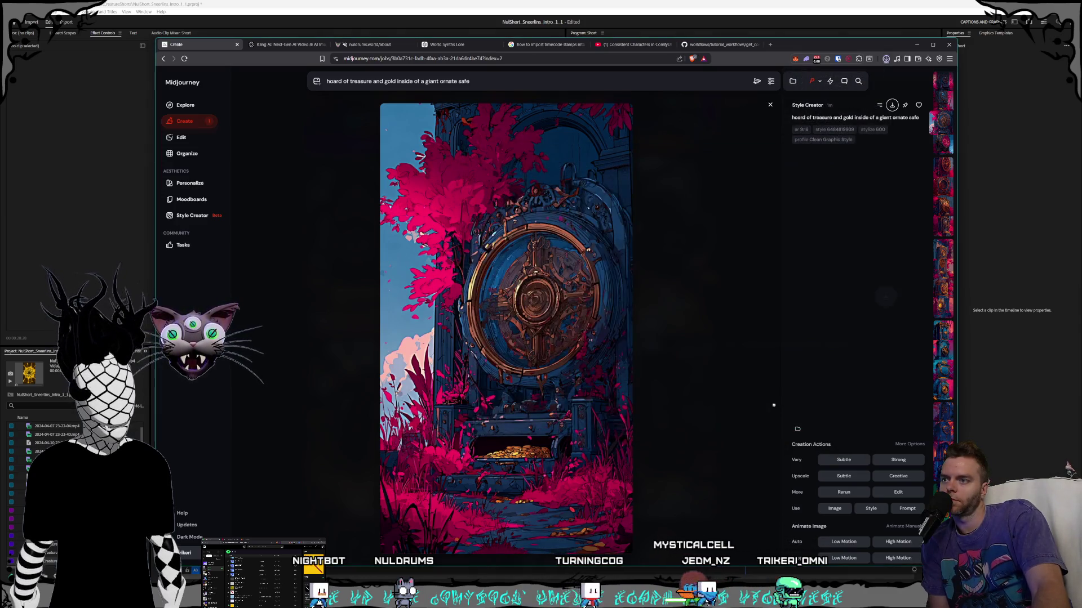
{"action": "key", "text": "Left"}
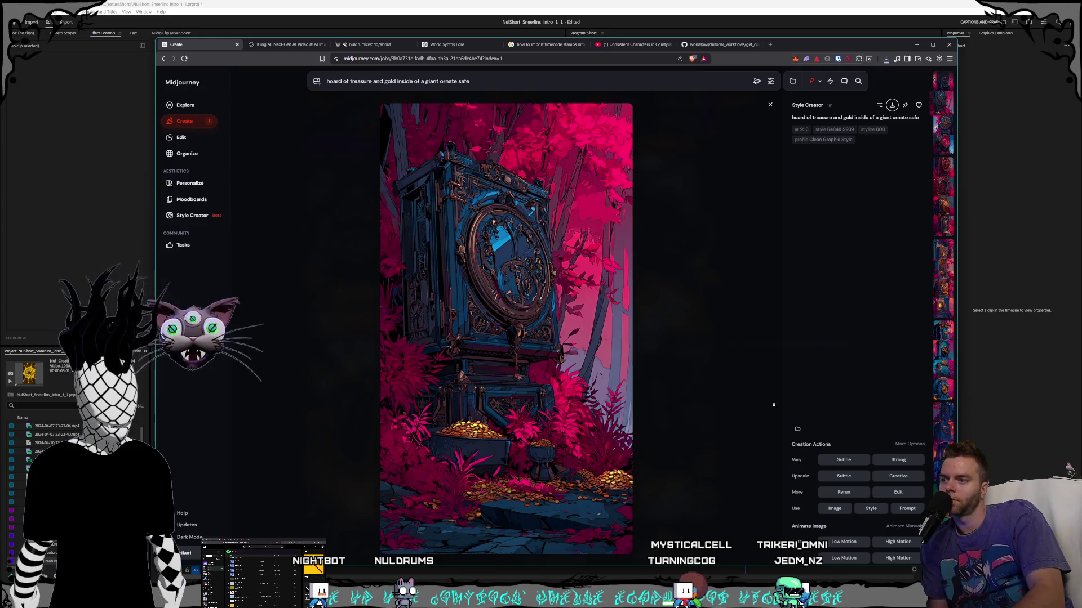
{"action": "key", "text": "Left"}
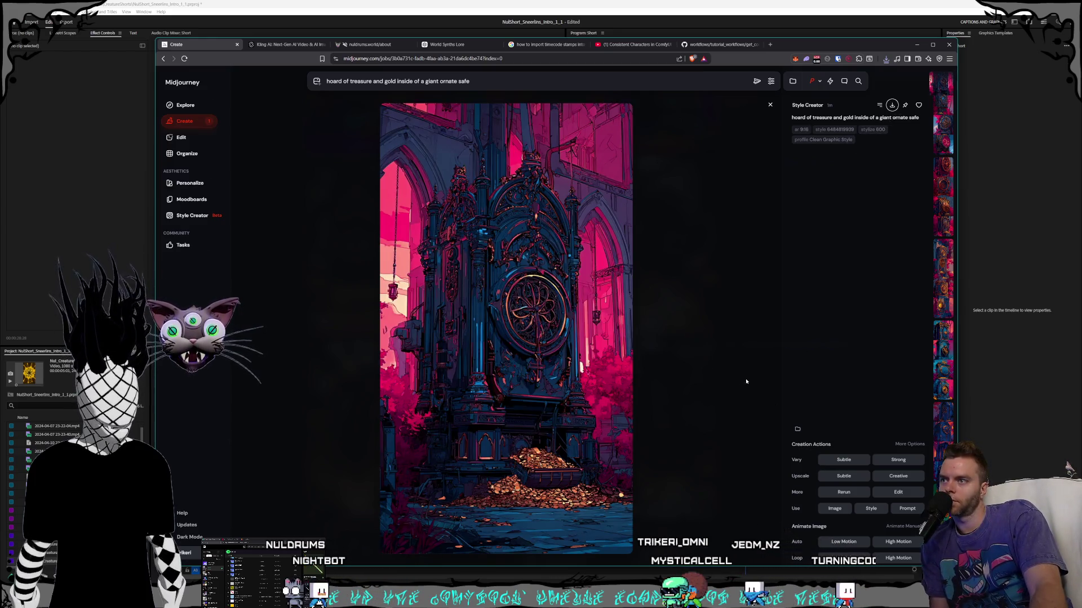
{"action": "key", "text": "ctrl+s"}
- Browse forward through several jobs' generated safe images
{"action": "key", "text": "Right"}
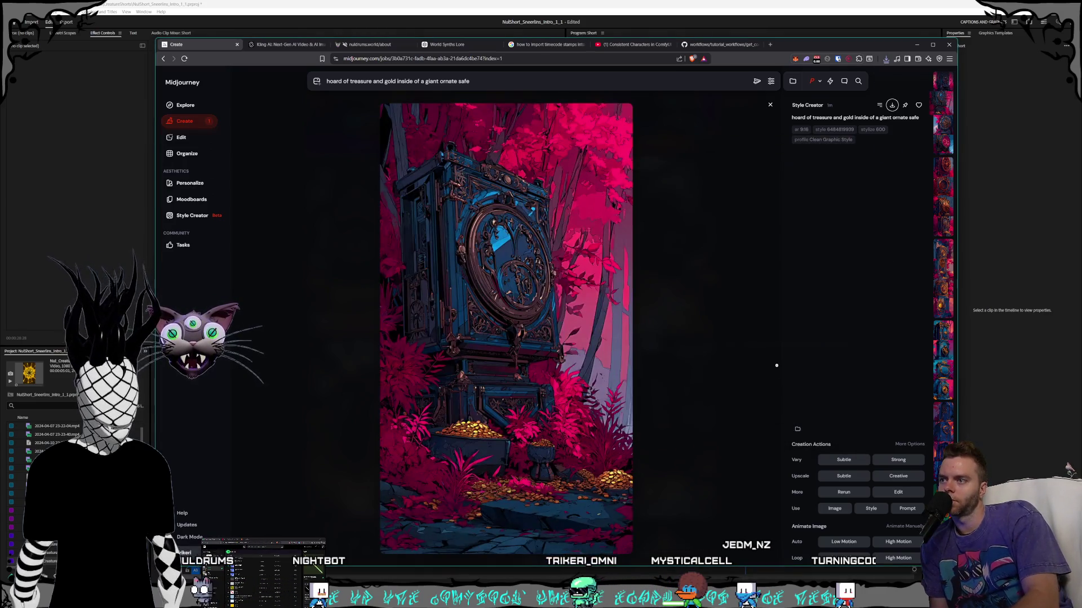
{"action": "key", "text": "Right"}
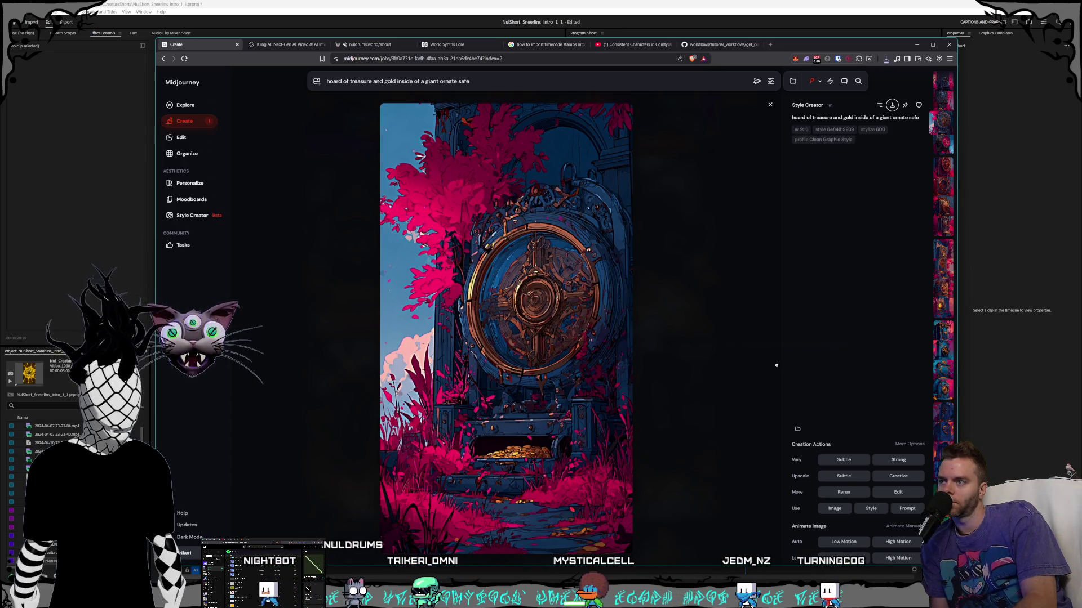
{"action": "key", "text": "Right"}
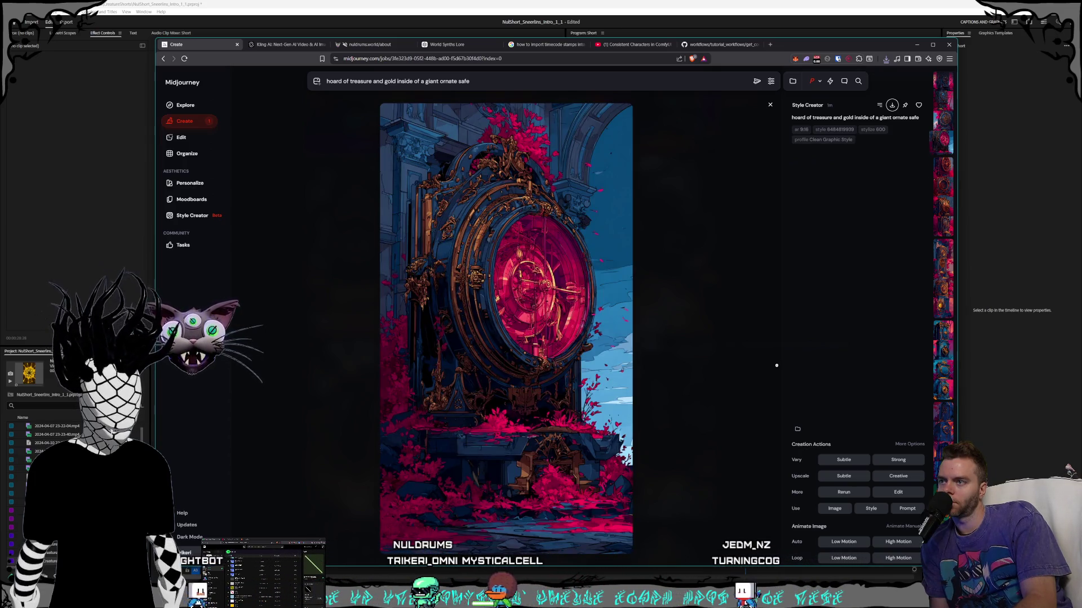
{"action": "key", "text": "Right"}
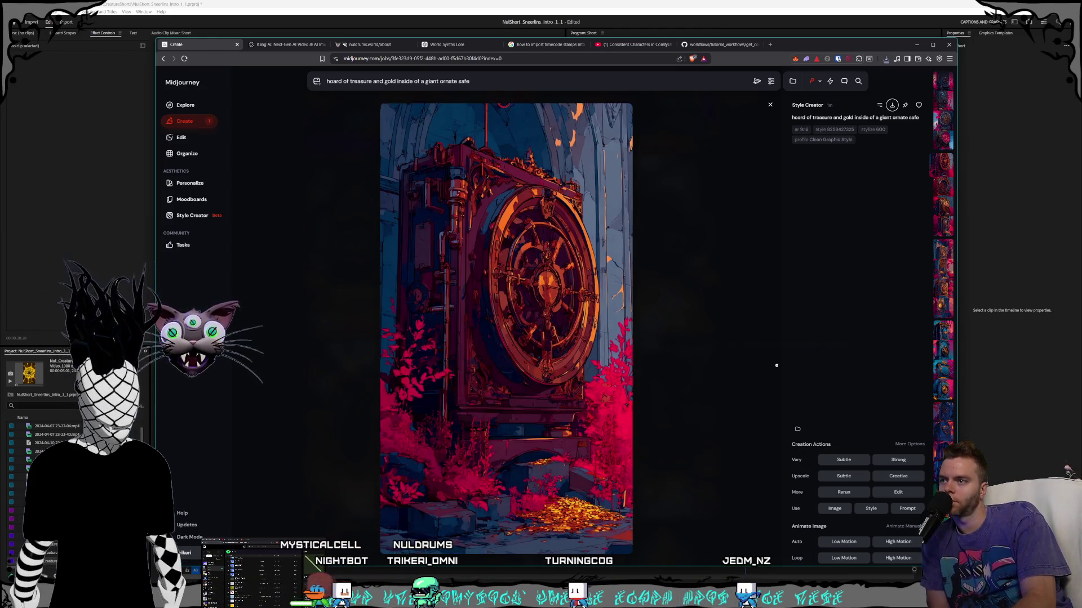
{"action": "key", "text": "Right"}
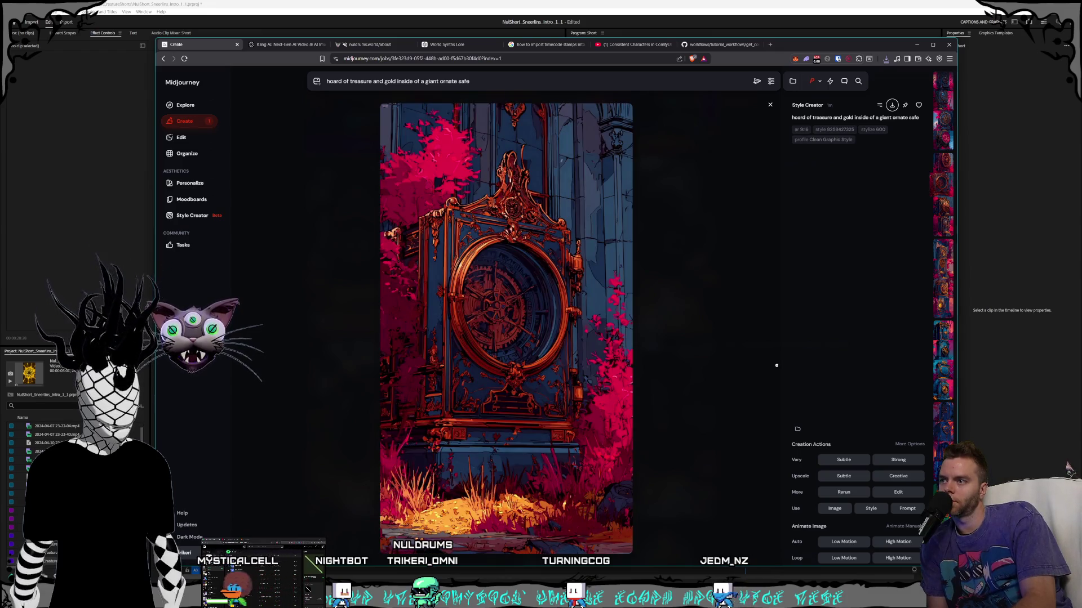
{"action": "key", "text": "Right"}
{"action": "key", "text": "Right"}
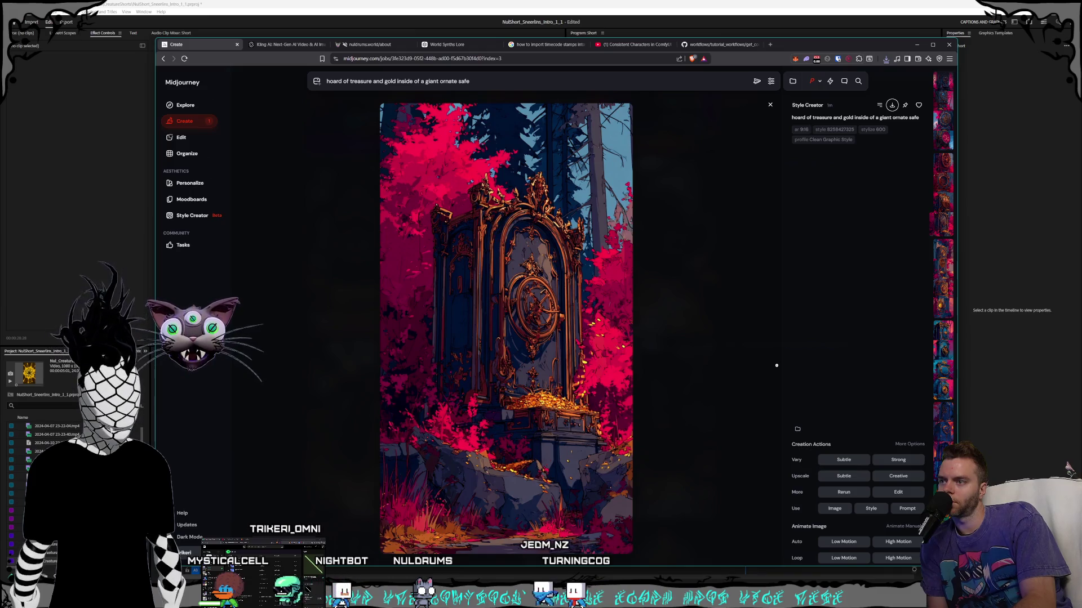
{"action": "key", "text": "Right"}
{"action": "key", "text": "Right"}
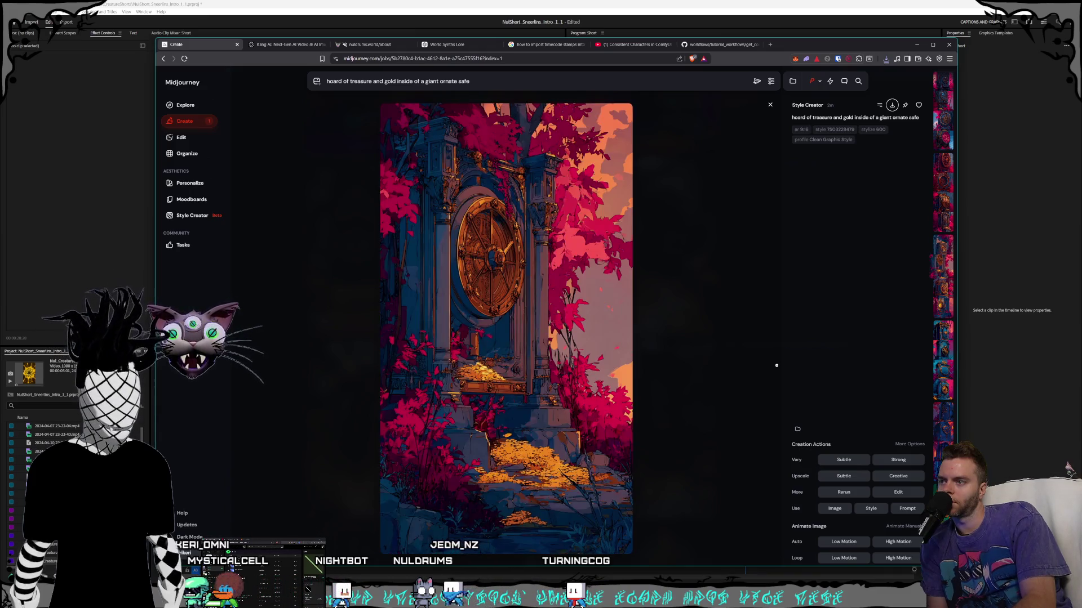
{"action": "key", "text": "Right"}
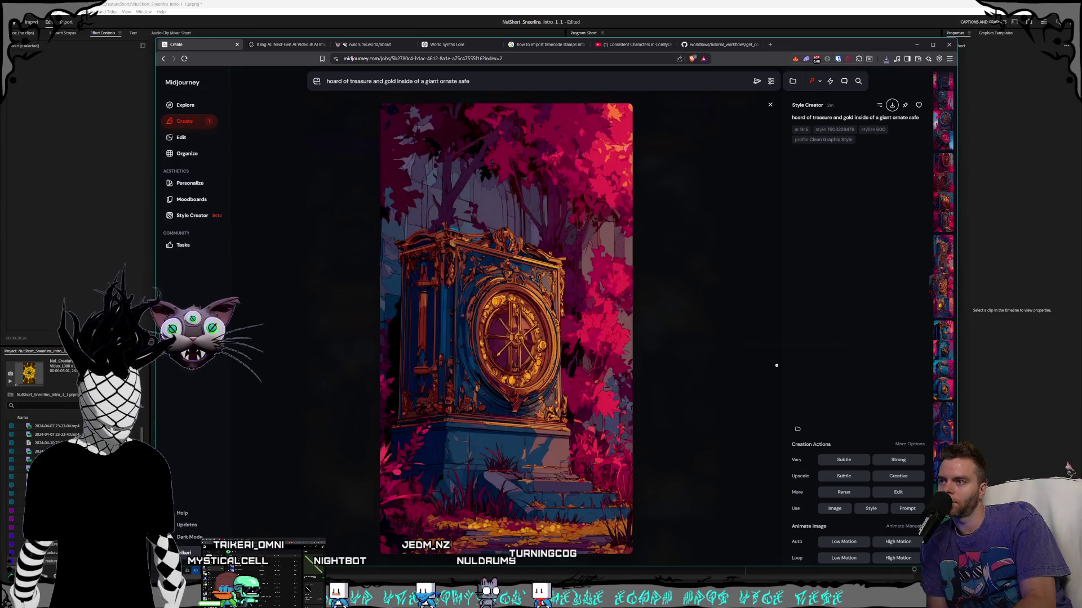
{"action": "key", "text": "Right"}
{"action": "key", "text": "Right"}
{"action": "key", "text": "Right"}
{"action": "key", "text": "Right"}
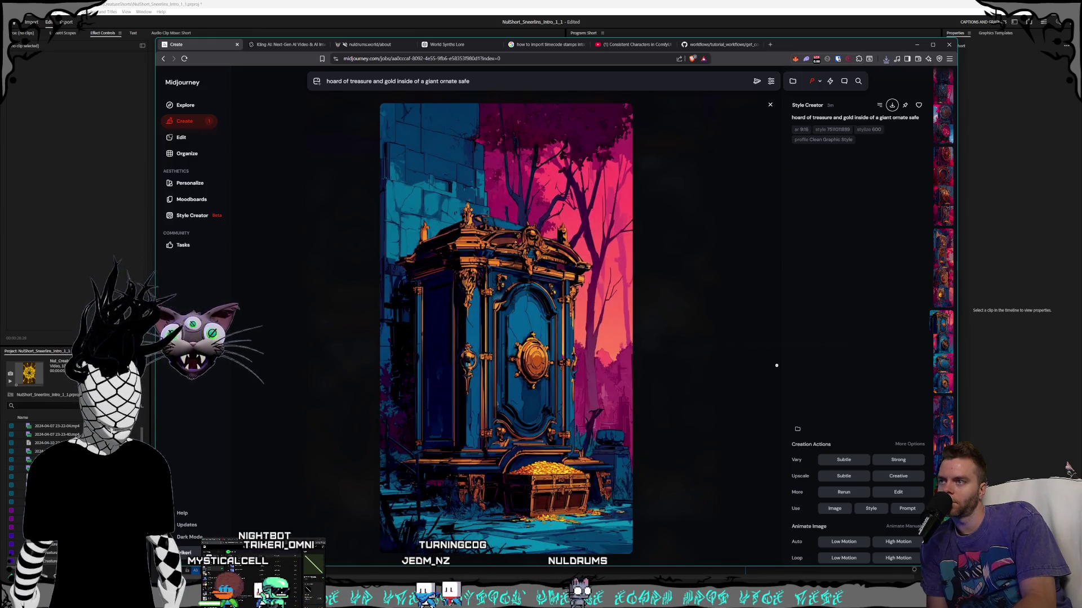
{"action": "key", "text": "Right"}
{"action": "key", "text": "Right"}
{"action": "key", "text": "Right"}
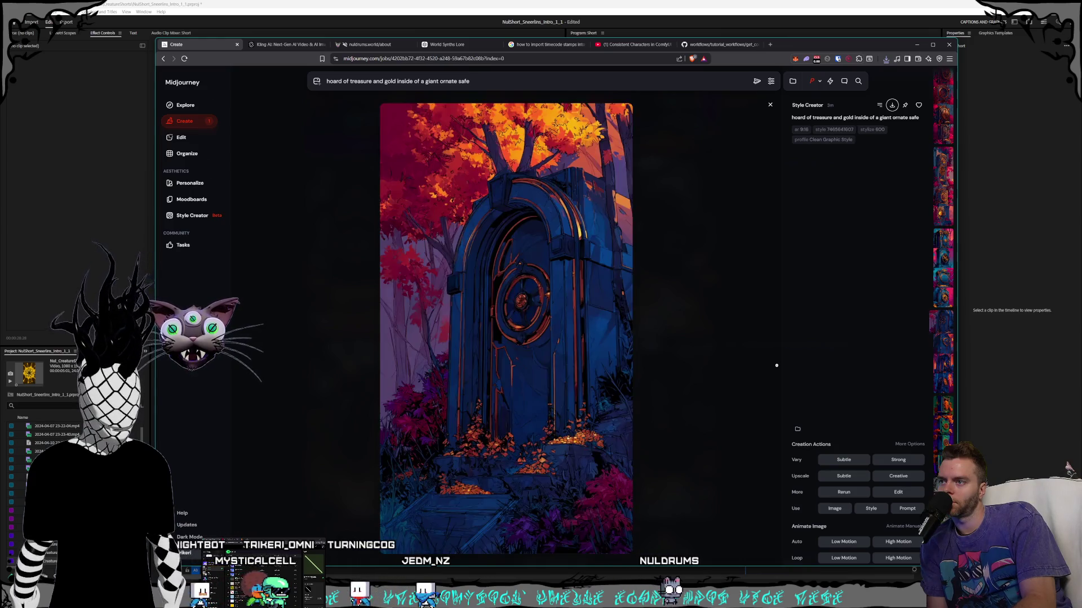
{"action": "key", "text": "Right"}
{"action": "key", "text": "Right"}
{"action": "key", "text": "Right"}
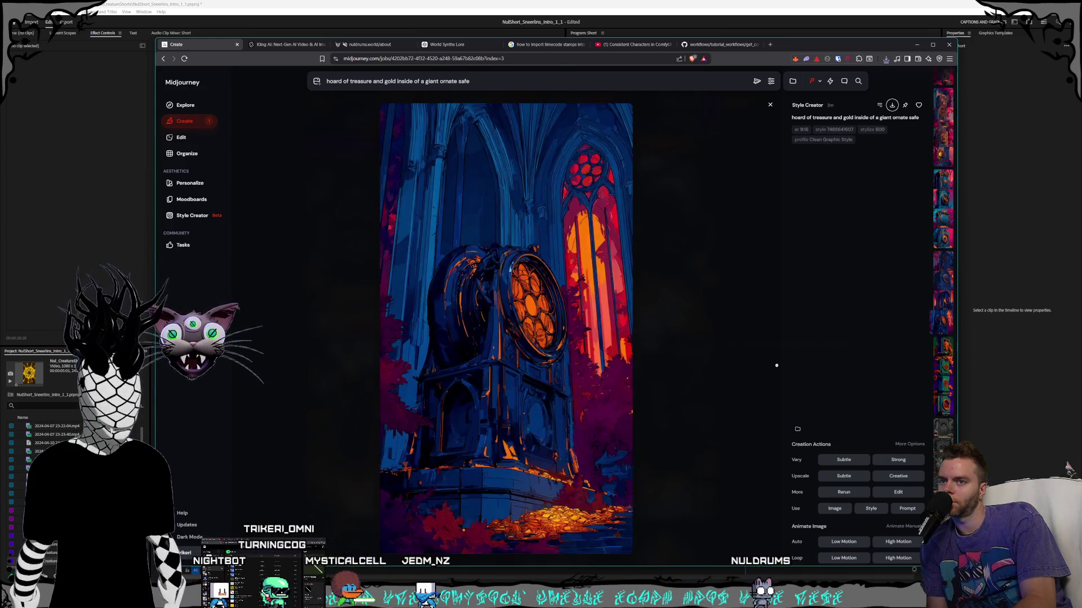
{"action": "key", "text": "Right"}
{"action": "key", "text": "Right"}
{"action": "key", "text": "Right"}
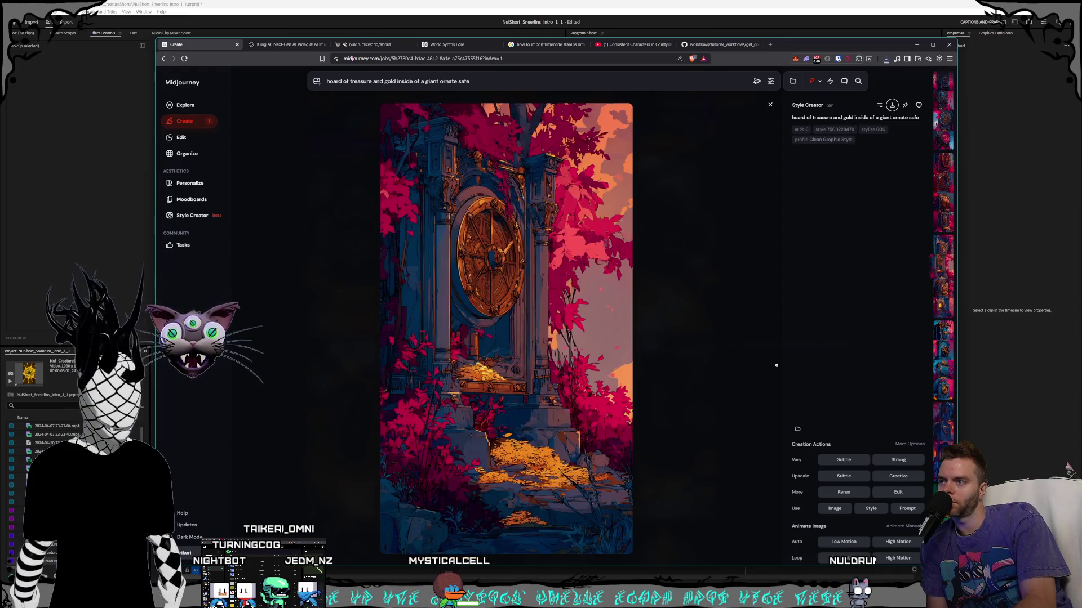
{"action": "key", "text": "Right"}
{"action": "key", "text": "Right"}
{"action": "key", "text": "Right"}
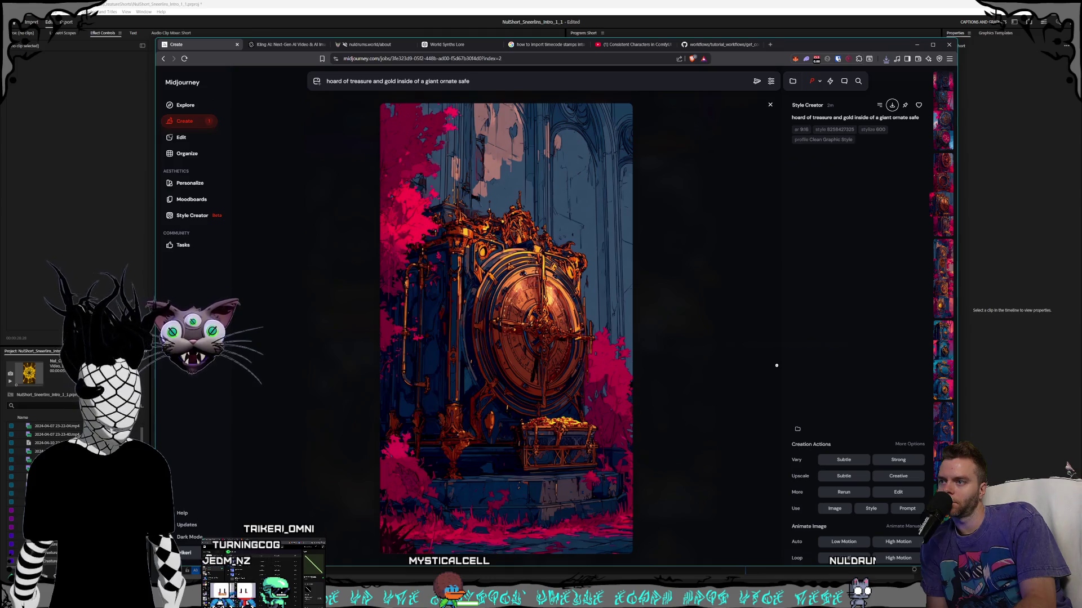
- Download the chosen safe image as a PNG into Safes, then step back two images
{"action": "left_click", "coordinate": [892, 105]}
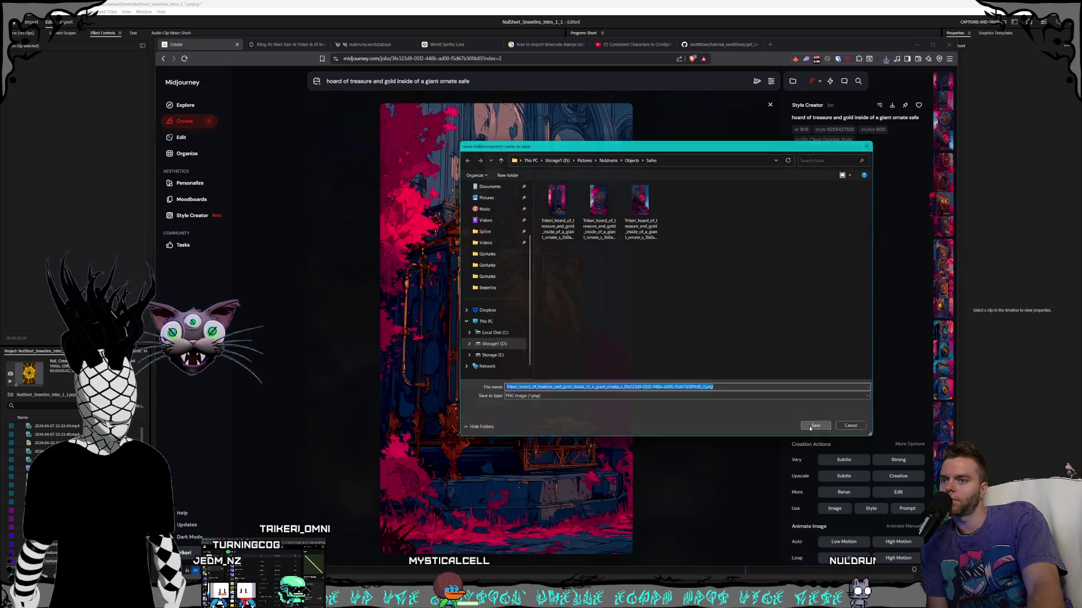
{"action": "key", "text": "Return"}
{"action": "key", "text": "Left"}
{"action": "key", "text": "Left"}
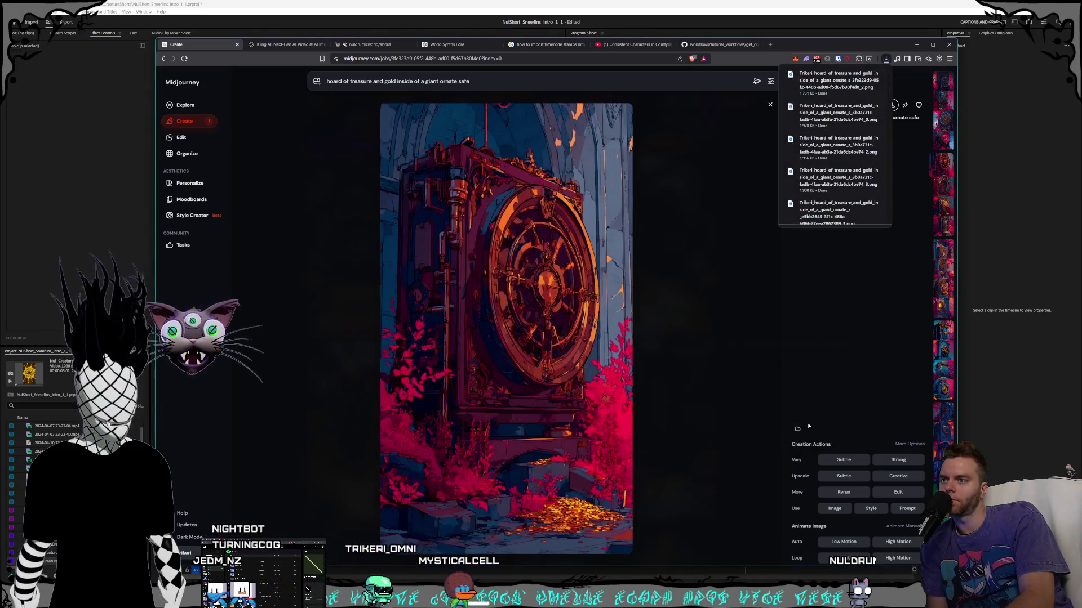
{"action": "key", "text": "Left"}
{"action": "key", "text": "Left"}
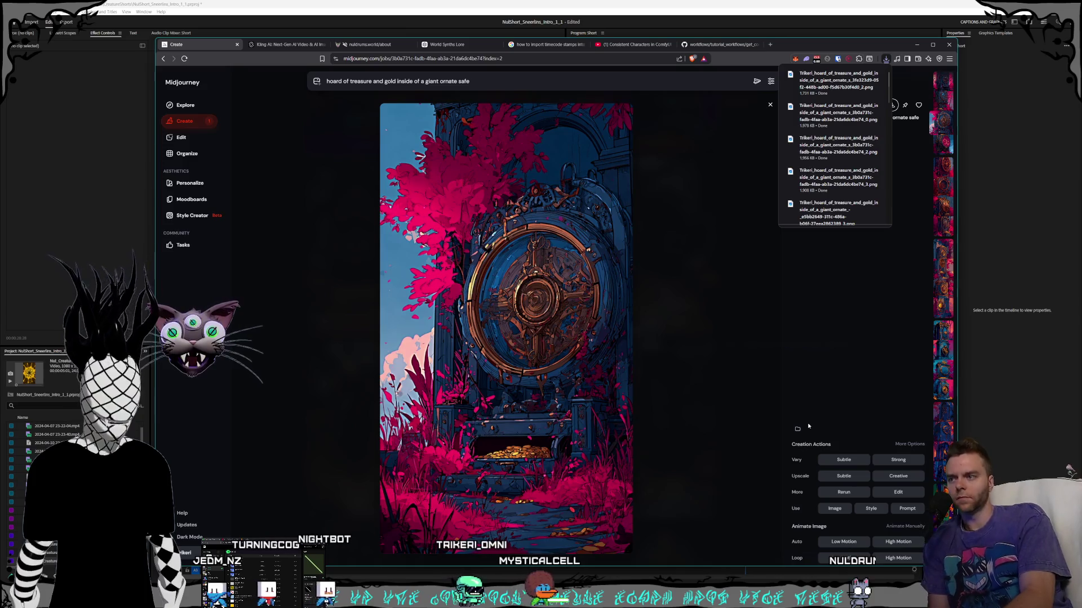
{"action": "key", "text": "Left"}
{"action": "key", "text": "Left"}
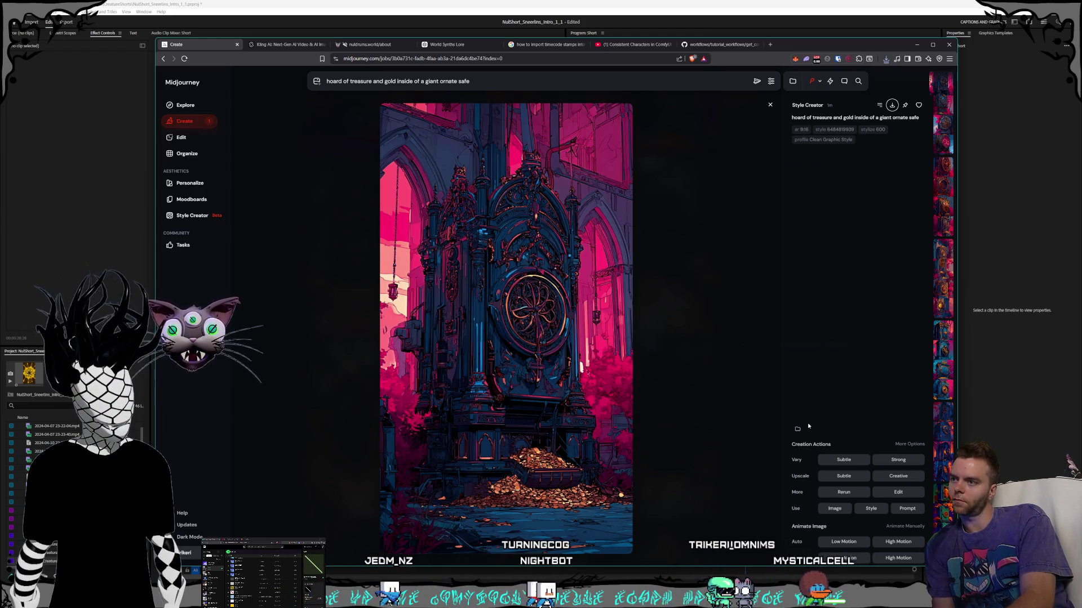
- Browse forward through more jobs' safe images
{"action": "key", "text": "Right"}
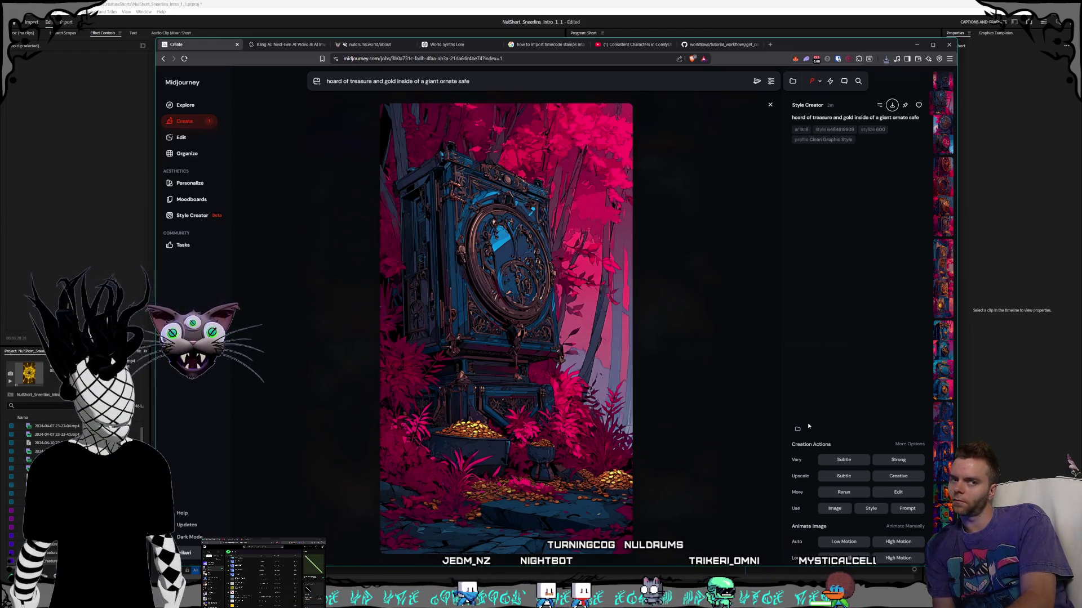
{"action": "key", "text": "Right"}
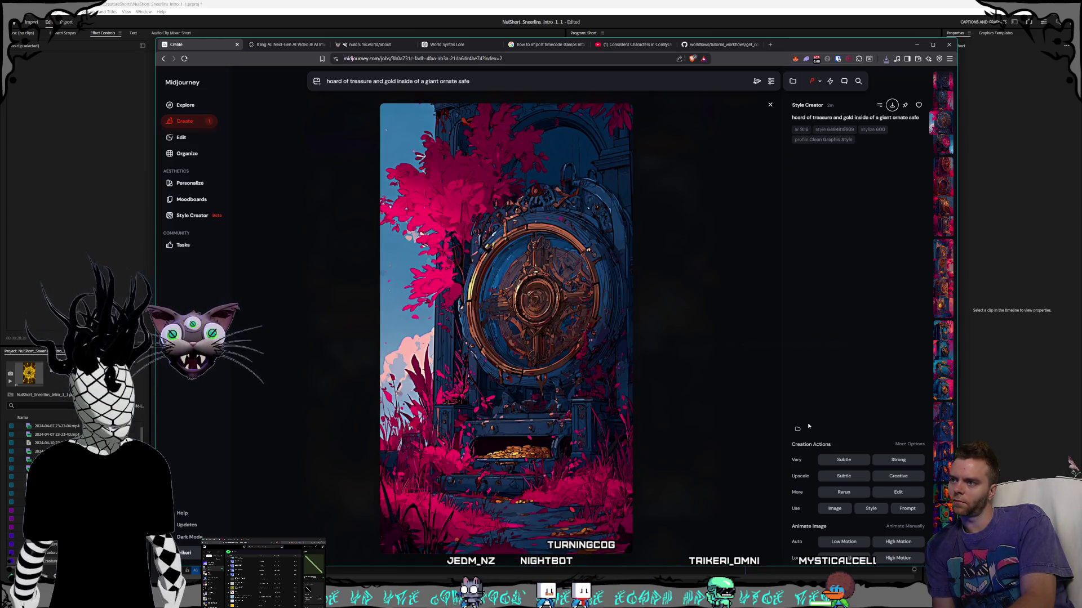
{"action": "key", "text": "Right"}
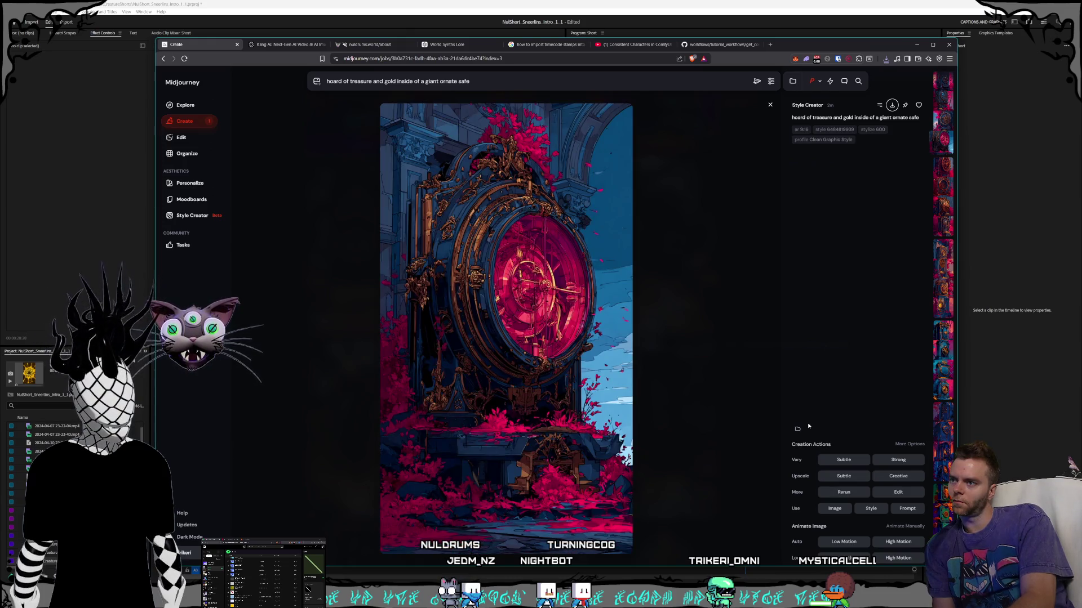
{"action": "key", "text": "Right"}
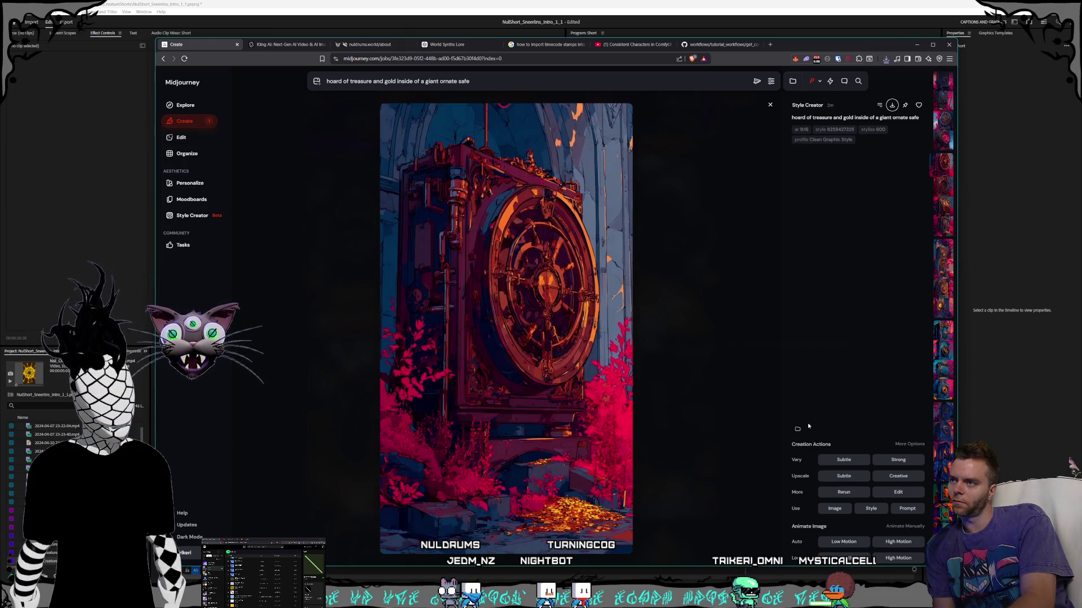
{"action": "key", "text": "Right"}
{"action": "key", "text": "Right"}
{"action": "key", "text": "Right"}
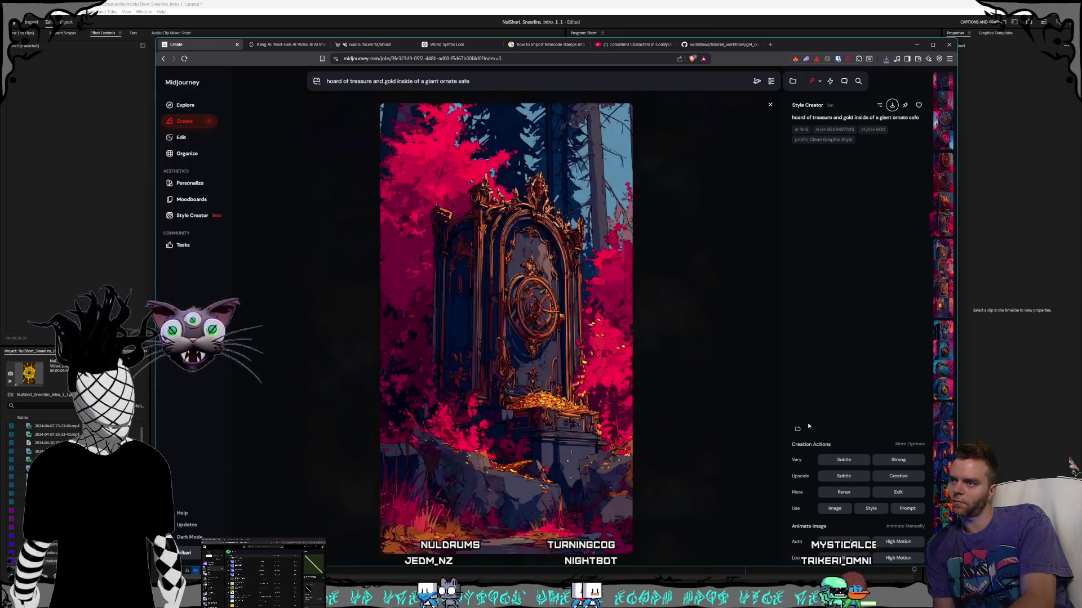
{"action": "key", "text": "Right"}
{"action": "key", "text": "Right"}
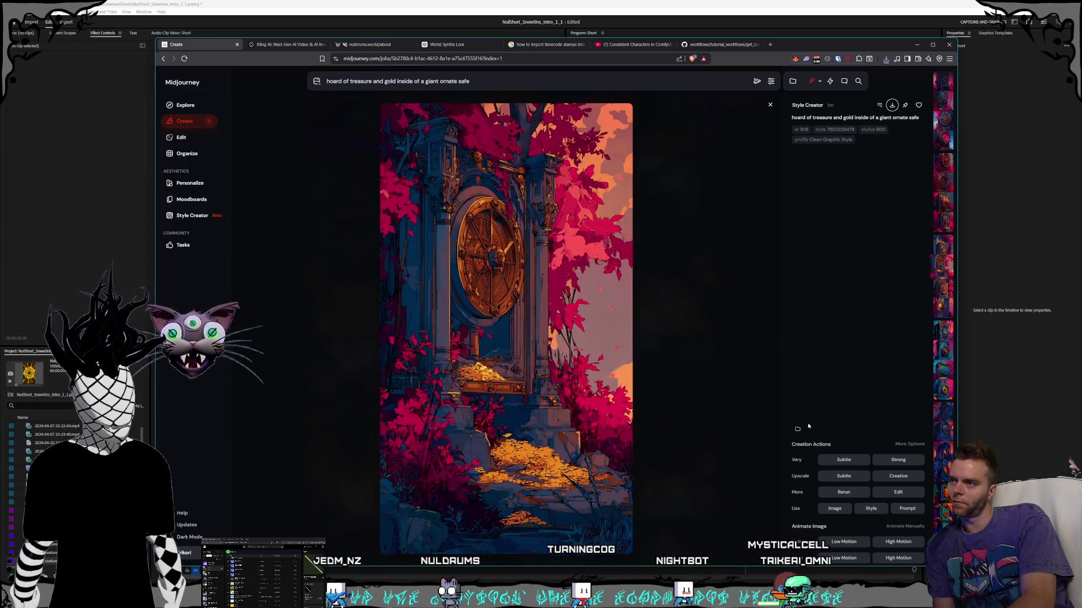
{"action": "key", "text": "Right"}
{"action": "key", "text": "Right"}
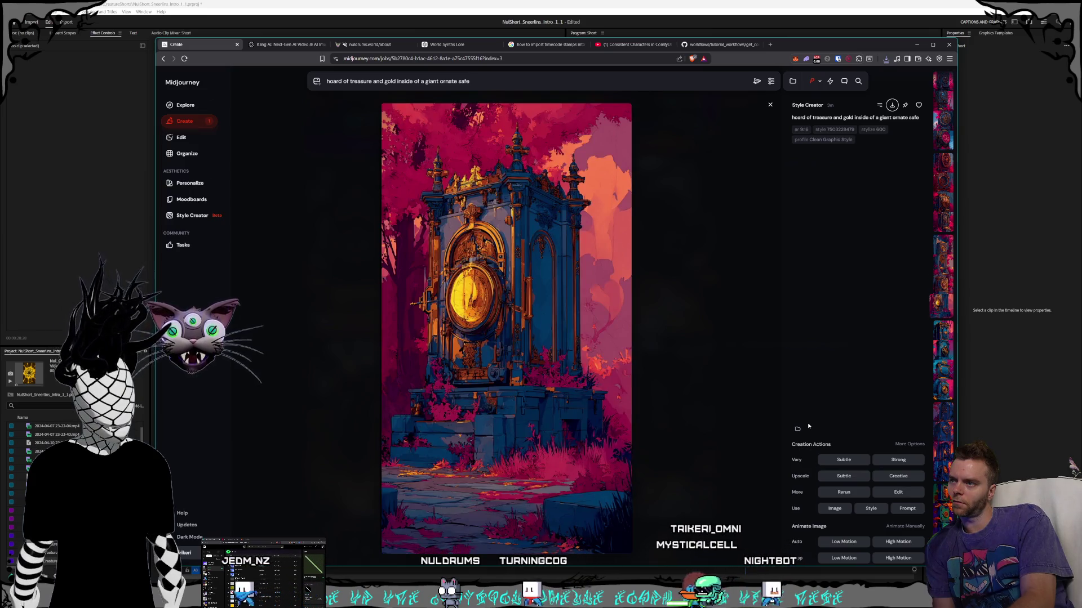
{"action": "key", "text": "Right"}
{"action": "key", "text": "Right"}
{"action": "key", "text": "Right"}
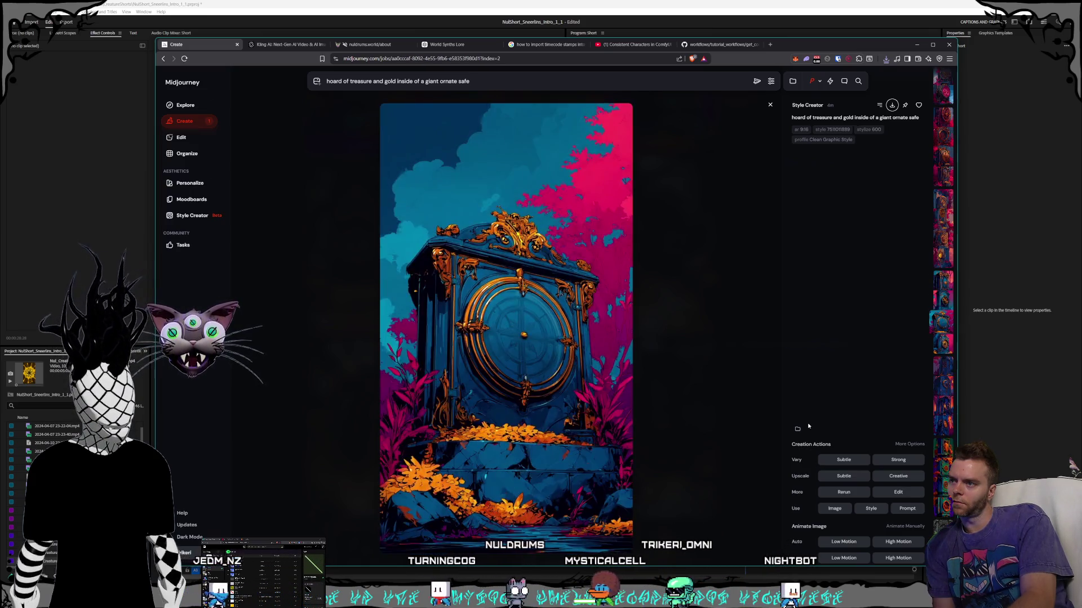
- Save the ornate gold-dial safe as a PNG into the Safes folder
{"action": "key", "text": "Left"}
{"action": "key", "text": "Left"}
{"action": "key", "text": "Left"}
{"action": "key", "text": "Left"}
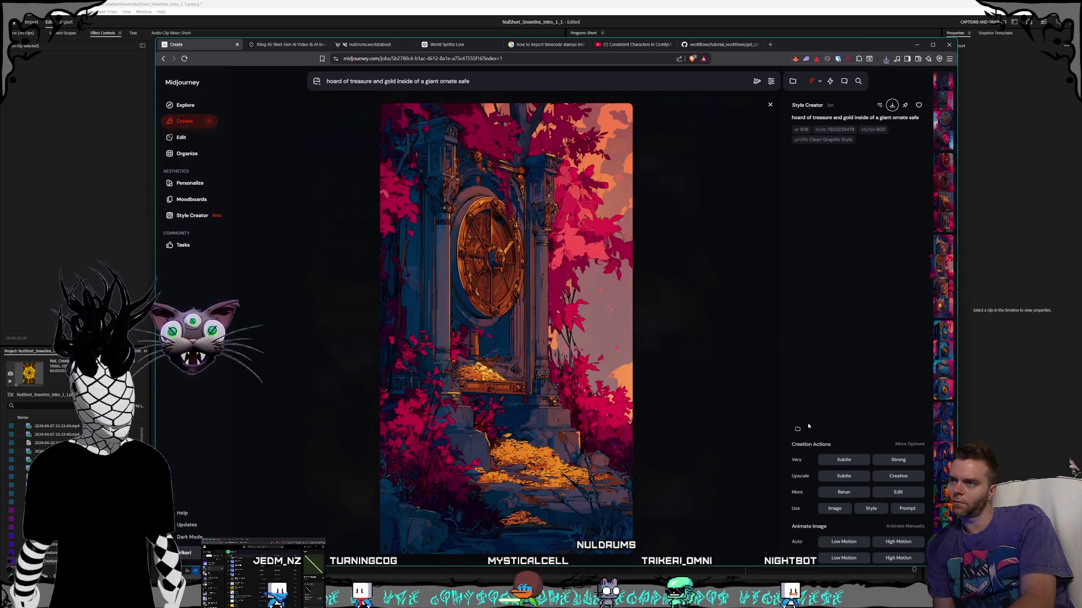
{"action": "key", "text": "Right"}
{"action": "key", "text": "Right"}
{"action": "key", "text": "Right"}
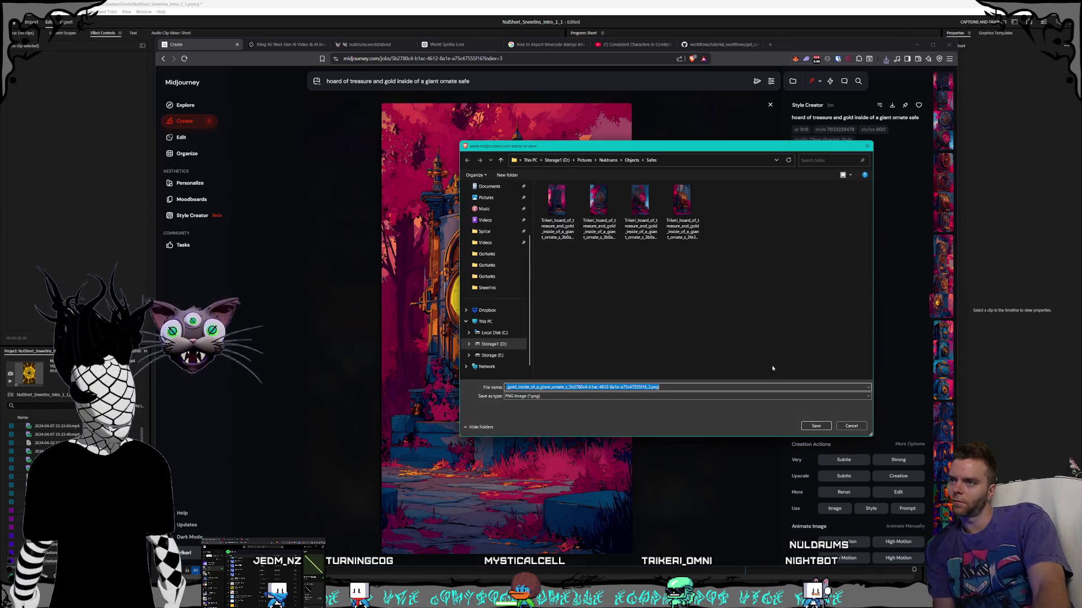
{"action": "left_click", "coordinate": [815, 427]}
{"action": "key", "text": "Left"}
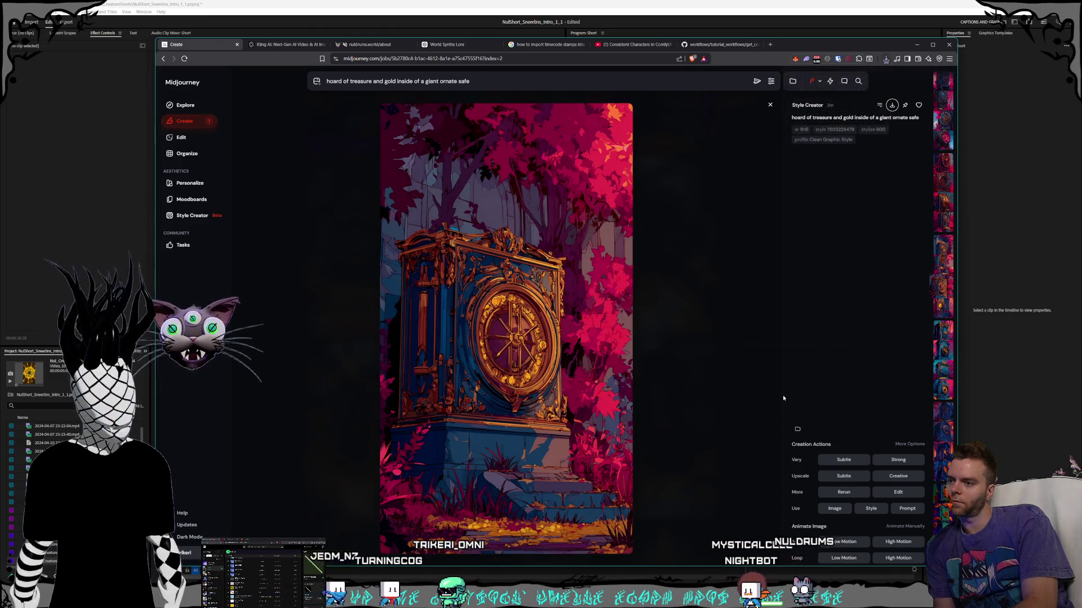
- Return to the job's second image and save that safe into Safes
{"action": "key", "text": "Left"}
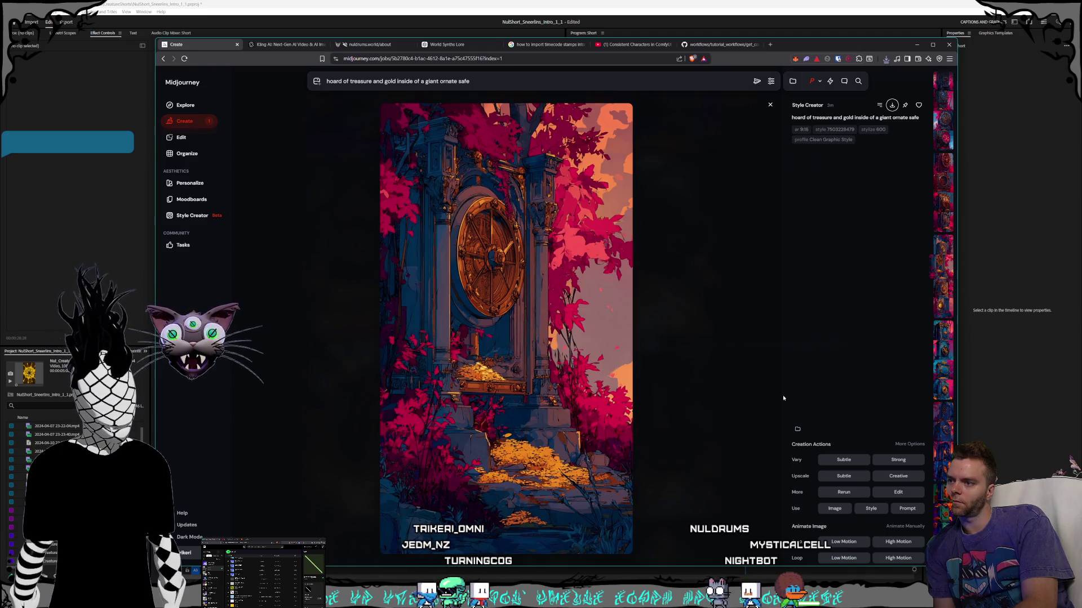
{"action": "key", "text": "Left"}
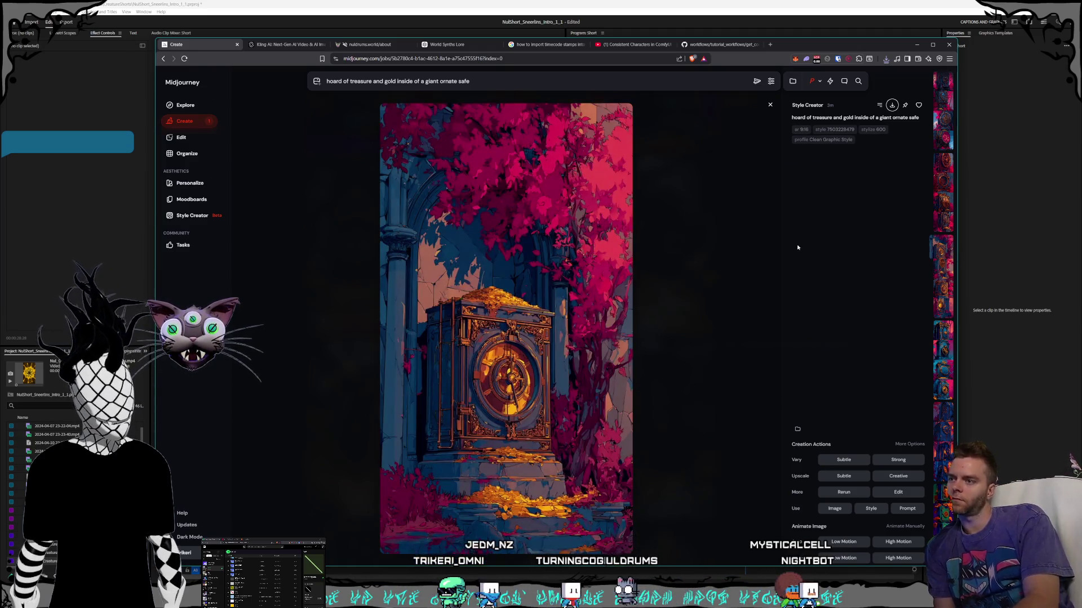
{"action": "key", "text": "Right"}
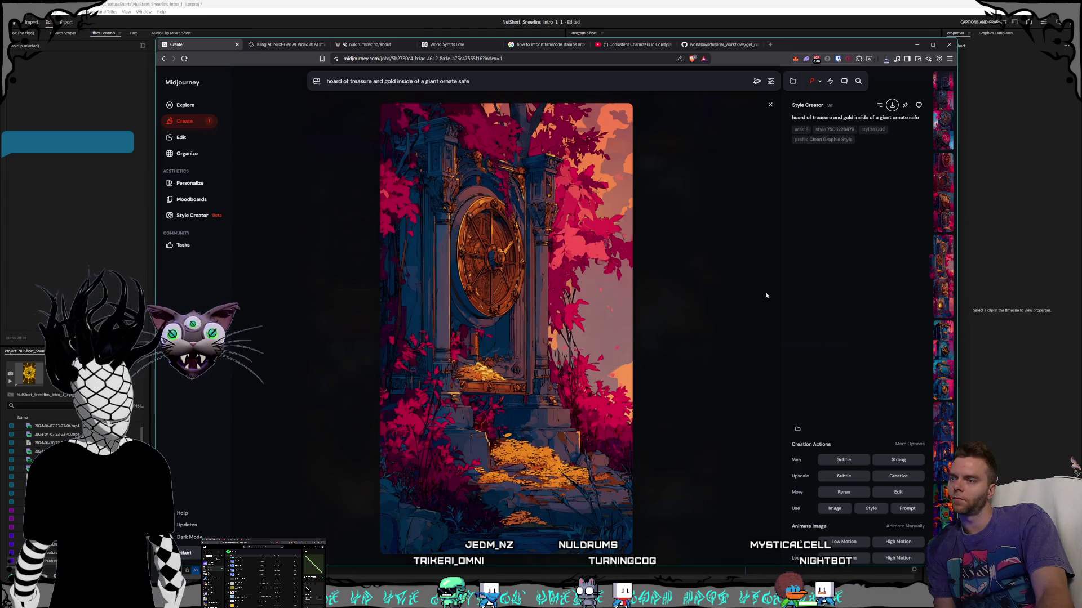
{"action": "key", "text": "ctrl+s"}
{"action": "left_click", "coordinate": [816, 425]}
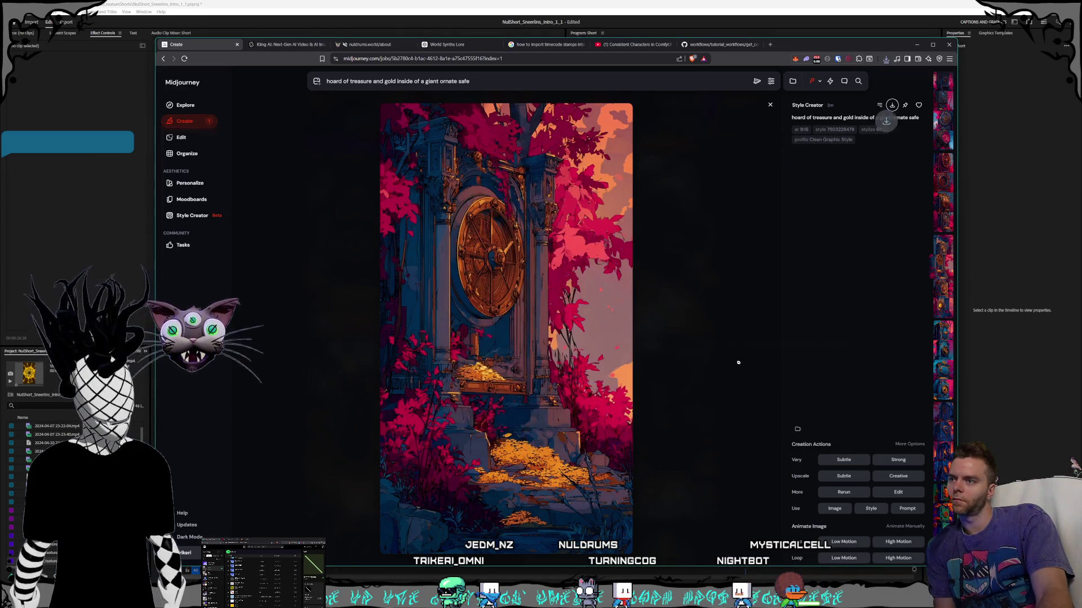
- Browse more jobs' safe images and start downloading the copper safe-and-chest render
{"action": "key", "text": "Left"}
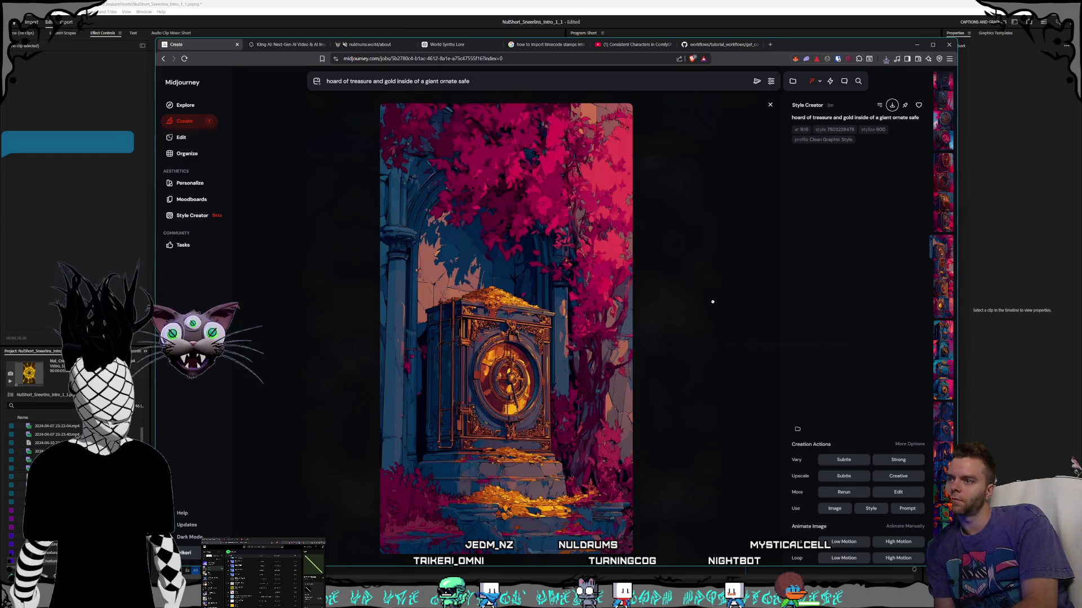
{"action": "key", "text": "Left"}
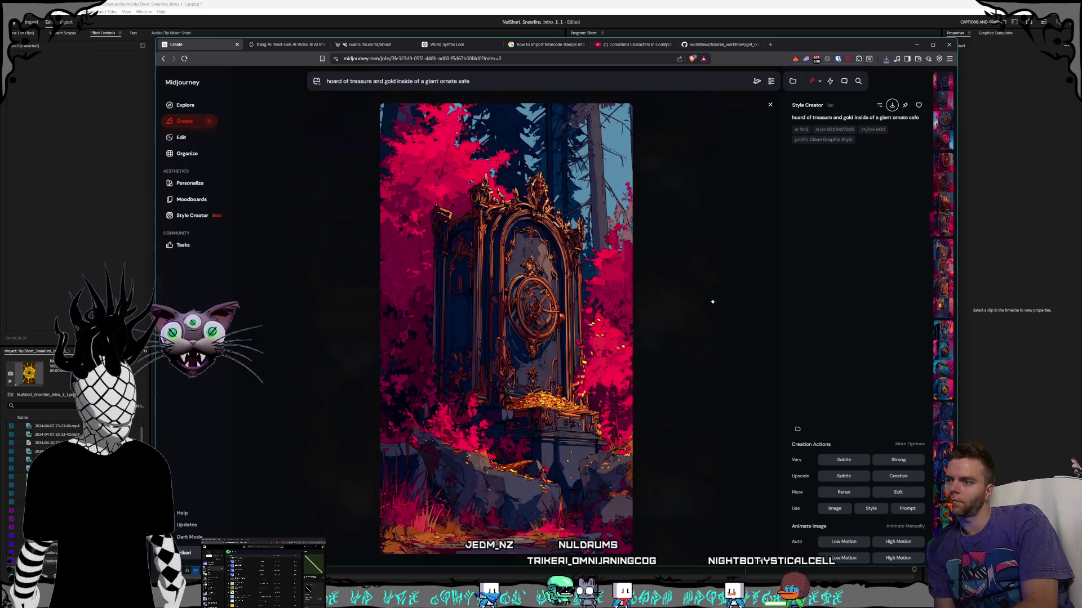
{"action": "key", "text": "Left"}
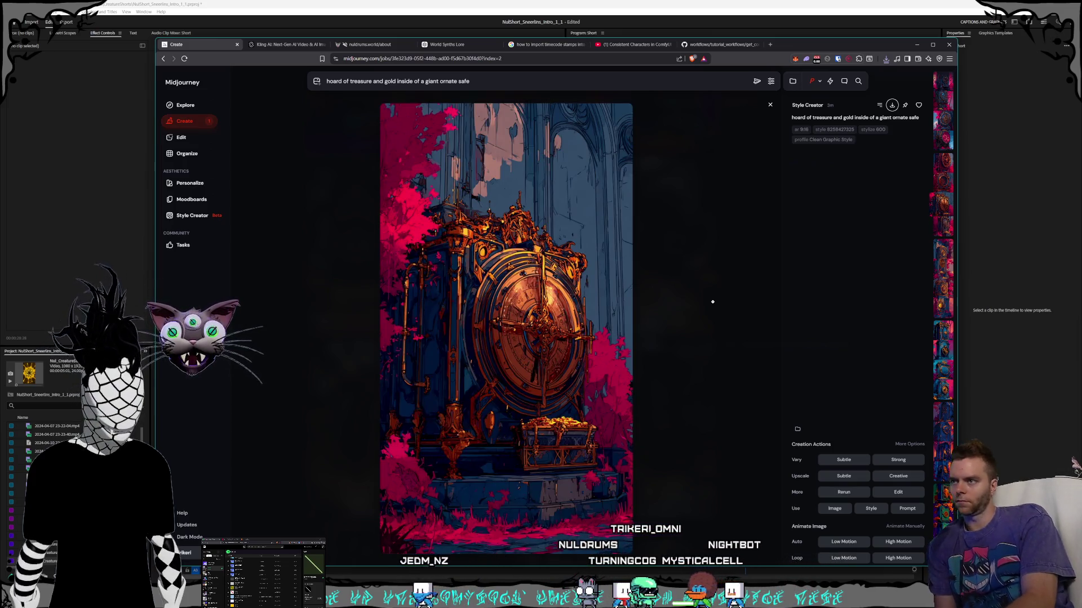
{"action": "key", "text": "Left"}
{"action": "key", "text": "Left"}
{"action": "key", "text": "Left"}
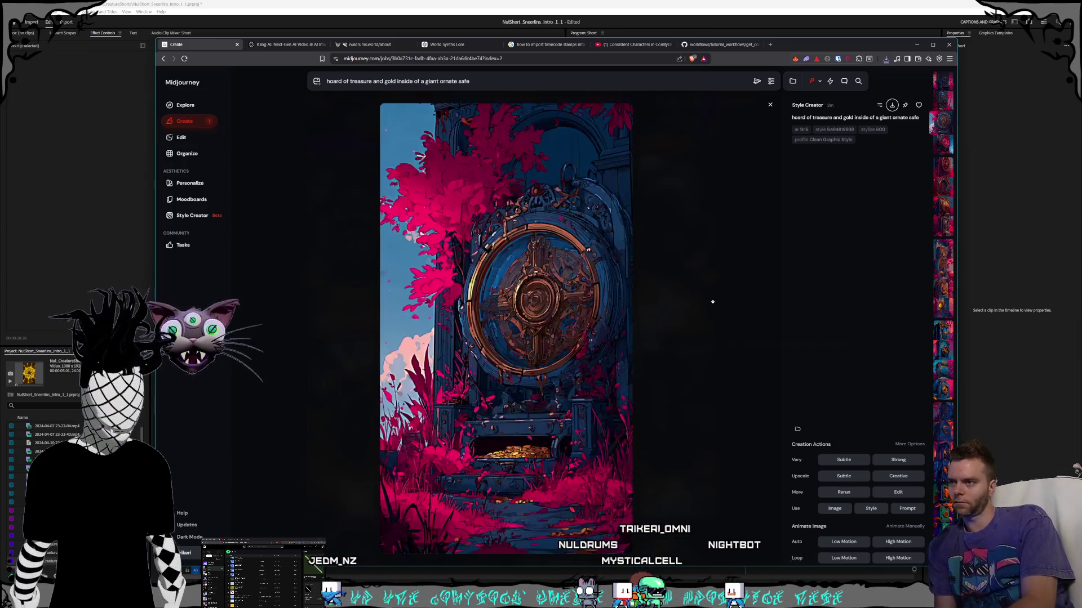
{"action": "key", "text": "Left"}
{"action": "key", "text": "Left"}
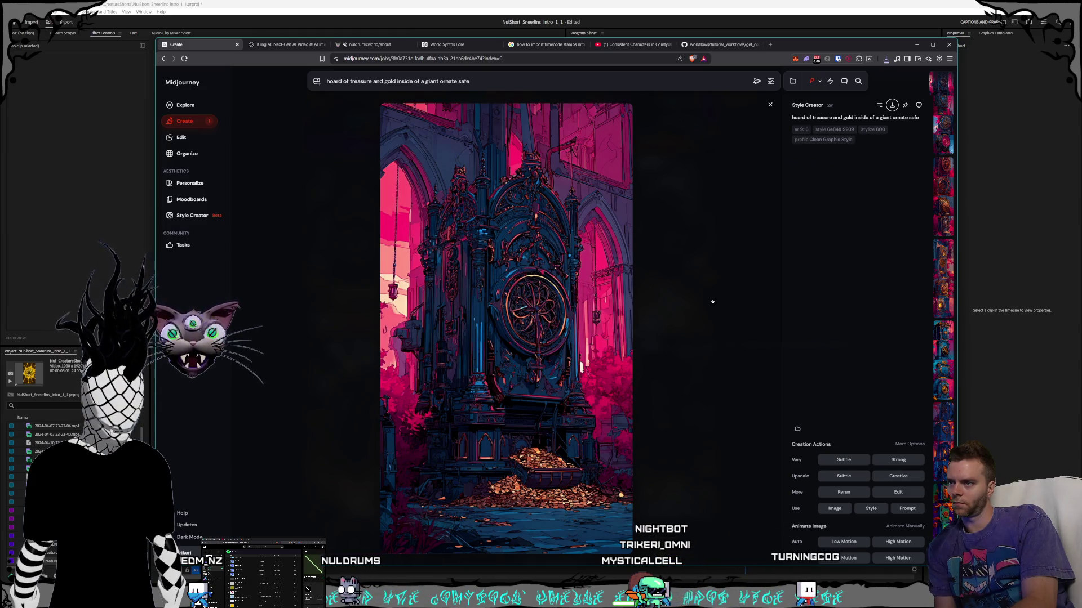
{"action": "key", "text": "Right"}
{"action": "key", "text": "Right"}
{"action": "key", "text": "Right"}
{"action": "key", "text": "Right"}
{"action": "key", "text": "Right"}
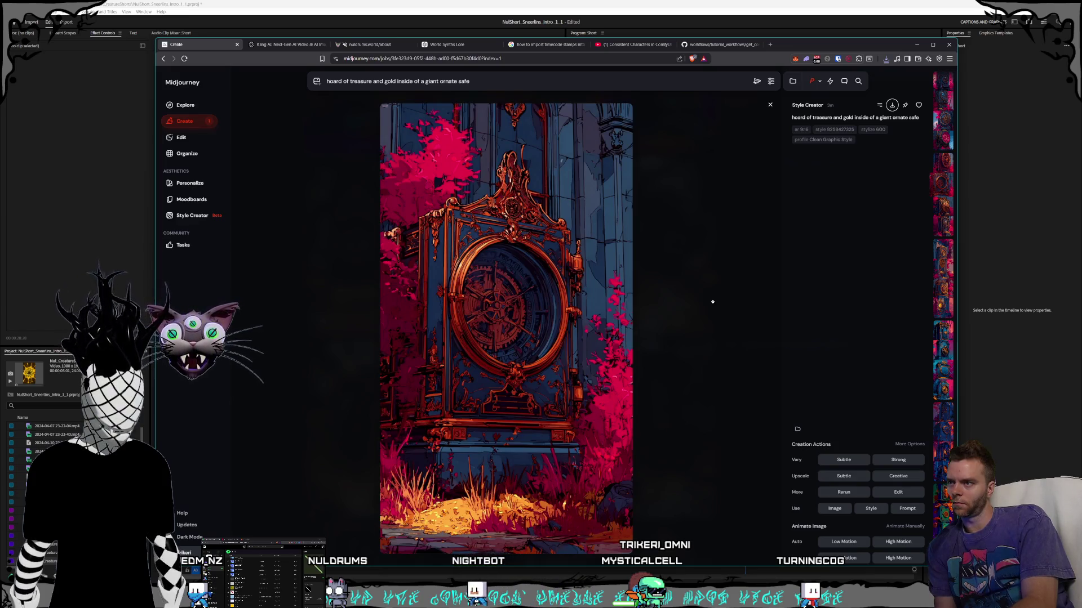
{"action": "key", "text": "Right"}
{"action": "mouse_move", "coordinate": [844, 120]}
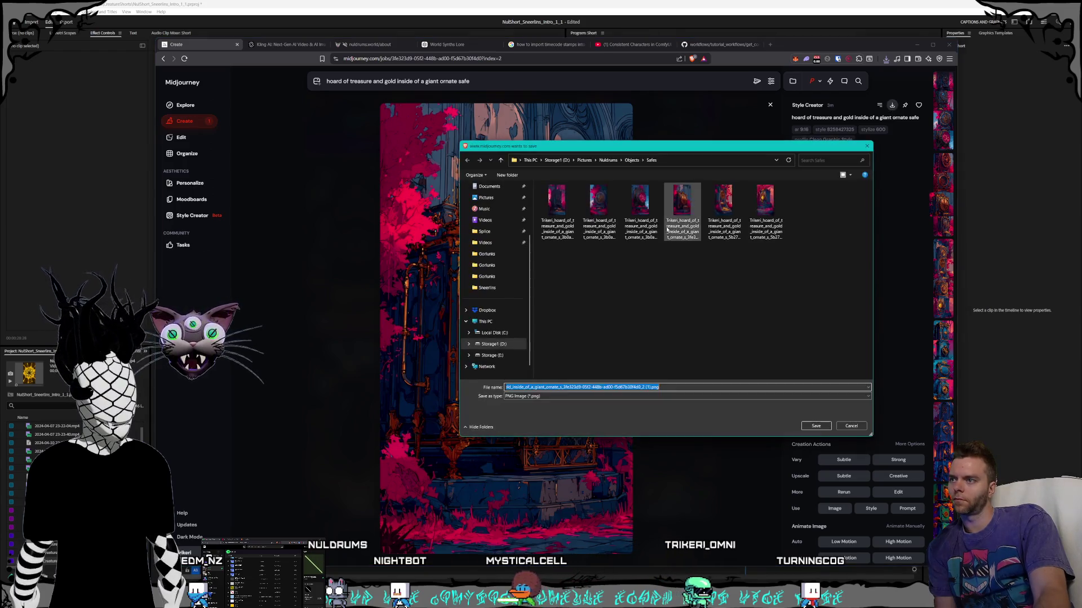
- Browse the Characters, Magi and Shorts folders as save locations in the Save As dialog
{"action": "left_click", "coordinate": [605, 161]}
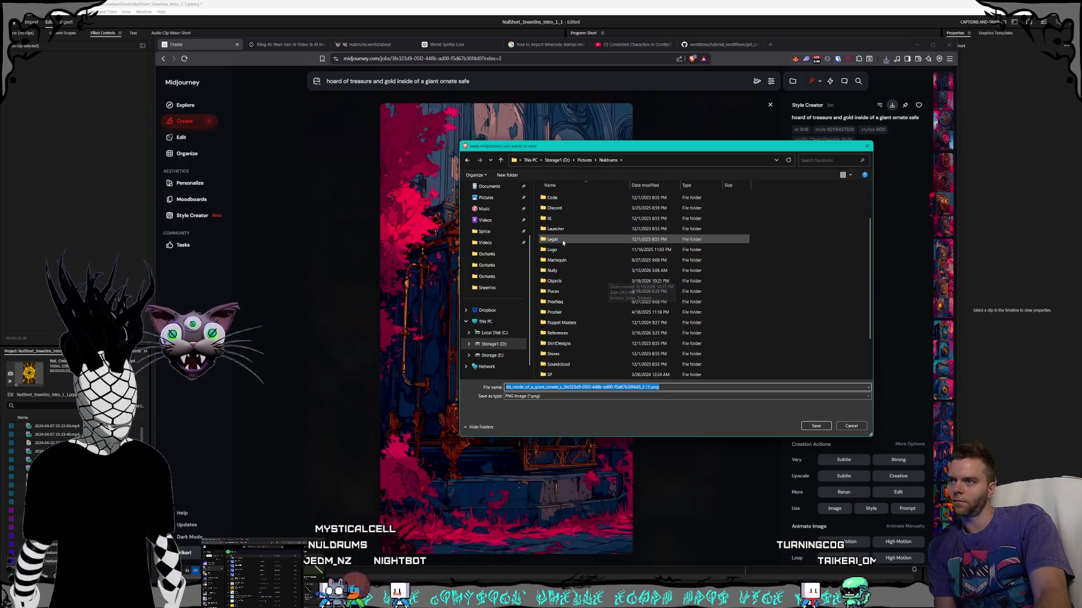
{"action": "scroll", "coordinate": [608, 280], "scroll_direction": "up", "scroll_amount": 3}
{"action": "double_click", "coordinate": [563, 228]}
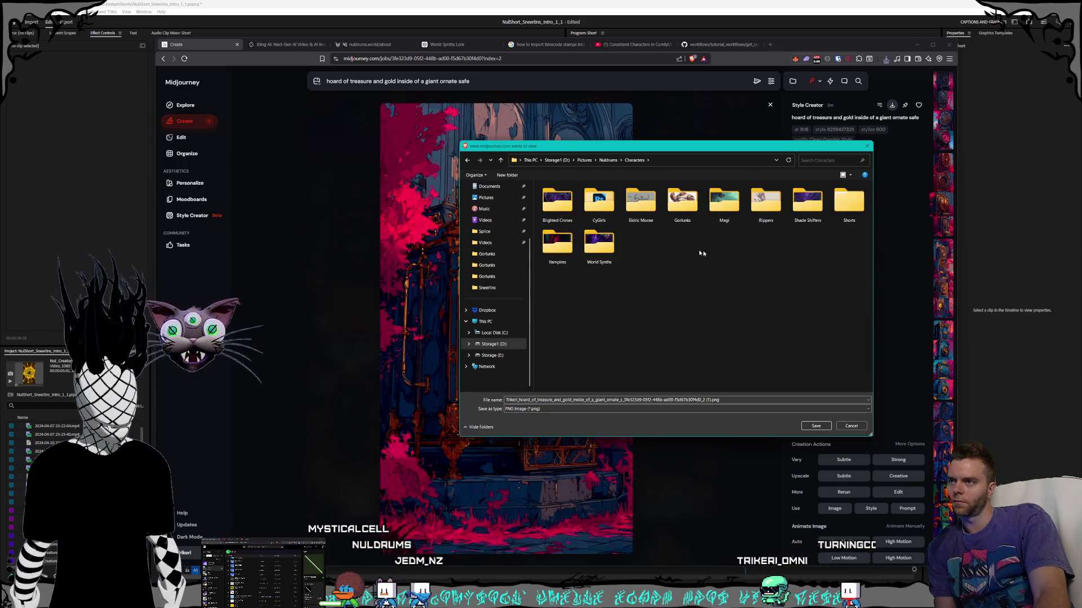
{"action": "left_click", "coordinate": [724, 203]}
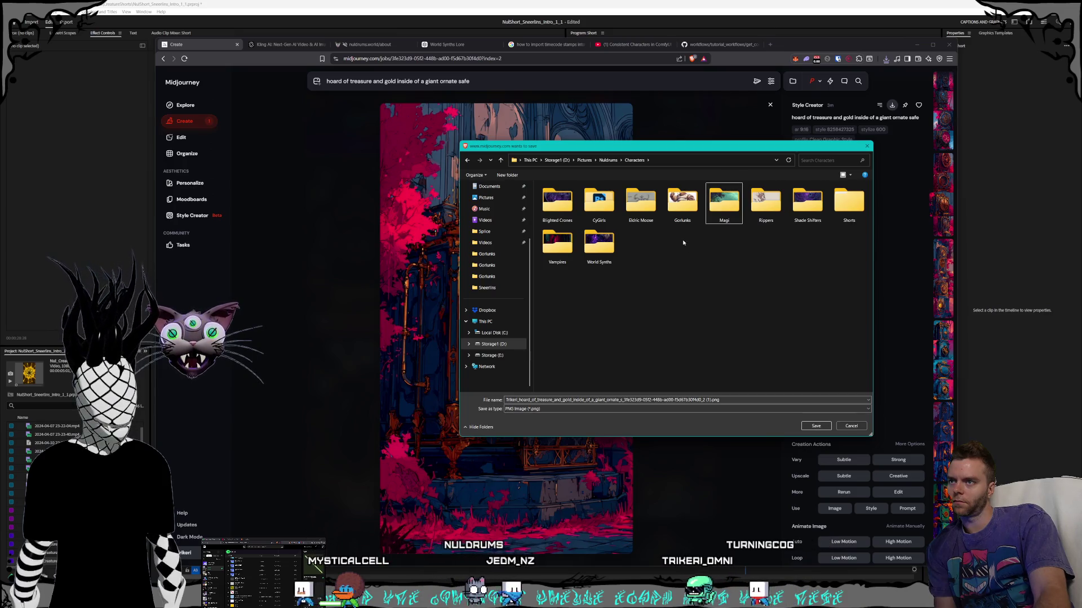
{"action": "left_click", "coordinate": [856, 213]}
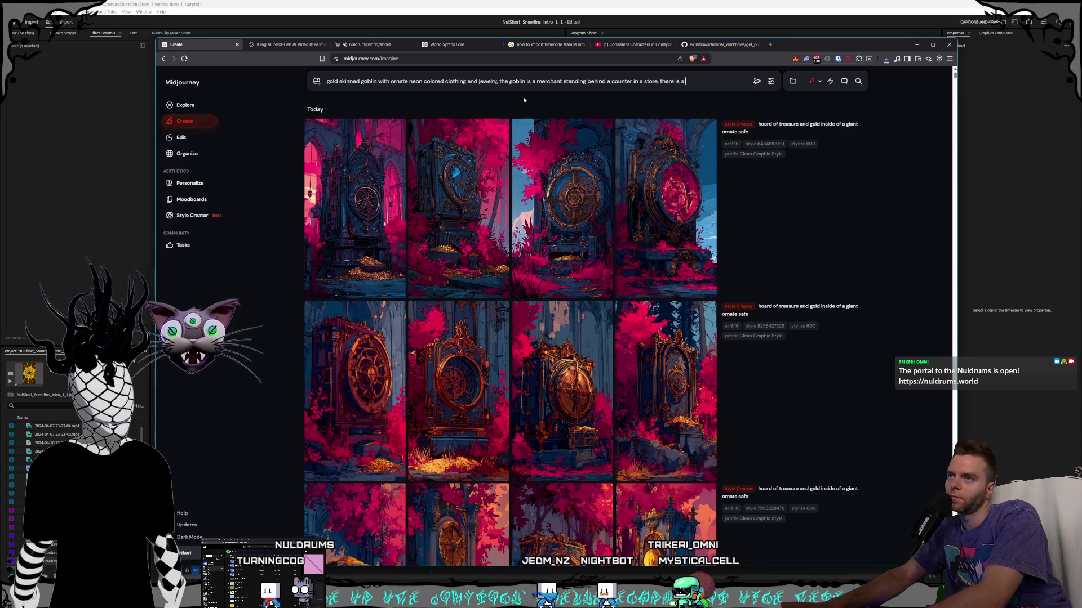
- Finish the goblin prompt with the customer haggling over a 'rare magic item' and generate it
{"action": "type", "text": "in f"}
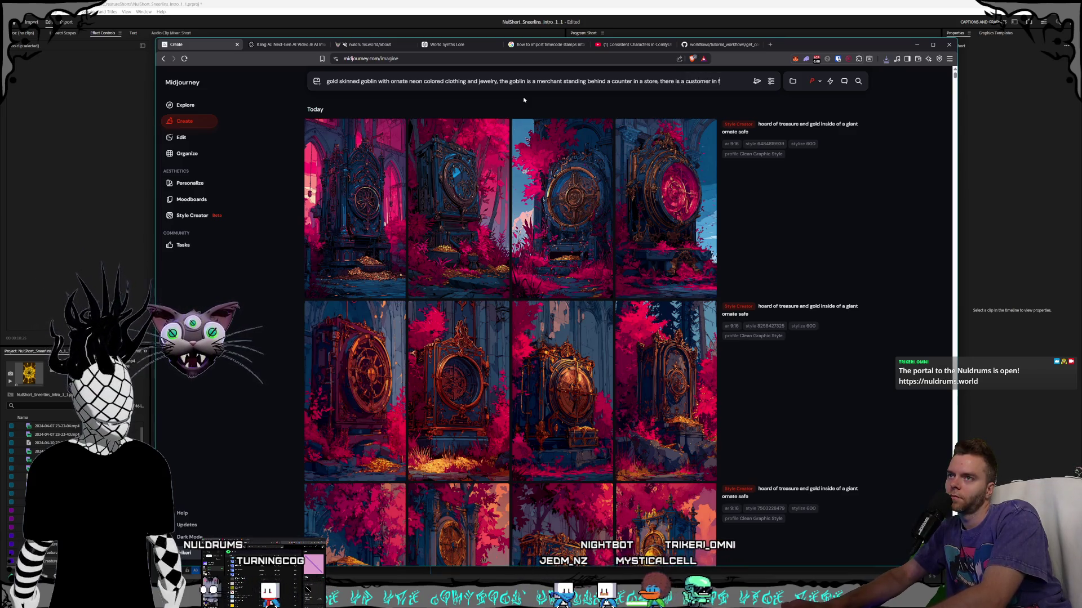
{"action": "type", "text": "ront of the go"}
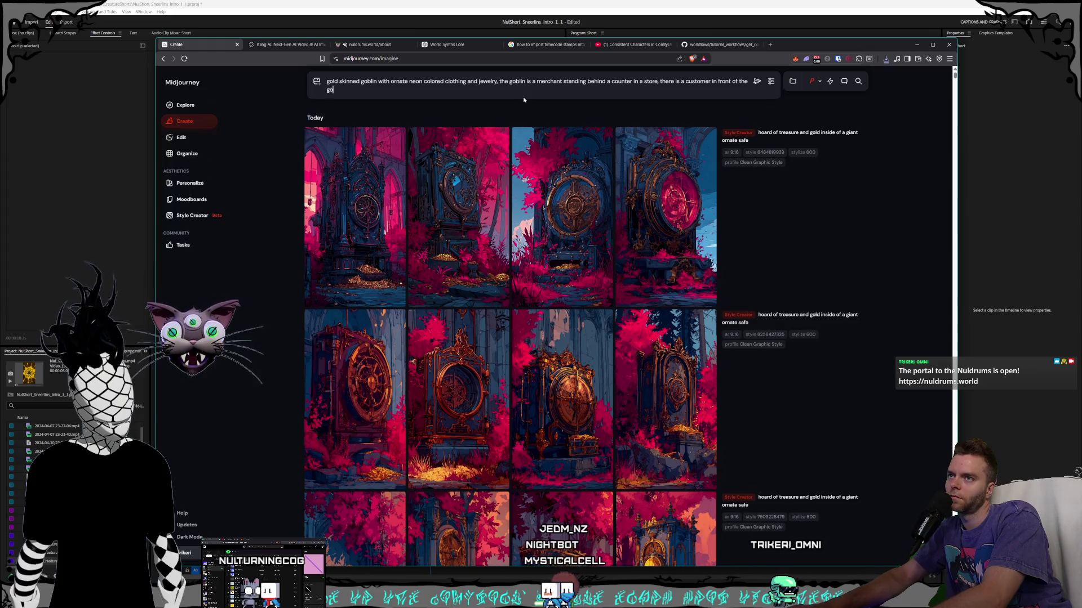
{"action": "type", "text": "blin on the ot"}
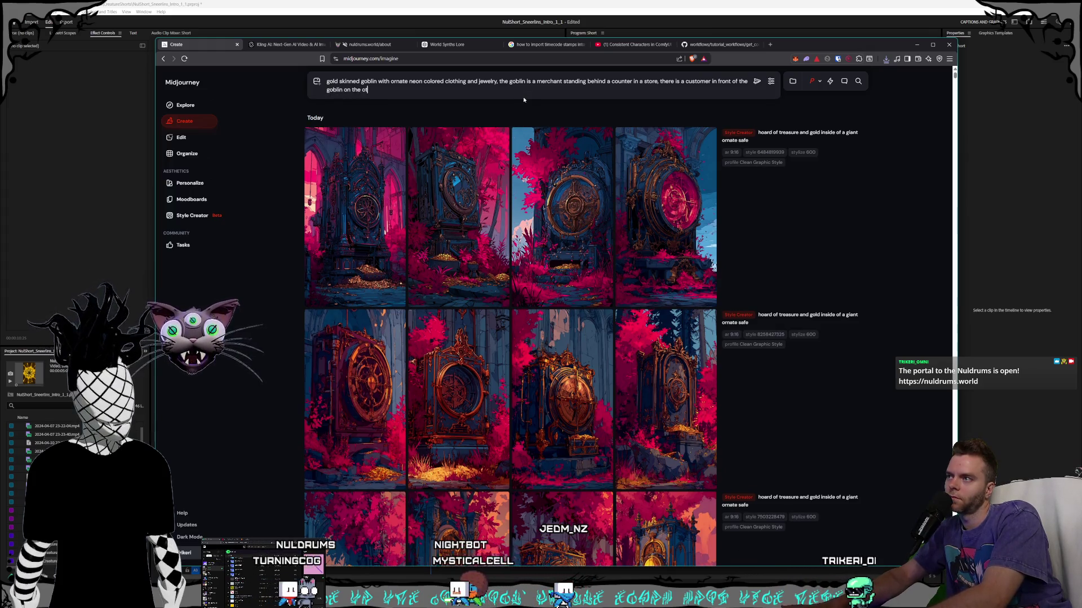
{"action": "type", "text": "her side of the"}
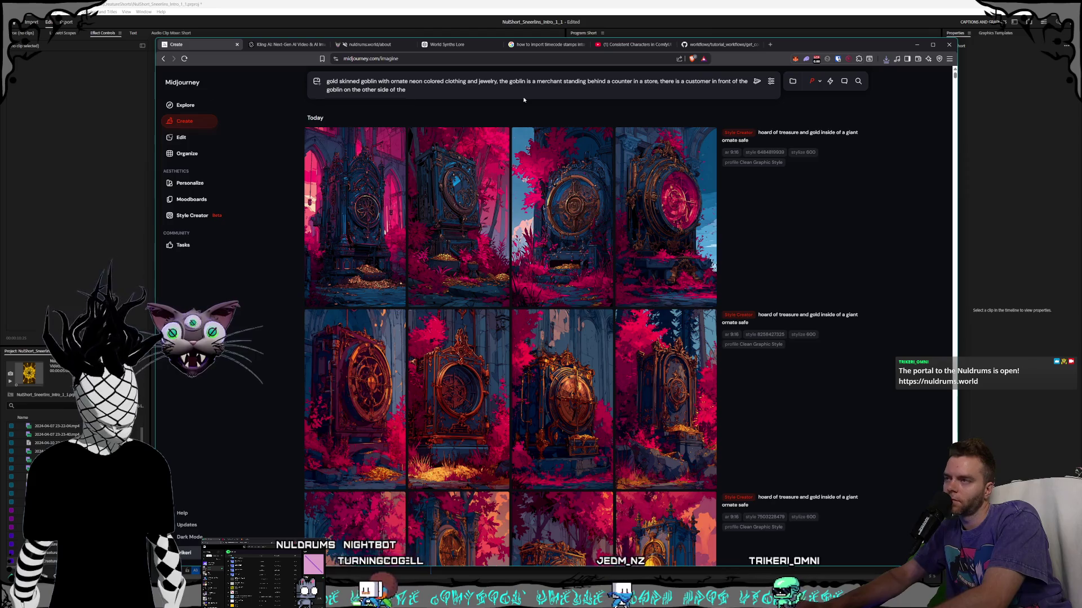
{"action": "type", "text": " counter,"}
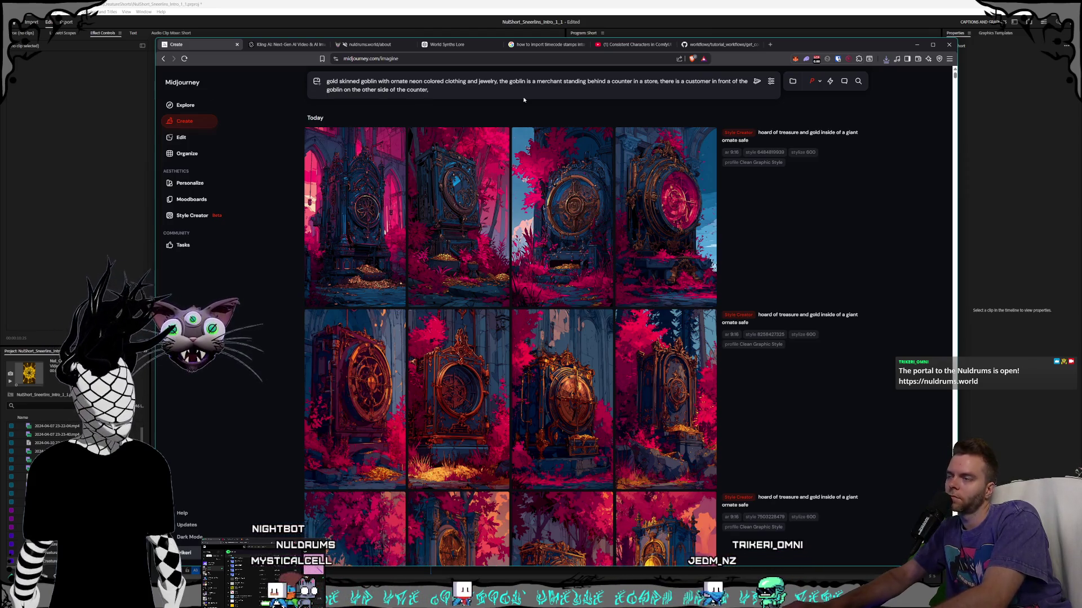
{"action": "type", "text": " the goblin and the customer are bargaining and haggling with each other over an"}
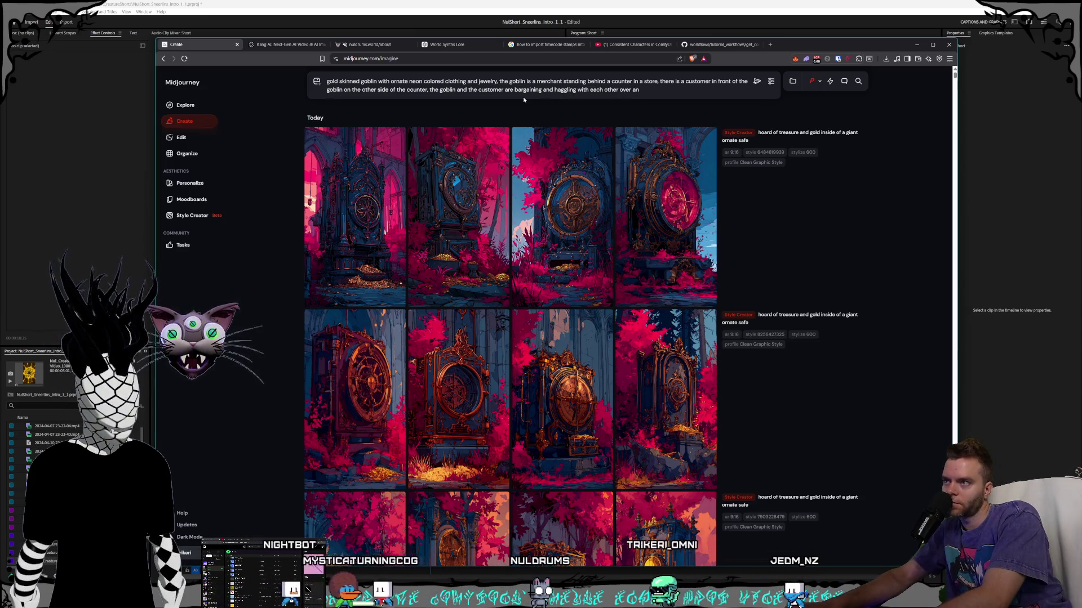
{"action": "key", "text": "BackSpace"}
{"action": "type", "text": "rar"}
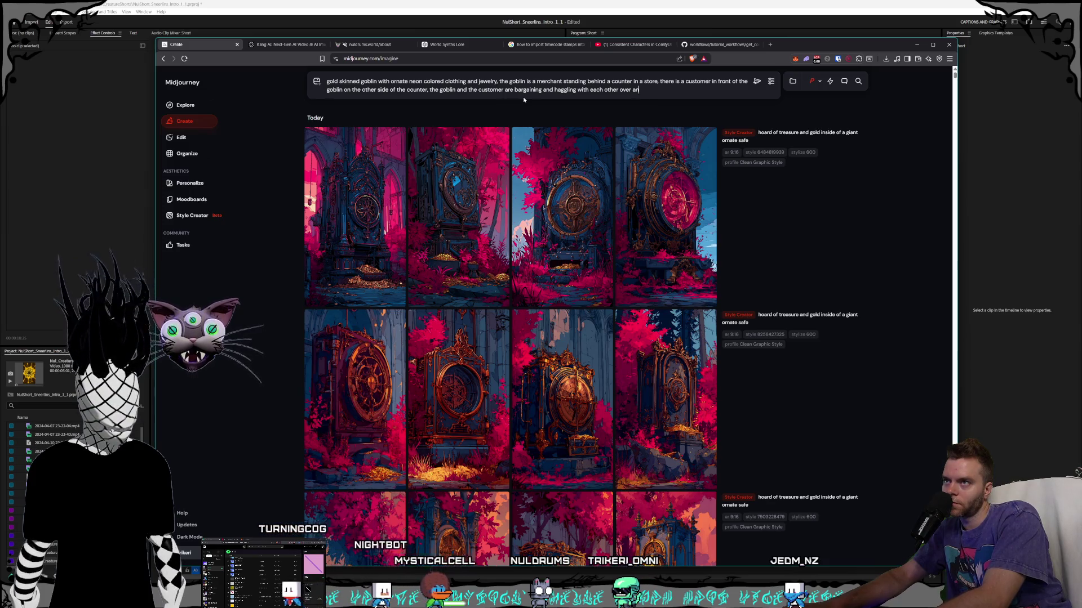
{"action": "type", "text": "e"}
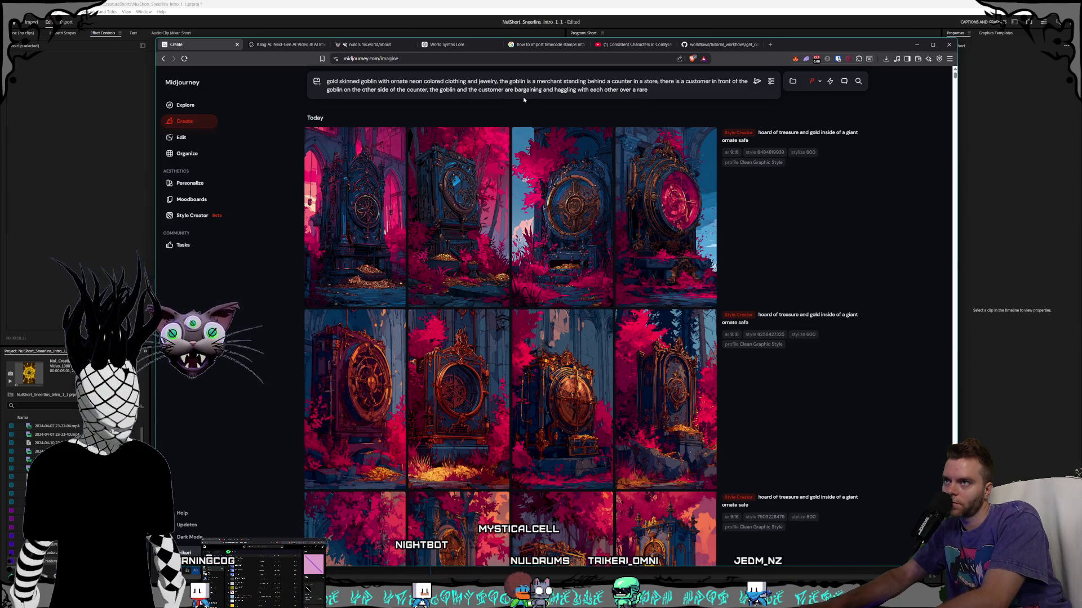
{"action": "type", "text": " magic item"}
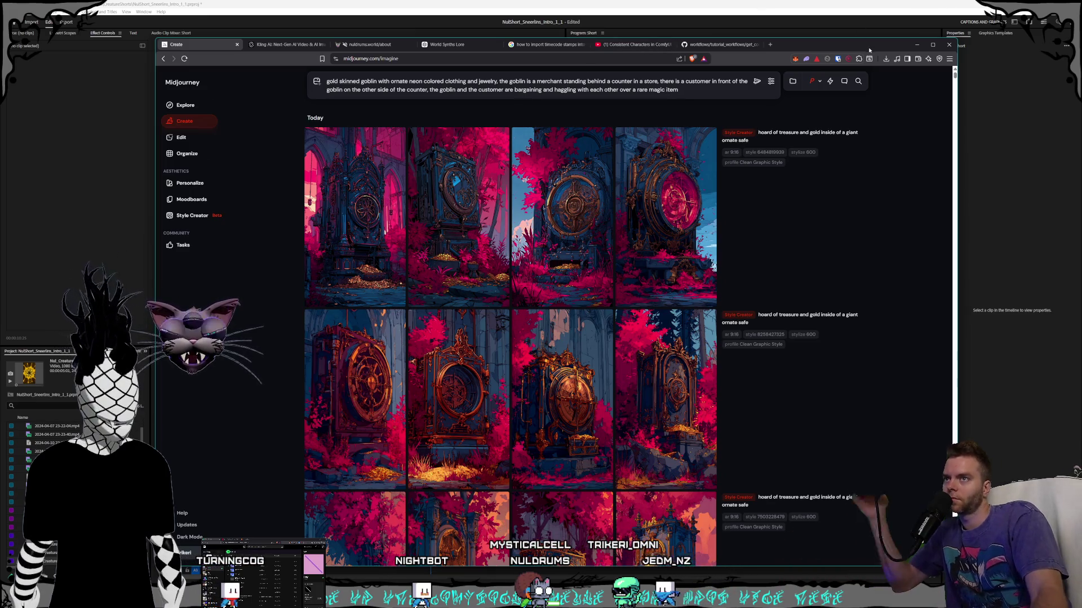
{"action": "left_click", "coordinate": [755, 82]}
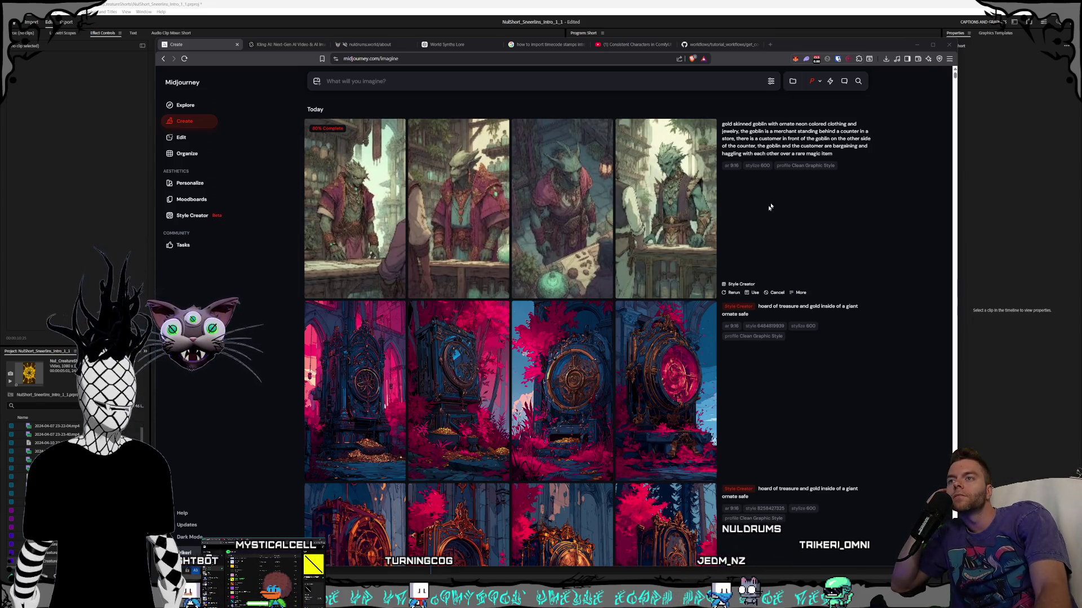
- Reuse the goblin merchant prompt text in the prompt box for further editing
{"action": "left_click", "coordinate": [860, 156]}
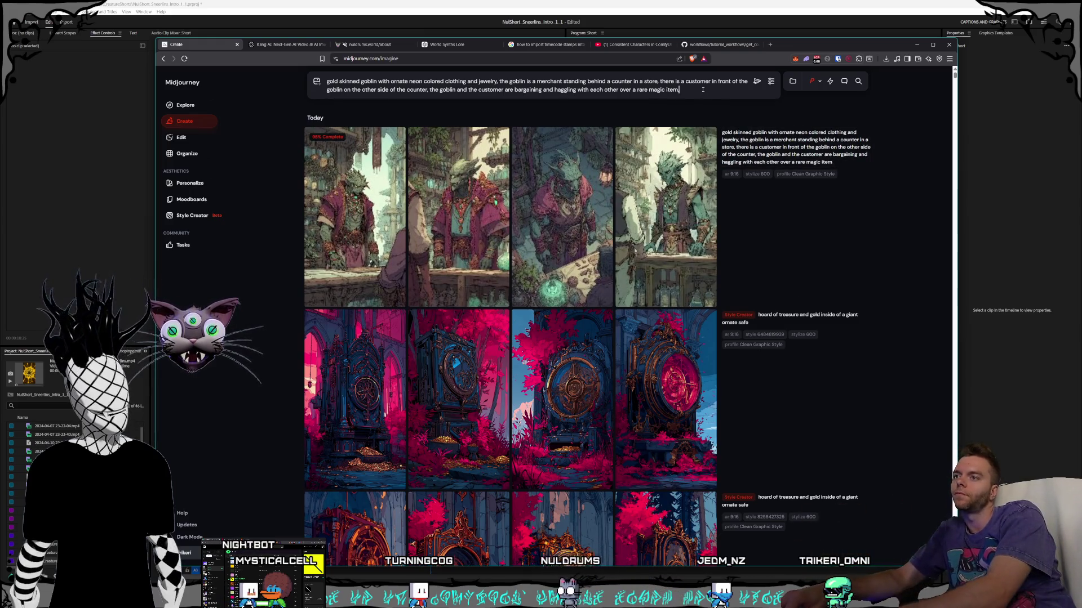
- Submit the goblin prompt extended with 'both the goblin and the customer are in full view in the image'
{"action": "type", "text": ", both th"}
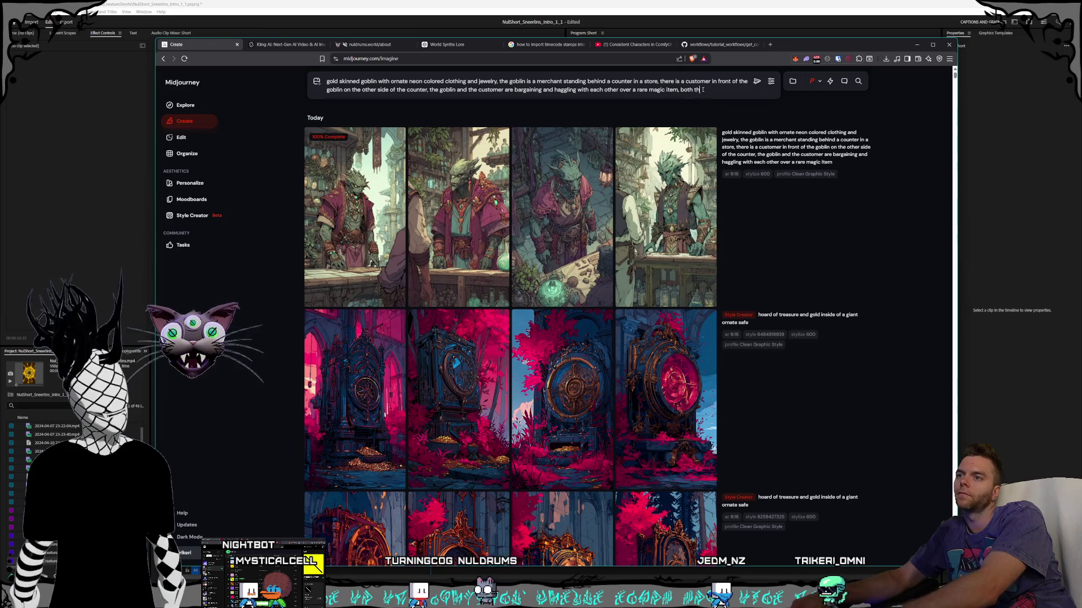
{"action": "type", "text": "e customer are in t"}
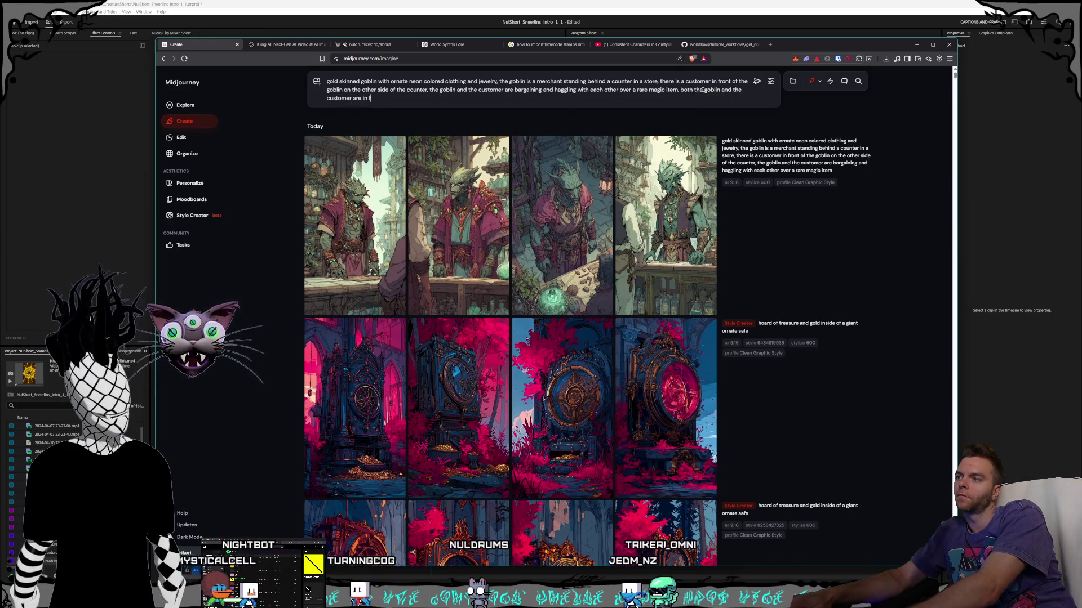
{"action": "type", "text": "ull view in the image"}
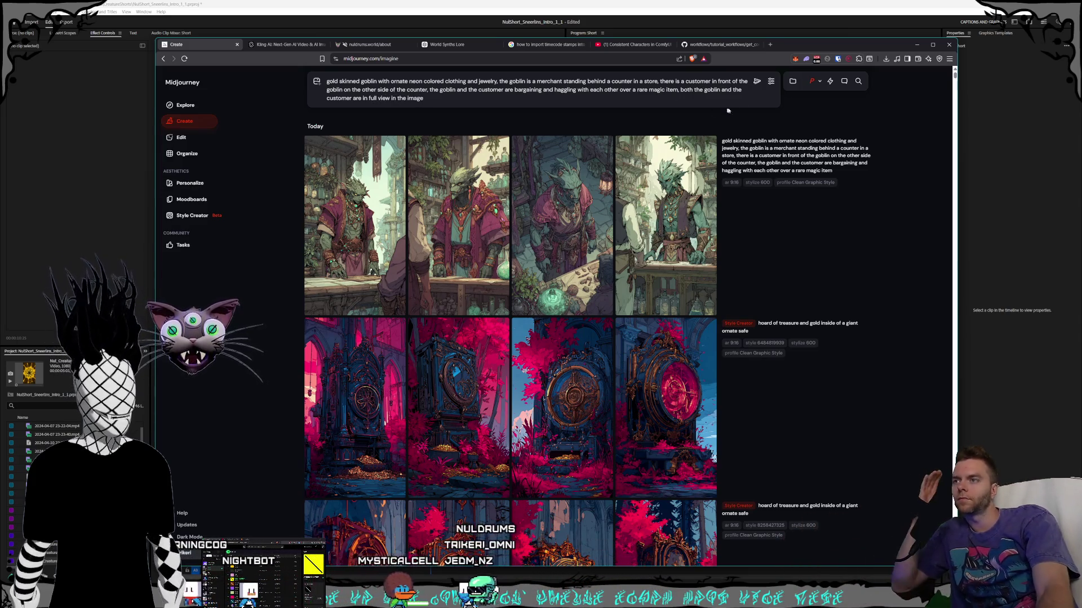
{"action": "key", "text": "Return"}
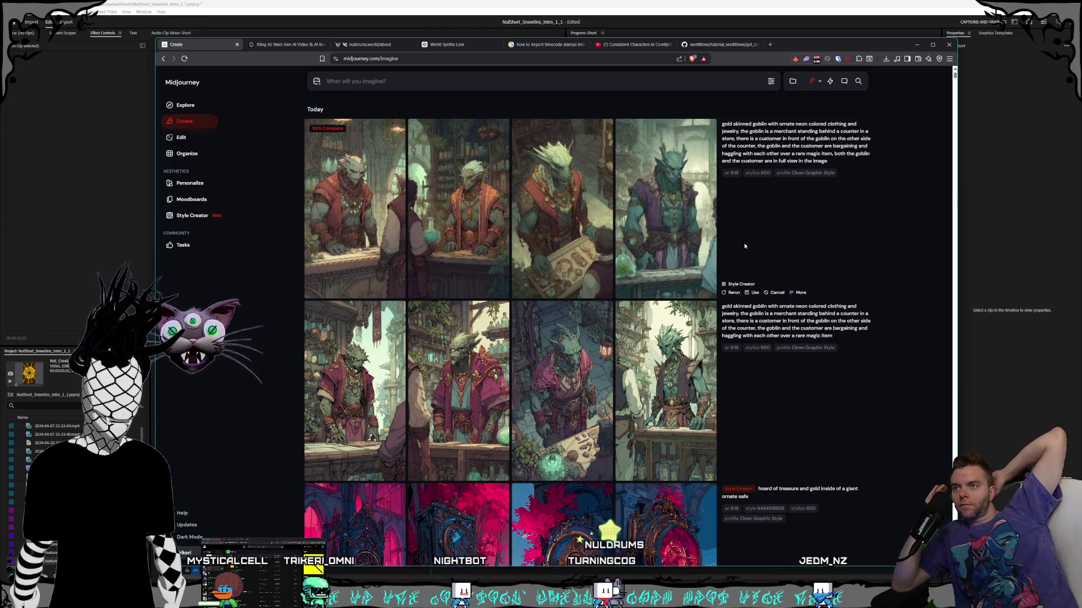
{"action": "left_click", "coordinate": [860, 160]}
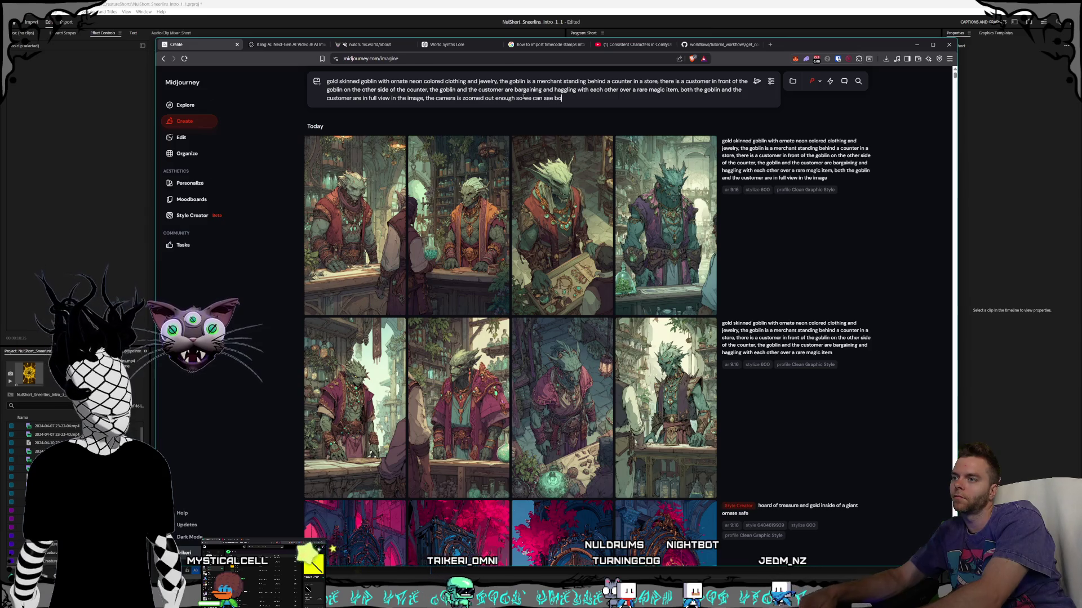
- Submit the goblin prompt ending 'so we can see both of them', then carry it into Style Creator
{"action": "type", "text": "th of them"}
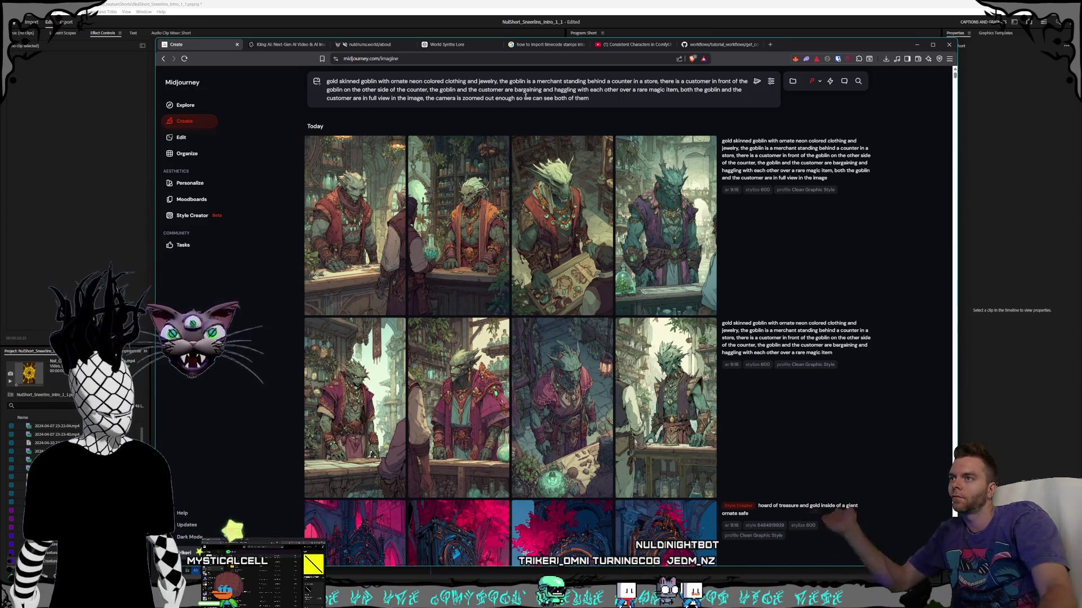
{"action": "key", "text": "Return"}
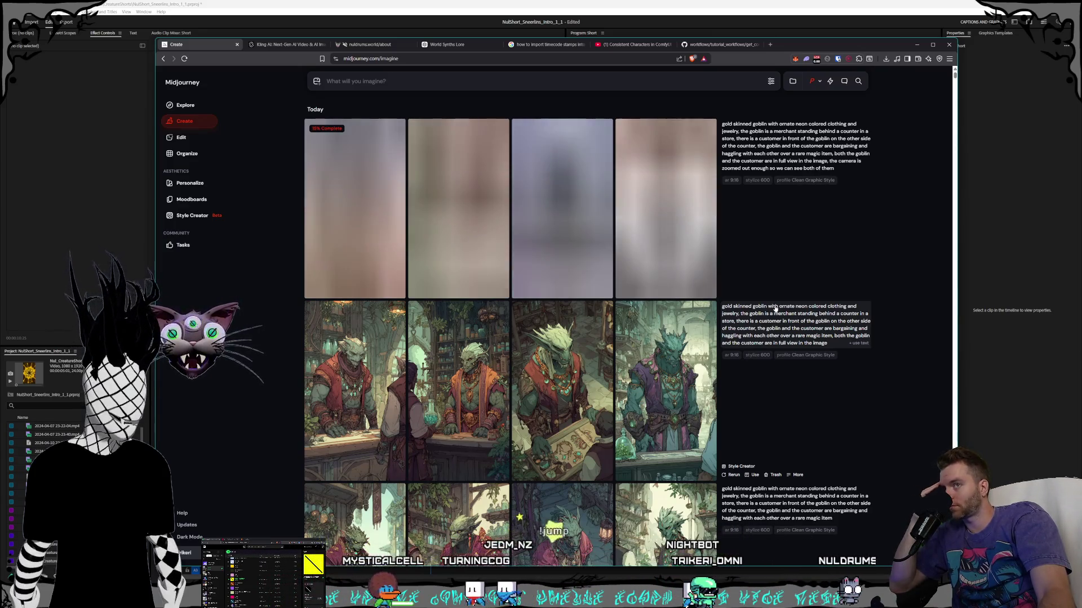
{"action": "left_click", "coordinate": [800, 175]}
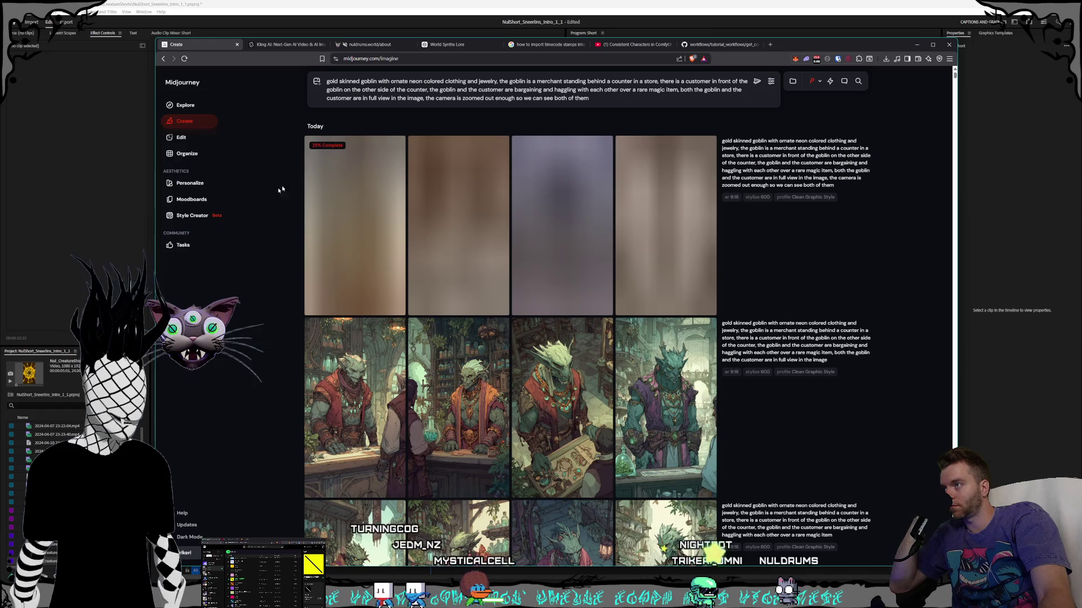
{"action": "left_click", "coordinate": [192, 216]}
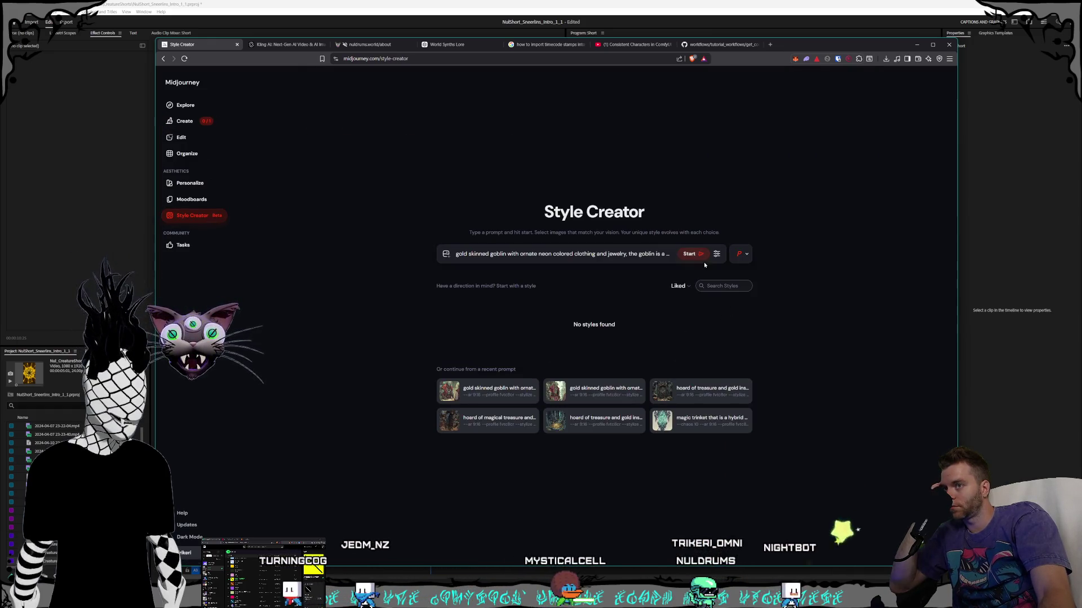
- Return to the Create feed and view the first zoomed-out goblin image full size
{"action": "left_click", "coordinate": [184, 121]}
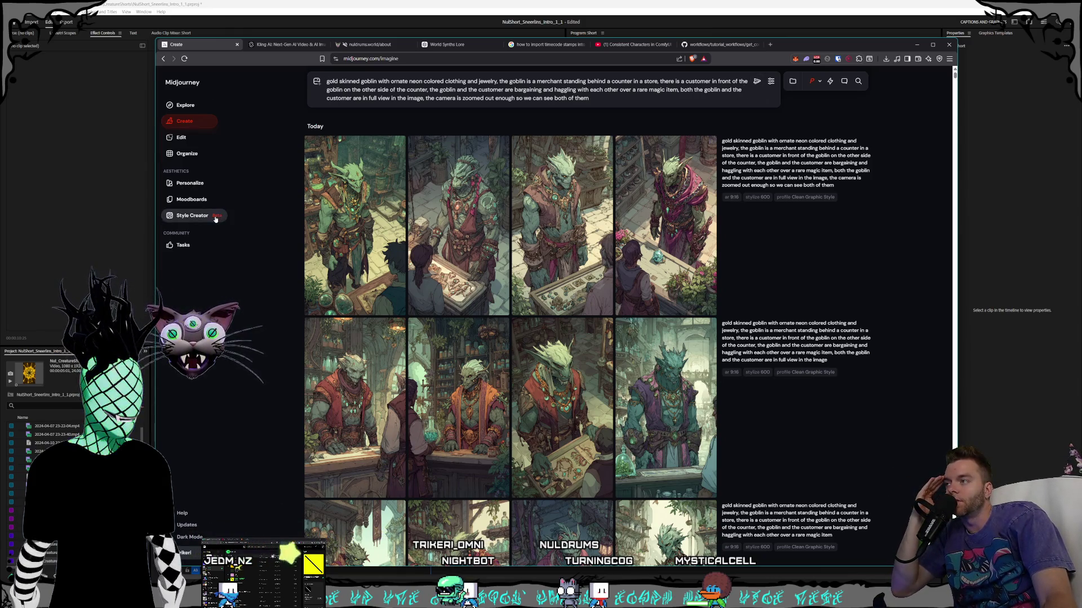
{"action": "left_click", "coordinate": [355, 248]}
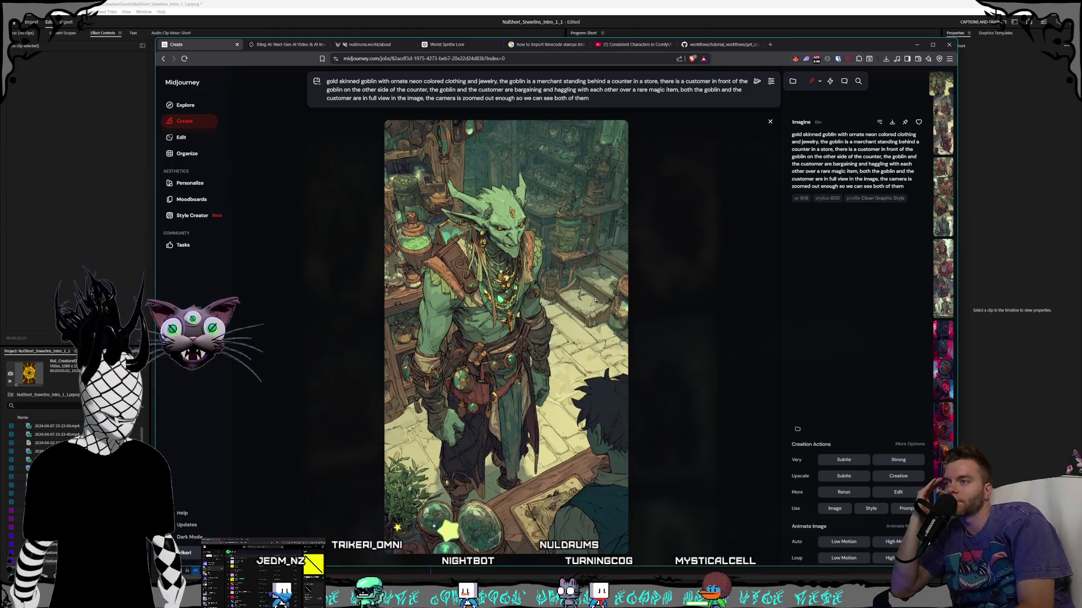
- Look through the new goblin images, then reopen Style Creator with the full goblin prompt expanded
{"action": "key", "text": "Right"}
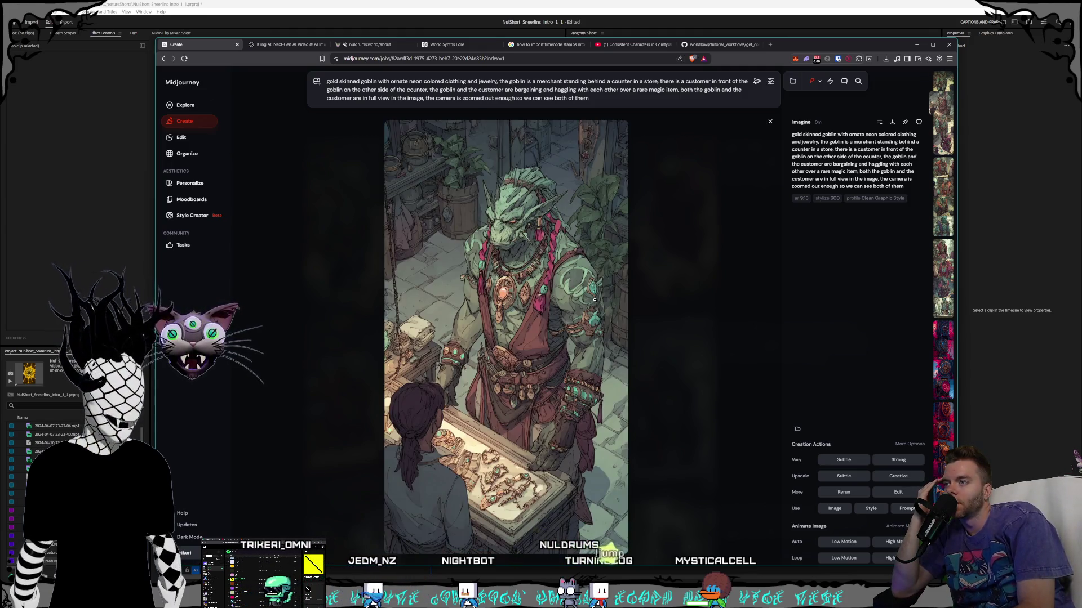
{"action": "key", "text": "Right"}
{"action": "key", "text": "Right"}
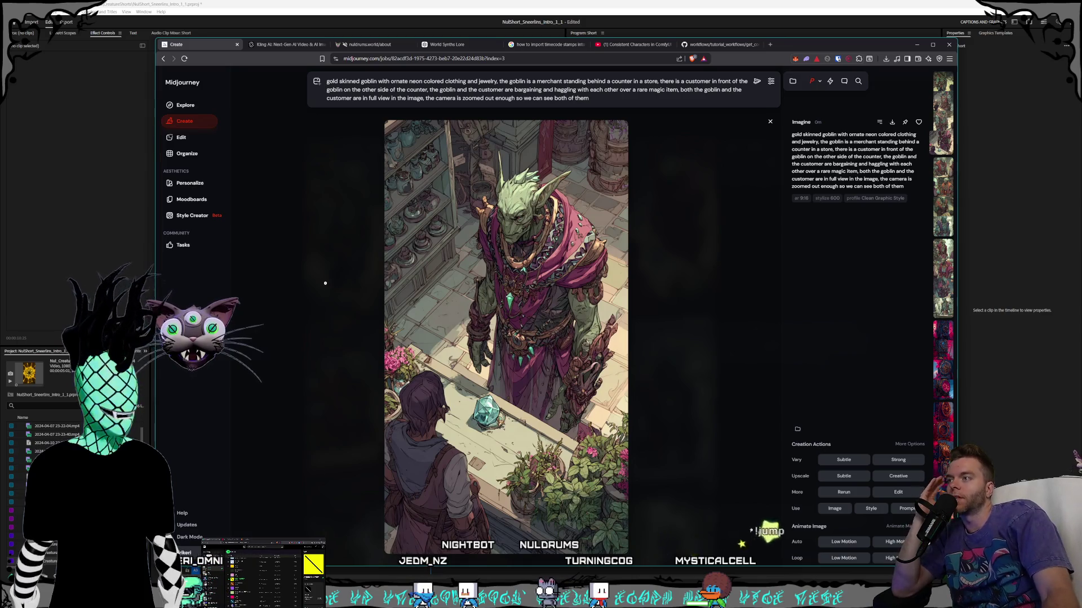
{"action": "key", "text": "Escape"}
{"action": "left_click", "coordinate": [192, 215]}
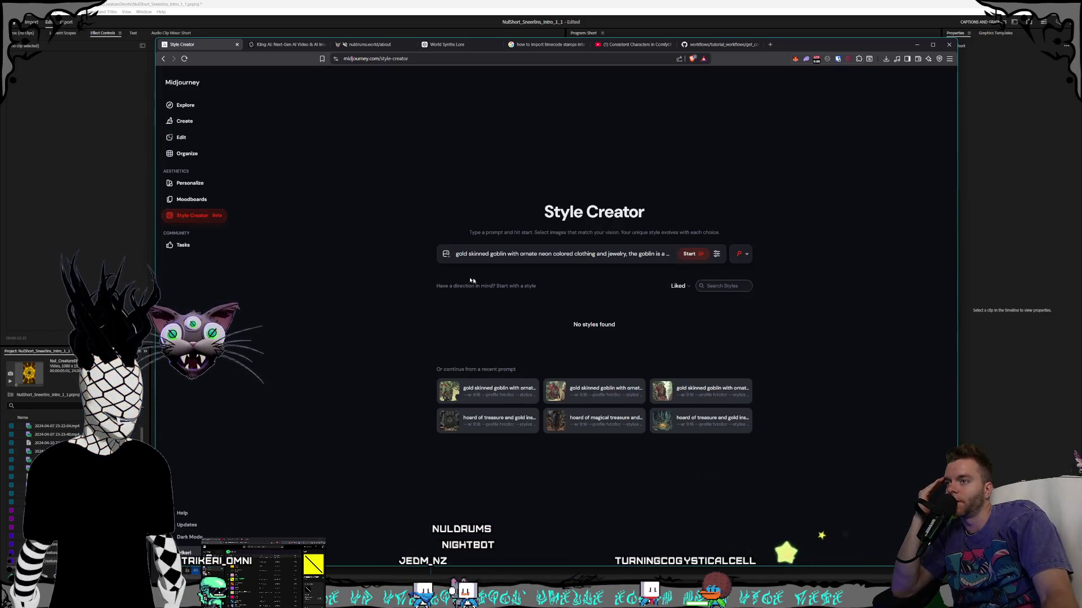
{"action": "left_click", "coordinate": [523, 260]}
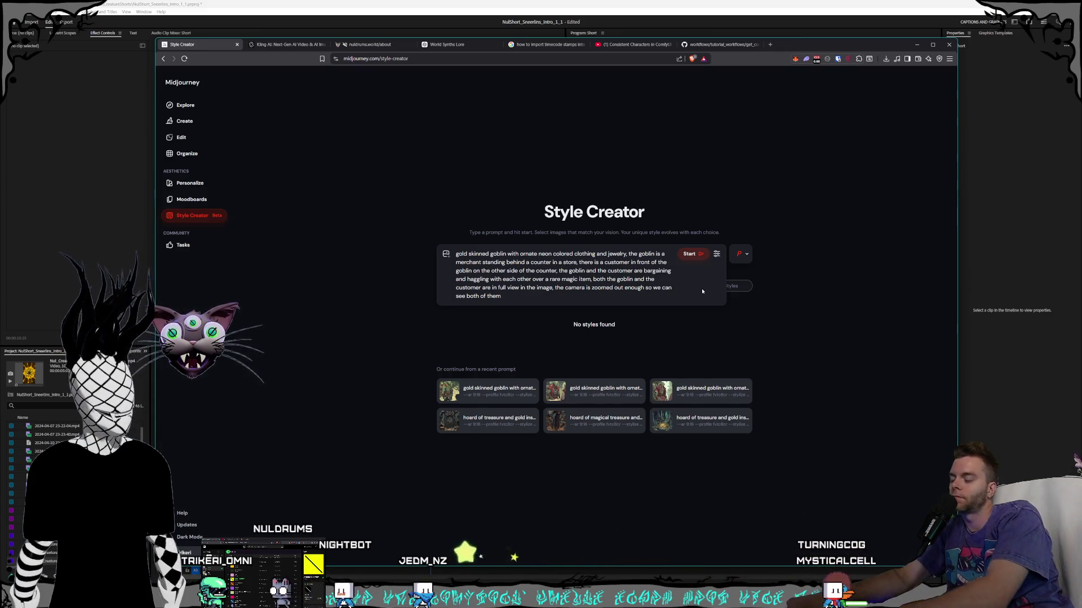
- Add 'goblin is about 4 feet tall,' to the prompt and start the style session
{"action": "type", "text": "goblin is about 43"}
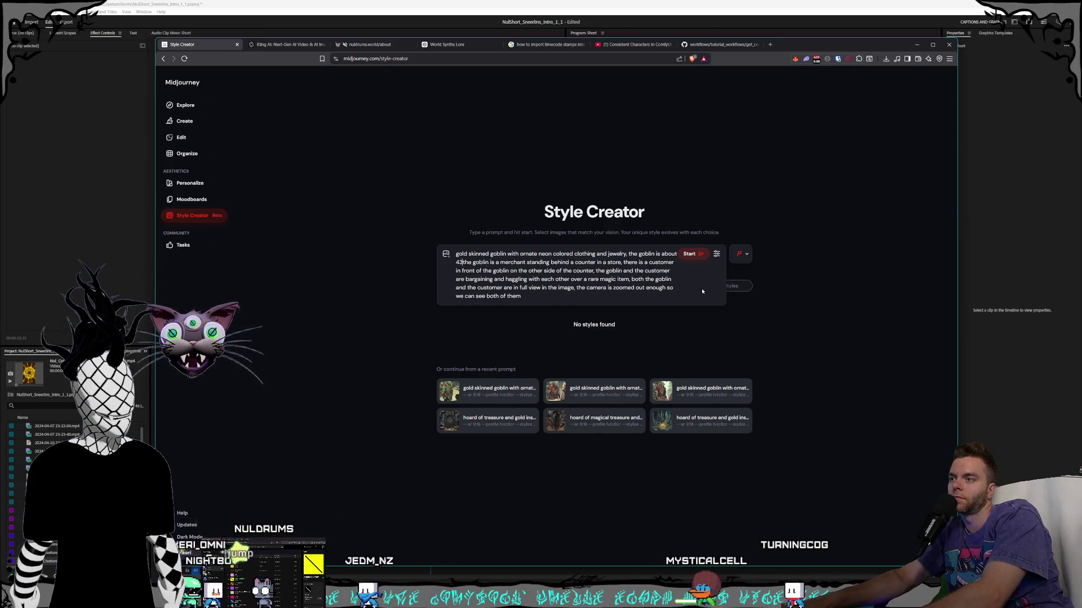
{"action": "key", "text": "BackSpace"}
{"action": "type", "text": "feet ta"}
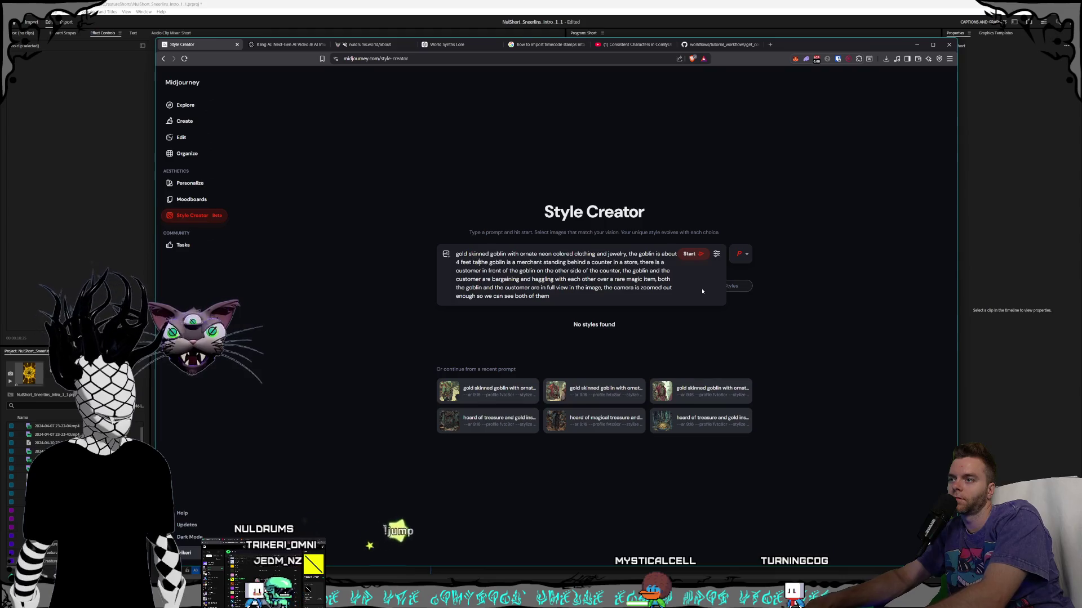
{"action": "type", "text": "ll,"}
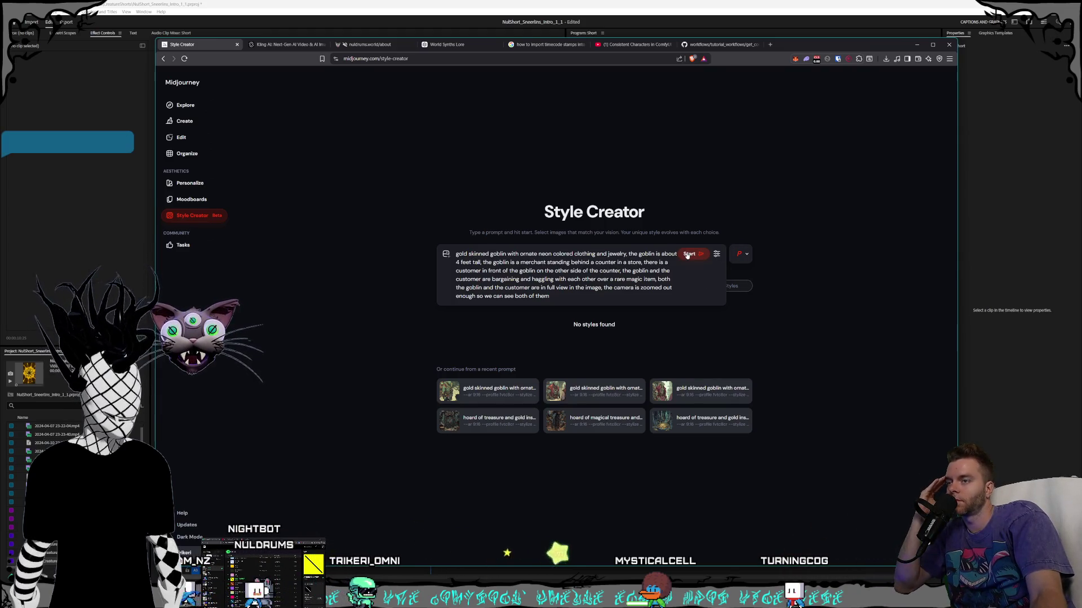
{"action": "left_click", "coordinate": [689, 254]}
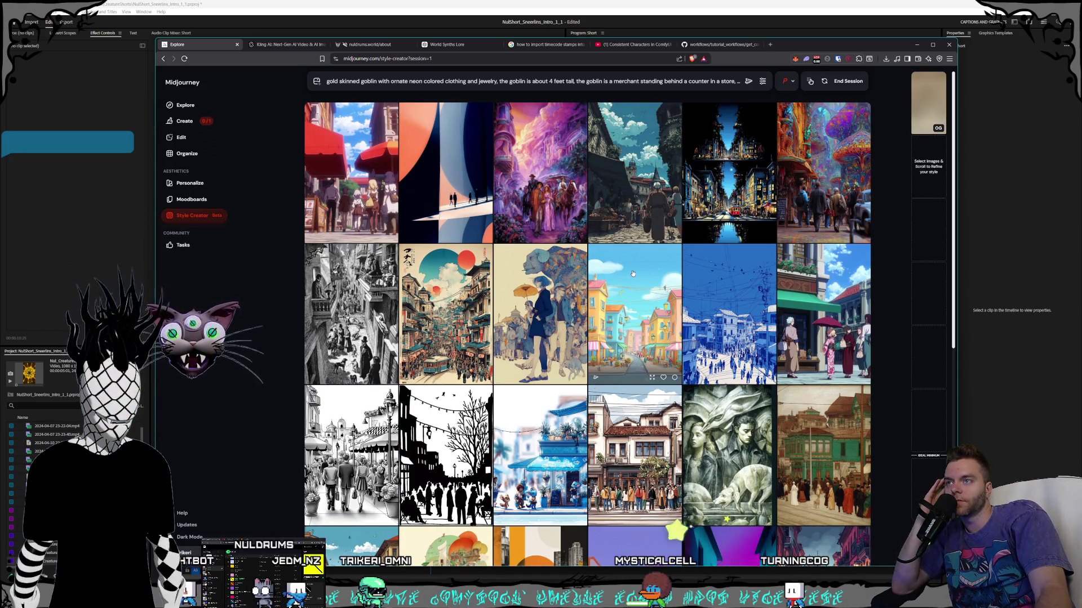
- Browse the candidate style images and select the colourful street scene
{"action": "scroll", "coordinate": [632, 273], "scroll_direction": "down", "scroll_amount": 10}
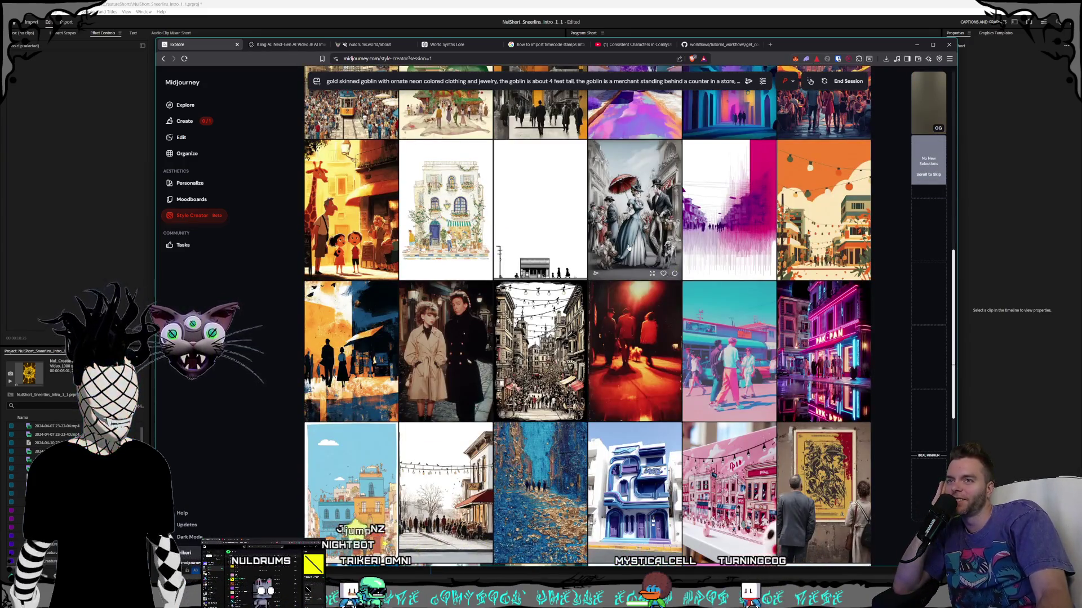
{"action": "scroll", "coordinate": [628, 247], "scroll_direction": "down", "scroll_amount": 4}
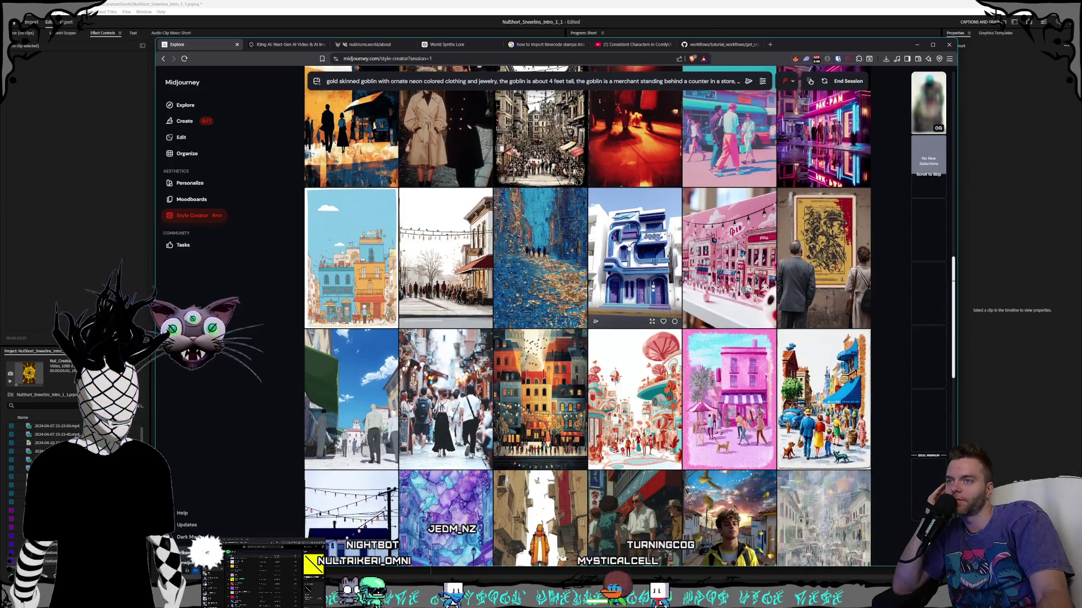
{"action": "scroll", "coordinate": [629, 248], "scroll_direction": "down", "scroll_amount": 2}
{"action": "scroll", "coordinate": [628, 248], "scroll_direction": "down", "scroll_amount": 2}
{"action": "scroll", "coordinate": [628, 248], "scroll_direction": "down", "scroll_amount": 3}
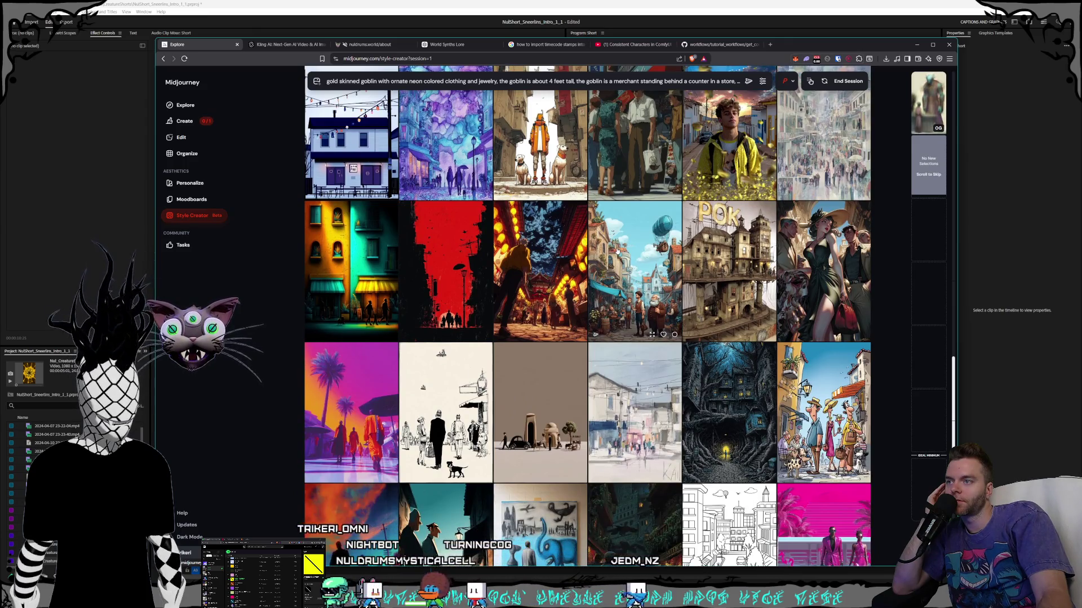
{"action": "scroll", "coordinate": [619, 251], "scroll_direction": "down", "scroll_amount": 2}
{"action": "scroll", "coordinate": [617, 251], "scroll_direction": "down", "scroll_amount": 4}
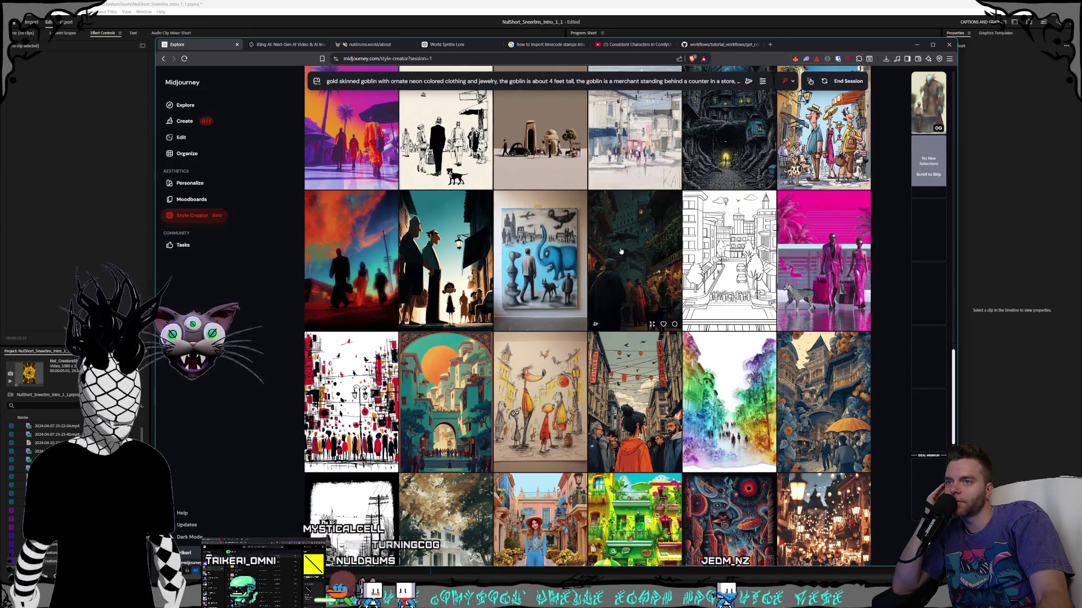
{"action": "scroll", "coordinate": [620, 252], "scroll_direction": "down", "scroll_amount": 2}
{"action": "scroll", "coordinate": [620, 251], "scroll_direction": "down", "scroll_amount": 1}
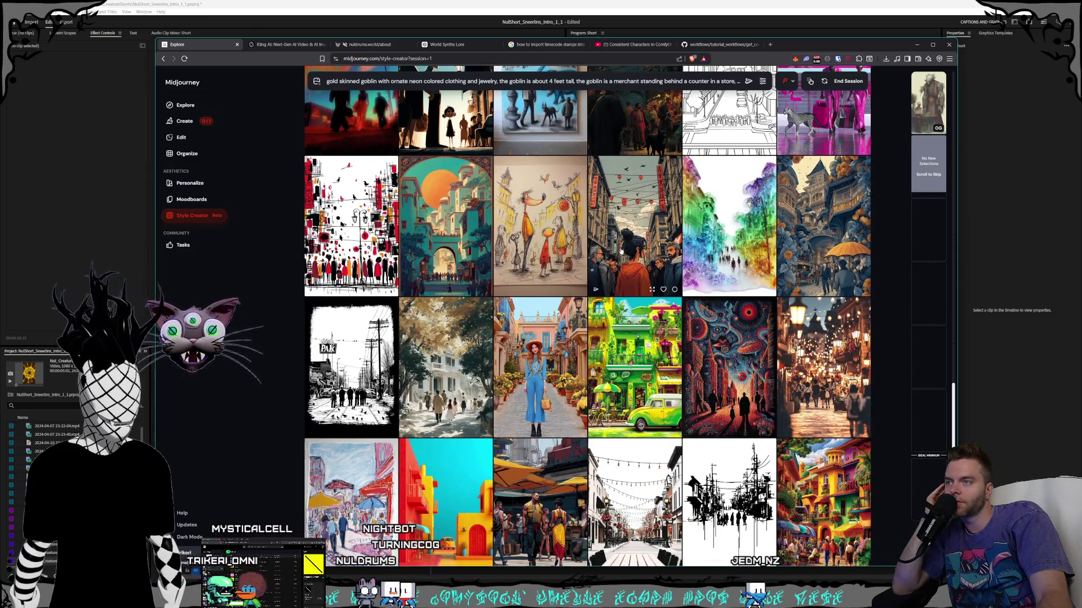
{"action": "scroll", "coordinate": [621, 251], "scroll_direction": "down", "scroll_amount": 2}
{"action": "scroll", "coordinate": [620, 252], "scroll_direction": "down", "scroll_amount": 7}
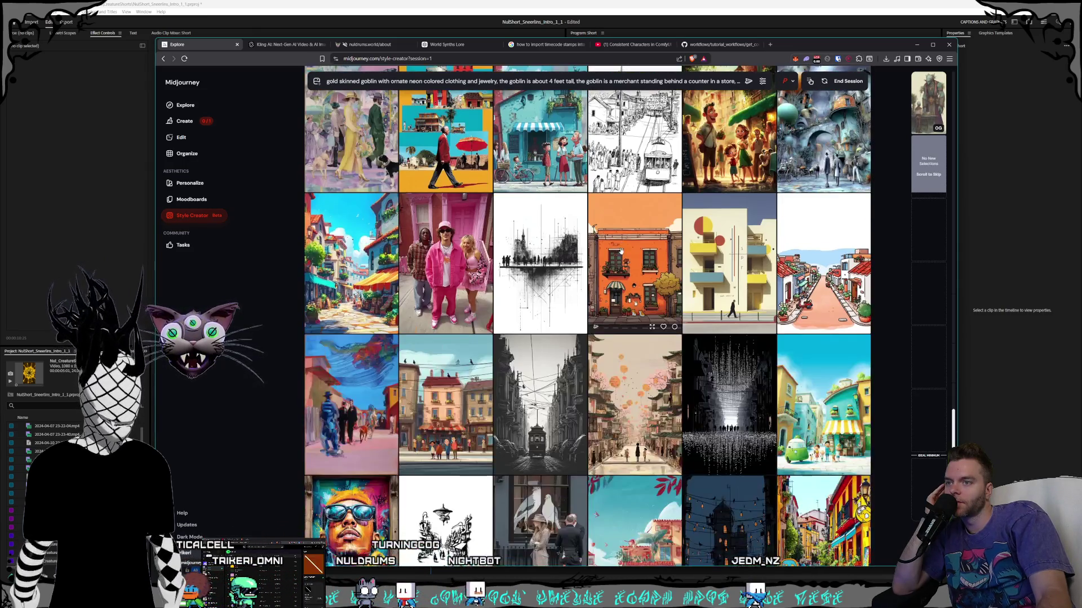
{"action": "scroll", "coordinate": [620, 251], "scroll_direction": "down", "scroll_amount": 3}
{"action": "scroll", "coordinate": [620, 251], "scroll_direction": "down", "scroll_amount": 3}
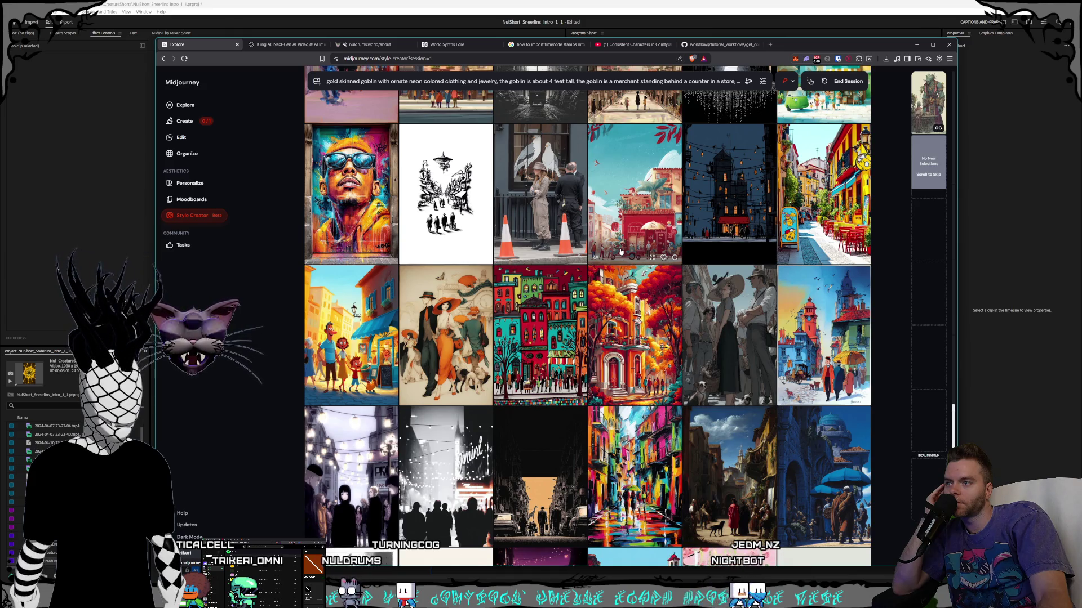
{"action": "scroll", "coordinate": [620, 251], "scroll_direction": "down", "scroll_amount": 2}
{"action": "scroll", "coordinate": [620, 251], "scroll_direction": "down", "scroll_amount": 3}
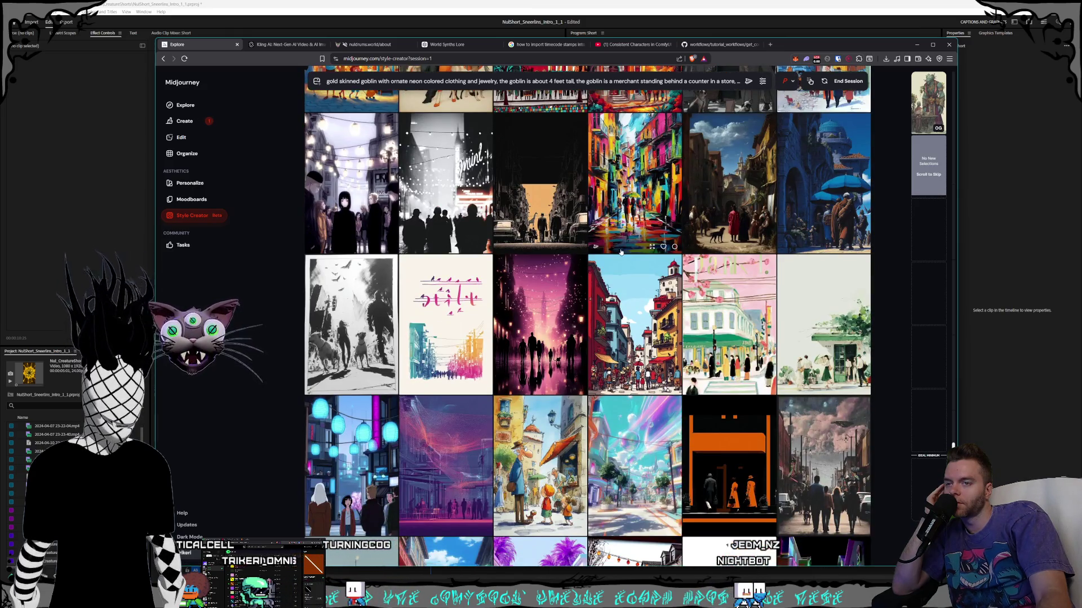
{"action": "scroll", "coordinate": [621, 251], "scroll_direction": "down", "scroll_amount": 3}
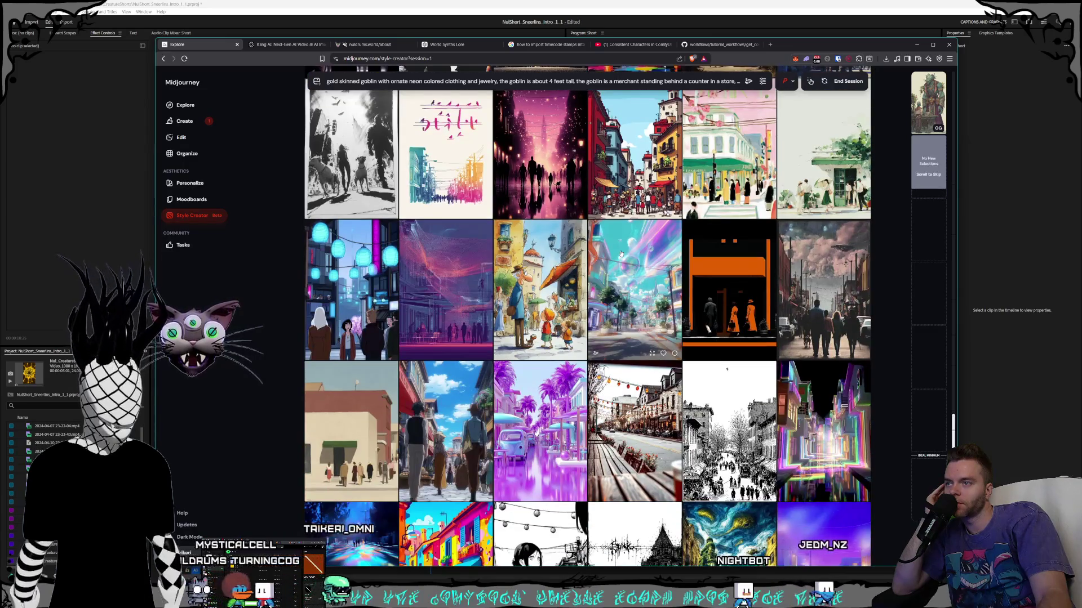
{"action": "scroll", "coordinate": [620, 253], "scroll_direction": "down", "scroll_amount": 2}
{"action": "scroll", "coordinate": [620, 254], "scroll_direction": "down", "scroll_amount": 3}
{"action": "scroll", "coordinate": [620, 254], "scroll_direction": "down", "scroll_amount": 3}
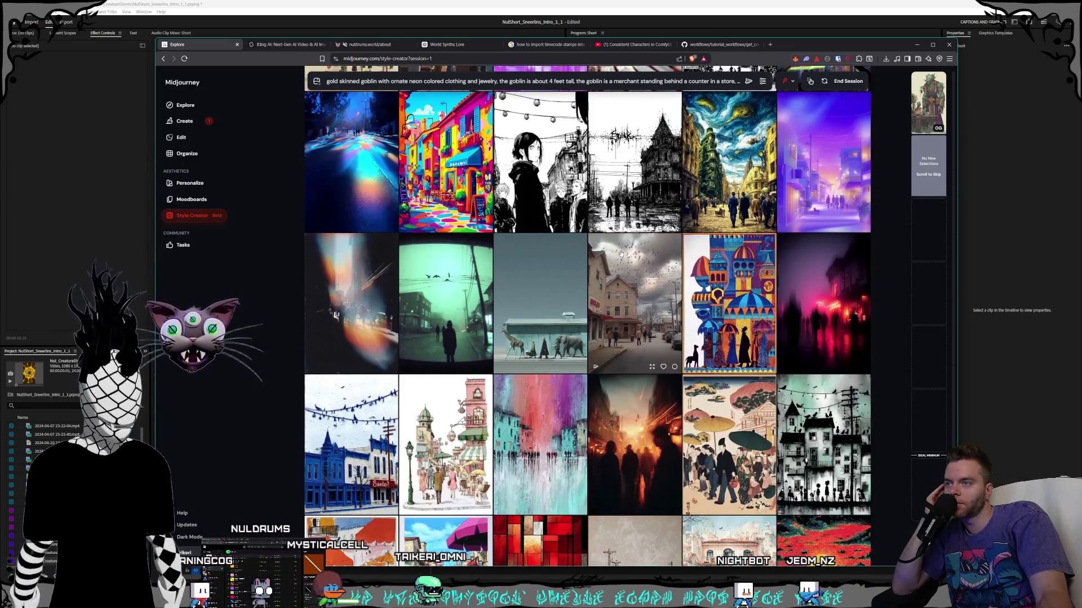
{"action": "scroll", "coordinate": [620, 253], "scroll_direction": "down", "scroll_amount": 7}
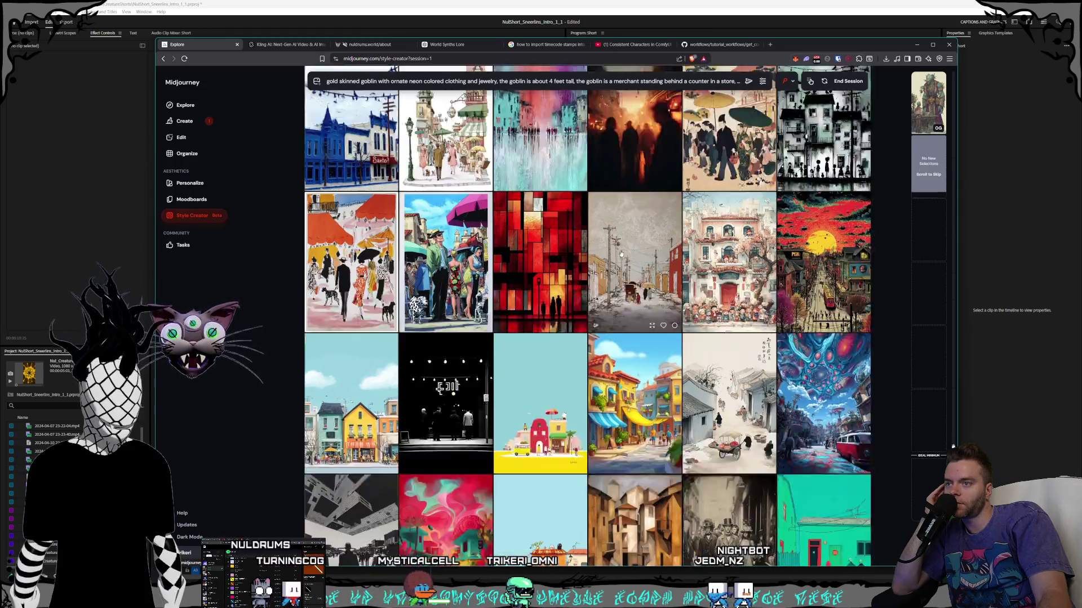
{"action": "scroll", "coordinate": [621, 254], "scroll_direction": "down", "scroll_amount": 6}
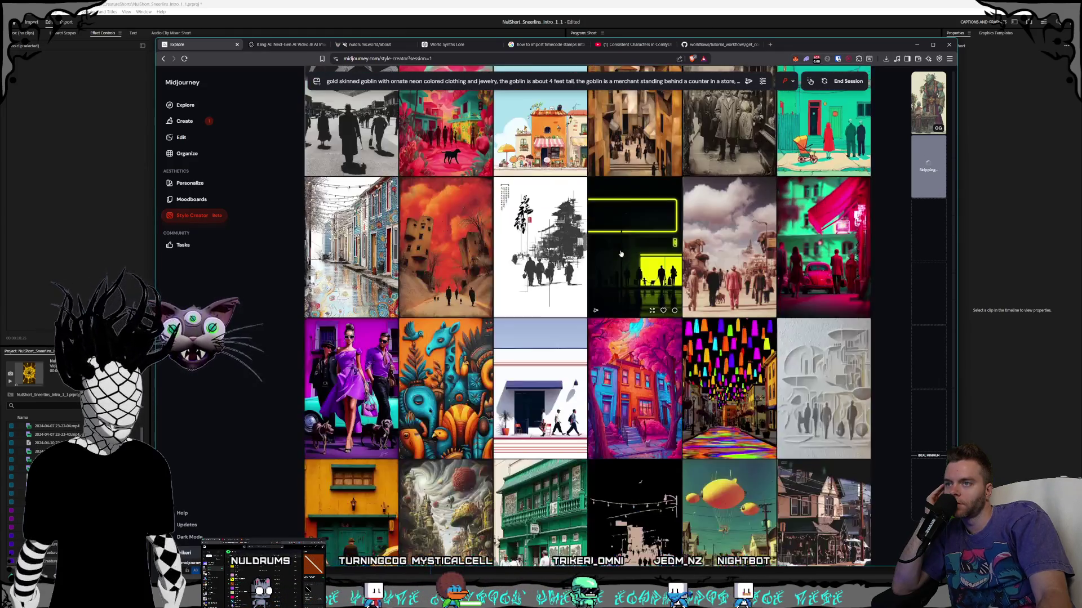
{"action": "scroll", "coordinate": [621, 253], "scroll_direction": "down", "scroll_amount": 3}
{"action": "scroll", "coordinate": [620, 254], "scroll_direction": "down", "scroll_amount": 3}
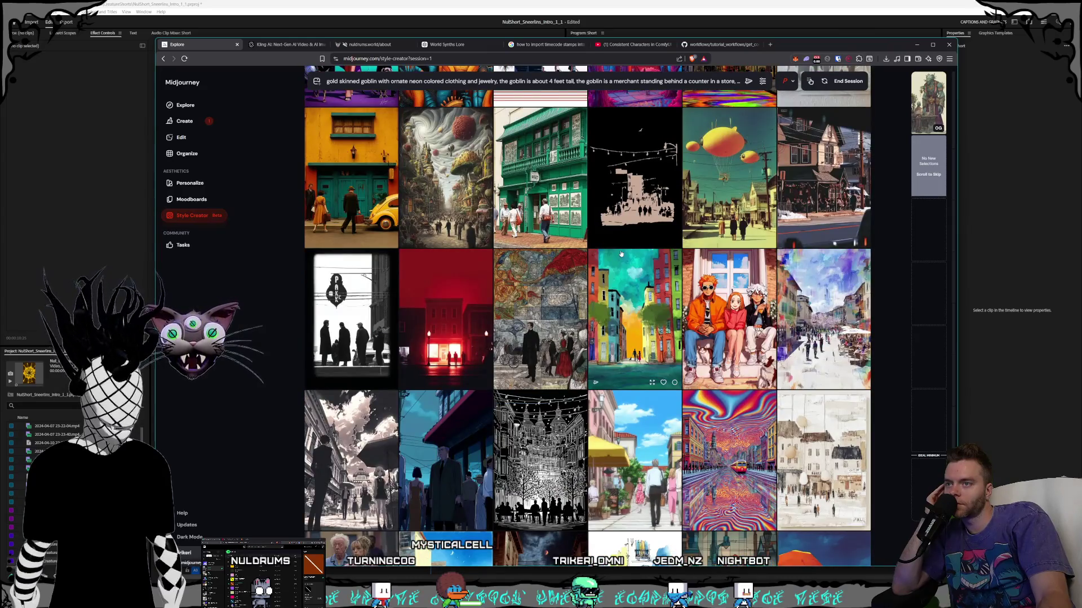
{"action": "scroll", "coordinate": [620, 254], "scroll_direction": "down", "scroll_amount": 7}
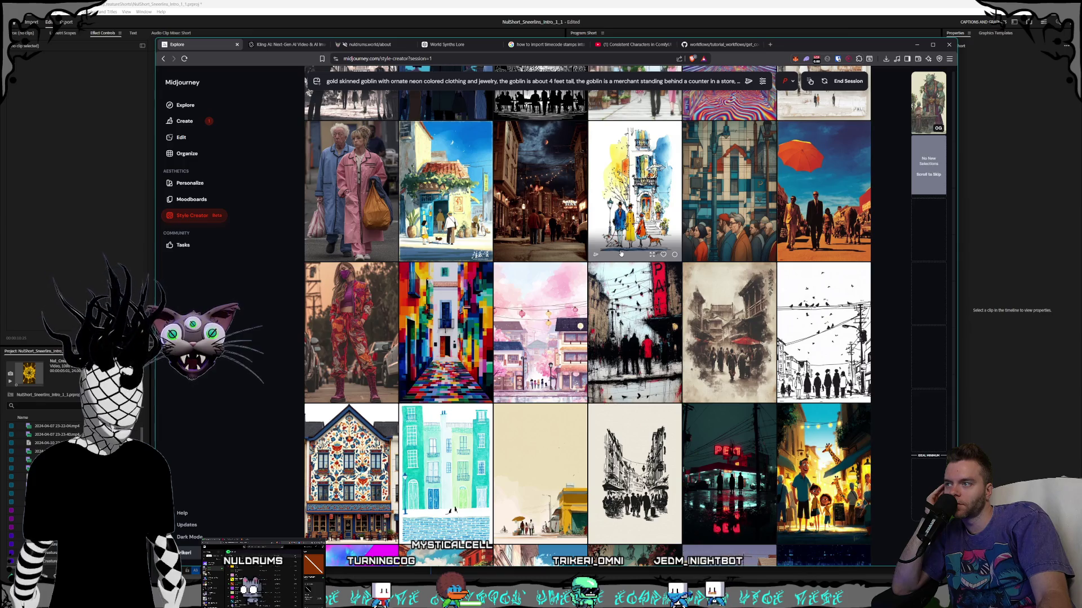
{"action": "scroll", "coordinate": [621, 253], "scroll_direction": "down", "scroll_amount": 7}
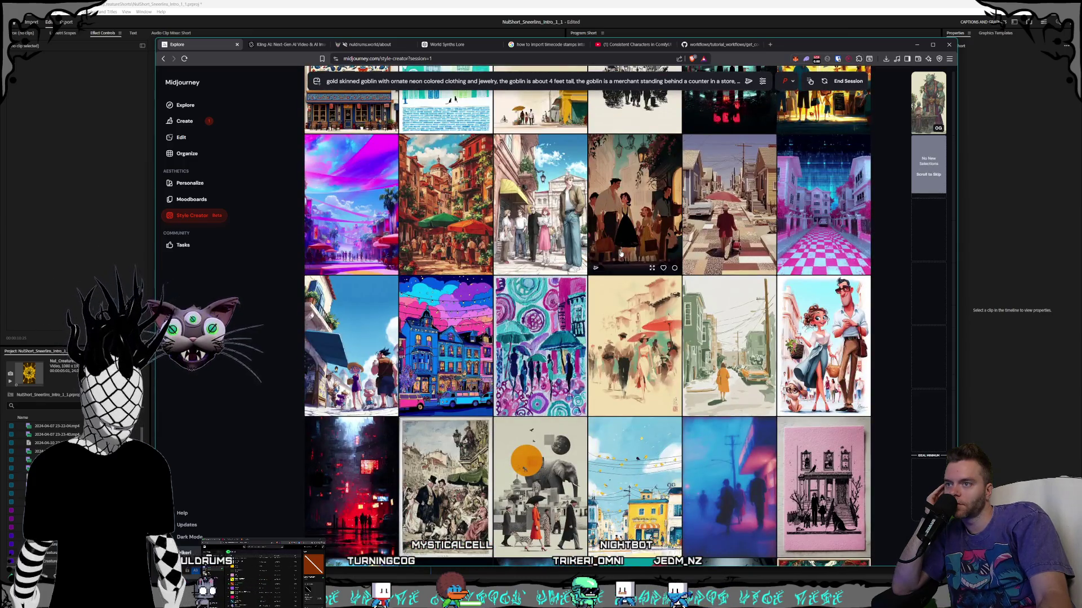
{"action": "scroll", "coordinate": [621, 254], "scroll_direction": "down", "scroll_amount": 2}
{"action": "scroll", "coordinate": [620, 253], "scroll_direction": "down", "scroll_amount": 4}
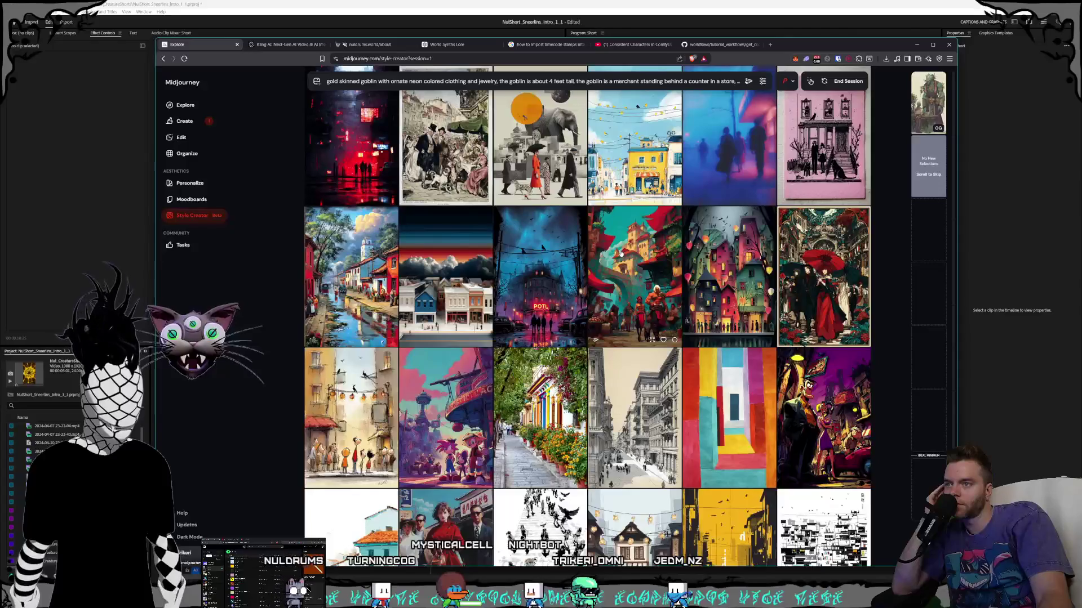
{"action": "scroll", "coordinate": [620, 253], "scroll_direction": "down", "scroll_amount": 2}
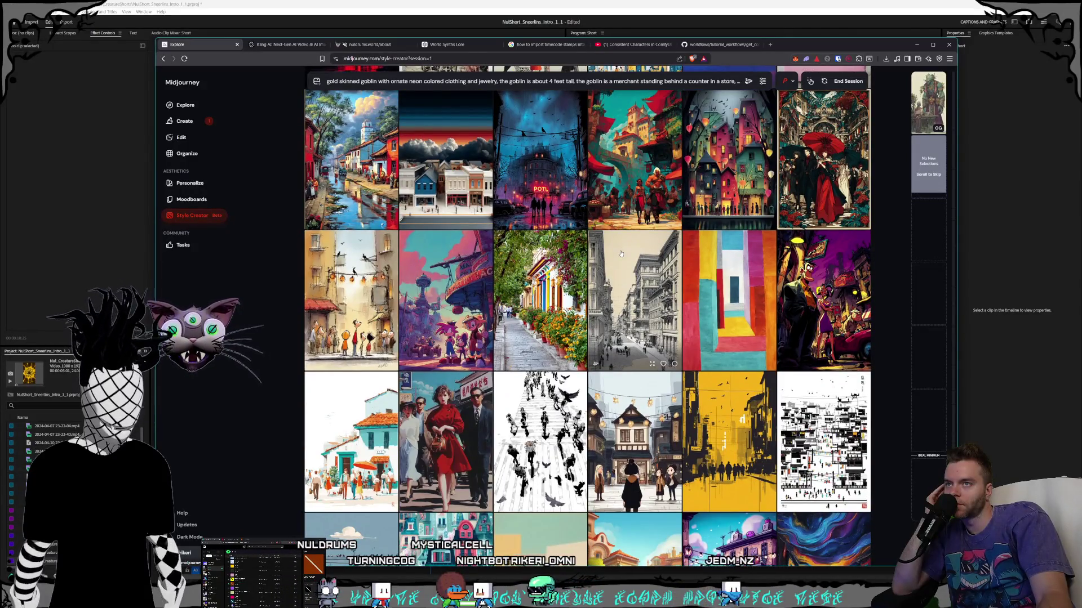
{"action": "scroll", "coordinate": [620, 254], "scroll_direction": "up", "scroll_amount": 2}
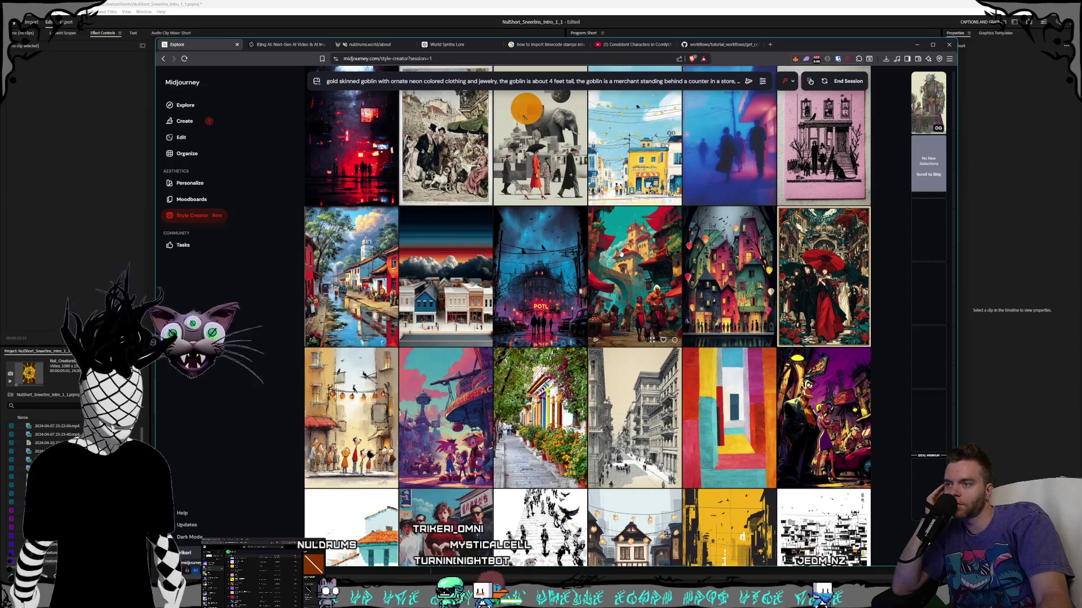
{"action": "scroll", "coordinate": [620, 254], "scroll_direction": "down", "scroll_amount": 3}
{"action": "scroll", "coordinate": [621, 254], "scroll_direction": "down", "scroll_amount": 3}
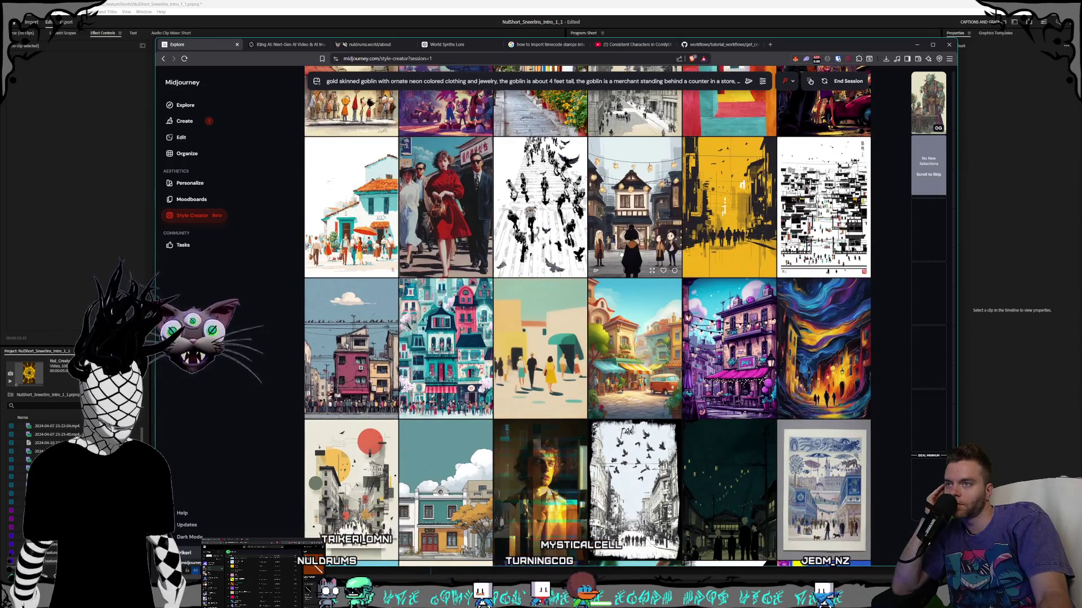
{"action": "scroll", "coordinate": [620, 254], "scroll_direction": "down", "scroll_amount": 4}
{"action": "scroll", "coordinate": [620, 255], "scroll_direction": "down", "scroll_amount": 4}
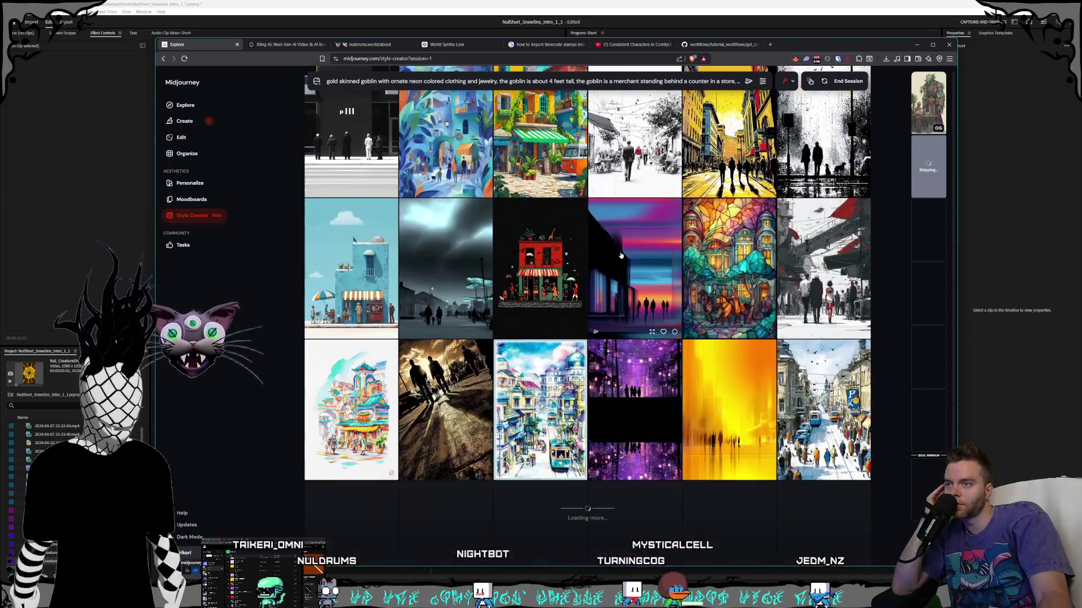
{"action": "scroll", "coordinate": [620, 256], "scroll_direction": "down", "scroll_amount": 5}
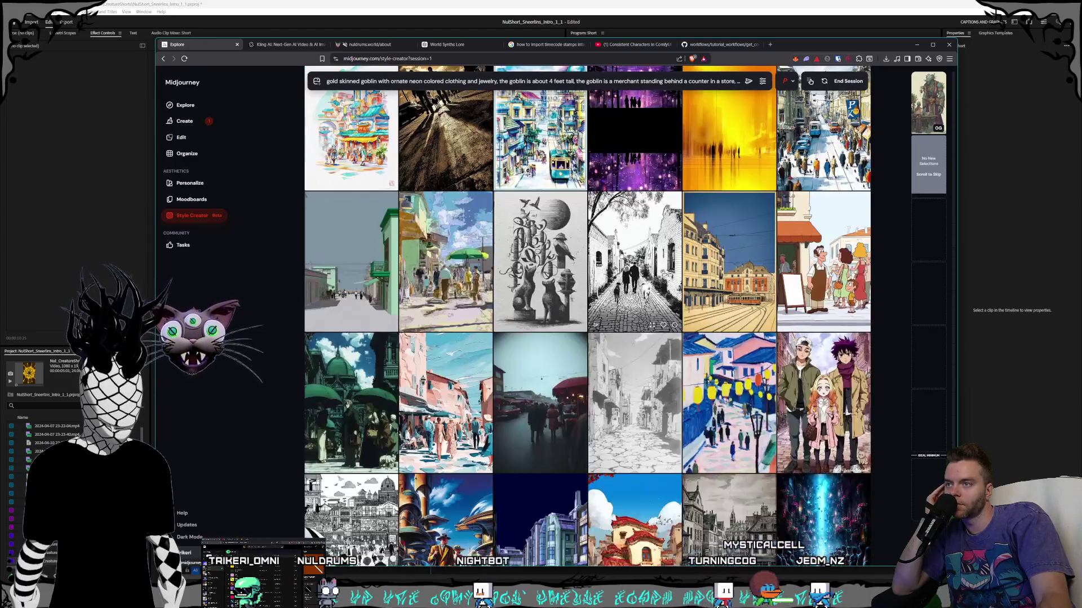
{"action": "scroll", "coordinate": [621, 256], "scroll_direction": "down", "scroll_amount": 4}
{"action": "scroll", "coordinate": [620, 255], "scroll_direction": "down", "scroll_amount": 3}
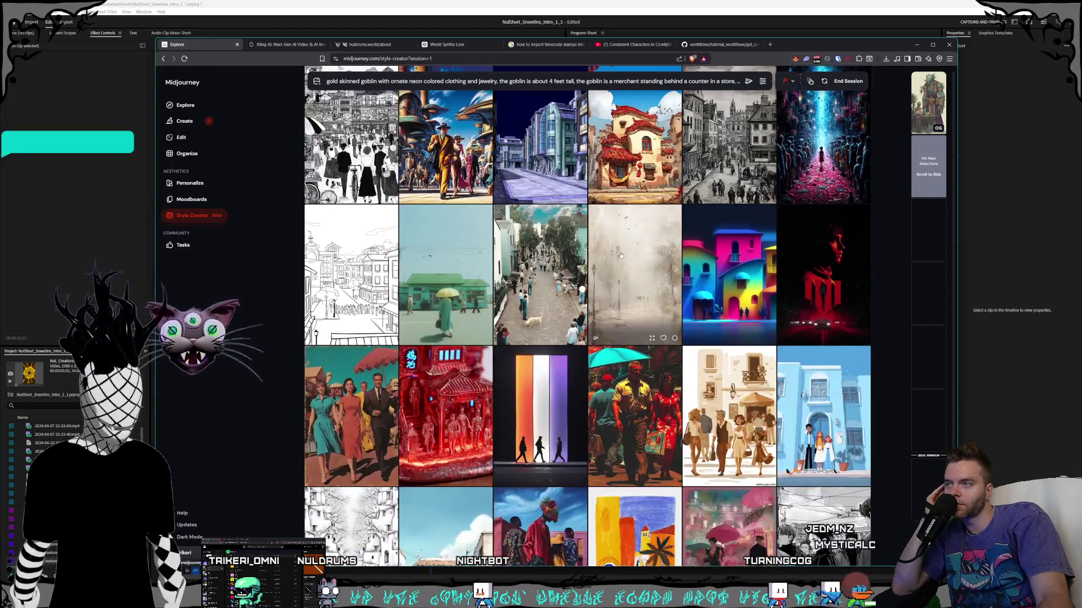
{"action": "scroll", "coordinate": [620, 256], "scroll_direction": "down", "scroll_amount": 8}
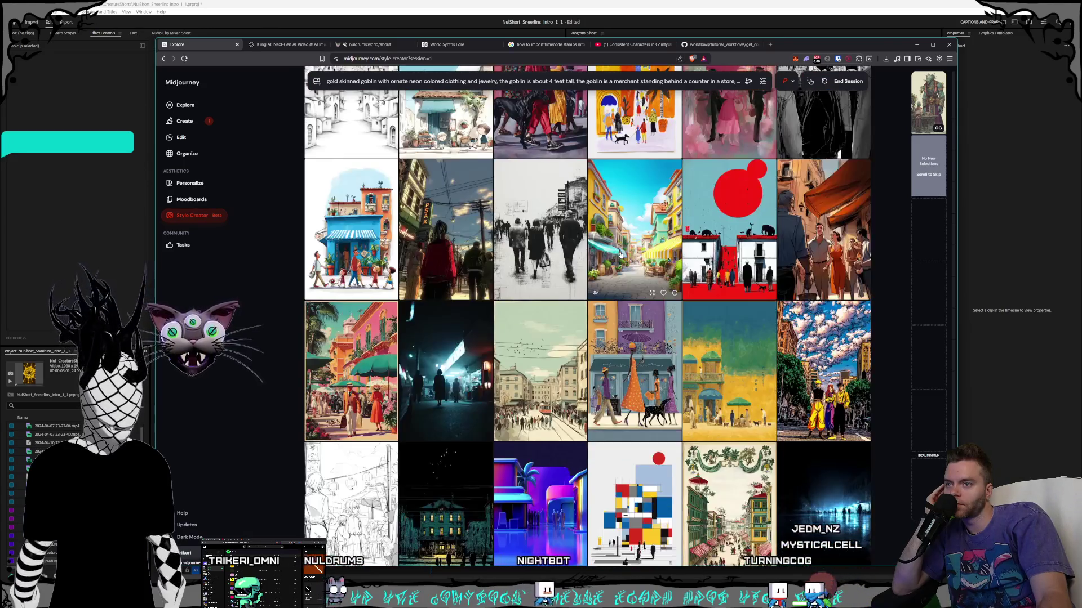
{"action": "scroll", "coordinate": [620, 256], "scroll_direction": "down", "scroll_amount": 4}
{"action": "scroll", "coordinate": [620, 256], "scroll_direction": "down", "scroll_amount": 10}
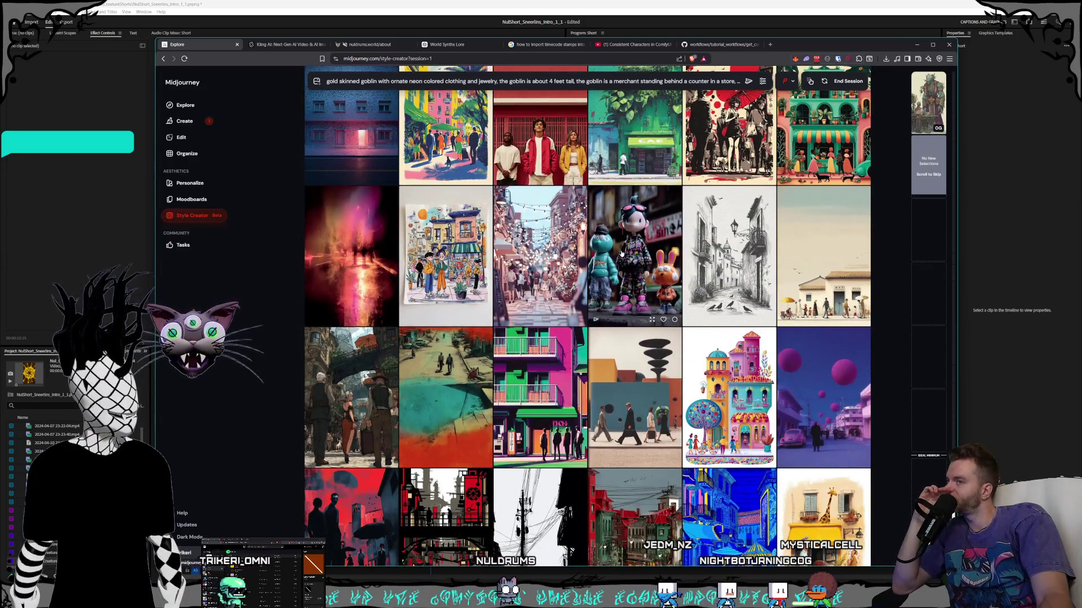
{"action": "scroll", "coordinate": [622, 254], "scroll_direction": "down", "scroll_amount": 5}
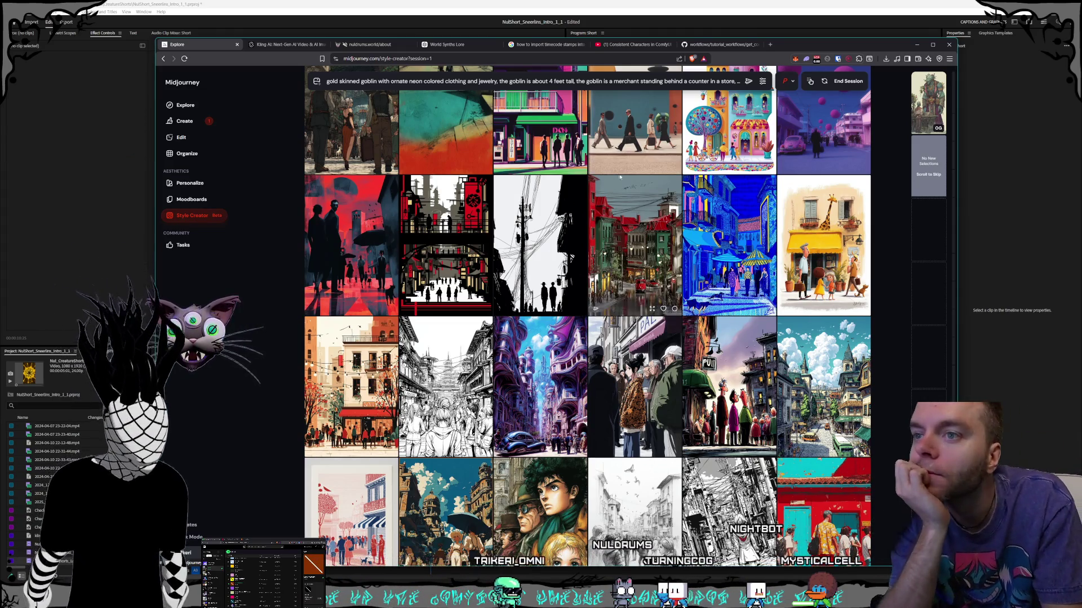
{"action": "scroll", "coordinate": [636, 197], "scroll_direction": "down", "scroll_amount": 1}
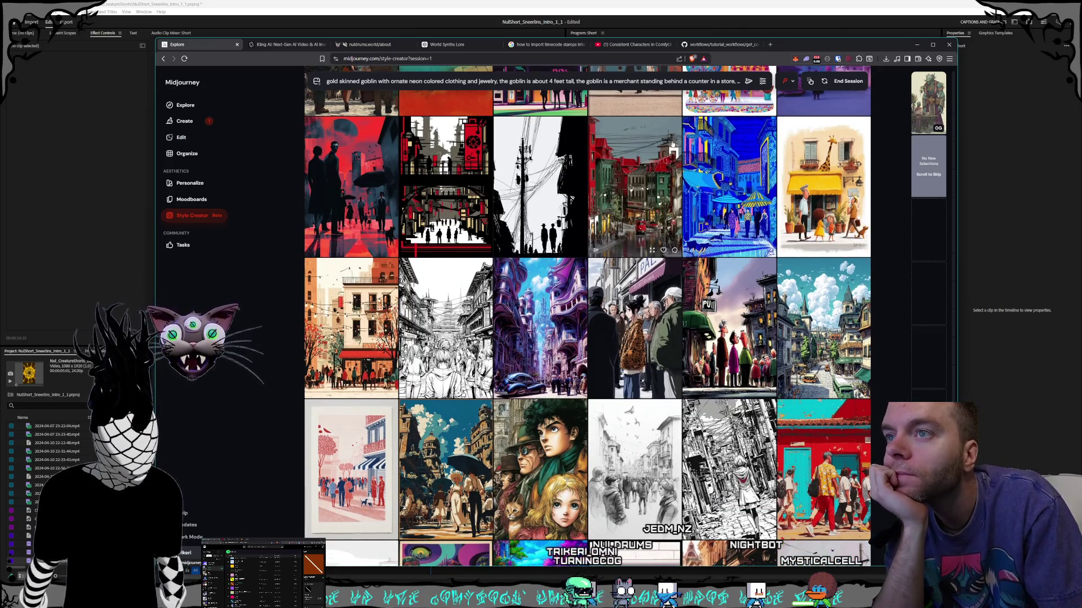
{"action": "scroll", "coordinate": [670, 147], "scroll_direction": "down", "scroll_amount": 1}
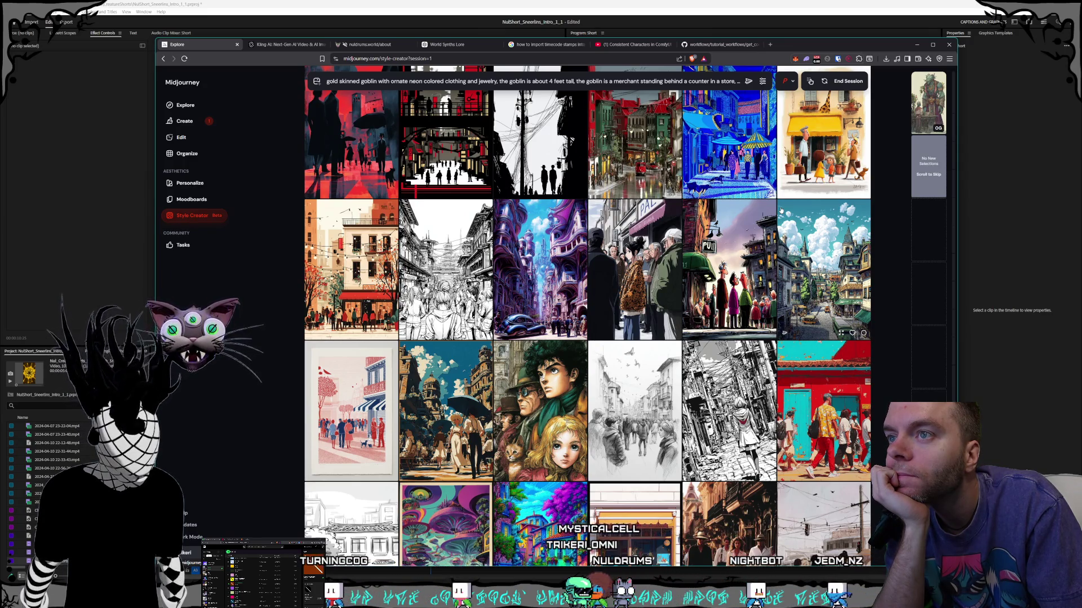
{"action": "scroll", "coordinate": [781, 210], "scroll_direction": "down", "scroll_amount": 2}
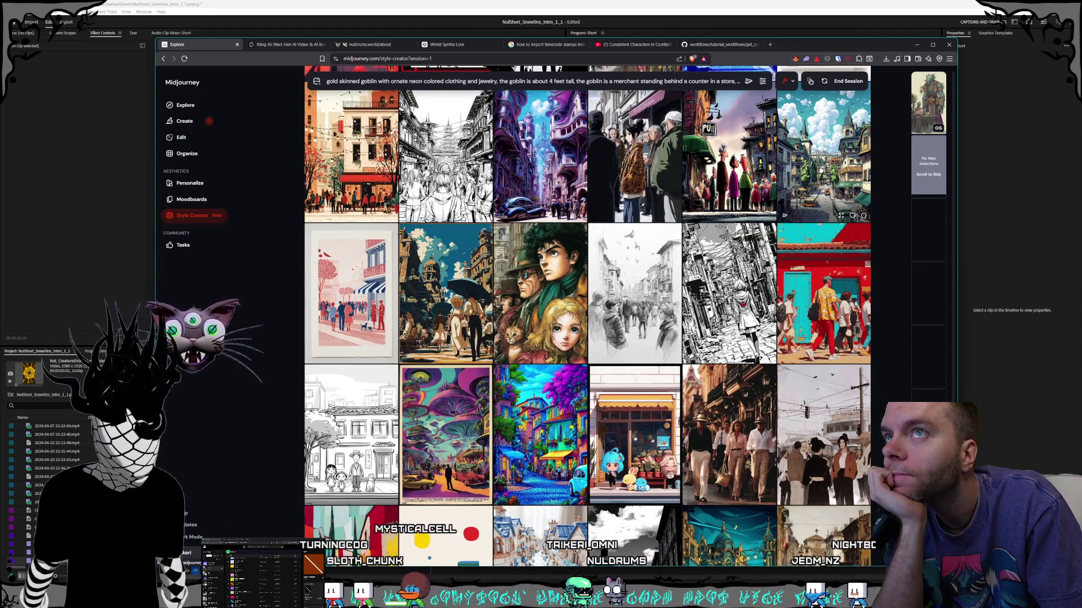
{"action": "left_click", "coordinate": [821, 169]}
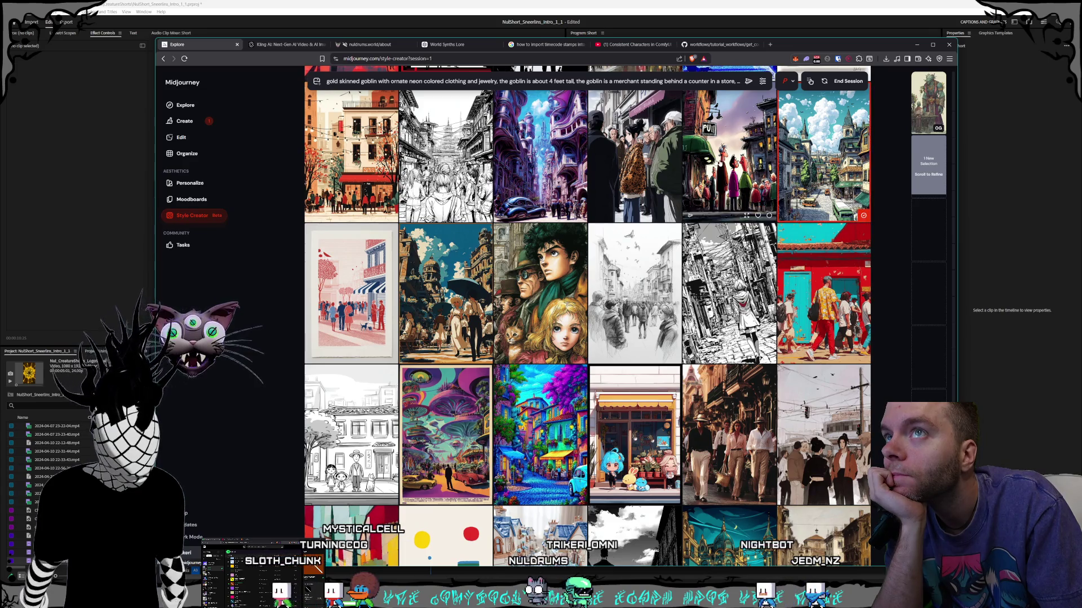
- Look over a few more style images, then end the goblin style session
{"action": "scroll", "coordinate": [653, 167], "scroll_direction": "down", "scroll_amount": 2}
{"action": "scroll", "coordinate": [654, 167], "scroll_direction": "down", "scroll_amount": 7}
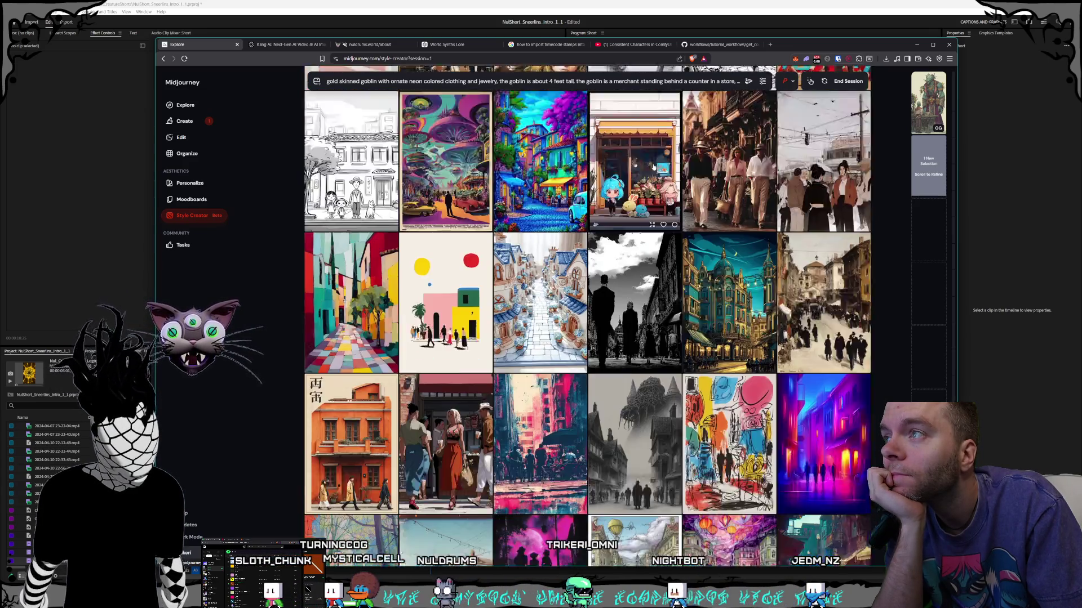
{"action": "scroll", "coordinate": [616, 210], "scroll_direction": "down", "scroll_amount": 7}
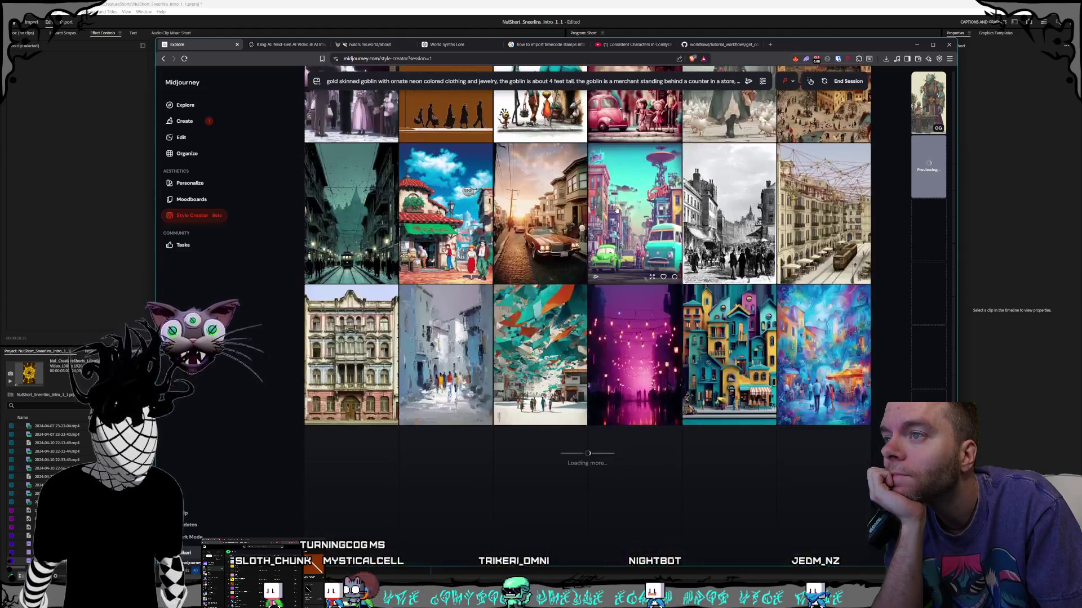
{"action": "mouse_move", "coordinate": [935, 107]}
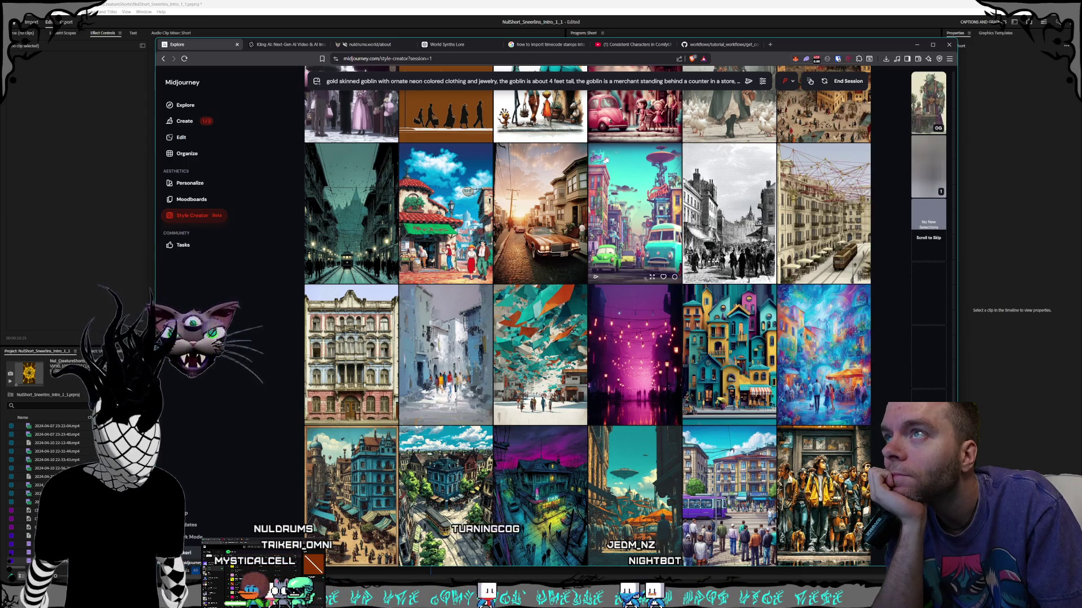
{"action": "left_click", "coordinate": [825, 83]}
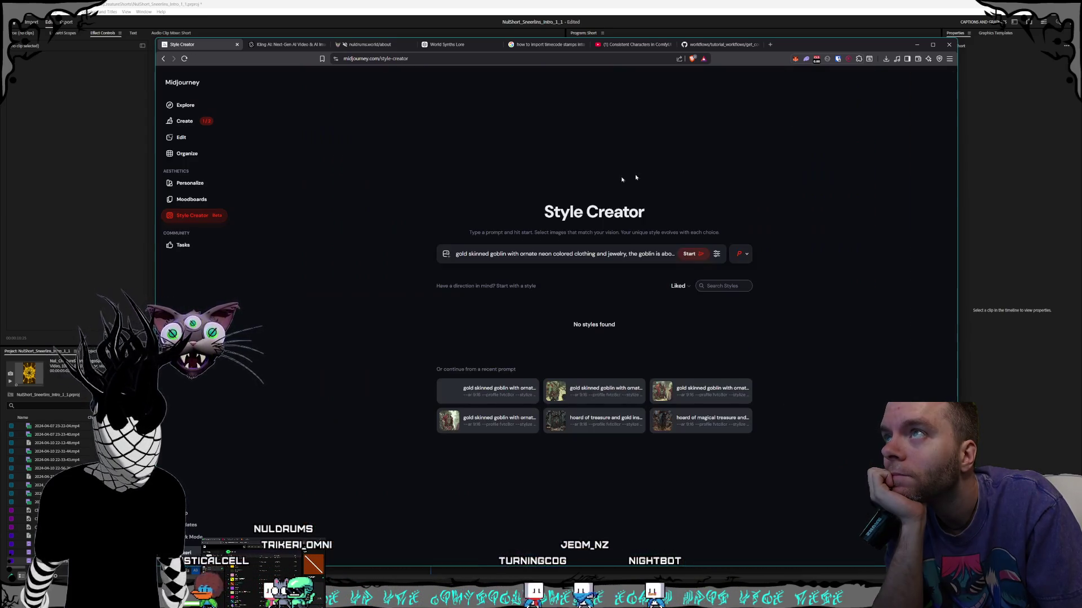
- On the Create page, change the goblin's height to 'shorter than the customer' in the prompt
{"action": "left_click", "coordinate": [179, 119]}
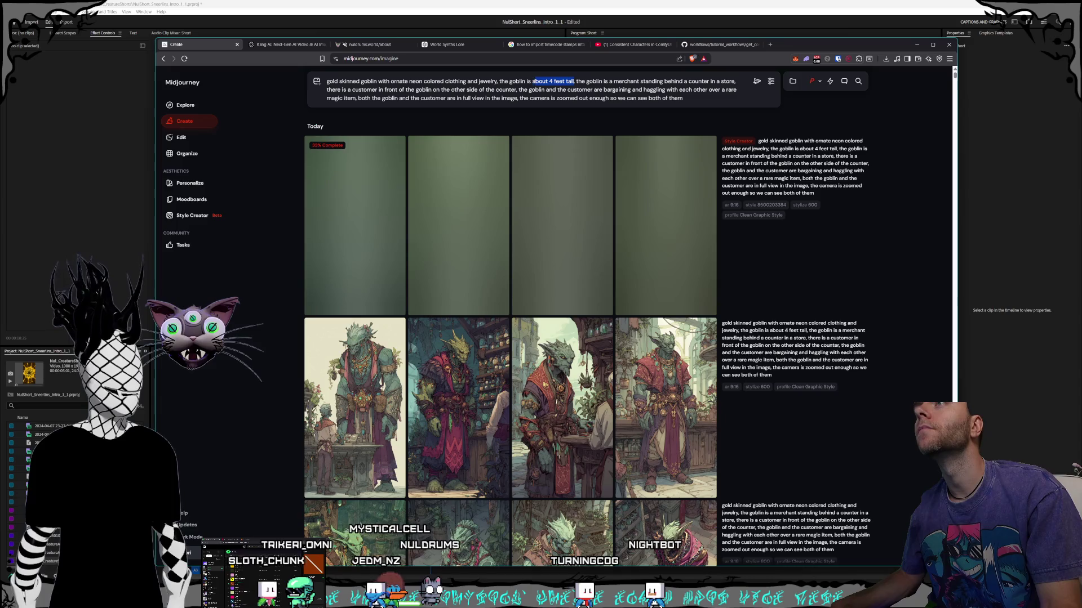
{"action": "type", "text": "short"}
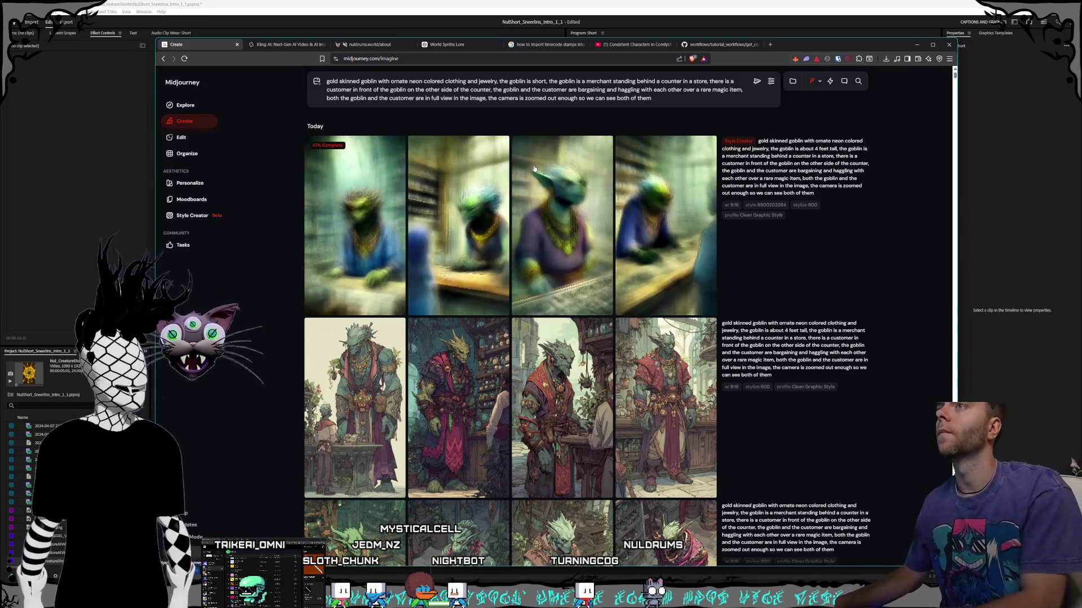
{"action": "type", "text": "er than the cust"}
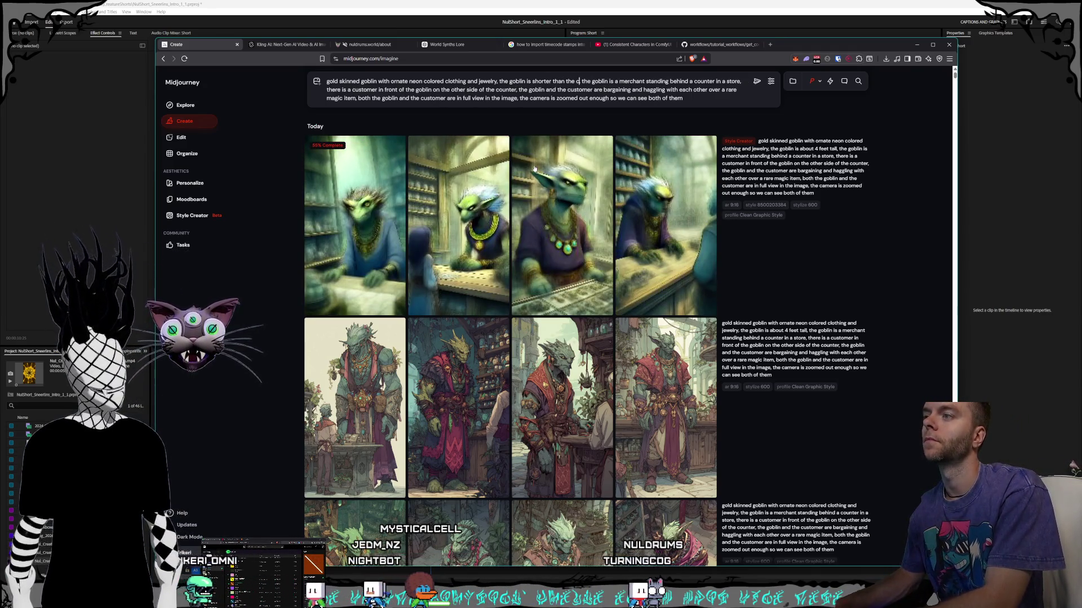
{"action": "type", "text": "omer,"}
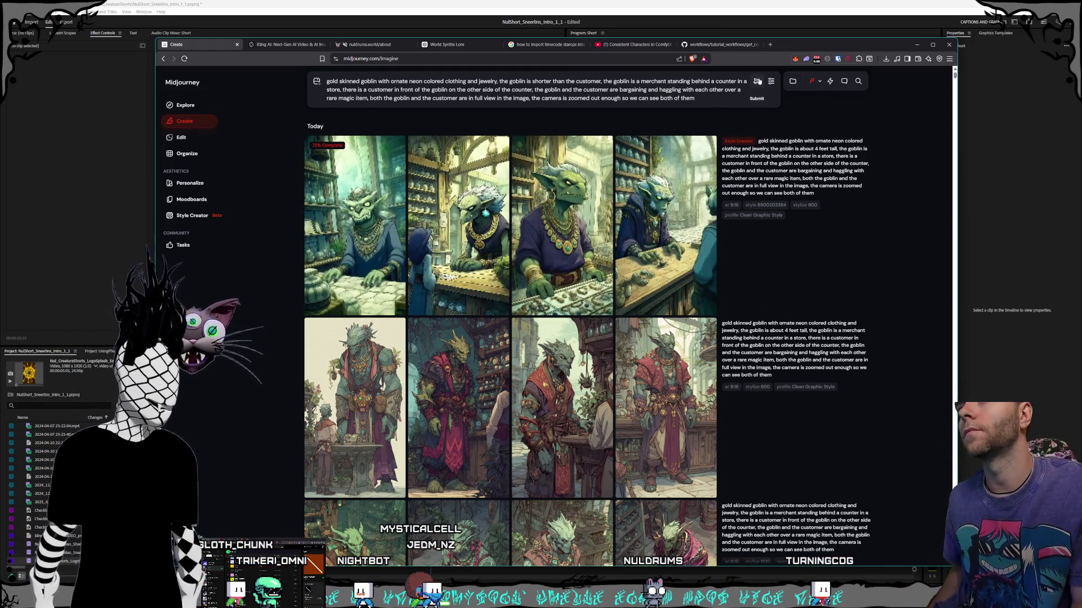
- Submit the 'shorter than the customer' goblin prompt for generation
{"action": "key", "text": "Return"}
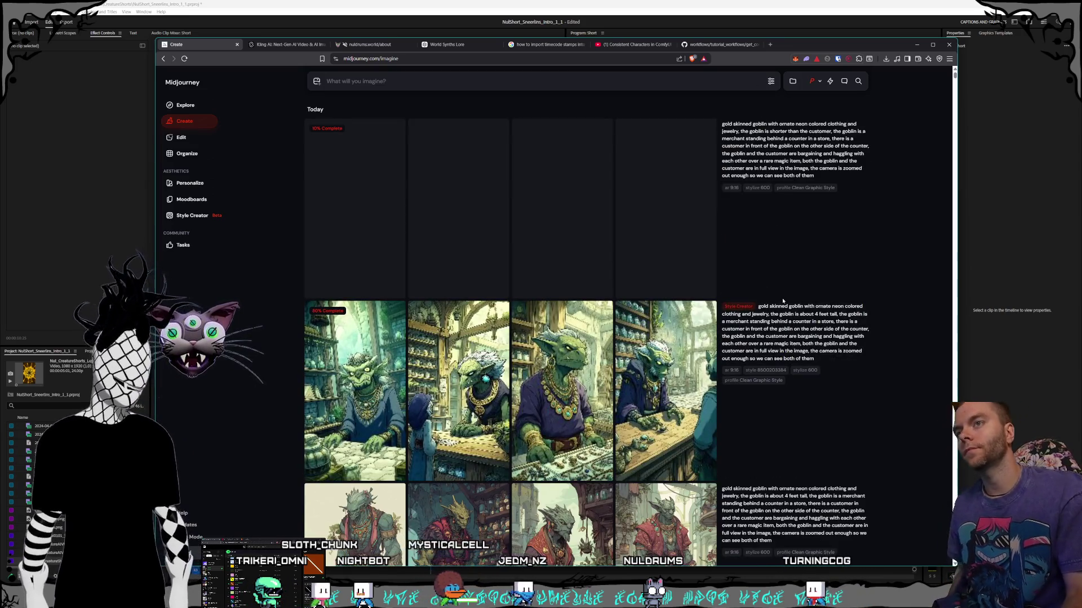
{"action": "scroll", "coordinate": [658, 248], "scroll_direction": "down", "scroll_amount": 1}
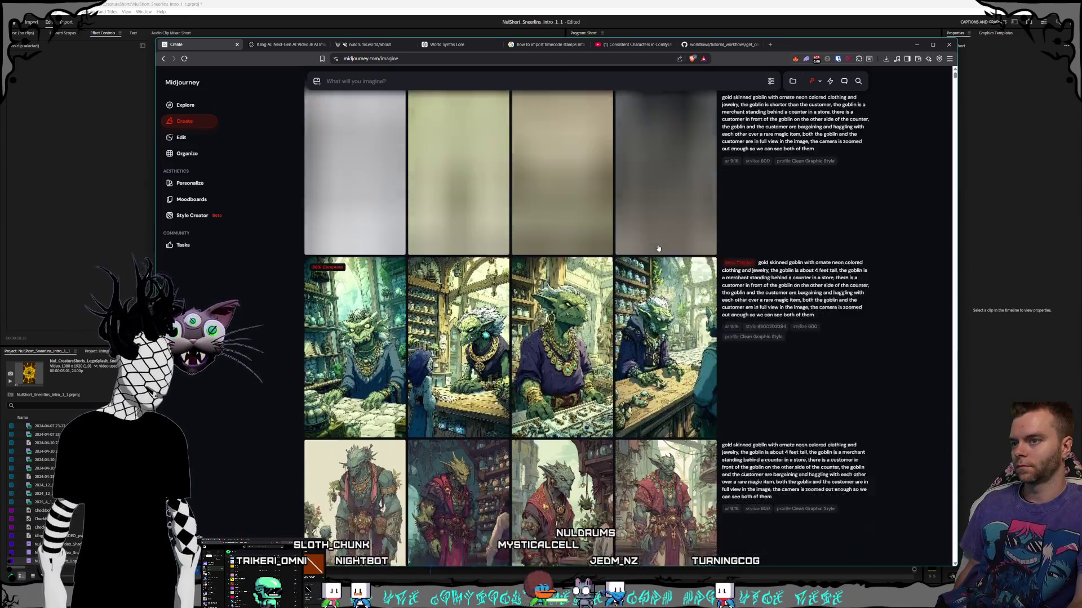
{"action": "scroll", "coordinate": [658, 247], "scroll_direction": "down", "scroll_amount": 3}
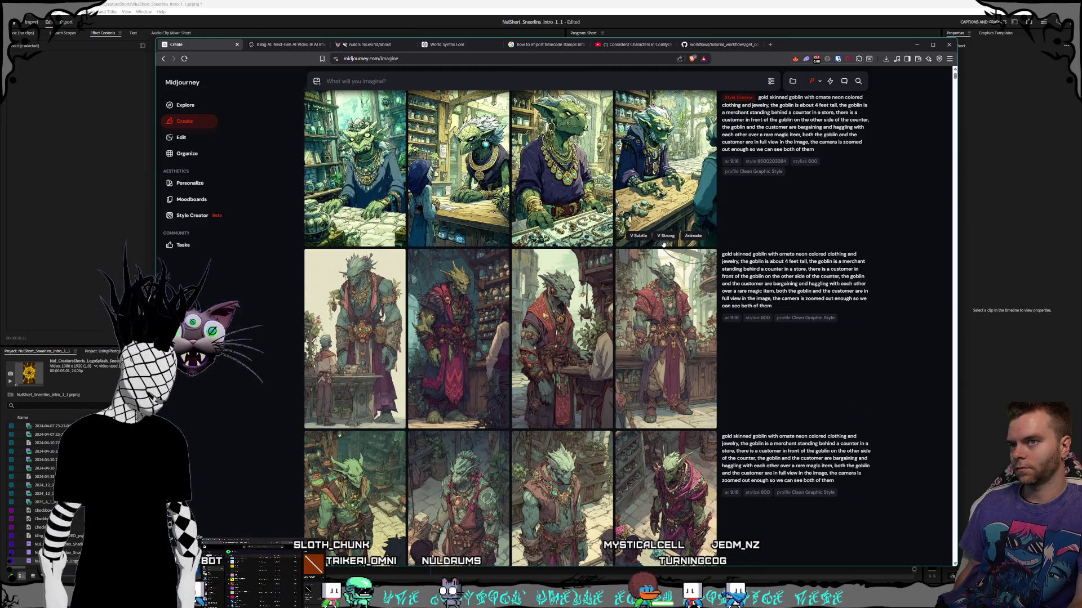
{"action": "scroll", "coordinate": [663, 244], "scroll_direction": "down", "scroll_amount": 2}
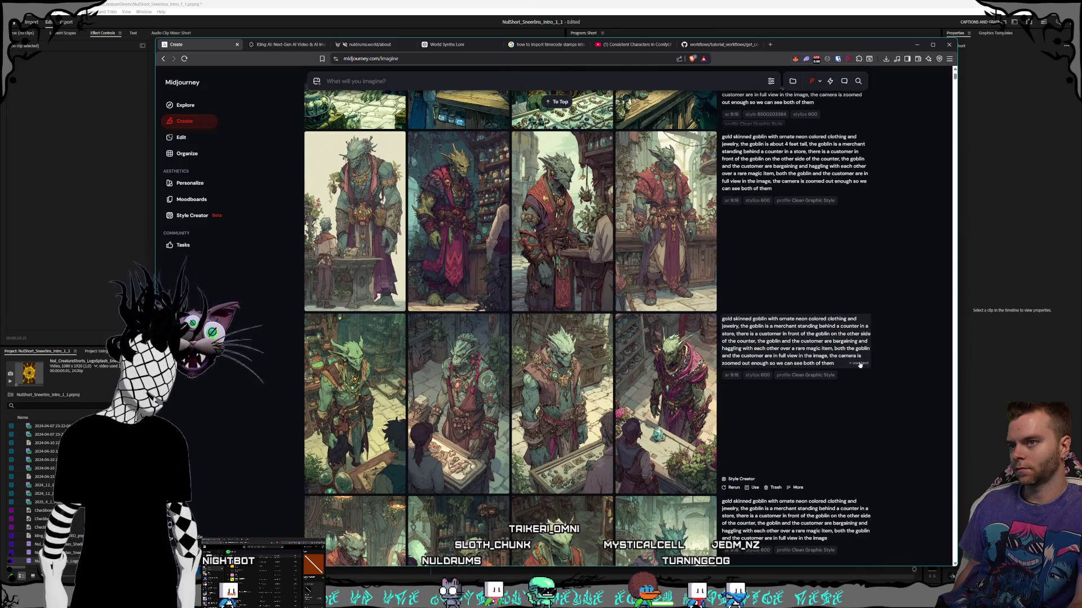
- Load an earlier goblin prompt into the prompt bar and go to Style Creator
{"action": "left_click", "coordinate": [858, 362]}
{"action": "scroll", "coordinate": [726, 271], "scroll_direction": "up", "scroll_amount": 6}
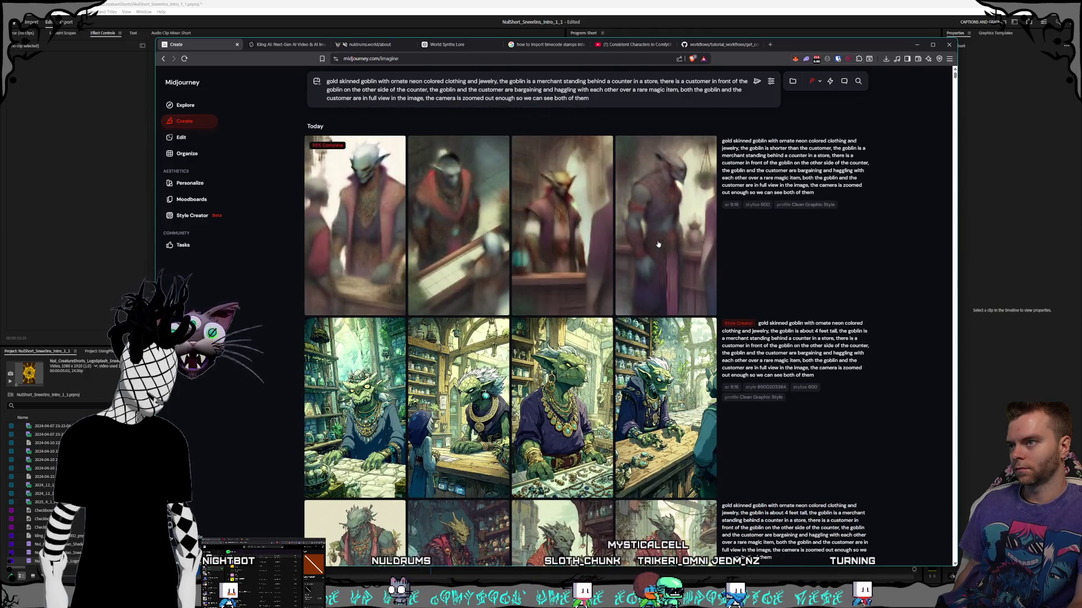
{"action": "left_click", "coordinate": [211, 216]}
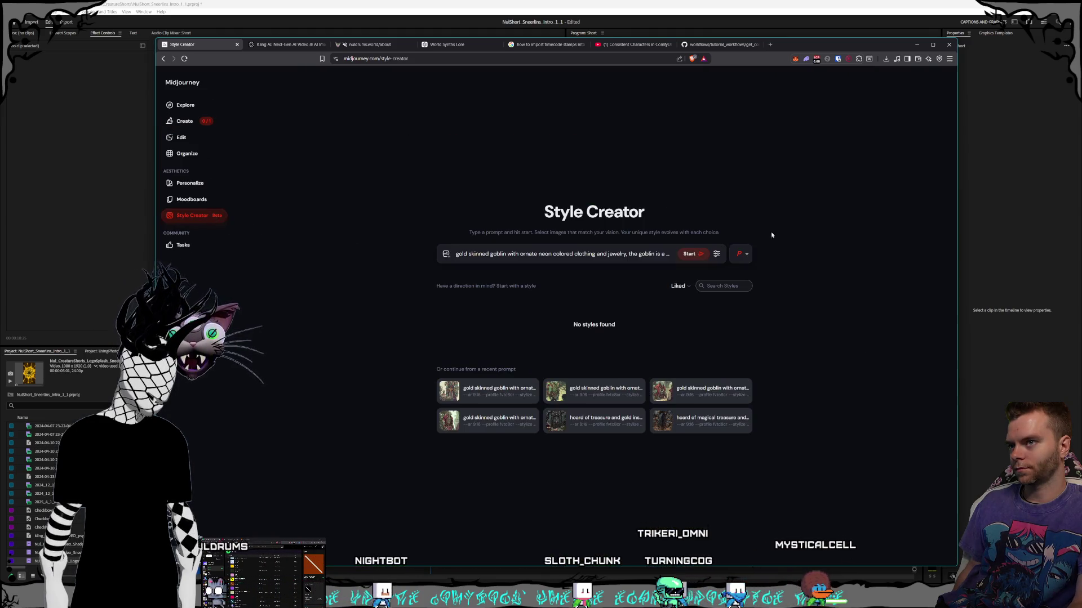
- Start a Style Creator session with the goblin merchant prompt and browse the portrait style grid
{"action": "left_click", "coordinate": [695, 251]}
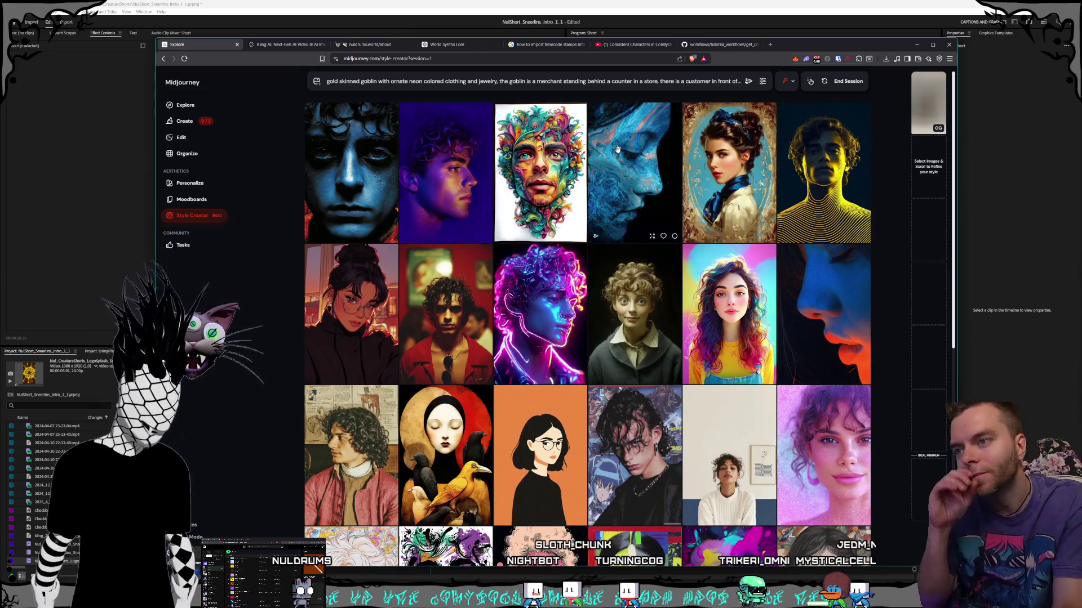
{"action": "scroll", "coordinate": [629, 201], "scroll_direction": "down", "scroll_amount": 3}
{"action": "scroll", "coordinate": [629, 201], "scroll_direction": "down", "scroll_amount": 4}
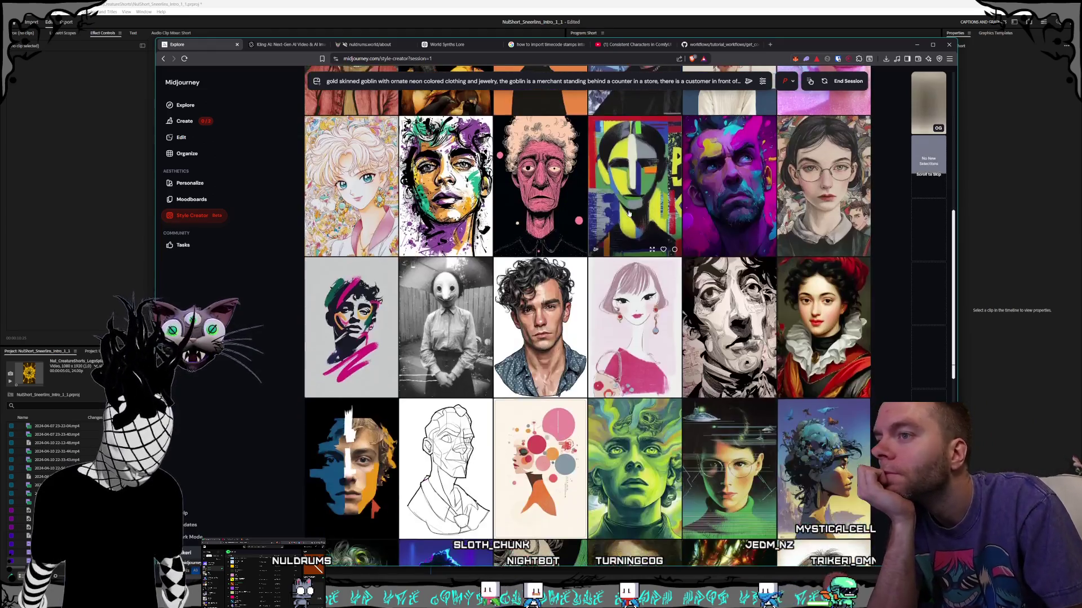
{"action": "scroll", "coordinate": [617, 206], "scroll_direction": "down", "scroll_amount": 4}
{"action": "scroll", "coordinate": [618, 207], "scroll_direction": "down", "scroll_amount": 4}
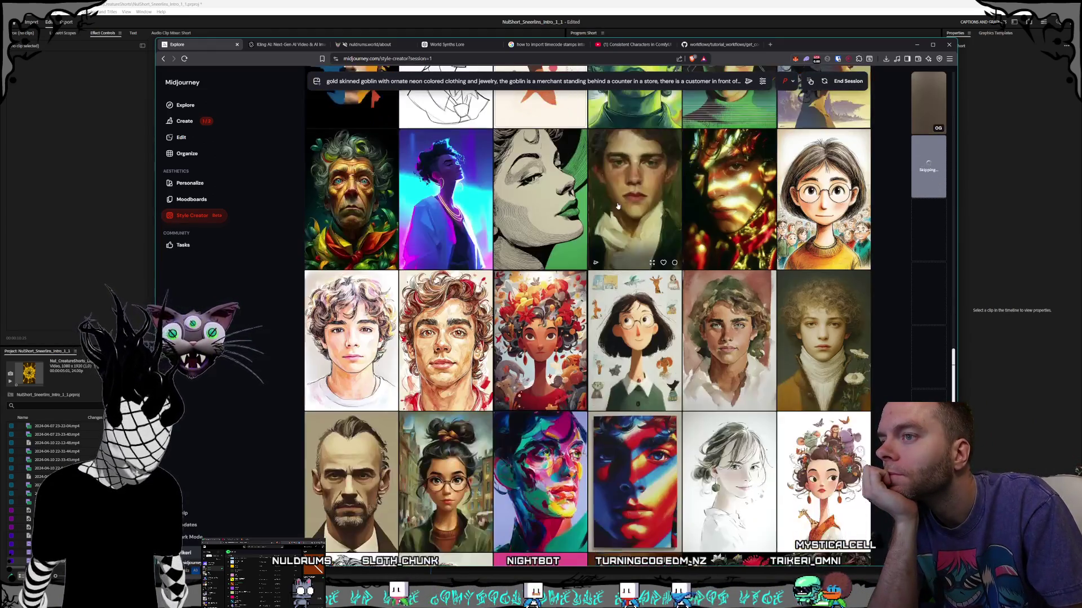
{"action": "scroll", "coordinate": [618, 207], "scroll_direction": "down", "scroll_amount": 5}
{"action": "scroll", "coordinate": [618, 207], "scroll_direction": "down", "scroll_amount": 6}
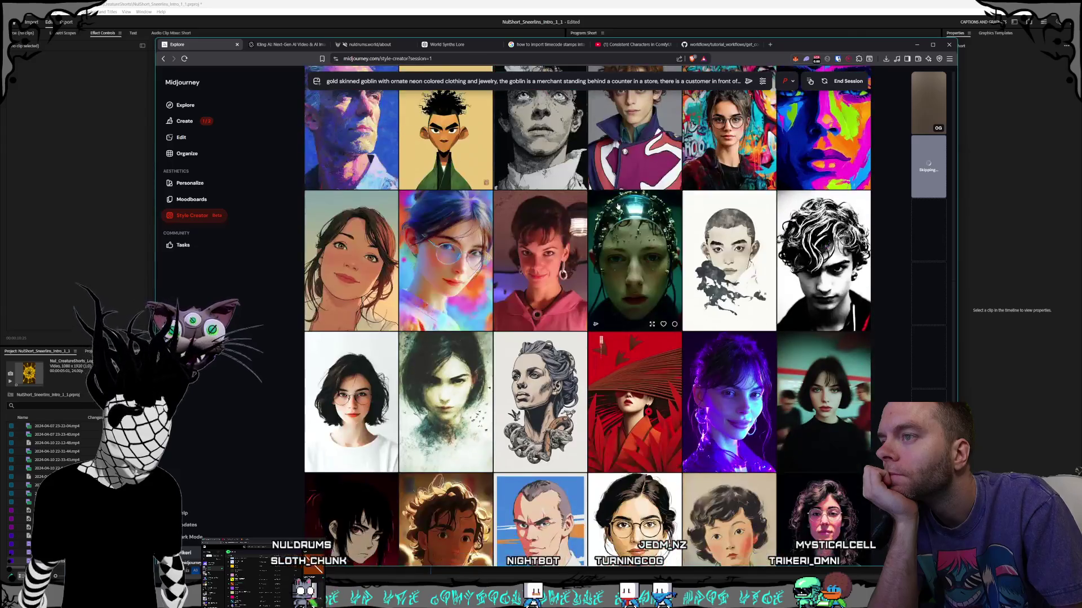
{"action": "scroll", "coordinate": [616, 209], "scroll_direction": "down", "scroll_amount": 4}
{"action": "scroll", "coordinate": [615, 208], "scroll_direction": "down", "scroll_amount": 3}
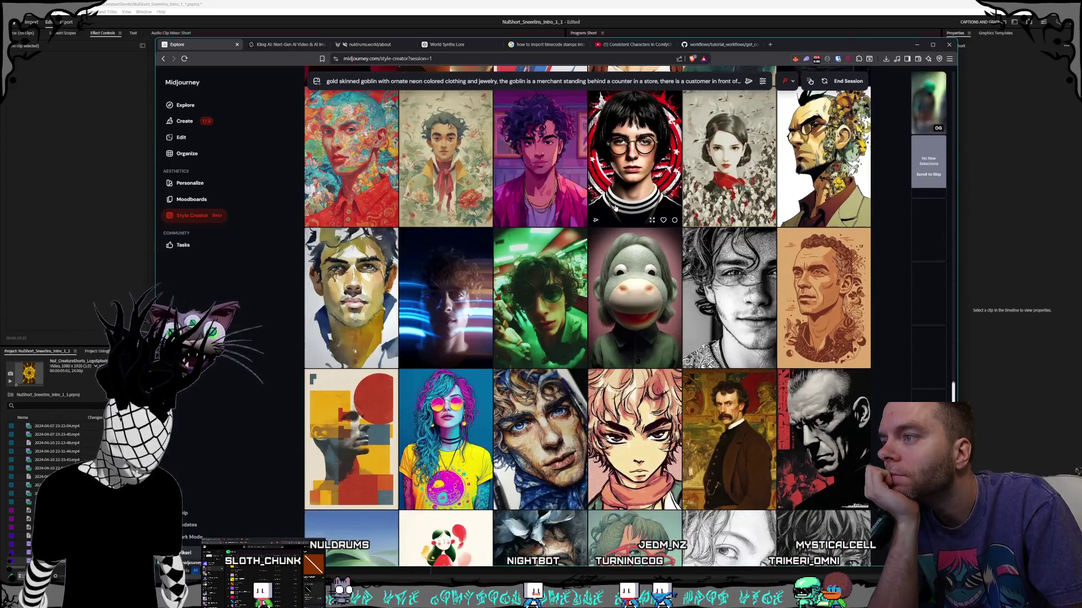
{"action": "scroll", "coordinate": [615, 209], "scroll_direction": "down", "scroll_amount": 5}
{"action": "scroll", "coordinate": [616, 208], "scroll_direction": "down", "scroll_amount": 3}
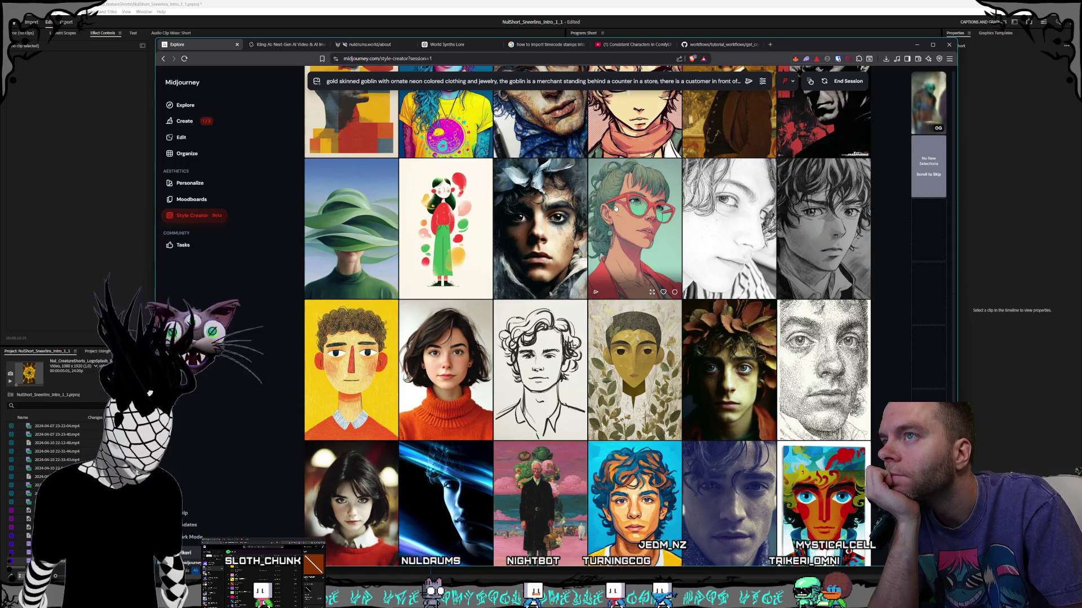
{"action": "scroll", "coordinate": [616, 209], "scroll_direction": "down", "scroll_amount": 5}
{"action": "scroll", "coordinate": [615, 208], "scroll_direction": "down", "scroll_amount": 15}
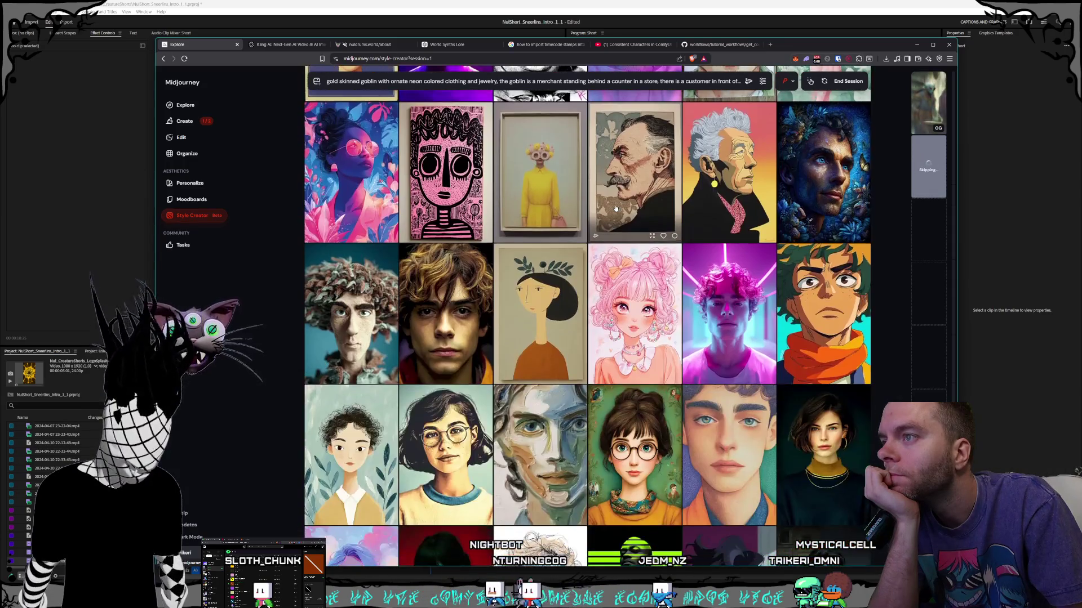
{"action": "scroll", "coordinate": [615, 208], "scroll_direction": "down", "scroll_amount": 8}
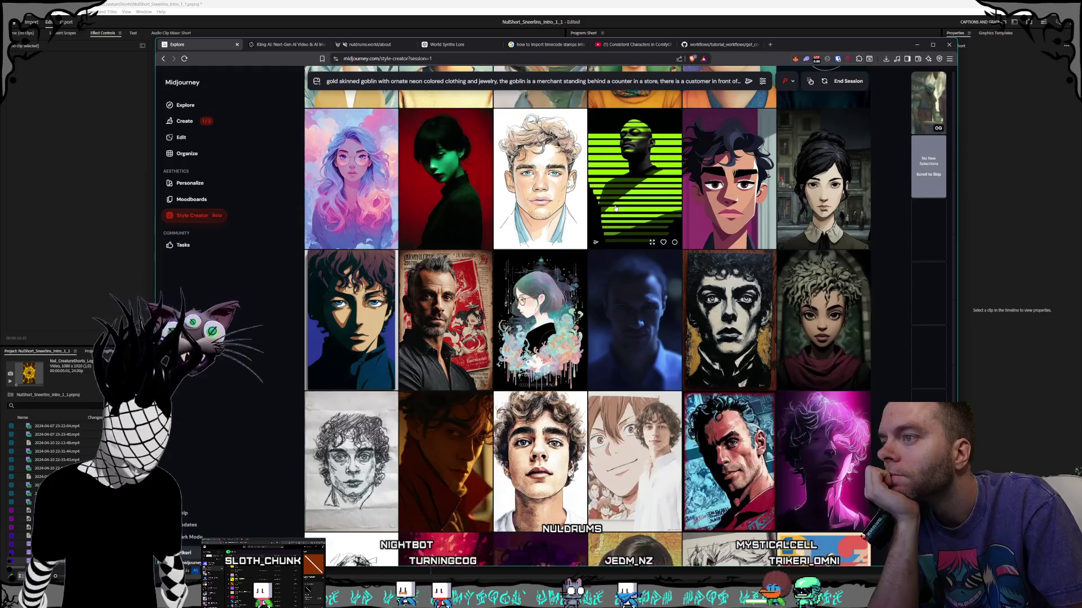
{"action": "scroll", "coordinate": [615, 208], "scroll_direction": "down", "scroll_amount": 15}
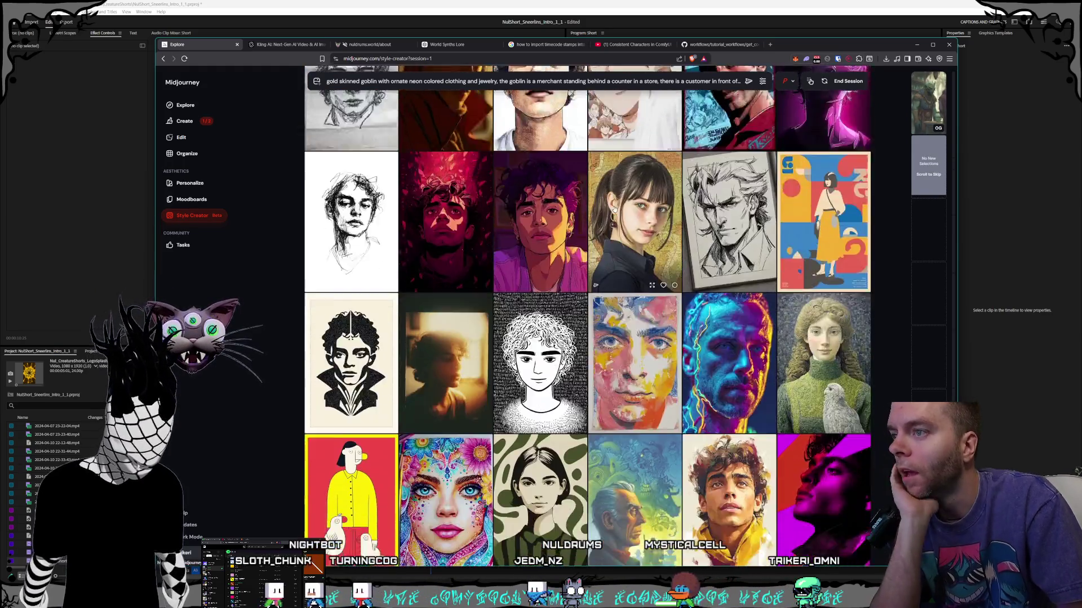
{"action": "scroll", "coordinate": [604, 185], "scroll_direction": "down", "scroll_amount": 15}
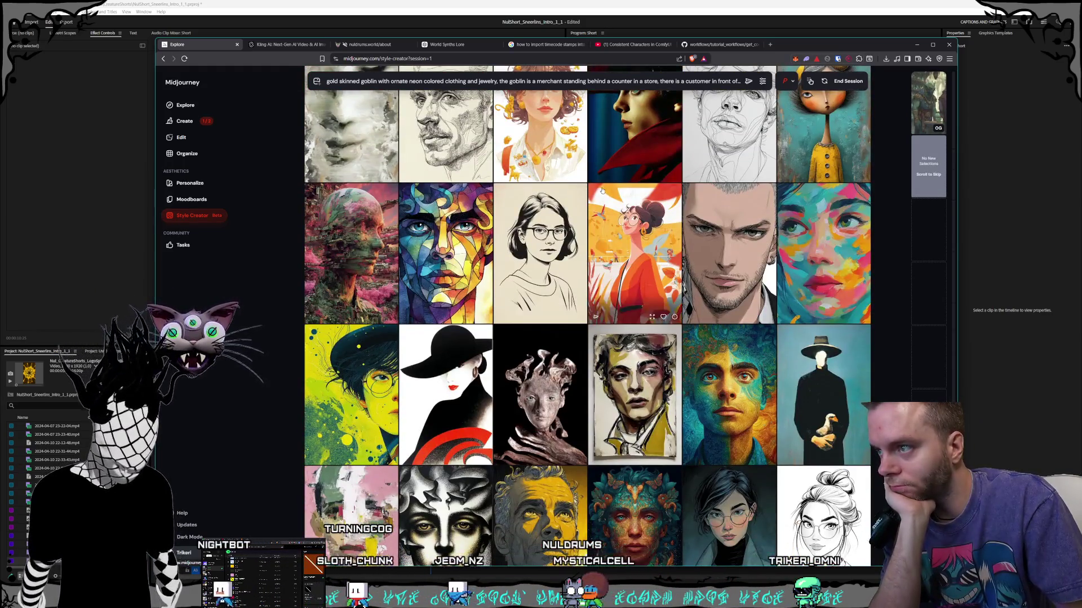
{"action": "scroll", "coordinate": [603, 191], "scroll_direction": "up", "scroll_amount": 3}
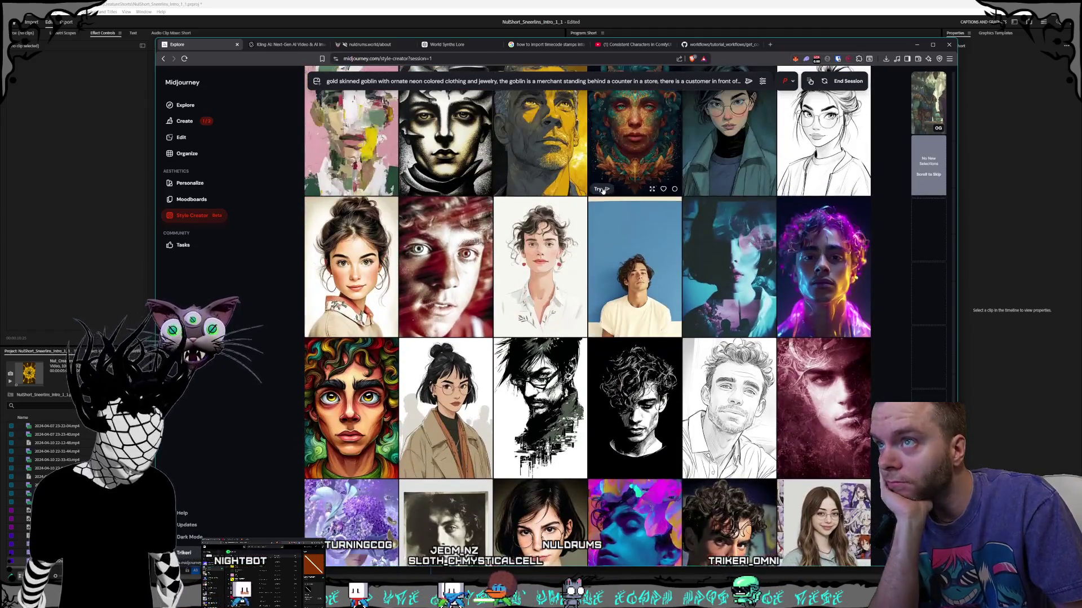
{"action": "scroll", "coordinate": [602, 192], "scroll_direction": "down", "scroll_amount": 9}
{"action": "scroll", "coordinate": [601, 193], "scroll_direction": "down", "scroll_amount": 5}
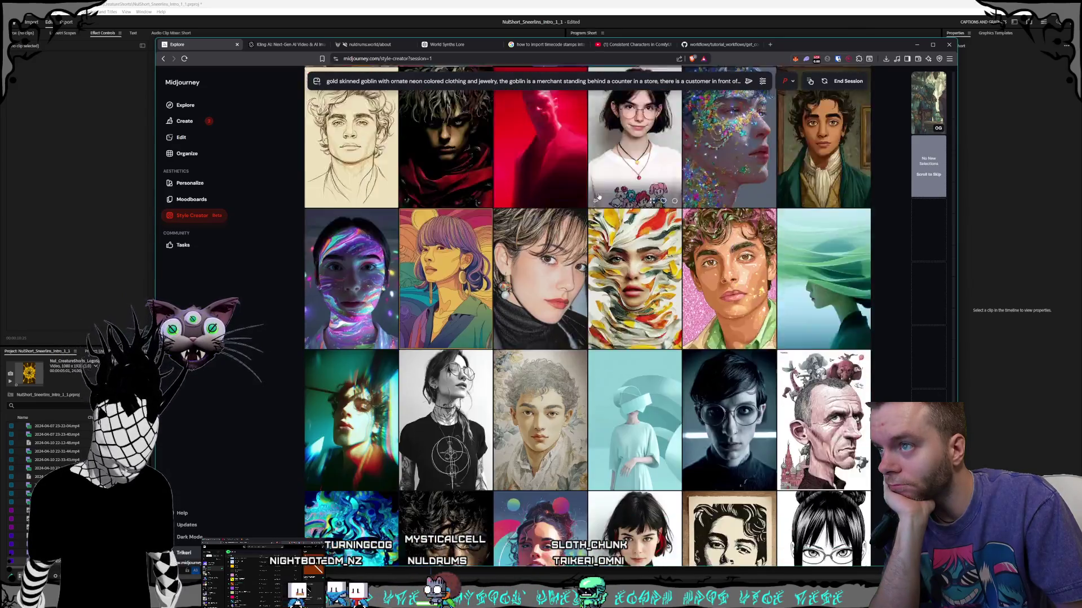
{"action": "scroll", "coordinate": [598, 197], "scroll_direction": "down", "scroll_amount": 4}
{"action": "scroll", "coordinate": [599, 198], "scroll_direction": "down", "scroll_amount": 15}
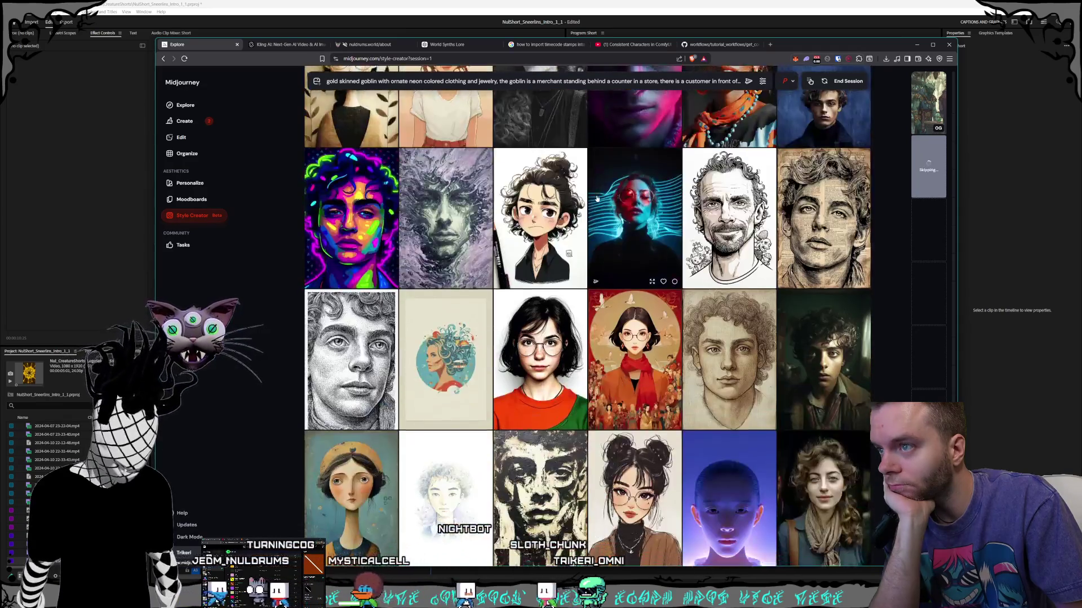
{"action": "scroll", "coordinate": [597, 200], "scroll_direction": "down", "scroll_amount": 5}
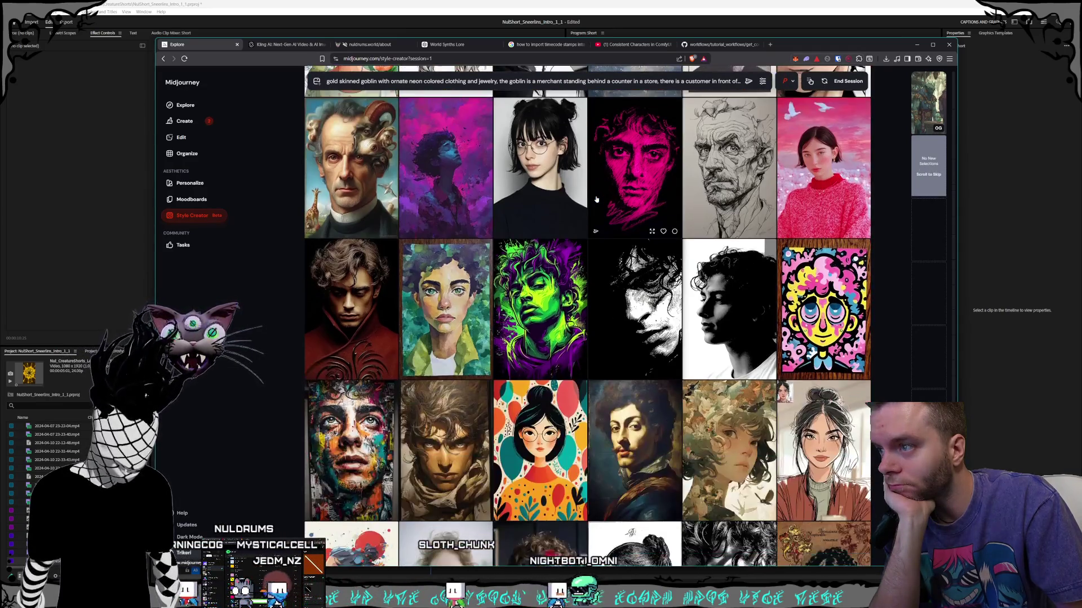
- Scroll past many rows of unwanted candidate portraits without selecting any style image
{"action": "scroll", "coordinate": [596, 199], "scroll_direction": "down", "scroll_amount": 4}
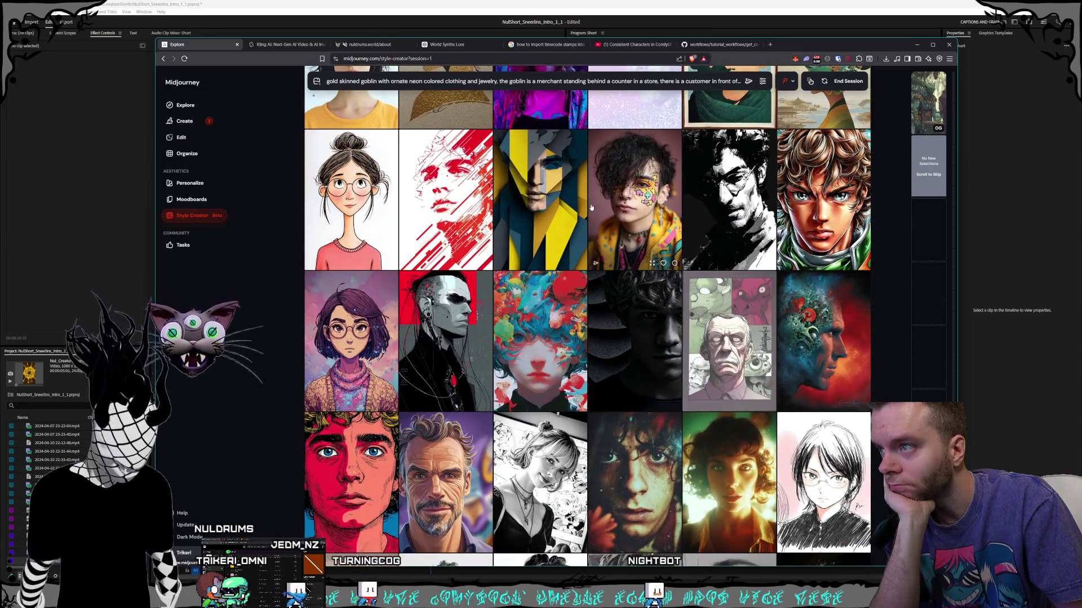
{"action": "scroll", "coordinate": [591, 208], "scroll_direction": "down", "scroll_amount": 4}
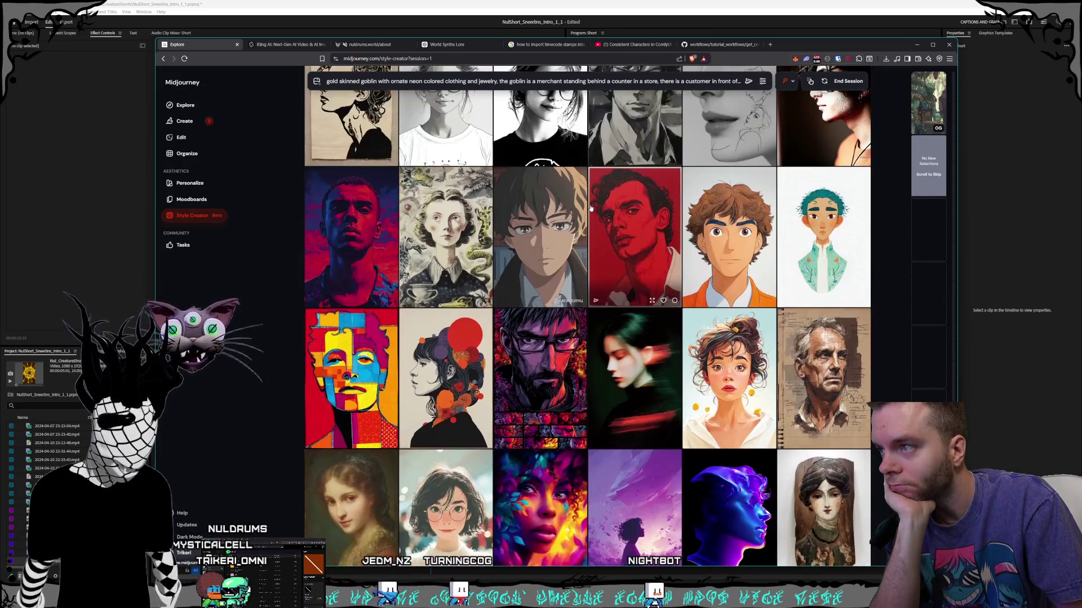
{"action": "scroll", "coordinate": [591, 208], "scroll_direction": "down", "scroll_amount": 3}
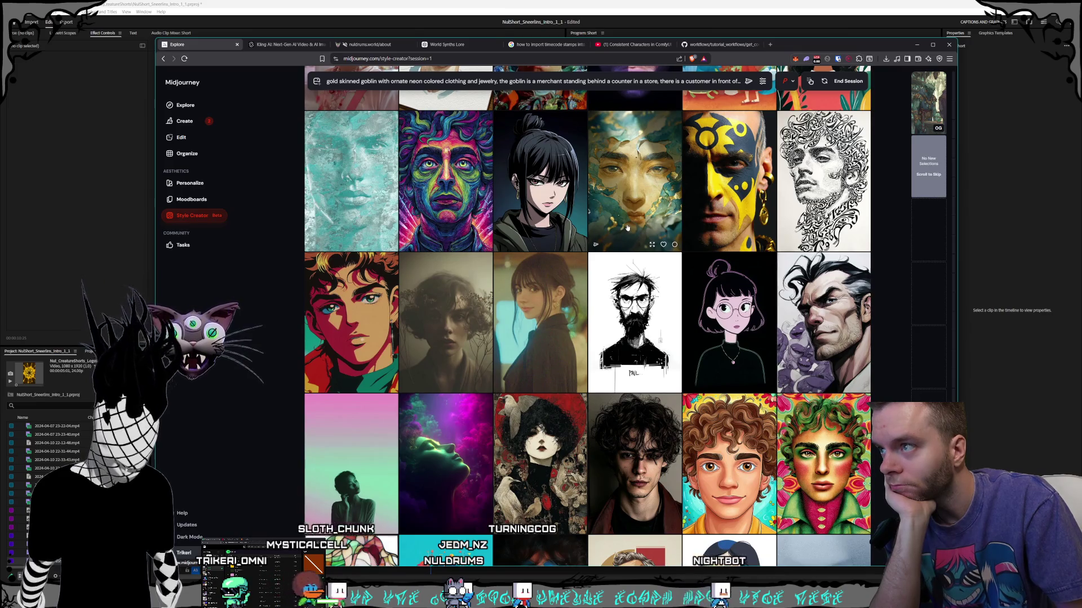
{"action": "scroll", "coordinate": [627, 228], "scroll_direction": "down", "scroll_amount": 3}
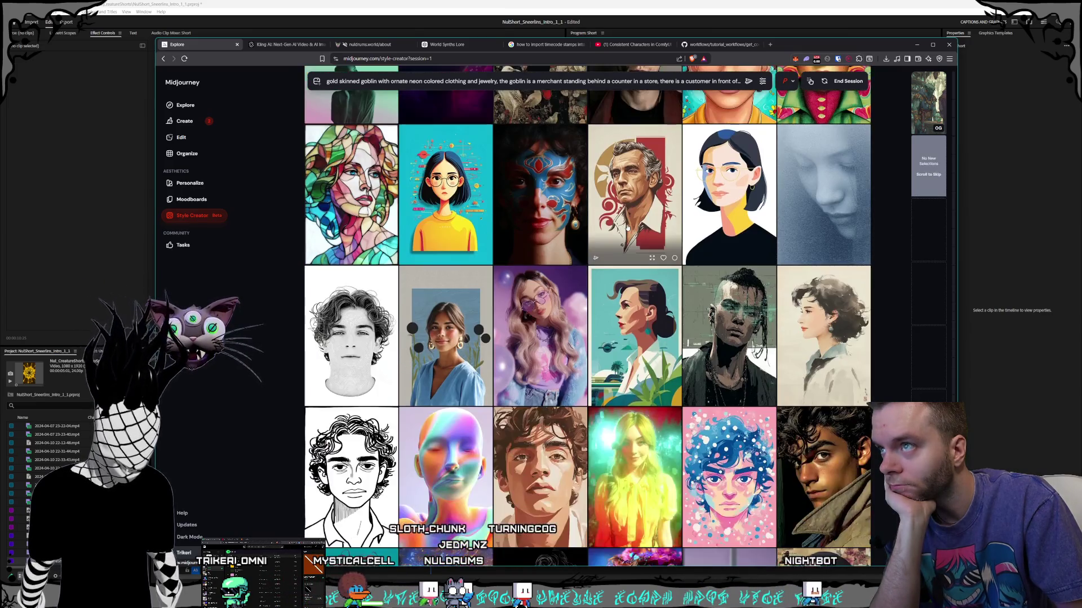
{"action": "scroll", "coordinate": [627, 228], "scroll_direction": "down", "scroll_amount": 3}
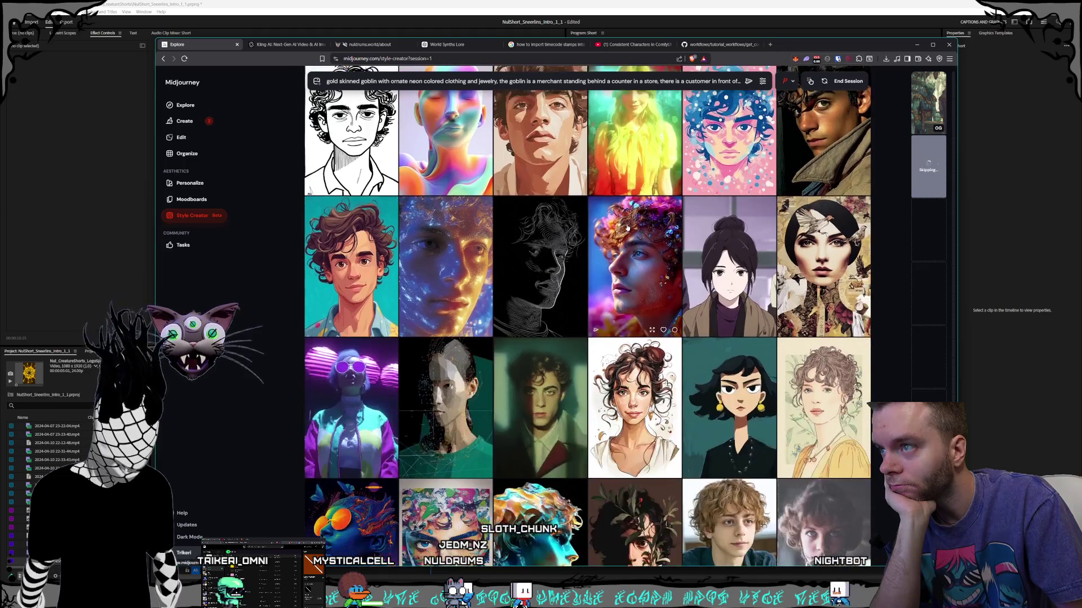
{"action": "scroll", "coordinate": [627, 227], "scroll_direction": "down", "scroll_amount": 9}
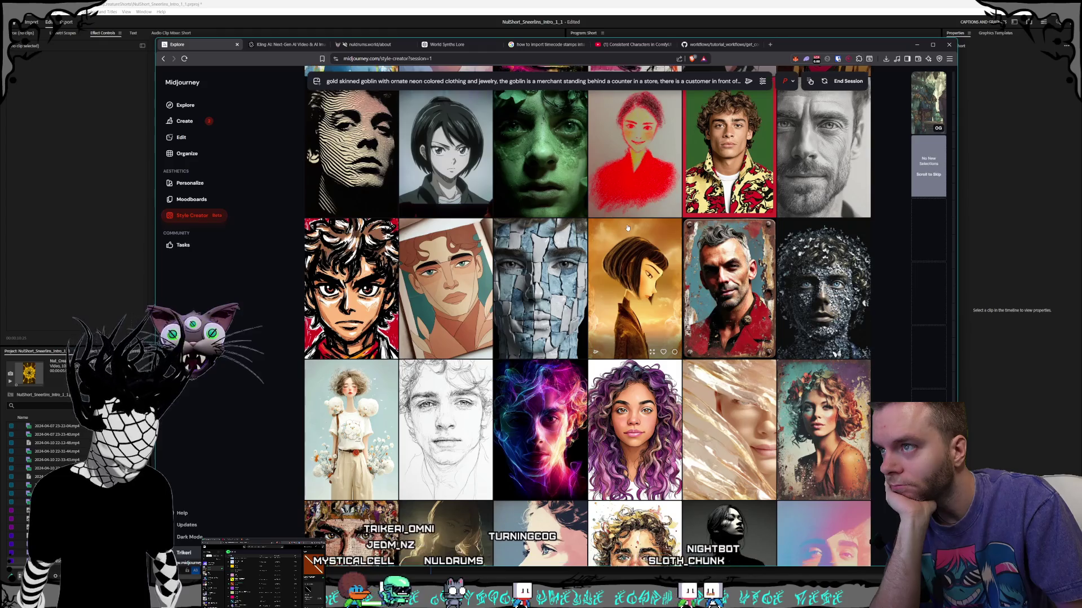
{"action": "scroll", "coordinate": [627, 228], "scroll_direction": "down", "scroll_amount": 3}
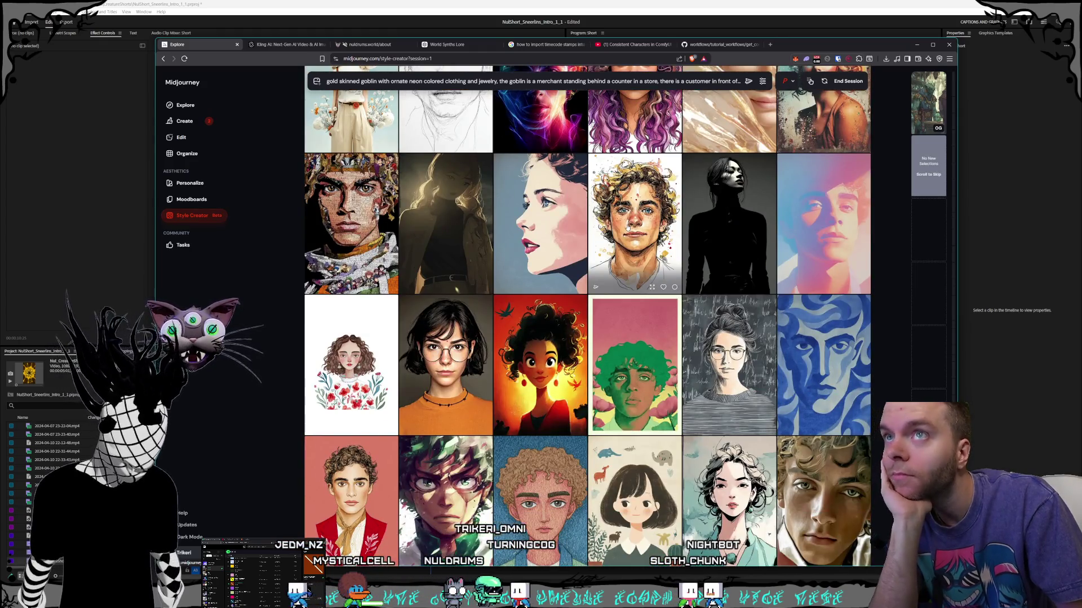
{"action": "scroll", "coordinate": [617, 237], "scroll_direction": "down", "scroll_amount": 10}
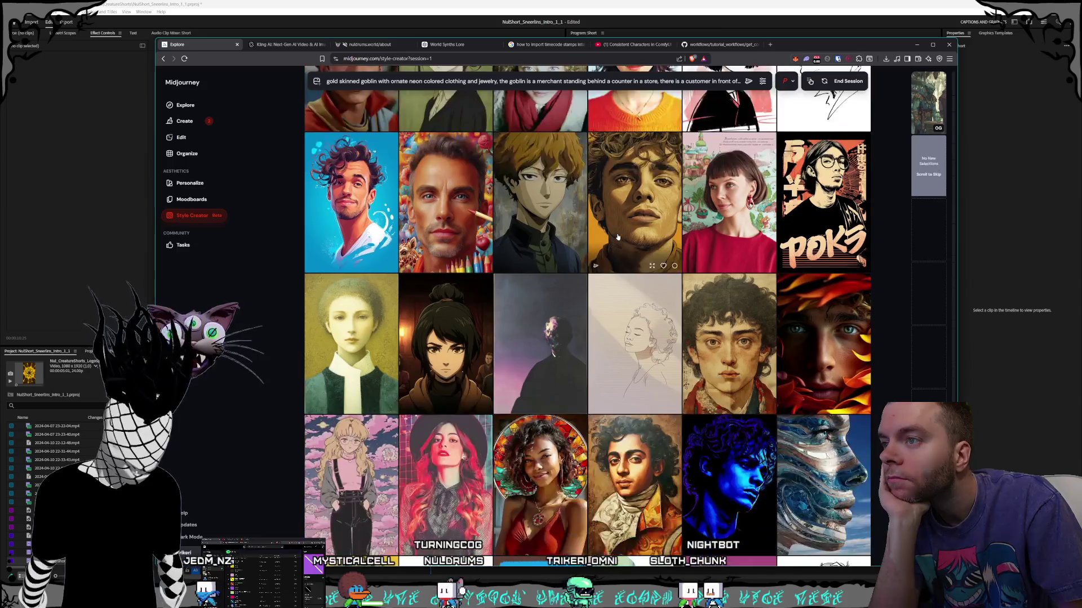
{"action": "scroll", "coordinate": [617, 237], "scroll_direction": "down", "scroll_amount": 4}
{"action": "scroll", "coordinate": [618, 237], "scroll_direction": "down", "scroll_amount": 2}
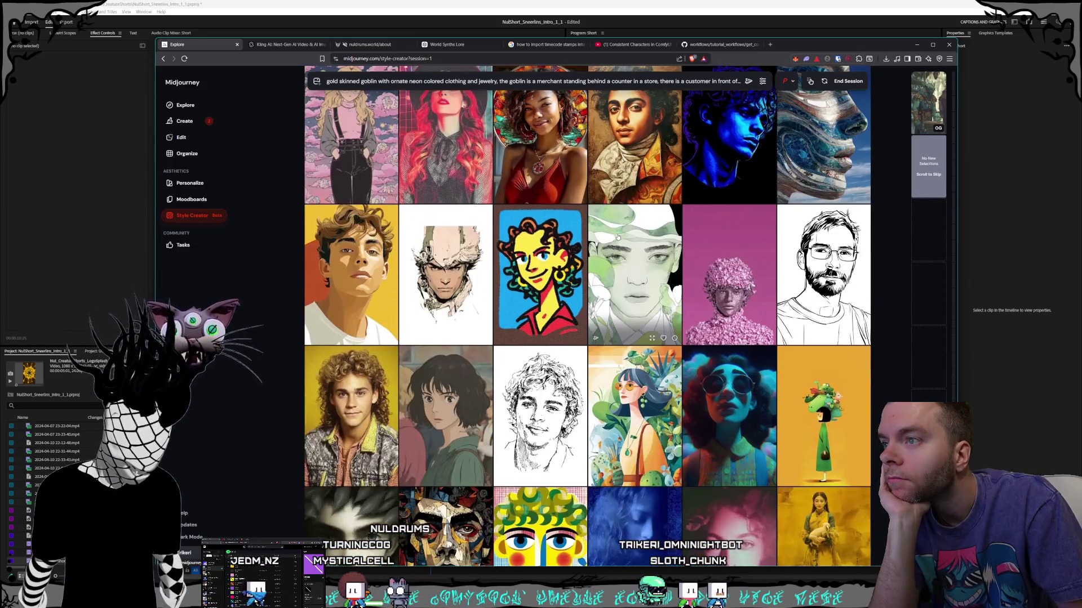
{"action": "scroll", "coordinate": [618, 237], "scroll_direction": "down", "scroll_amount": 4}
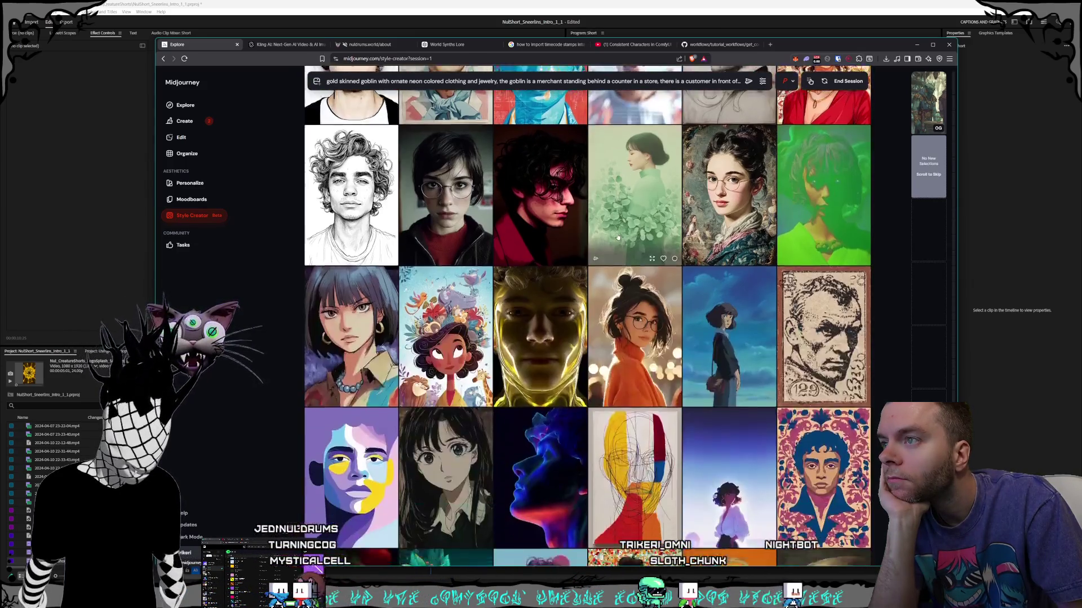
{"action": "scroll", "coordinate": [618, 237], "scroll_direction": "down", "scroll_amount": 3}
{"action": "scroll", "coordinate": [617, 237], "scroll_direction": "down", "scroll_amount": 3}
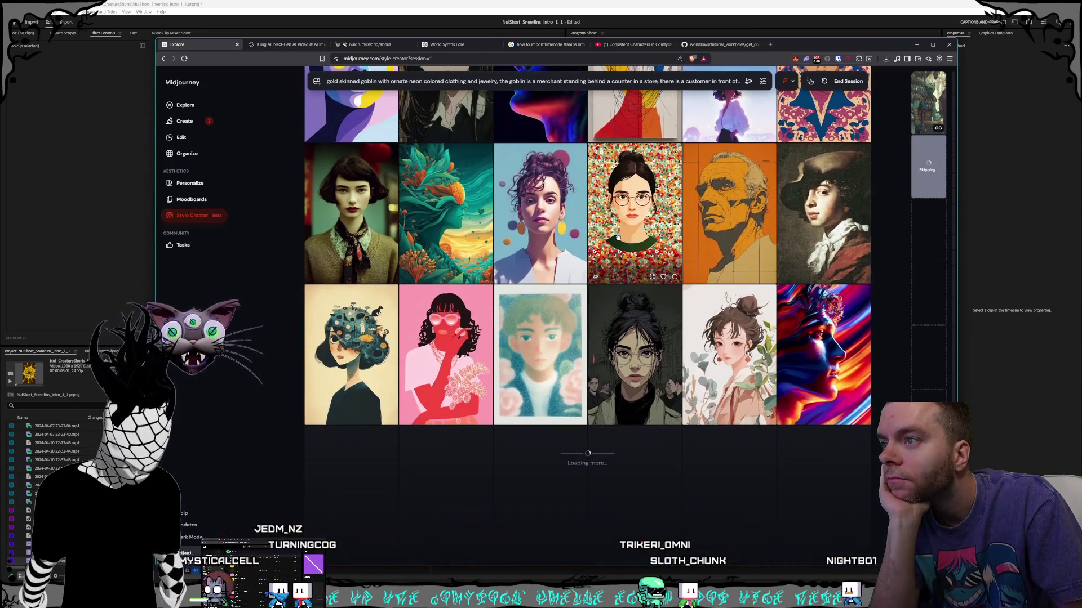
{"action": "scroll", "coordinate": [618, 238], "scroll_direction": "down", "scroll_amount": 7}
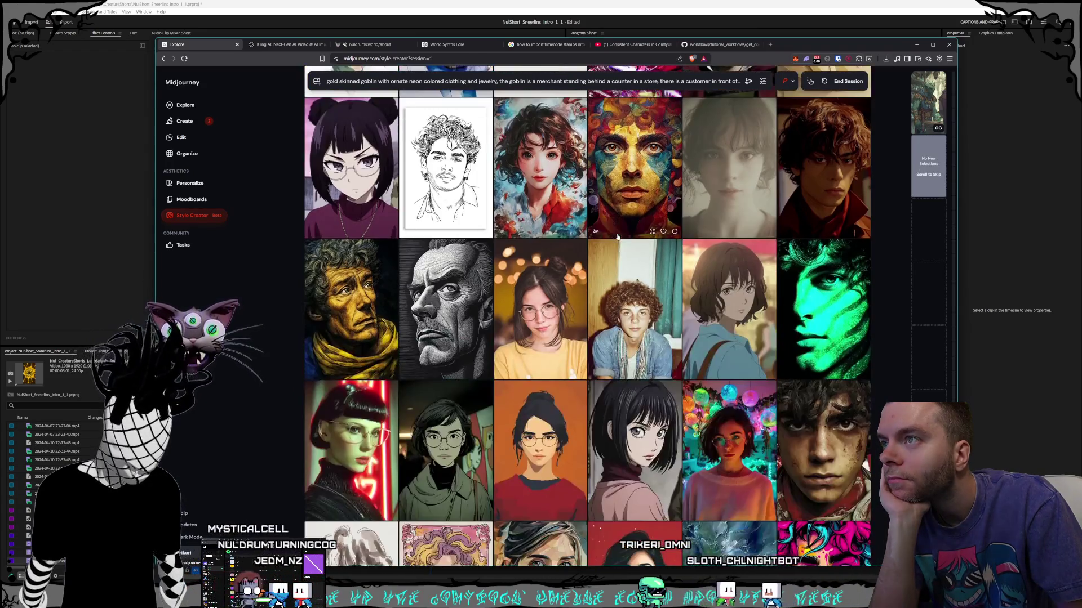
{"action": "scroll", "coordinate": [617, 237], "scroll_direction": "down", "scroll_amount": 2}
{"action": "scroll", "coordinate": [618, 237], "scroll_direction": "up", "scroll_amount": 1}
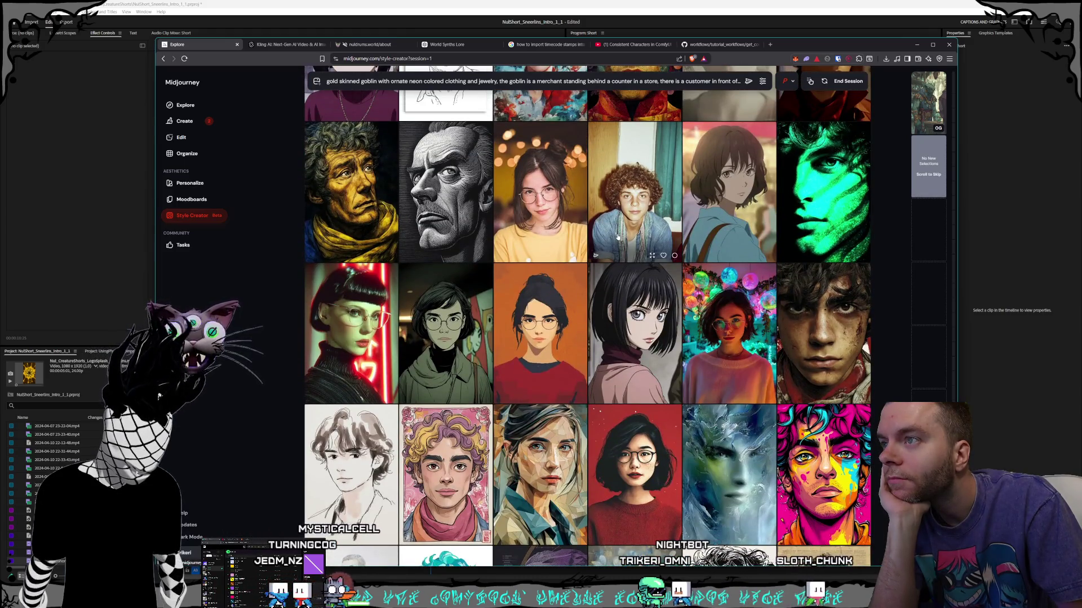
{"action": "scroll", "coordinate": [618, 237], "scroll_direction": "down", "scroll_amount": 4}
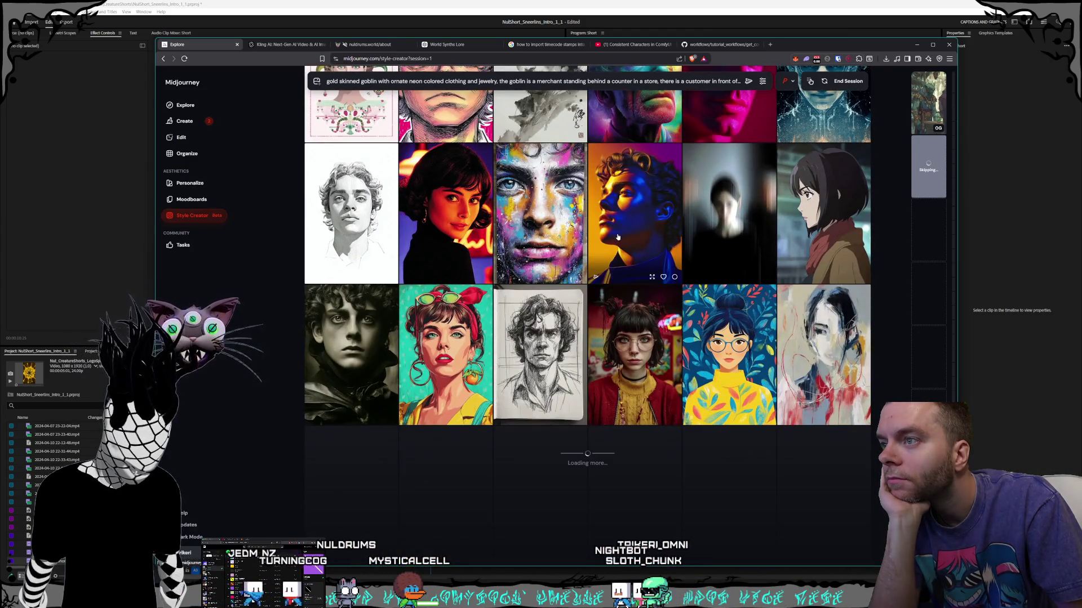
{"action": "scroll", "coordinate": [617, 237], "scroll_direction": "down", "scroll_amount": 1}
{"action": "scroll", "coordinate": [618, 237], "scroll_direction": "down", "scroll_amount": 6}
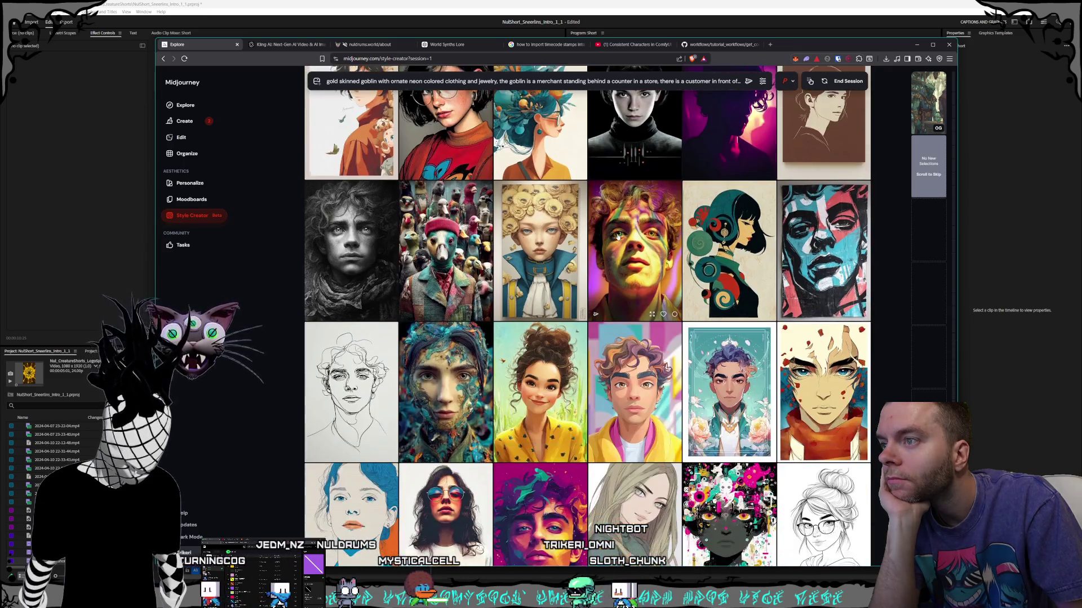
{"action": "scroll", "coordinate": [618, 237], "scroll_direction": "down", "scroll_amount": 4}
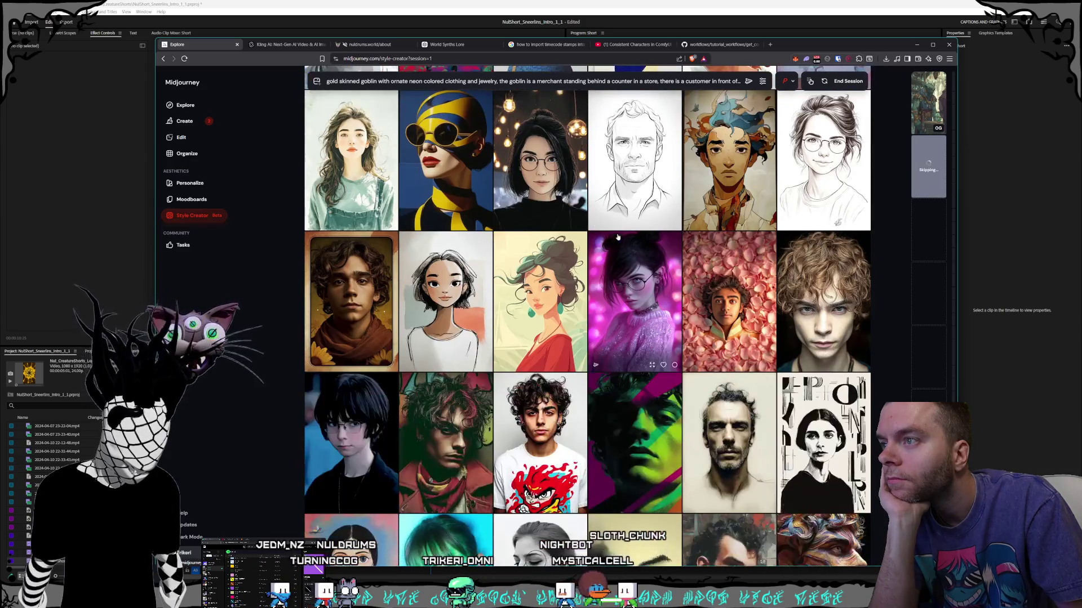
{"action": "scroll", "coordinate": [618, 237], "scroll_direction": "down", "scroll_amount": 5}
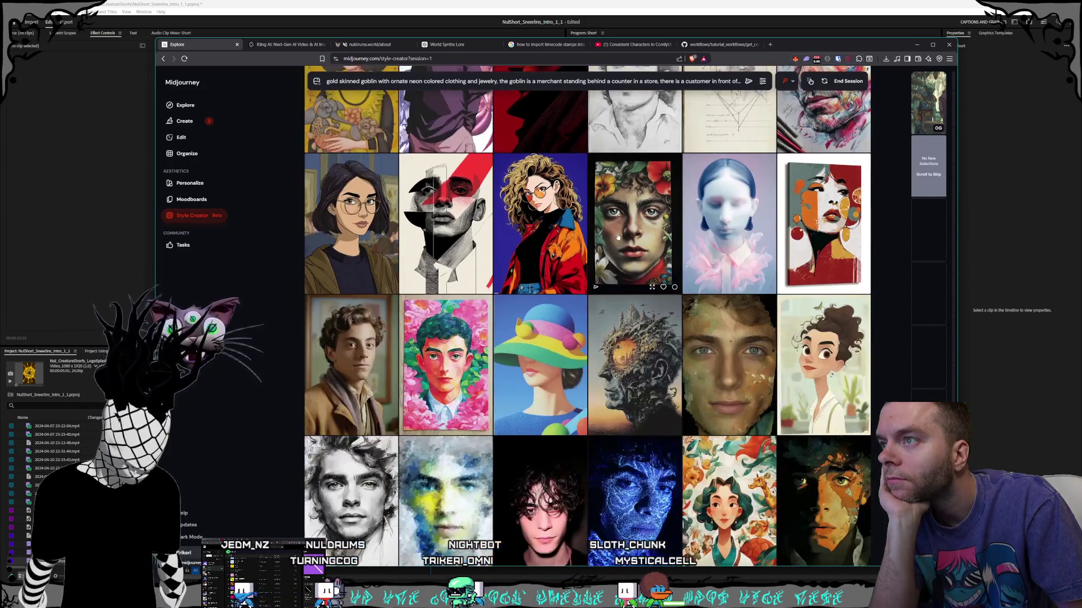
{"action": "scroll", "coordinate": [617, 237], "scroll_direction": "down", "scroll_amount": 1}
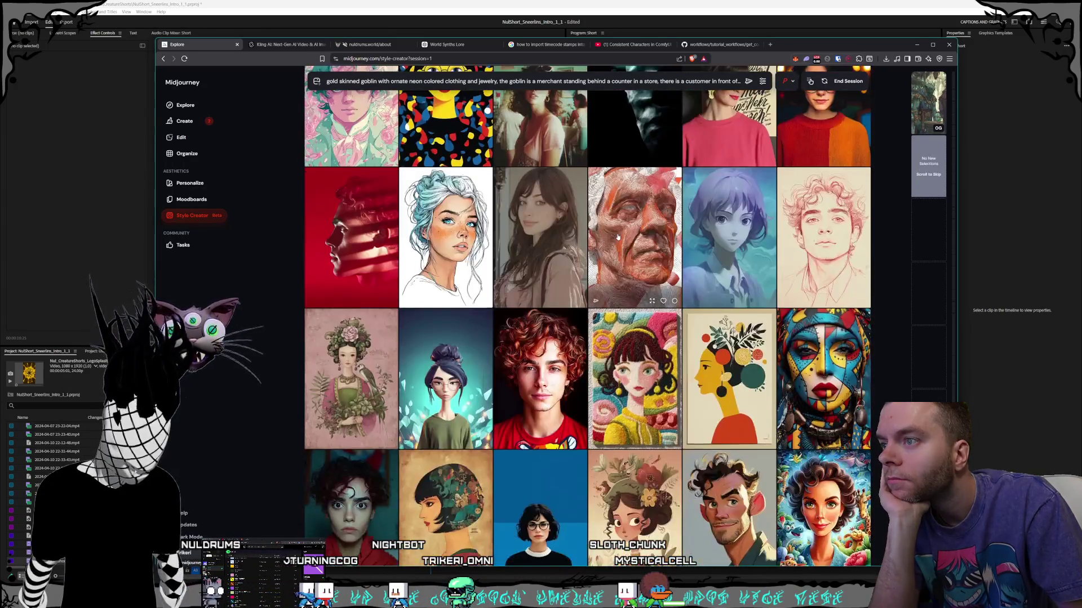
{"action": "scroll", "coordinate": [617, 237], "scroll_direction": "down", "scroll_amount": 3}
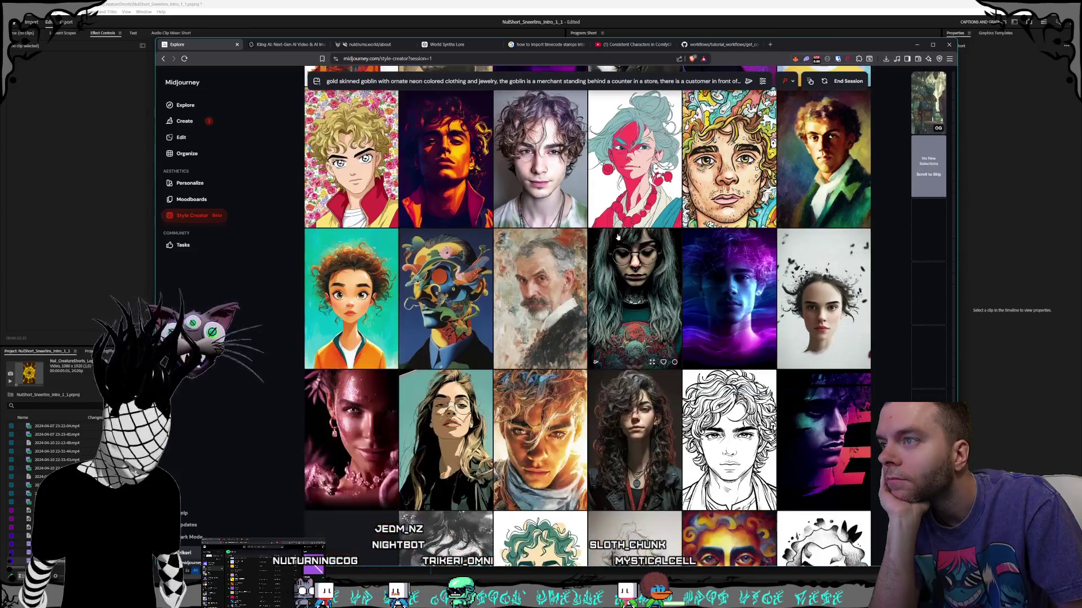
{"action": "scroll", "coordinate": [617, 238], "scroll_direction": "down", "scroll_amount": 1}
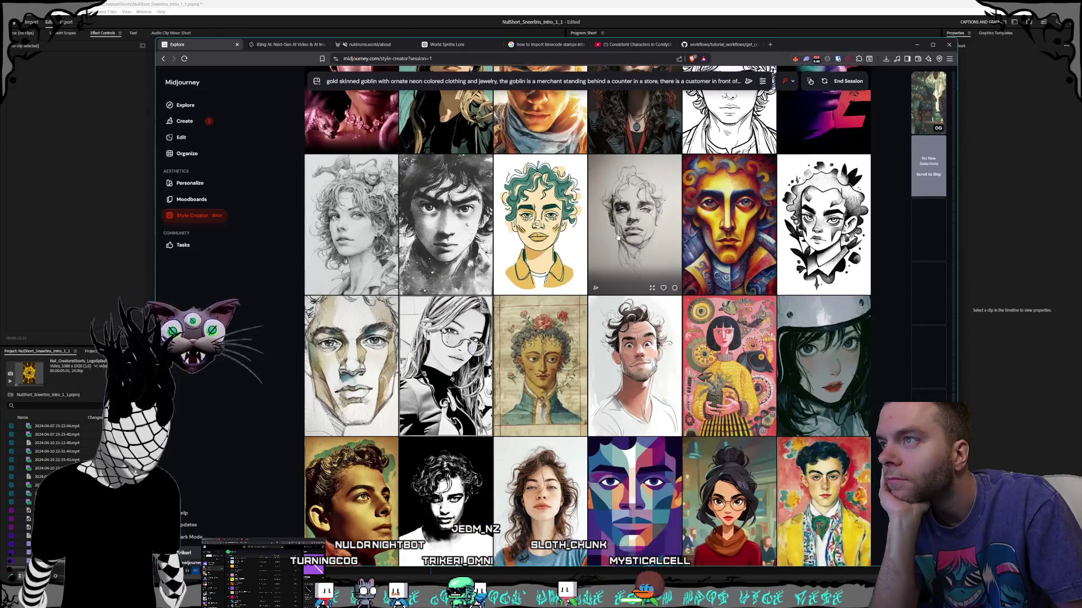
{"action": "scroll", "coordinate": [617, 237], "scroll_direction": "down", "scroll_amount": 3}
{"action": "scroll", "coordinate": [617, 237], "scroll_direction": "down", "scroll_amount": 12}
{"action": "scroll", "coordinate": [617, 236], "scroll_direction": "down", "scroll_amount": 12}
{"action": "scroll", "coordinate": [617, 237], "scroll_direction": "down", "scroll_amount": 12}
{"action": "scroll", "coordinate": [617, 237], "scroll_direction": "down", "scroll_amount": 10}
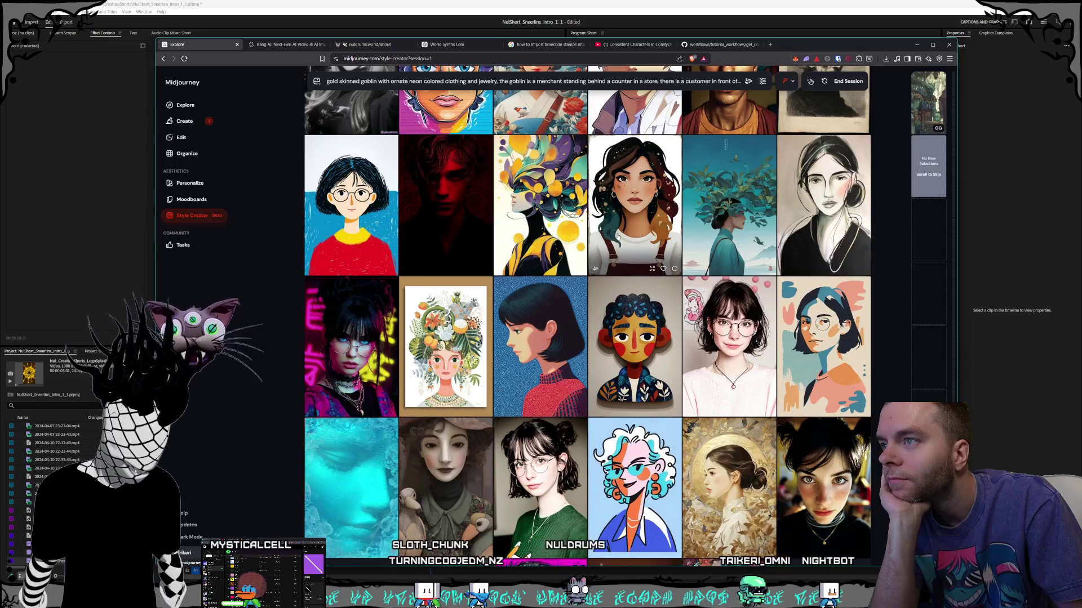
{"action": "scroll", "coordinate": [618, 237], "scroll_direction": "down", "scroll_amount": 3}
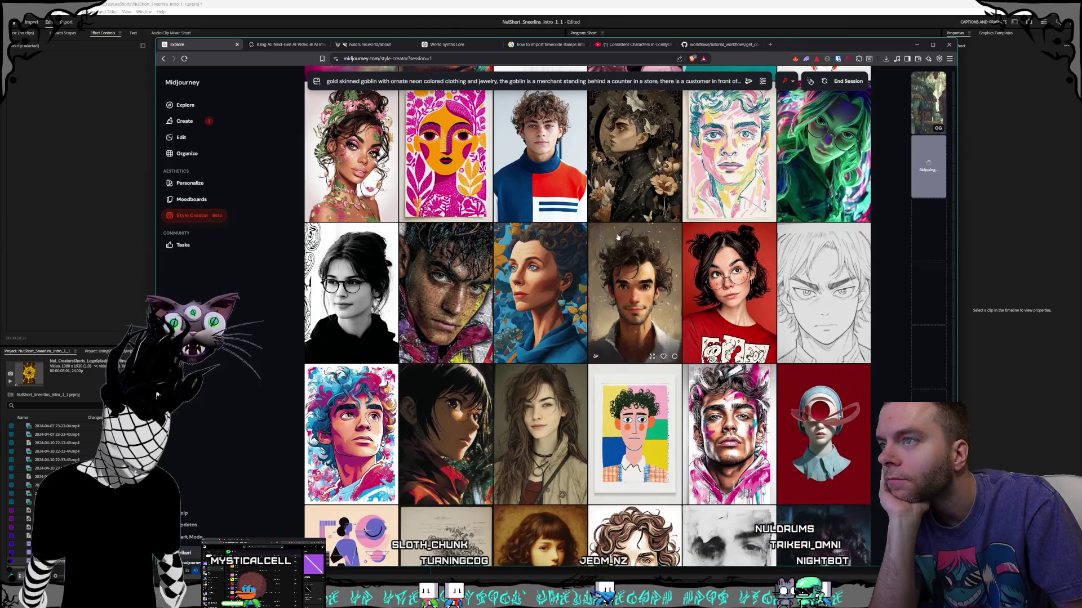
{"action": "scroll", "coordinate": [617, 237], "scroll_direction": "down", "scroll_amount": 3}
{"action": "scroll", "coordinate": [597, 214], "scroll_direction": "down", "scroll_amount": 3}
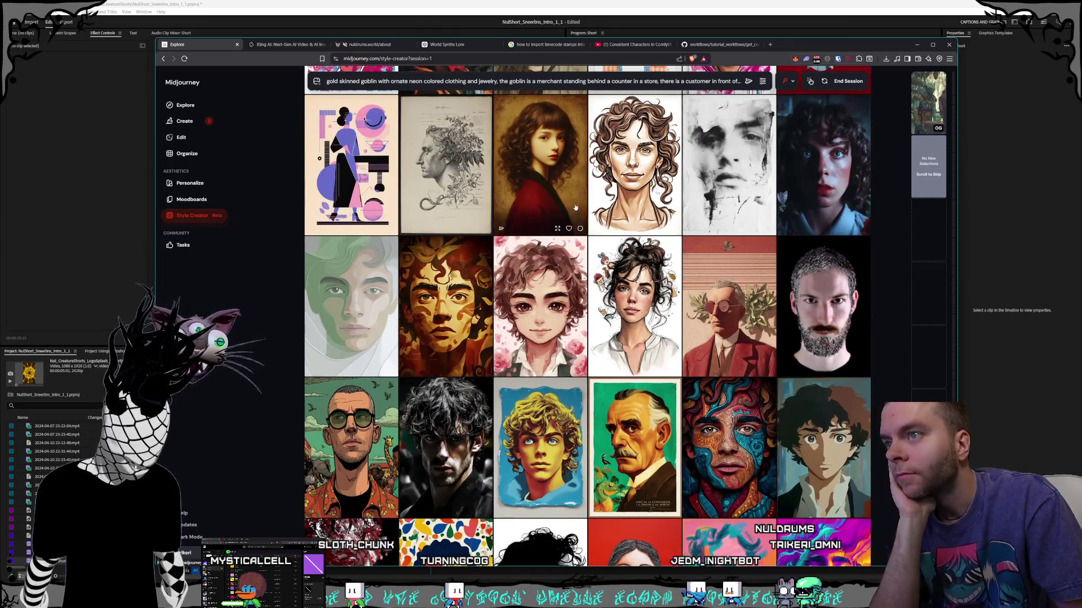
{"action": "scroll", "coordinate": [581, 191], "scroll_direction": "down", "scroll_amount": 3}
{"action": "scroll", "coordinate": [580, 192], "scroll_direction": "down", "scroll_amount": 3}
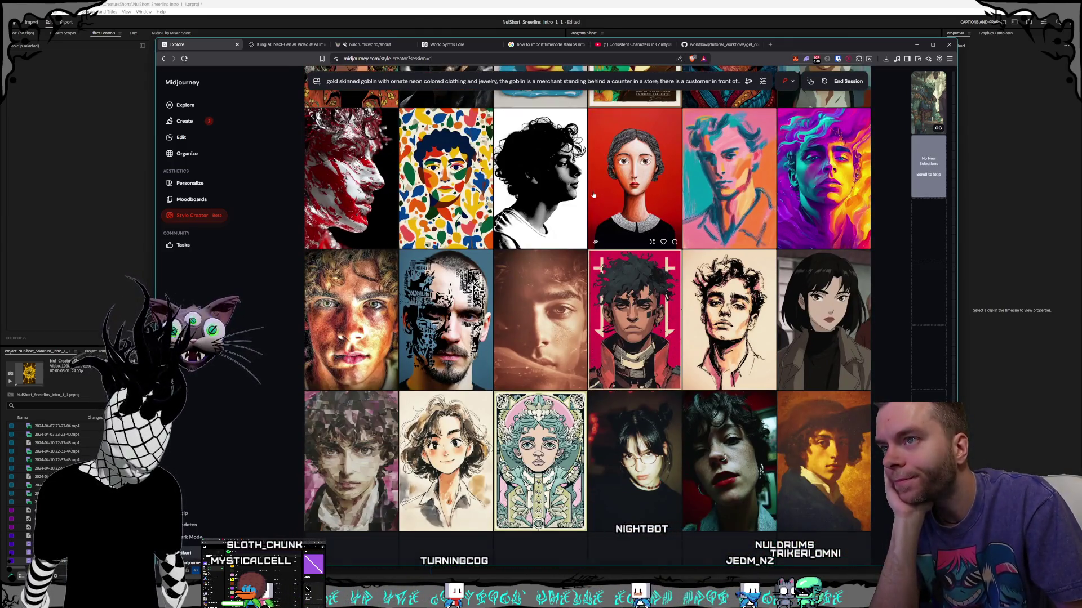
{"action": "scroll", "coordinate": [594, 195], "scroll_direction": "down", "scroll_amount": 3}
{"action": "scroll", "coordinate": [593, 195], "scroll_direction": "down", "scroll_amount": 9}
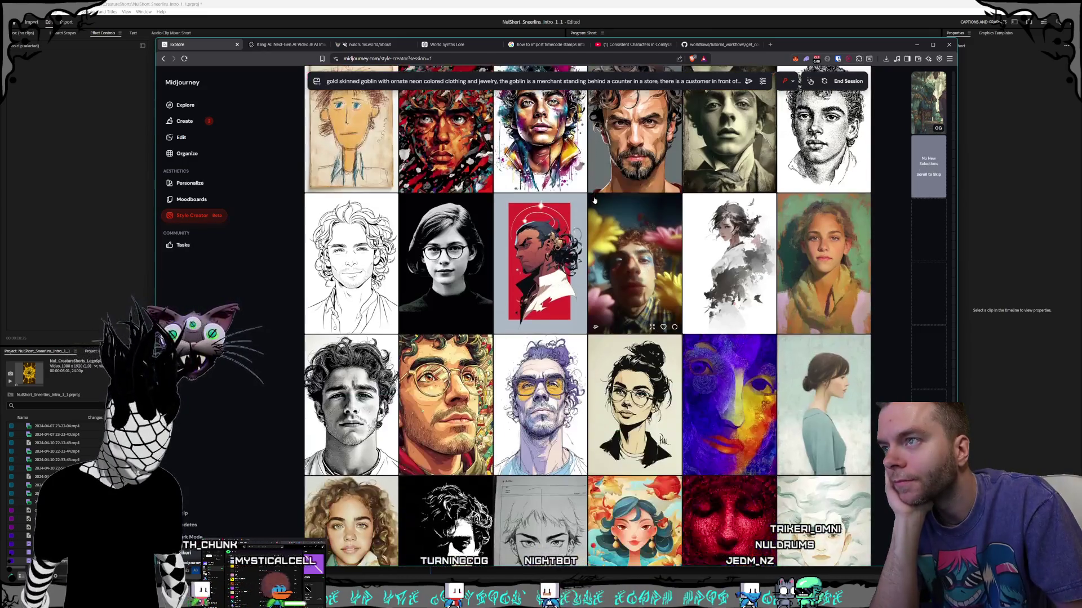
{"action": "scroll", "coordinate": [597, 202], "scroll_direction": "down", "scroll_amount": 9}
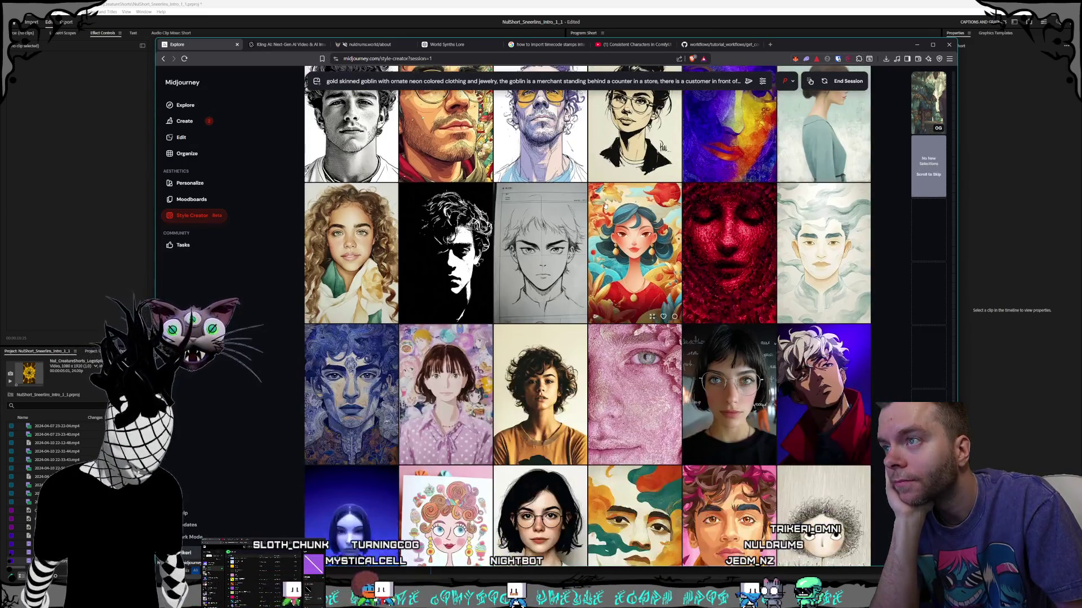
{"action": "scroll", "coordinate": [605, 206], "scroll_direction": "down", "scroll_amount": 10}
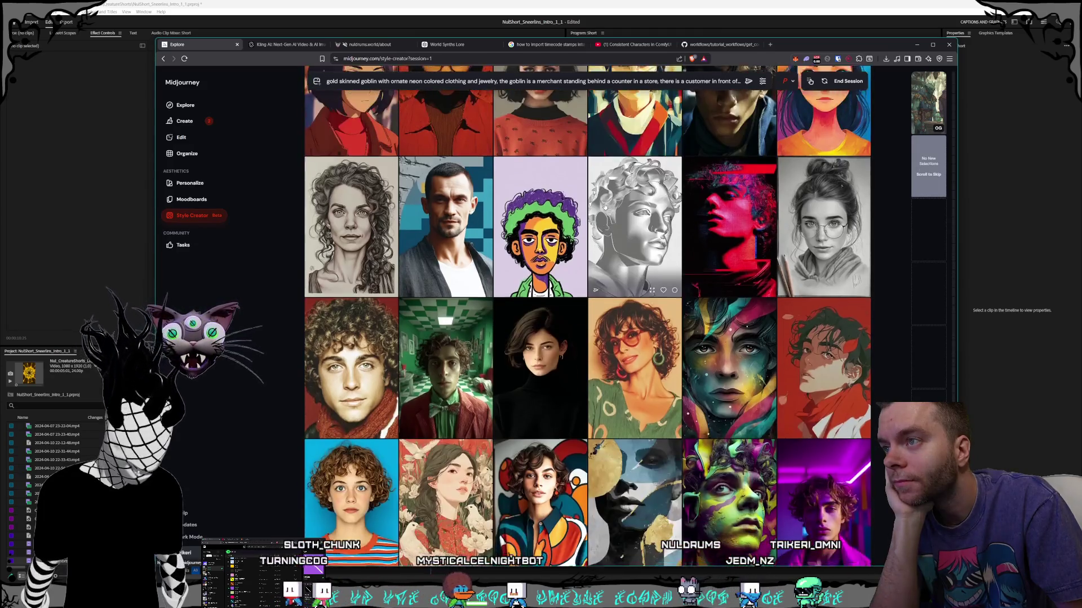
{"action": "scroll", "coordinate": [604, 207], "scroll_direction": "down", "scroll_amount": 7}
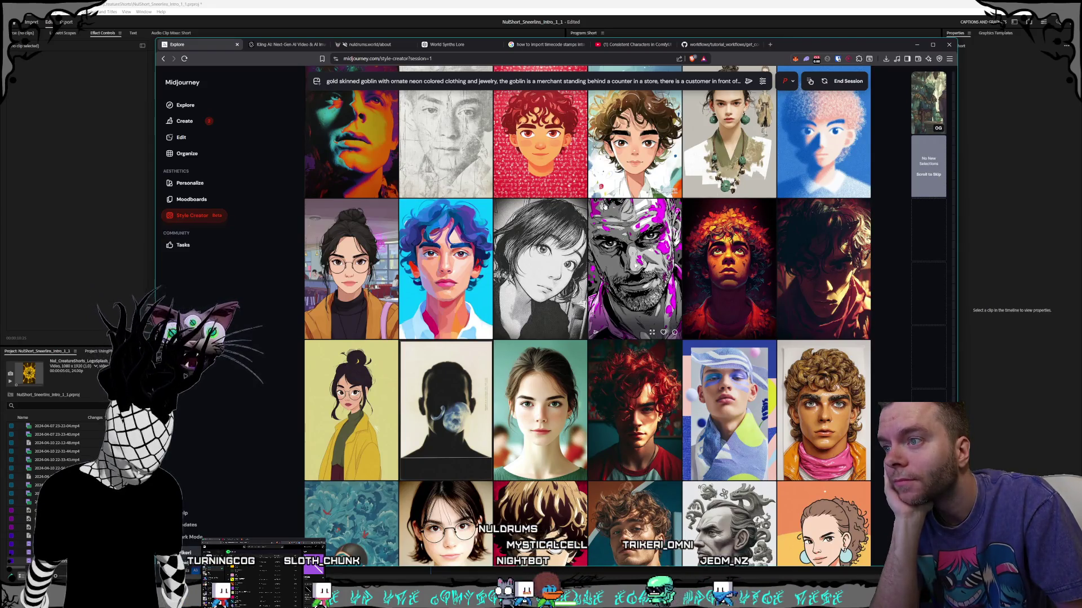
{"action": "scroll", "coordinate": [604, 207], "scroll_direction": "down", "scroll_amount": 5}
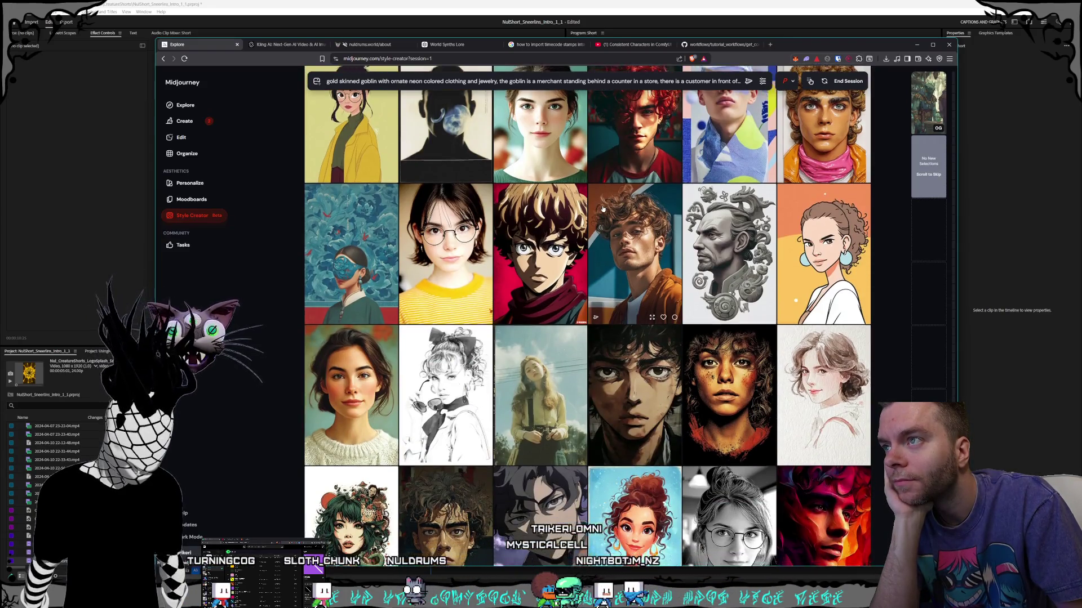
- Scroll to the end of this batch of goblin merchant portrait candidates, leaving every image unselected
{"action": "scroll", "coordinate": [603, 209], "scroll_direction": "down", "scroll_amount": 2}
{"action": "scroll", "coordinate": [603, 209], "scroll_direction": "down", "scroll_amount": 2}
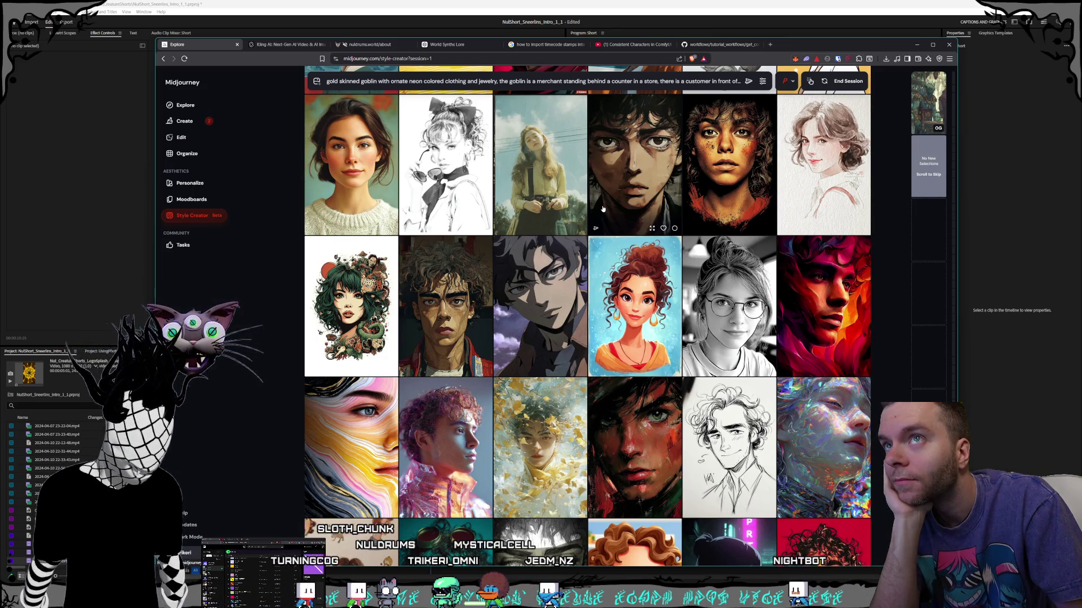
{"action": "scroll", "coordinate": [603, 209], "scroll_direction": "down", "scroll_amount": 1}
{"action": "scroll", "coordinate": [602, 209], "scroll_direction": "down", "scroll_amount": 10}
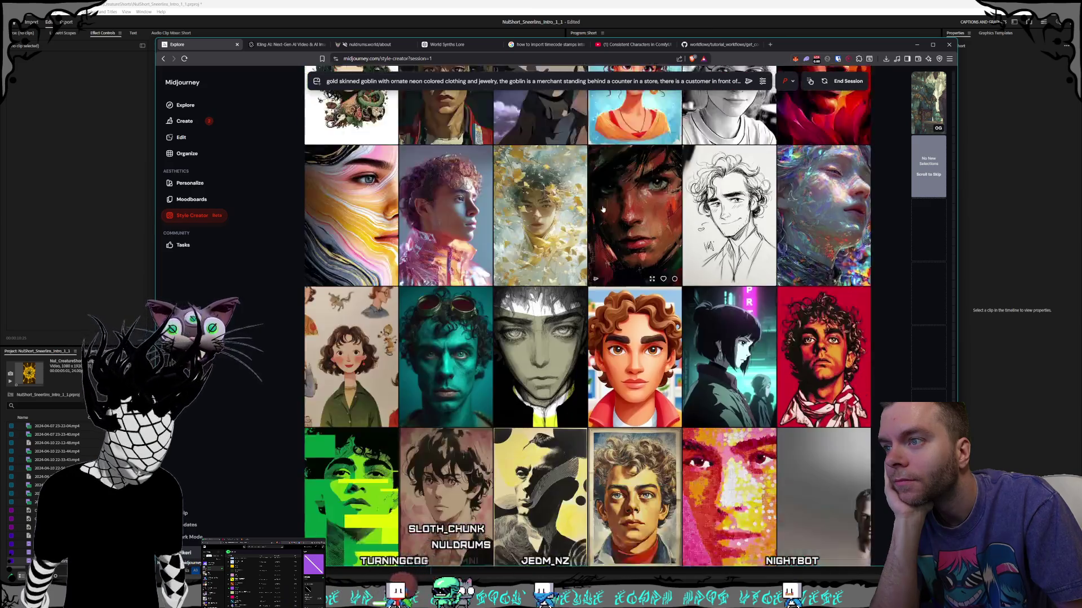
{"action": "scroll", "coordinate": [602, 210], "scroll_direction": "down", "scroll_amount": 6}
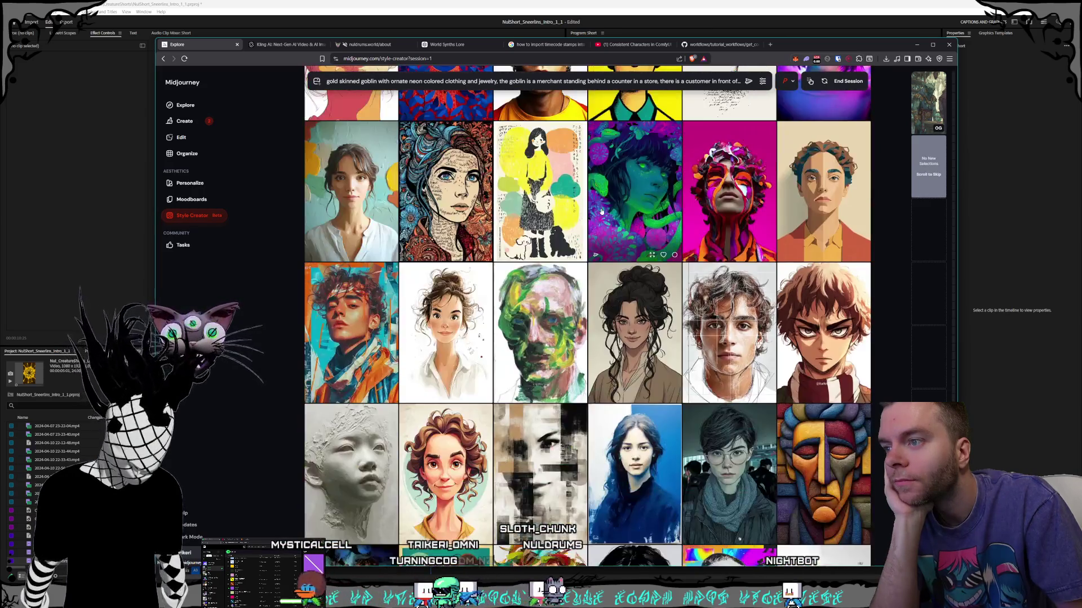
{"action": "scroll", "coordinate": [602, 212], "scroll_direction": "down", "scroll_amount": 15}
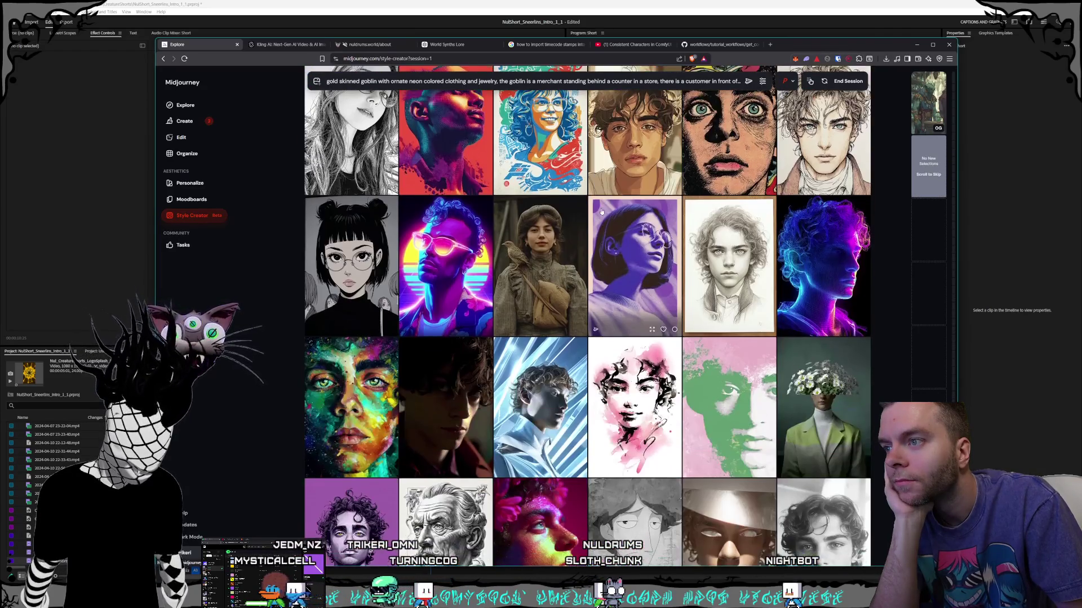
{"action": "scroll", "coordinate": [600, 213], "scroll_direction": "down", "scroll_amount": 6}
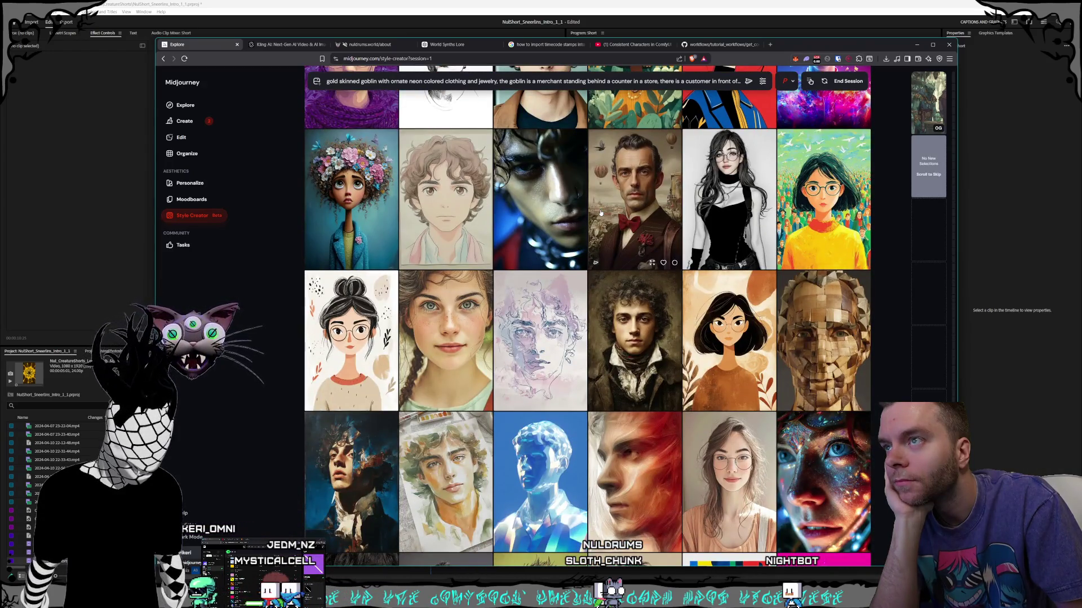
{"action": "scroll", "coordinate": [601, 213], "scroll_direction": "down", "scroll_amount": 10}
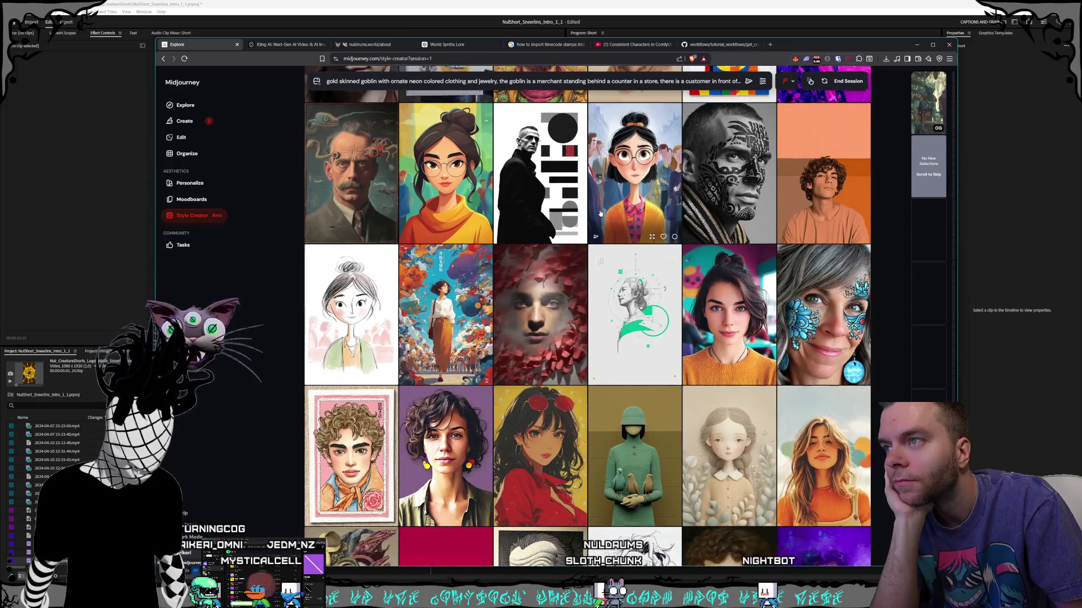
{"action": "scroll", "coordinate": [601, 213], "scroll_direction": "down", "scroll_amount": 8}
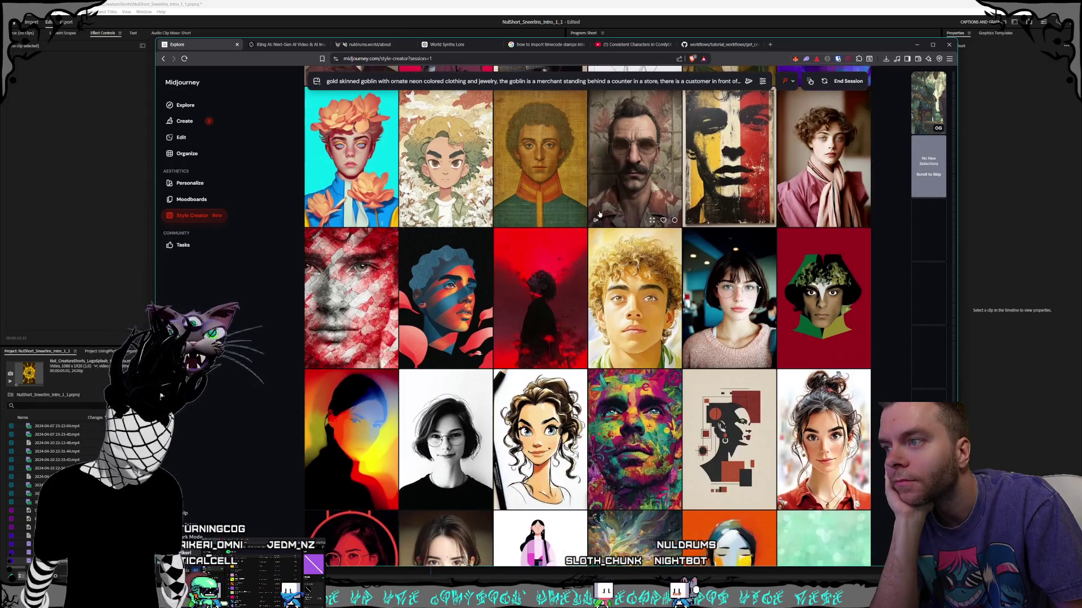
{"action": "scroll", "coordinate": [600, 213], "scroll_direction": "down", "scroll_amount": 3}
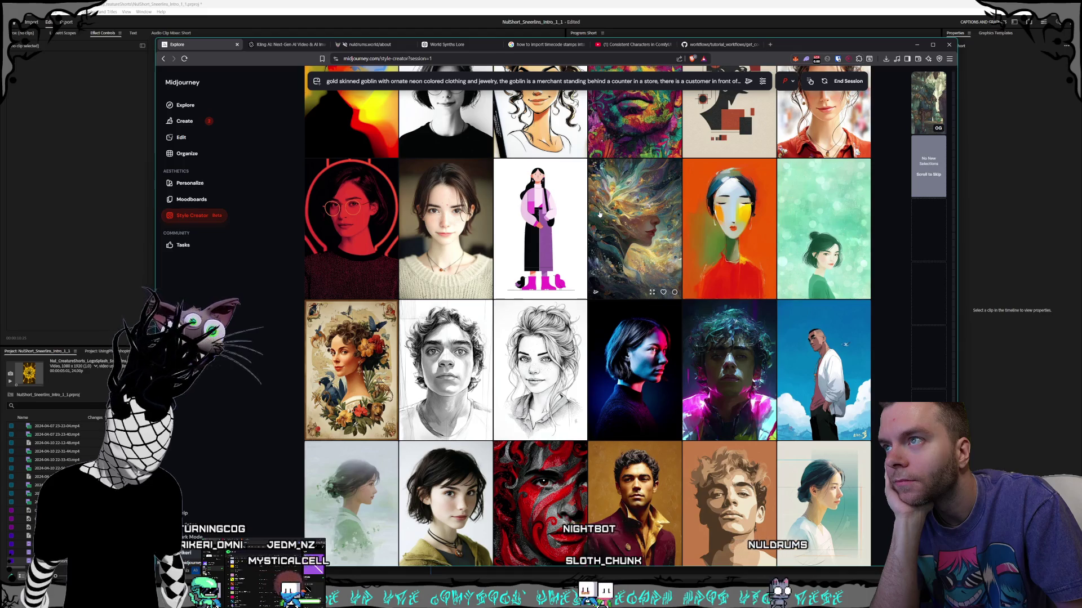
{"action": "scroll", "coordinate": [599, 214], "scroll_direction": "down", "scroll_amount": 10}
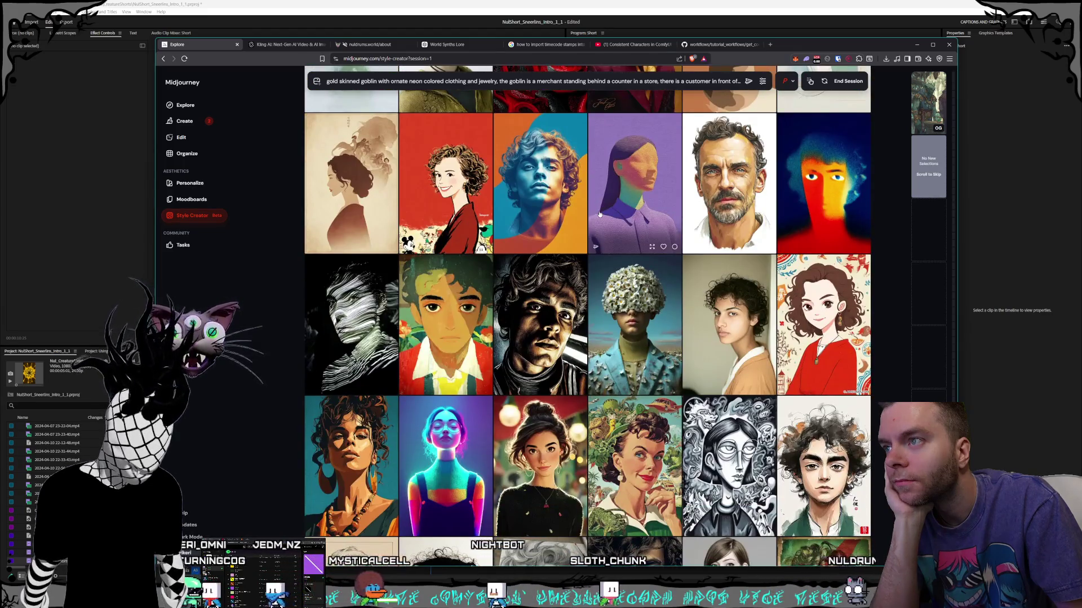
{"action": "scroll", "coordinate": [599, 216], "scroll_direction": "down", "scroll_amount": 6}
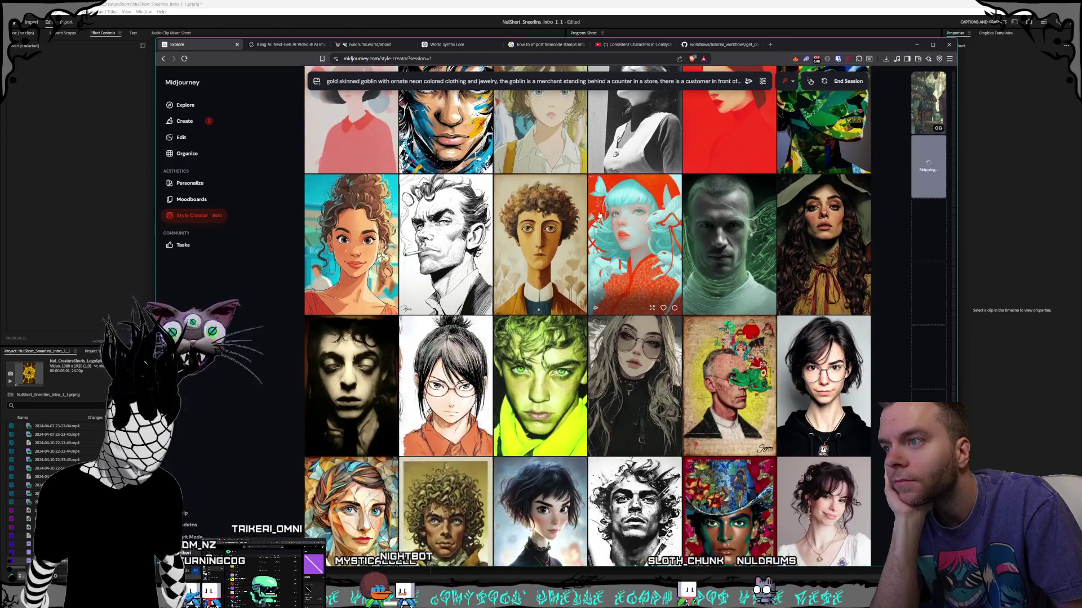
{"action": "scroll", "coordinate": [600, 216], "scroll_direction": "down", "scroll_amount": 3}
{"action": "scroll", "coordinate": [599, 215], "scroll_direction": "down", "scroll_amount": 9}
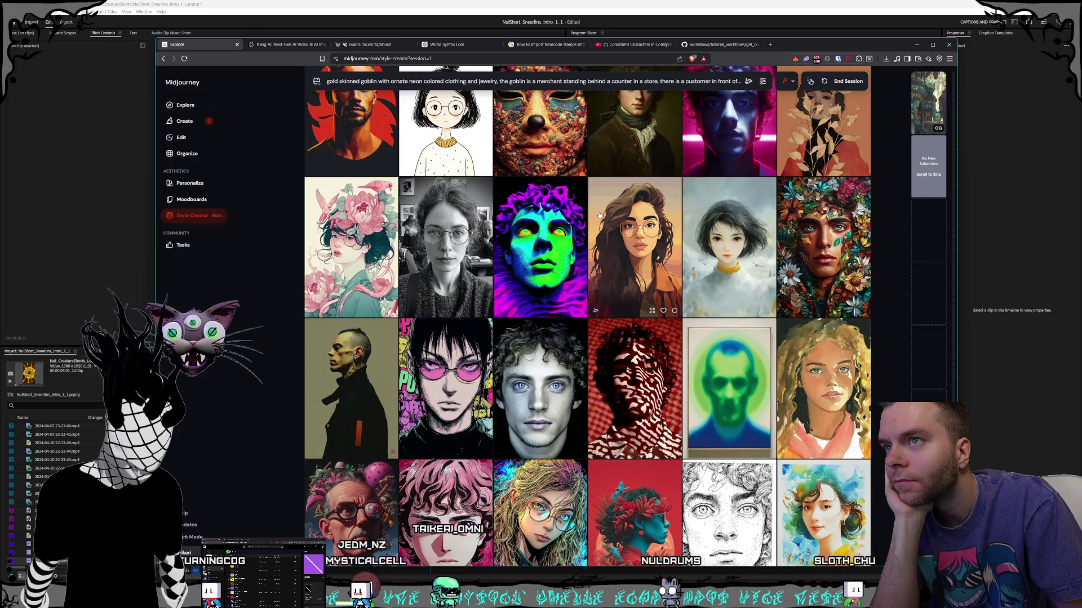
{"action": "scroll", "coordinate": [599, 215], "scroll_direction": "down", "scroll_amount": 2}
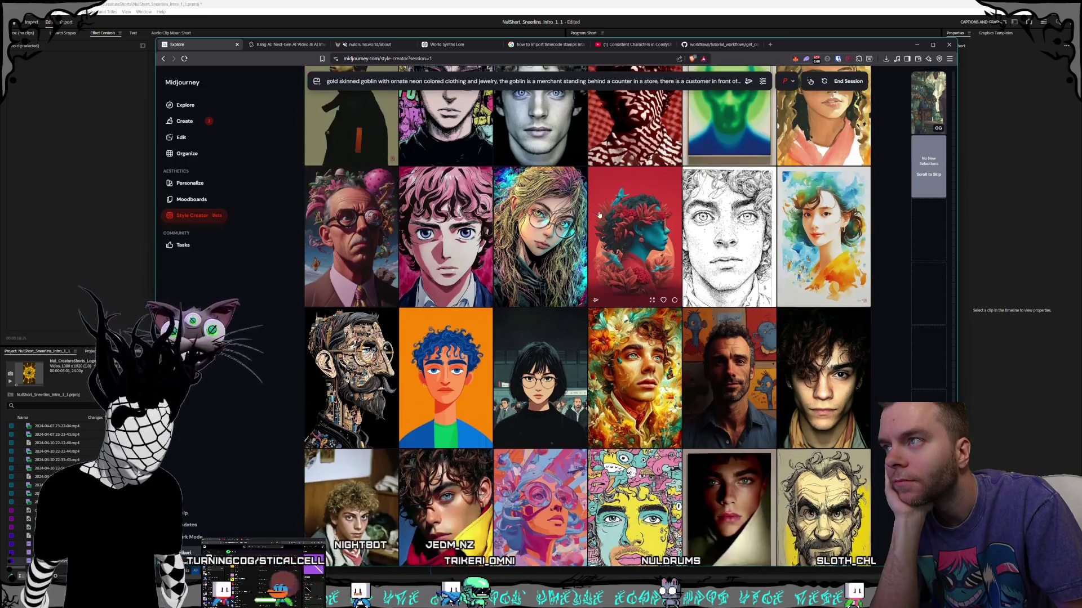
{"action": "scroll", "coordinate": [600, 215], "scroll_direction": "down", "scroll_amount": 11}
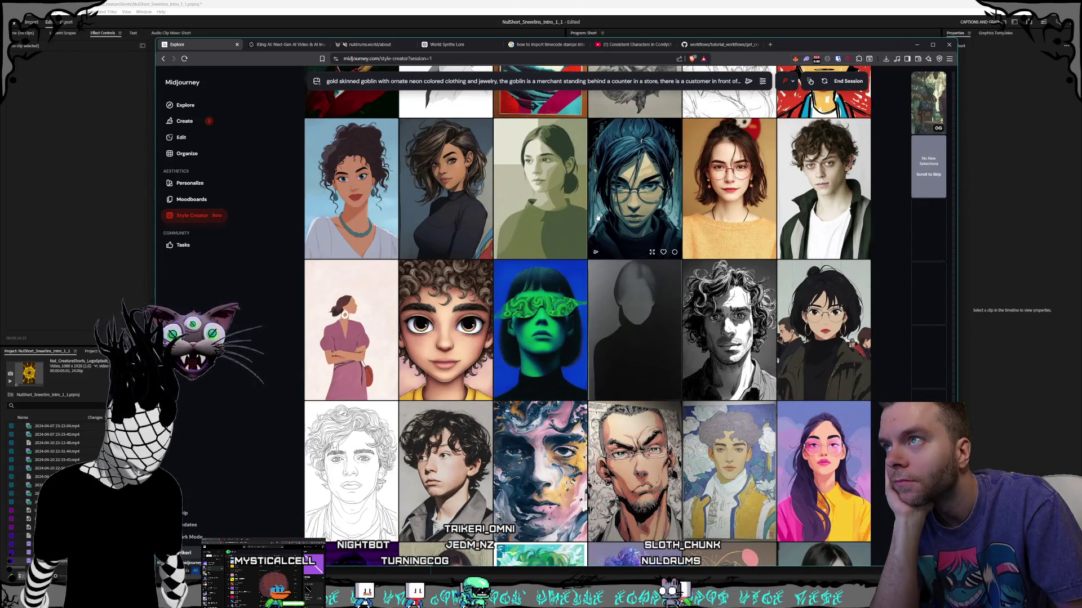
{"action": "scroll", "coordinate": [598, 217], "scroll_direction": "up", "scroll_amount": 1}
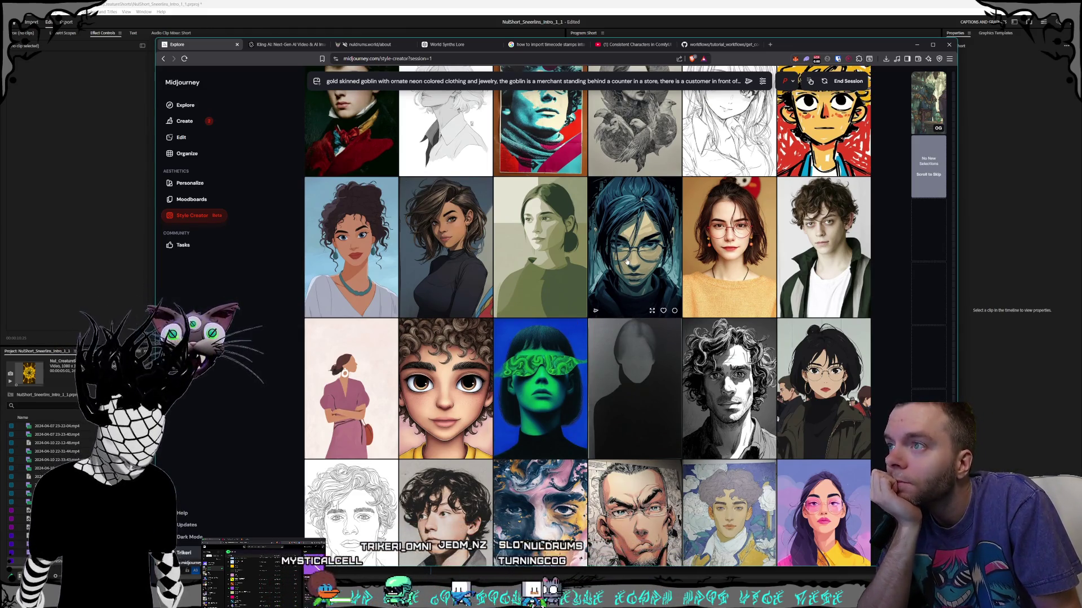
{"action": "scroll", "coordinate": [626, 265], "scroll_direction": "down", "scroll_amount": 8}
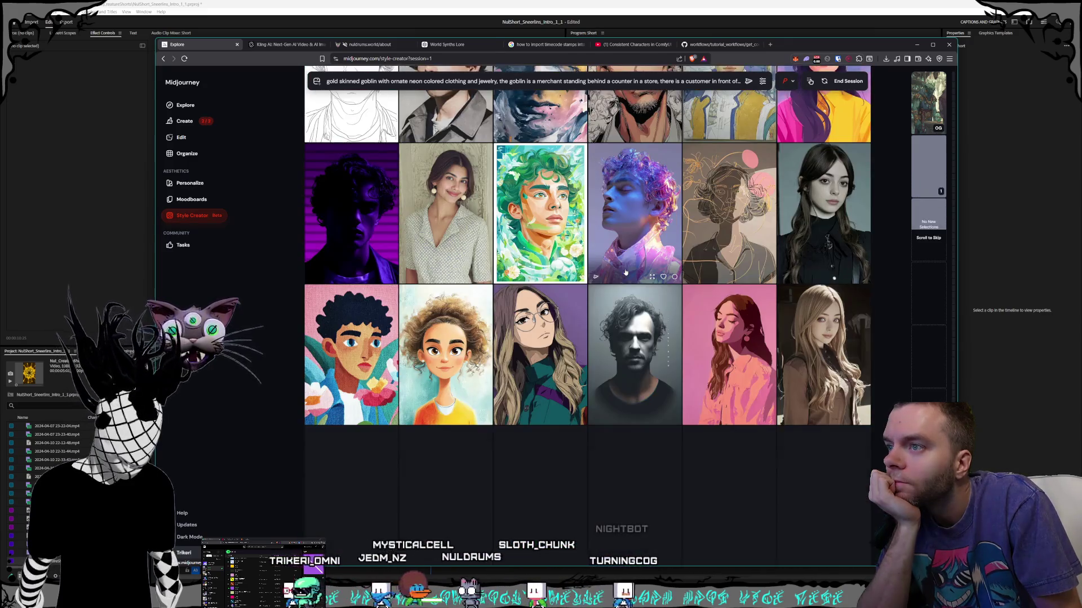
- Scroll through several more batches of darker, teal-toned goblin portraits, selecting none of them
{"action": "scroll", "coordinate": [625, 273], "scroll_direction": "down", "scroll_amount": 4}
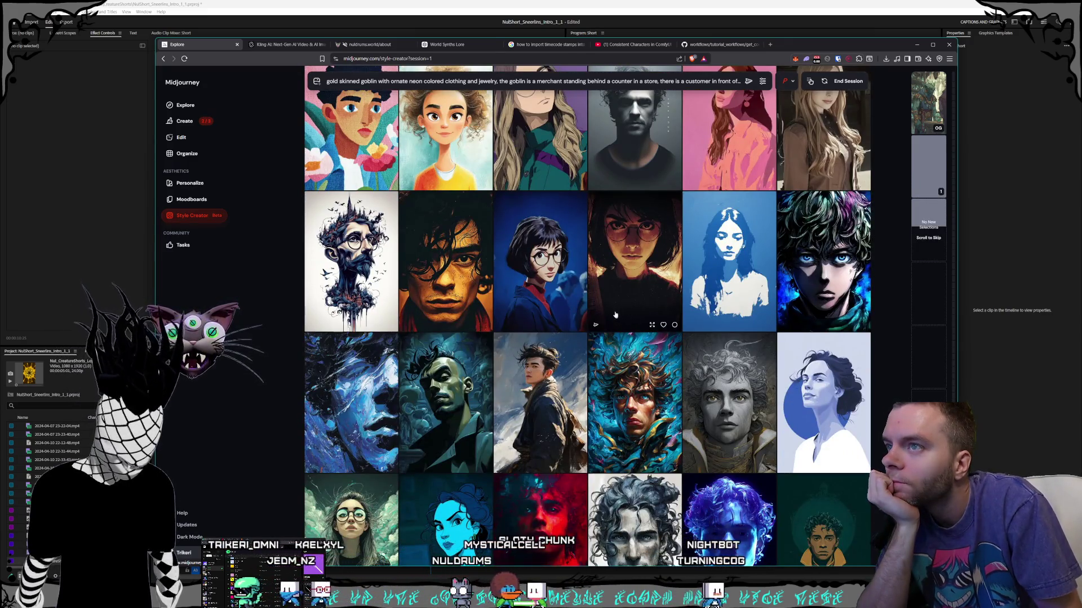
{"action": "scroll", "coordinate": [621, 275], "scroll_direction": "down", "scroll_amount": 4}
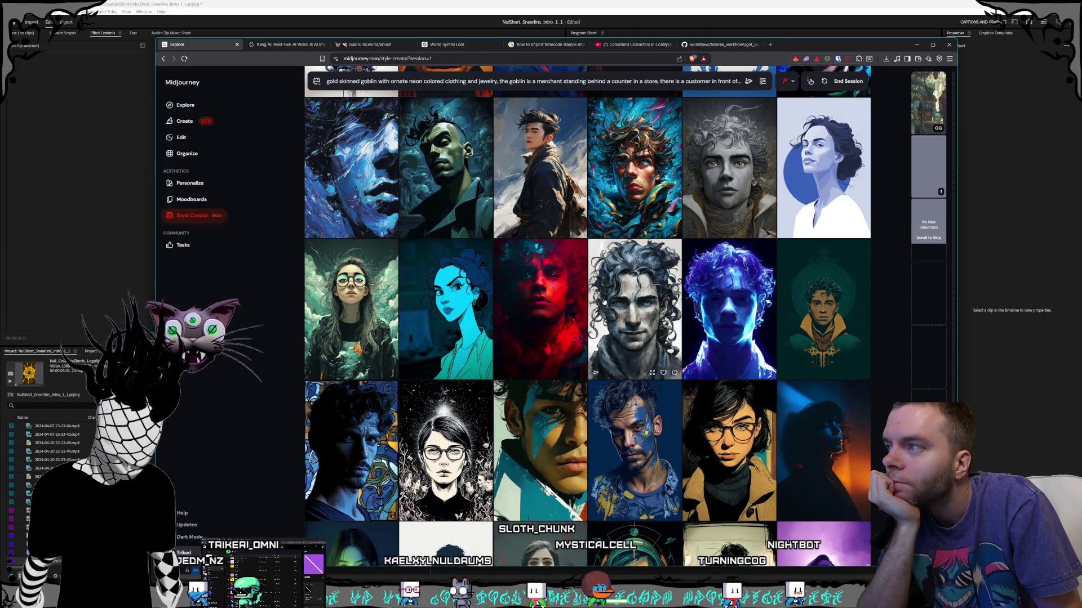
{"action": "scroll", "coordinate": [604, 302], "scroll_direction": "down", "scroll_amount": 3}
{"action": "scroll", "coordinate": [606, 303], "scroll_direction": "down", "scroll_amount": 3}
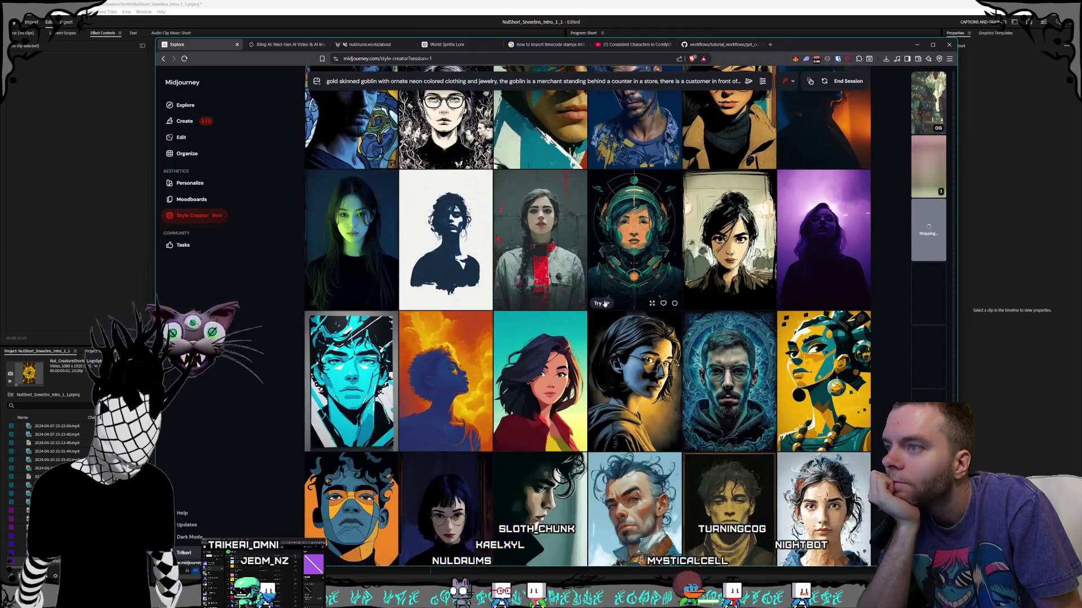
{"action": "scroll", "coordinate": [604, 303], "scroll_direction": "down", "scroll_amount": 4}
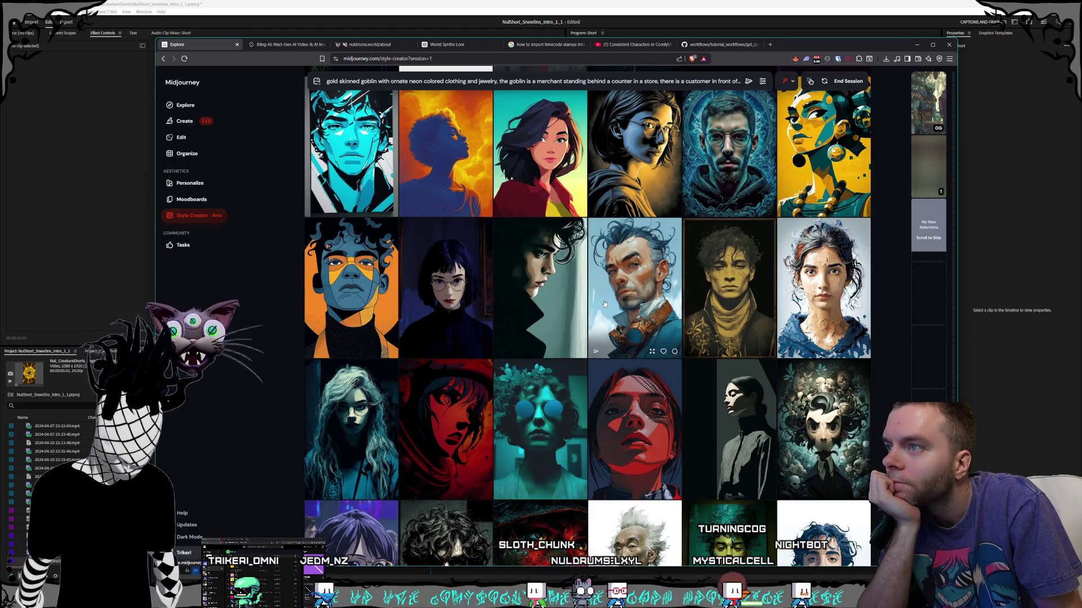
{"action": "scroll", "coordinate": [604, 303], "scroll_direction": "down", "scroll_amount": 5}
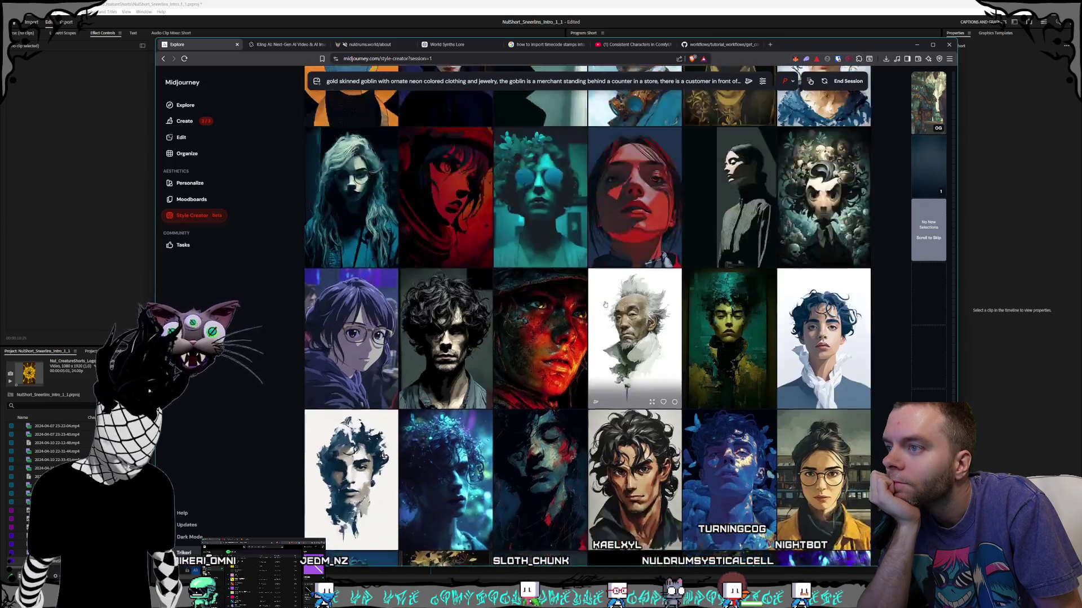
{"action": "scroll", "coordinate": [604, 303], "scroll_direction": "down", "scroll_amount": 8}
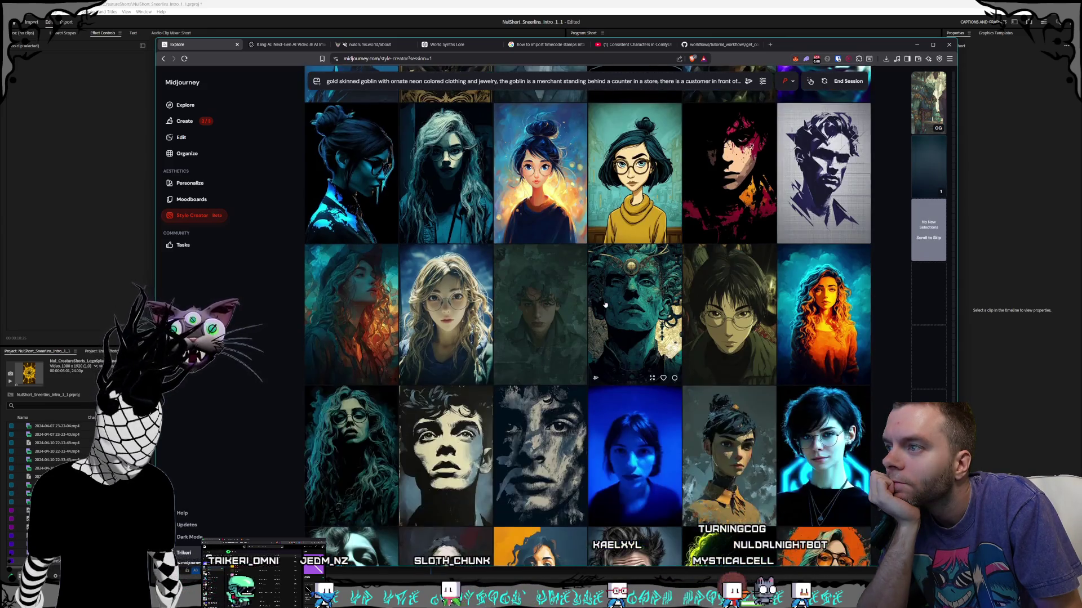
{"action": "scroll", "coordinate": [604, 304], "scroll_direction": "down", "scroll_amount": 6}
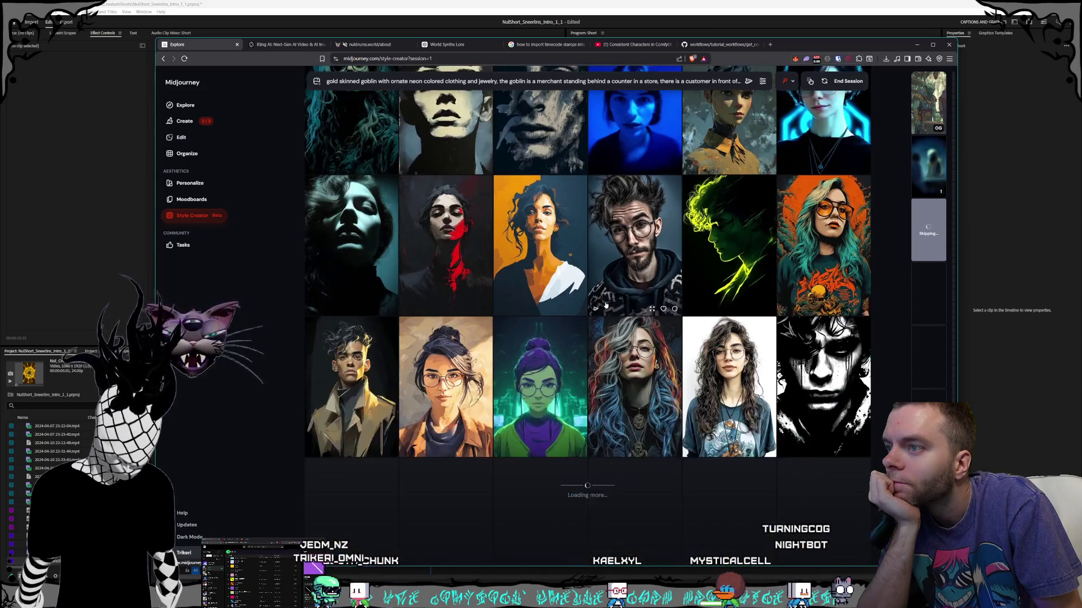
{"action": "scroll", "coordinate": [605, 304], "scroll_direction": "down", "scroll_amount": 4}
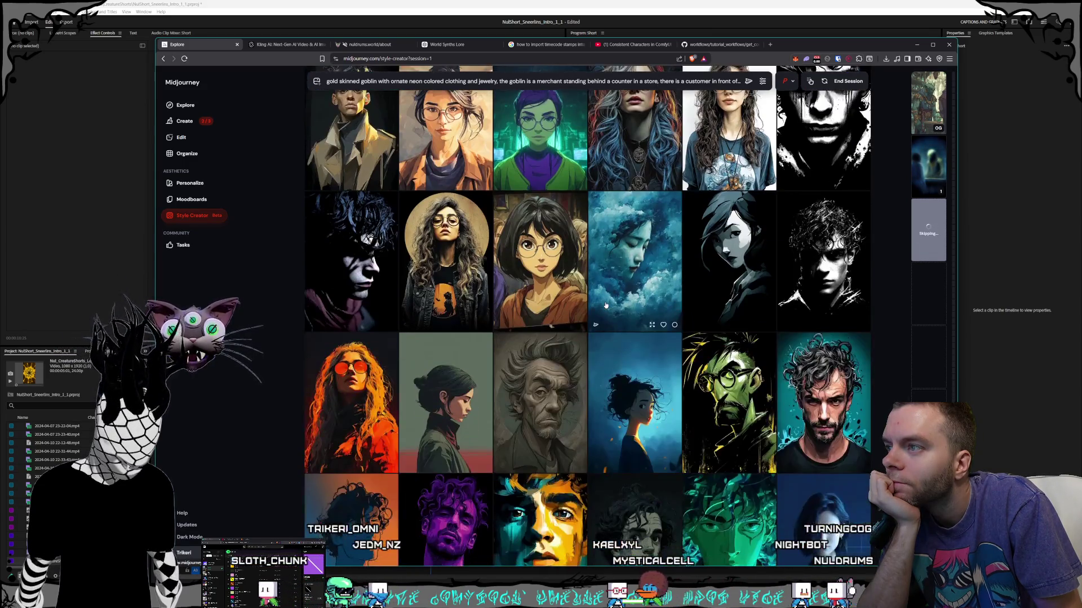
{"action": "scroll", "coordinate": [608, 306], "scroll_direction": "down", "scroll_amount": 4}
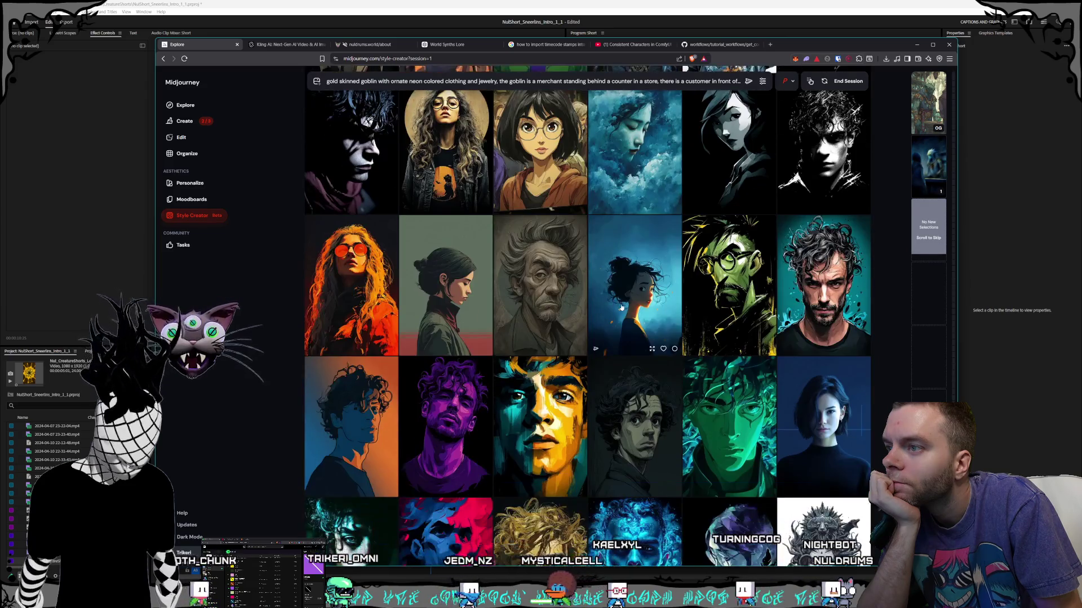
{"action": "scroll", "coordinate": [621, 307], "scroll_direction": "down", "scroll_amount": 6}
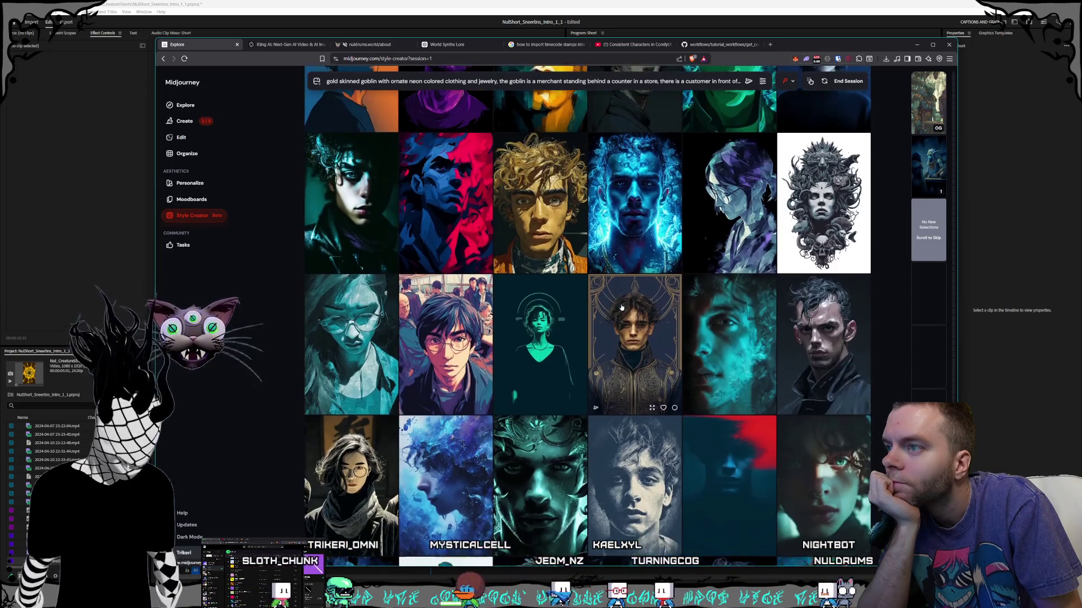
{"action": "scroll", "coordinate": [621, 307], "scroll_direction": "down", "scroll_amount": 3}
{"action": "scroll", "coordinate": [621, 307], "scroll_direction": "down", "scroll_amount": 6}
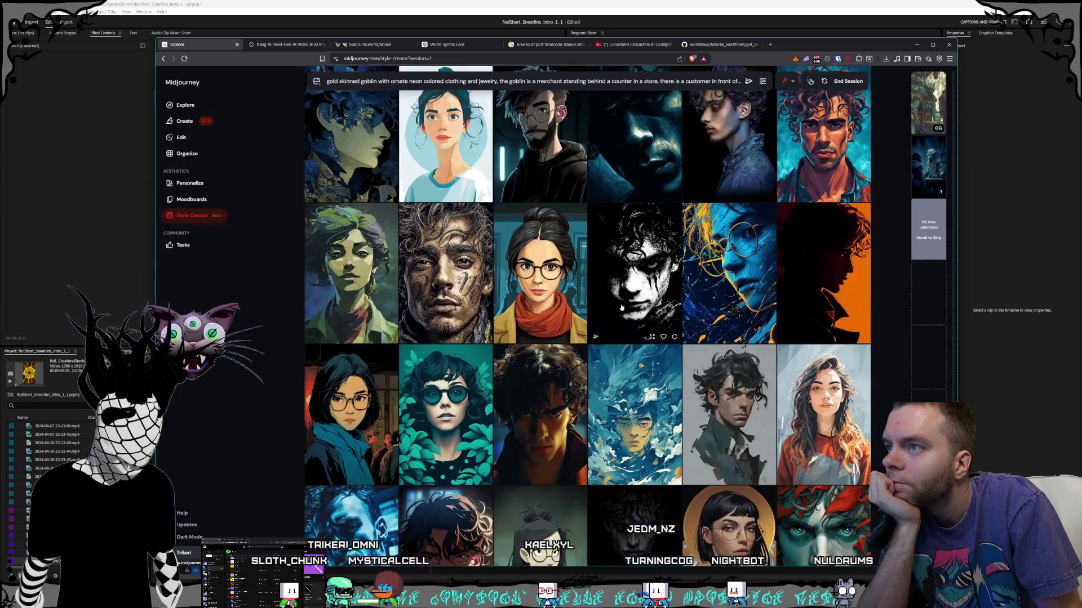
{"action": "scroll", "coordinate": [622, 307], "scroll_direction": "down", "scroll_amount": 10}
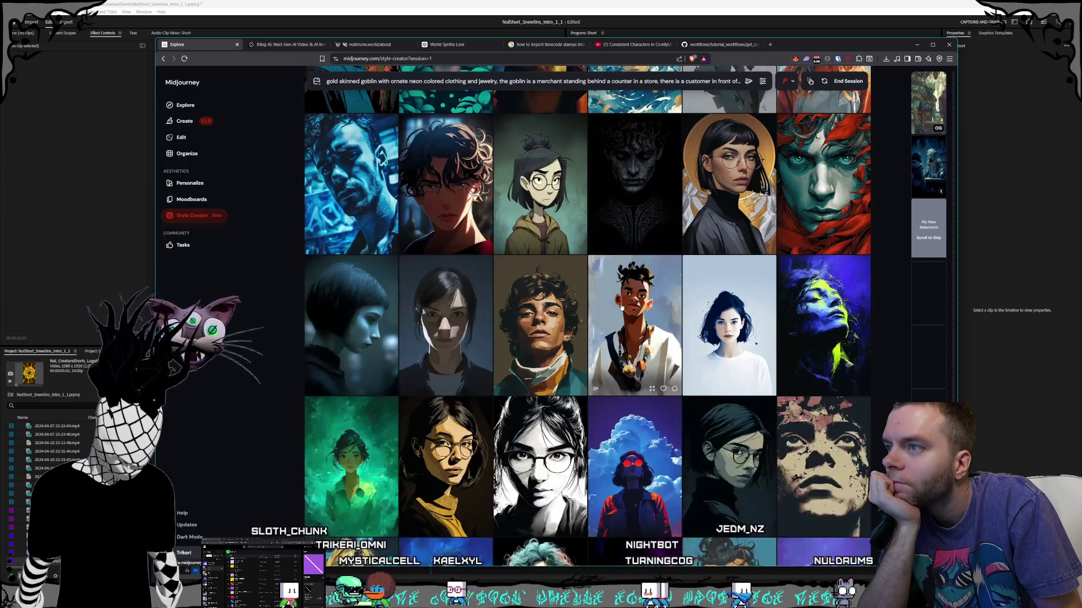
{"action": "scroll", "coordinate": [621, 307], "scroll_direction": "down", "scroll_amount": 4}
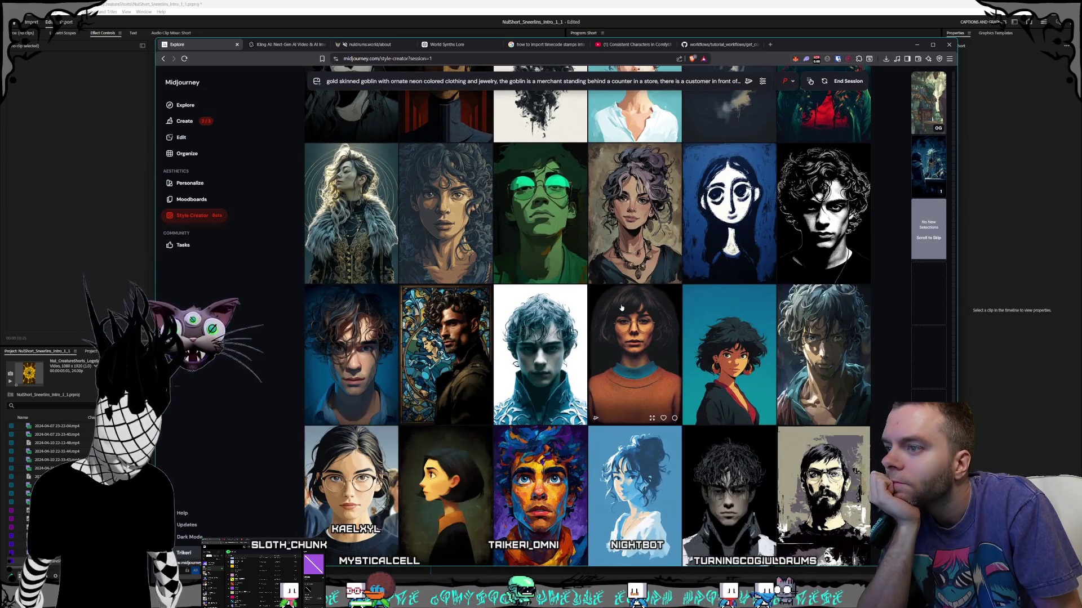
{"action": "scroll", "coordinate": [627, 358], "scroll_direction": "down", "scroll_amount": 1}
{"action": "scroll", "coordinate": [626, 357], "scroll_direction": "down", "scroll_amount": 10}
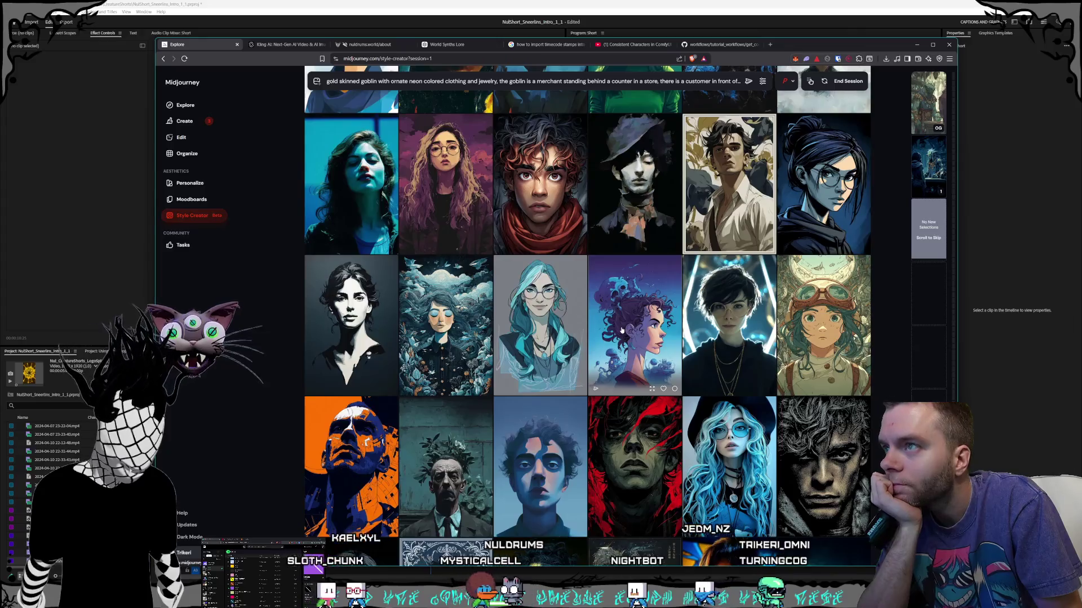
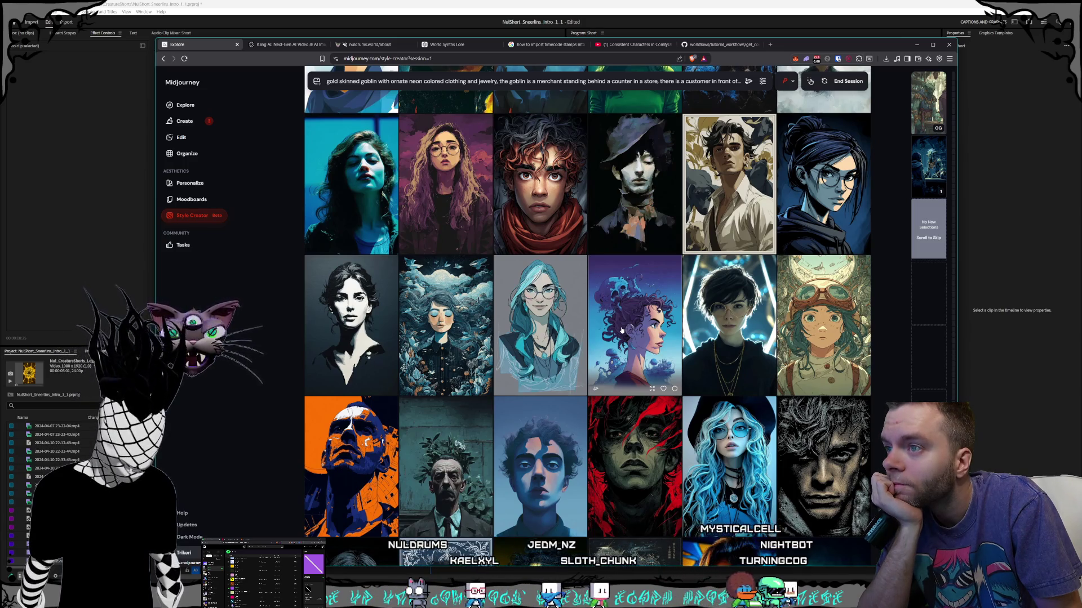
- Browse the Style Creator portrait rows and mark the portrait with the hair bun as preferred
{"action": "scroll", "coordinate": [622, 331], "scroll_direction": "down", "scroll_amount": 10}
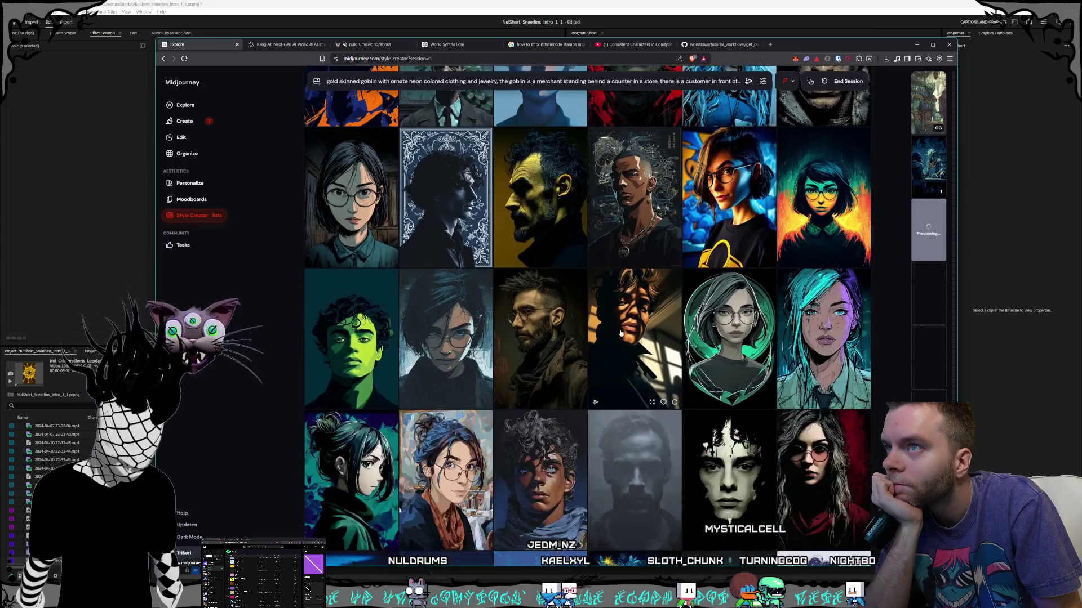
{"action": "scroll", "coordinate": [620, 333], "scroll_direction": "down", "scroll_amount": 10}
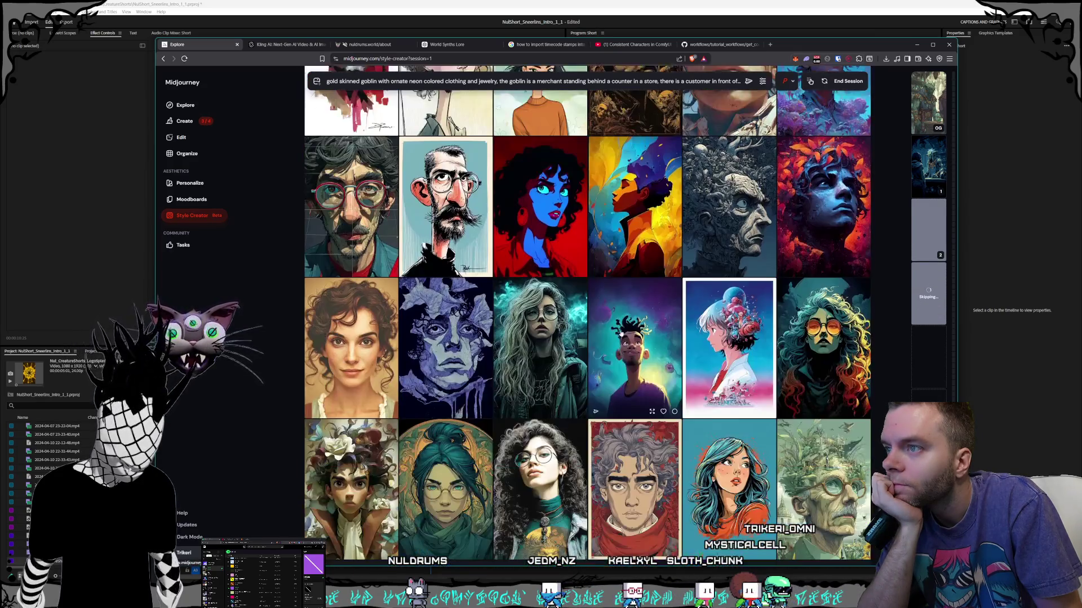
{"action": "scroll", "coordinate": [621, 334], "scroll_direction": "down", "scroll_amount": 10}
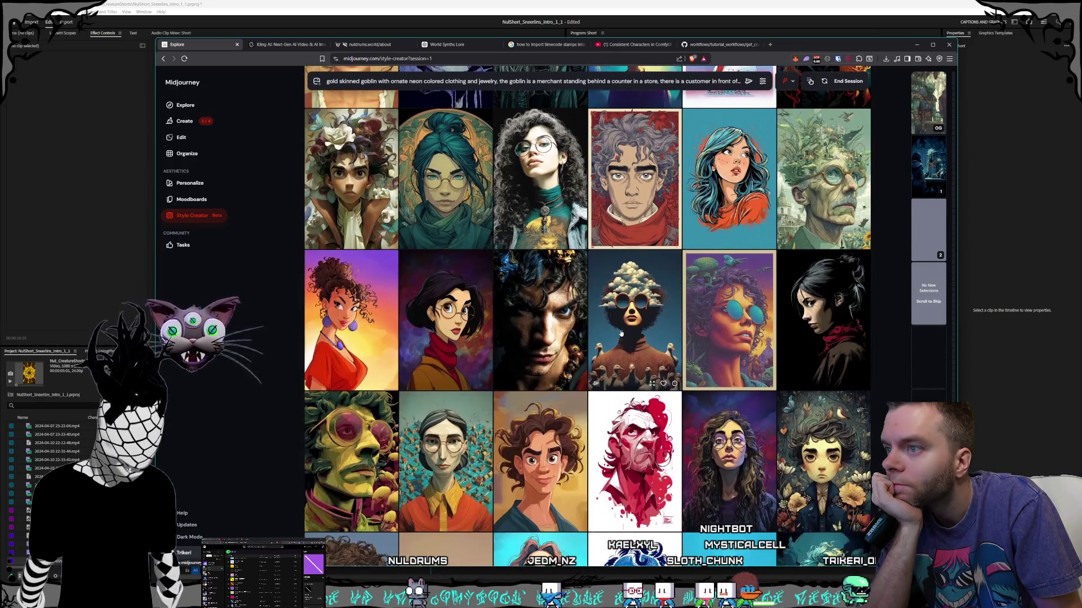
{"action": "scroll", "coordinate": [621, 333], "scroll_direction": "down", "scroll_amount": 5}
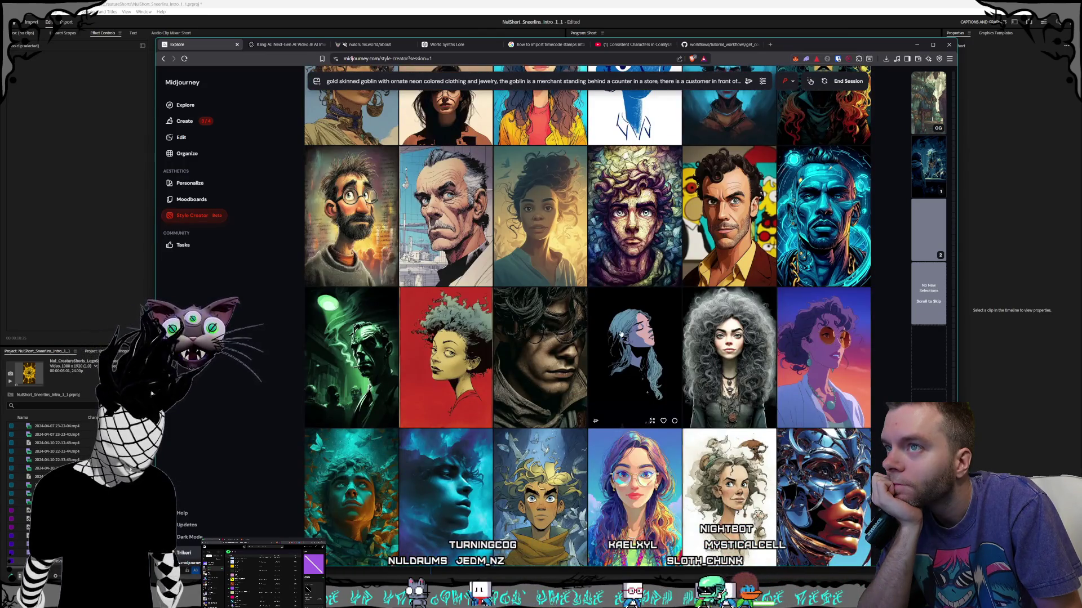
{"action": "scroll", "coordinate": [621, 333], "scroll_direction": "down", "scroll_amount": 3}
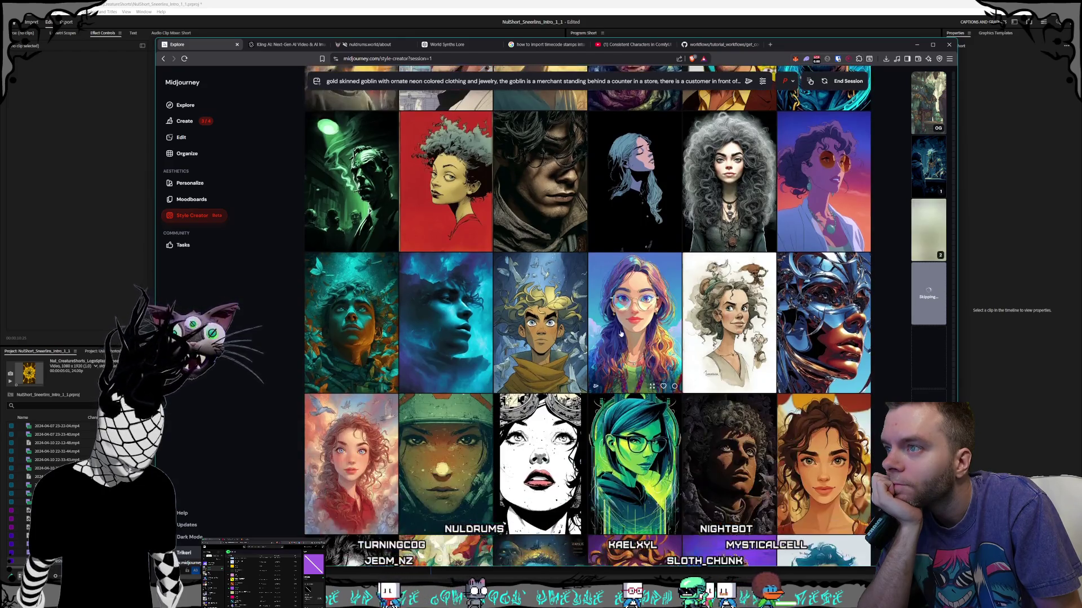
{"action": "scroll", "coordinate": [620, 333], "scroll_direction": "down", "scroll_amount": 3}
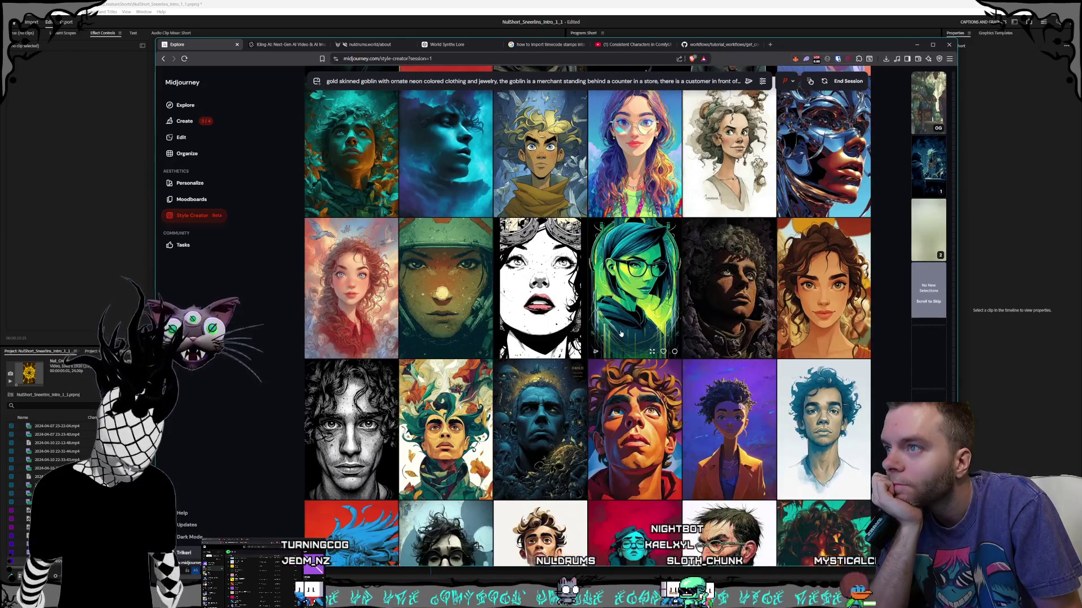
{"action": "scroll", "coordinate": [621, 333], "scroll_direction": "down", "scroll_amount": 3}
{"action": "scroll", "coordinate": [621, 334], "scroll_direction": "down", "scroll_amount": 2}
{"action": "scroll", "coordinate": [620, 333], "scroll_direction": "down", "scroll_amount": 3}
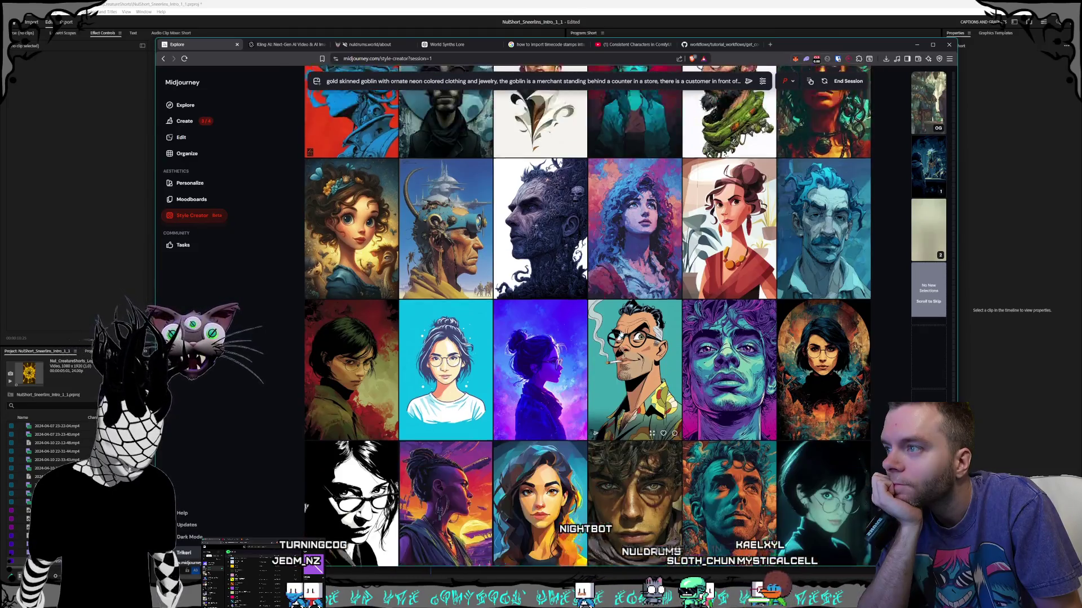
{"action": "scroll", "coordinate": [620, 333], "scroll_direction": "down", "scroll_amount": 3}
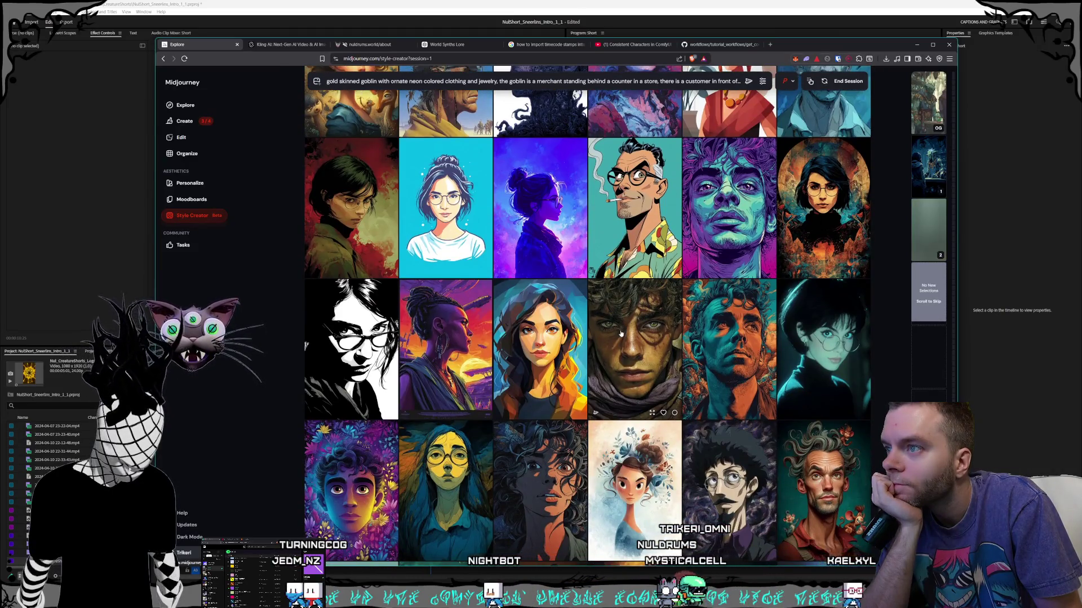
{"action": "scroll", "coordinate": [621, 334], "scroll_direction": "down", "scroll_amount": 3}
{"action": "scroll", "coordinate": [620, 333], "scroll_direction": "down", "scroll_amount": 3}
{"action": "scroll", "coordinate": [620, 333], "scroll_direction": "down", "scroll_amount": 3}
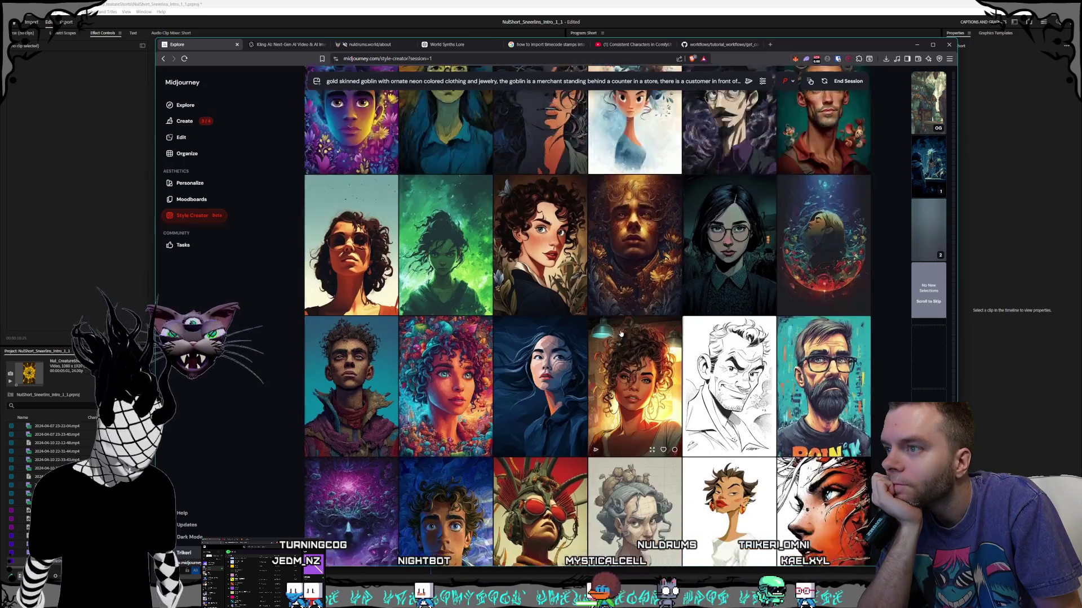
{"action": "scroll", "coordinate": [621, 334], "scroll_direction": "up", "scroll_amount": 2}
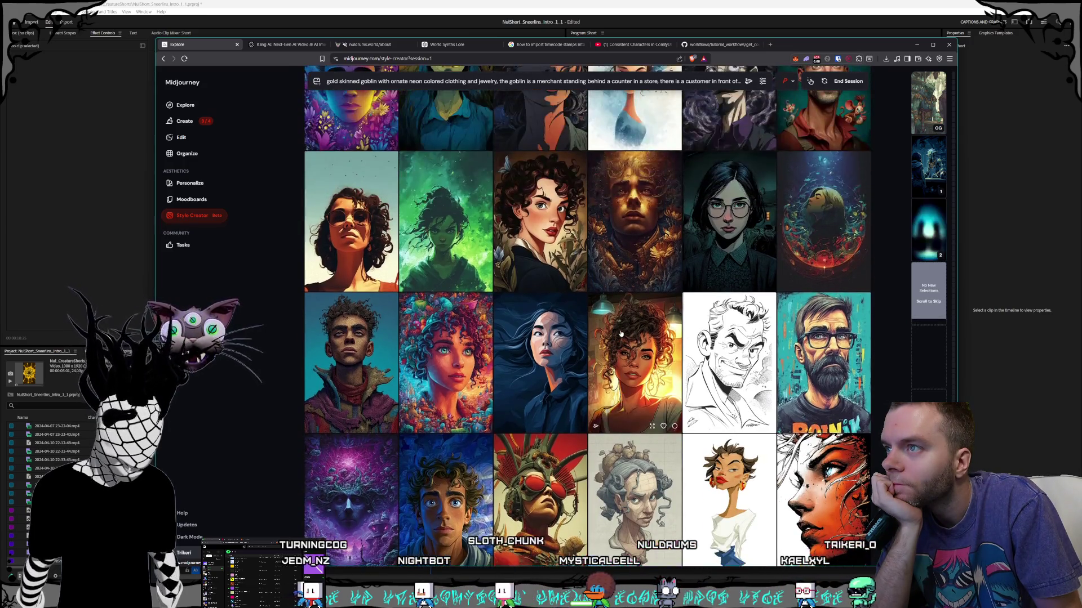
{"action": "scroll", "coordinate": [620, 333], "scroll_direction": "down", "scroll_amount": 1}
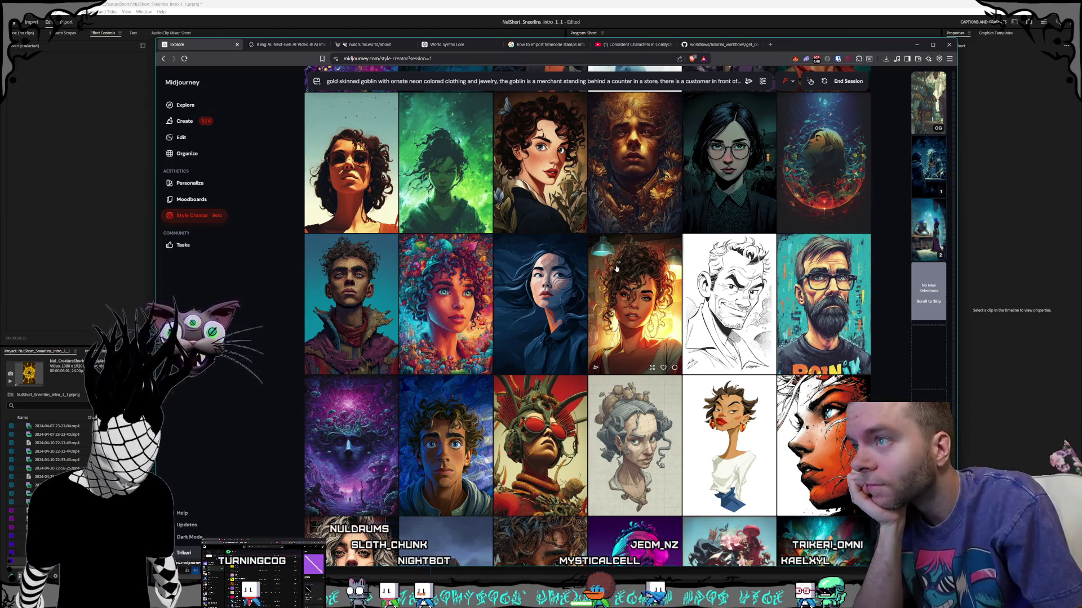
{"action": "scroll", "coordinate": [648, 285], "scroll_direction": "down", "scroll_amount": 1}
{"action": "scroll", "coordinate": [653, 274], "scroll_direction": "down", "scroll_amount": 2}
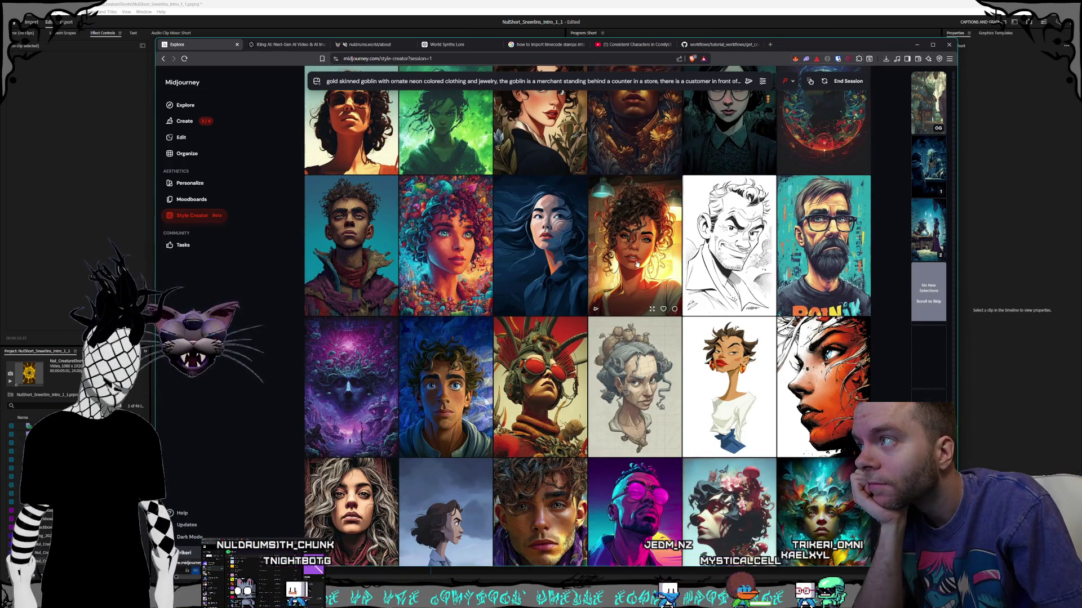
{"action": "scroll", "coordinate": [637, 264], "scroll_direction": "down", "scroll_amount": 5}
{"action": "scroll", "coordinate": [637, 264], "scroll_direction": "down", "scroll_amount": 2}
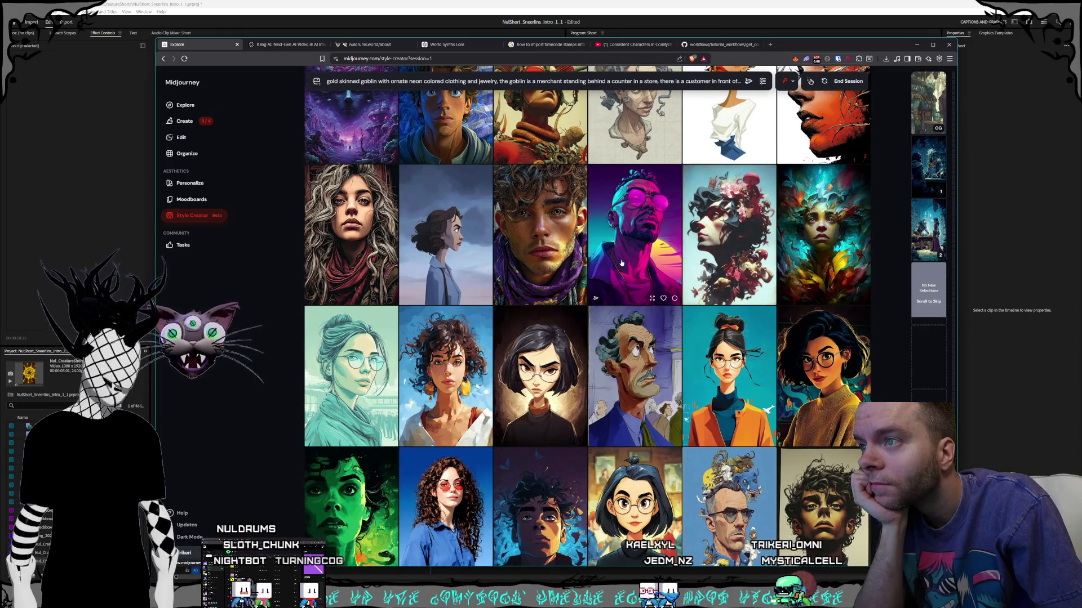
{"action": "scroll", "coordinate": [619, 263], "scroll_direction": "down", "scroll_amount": 1}
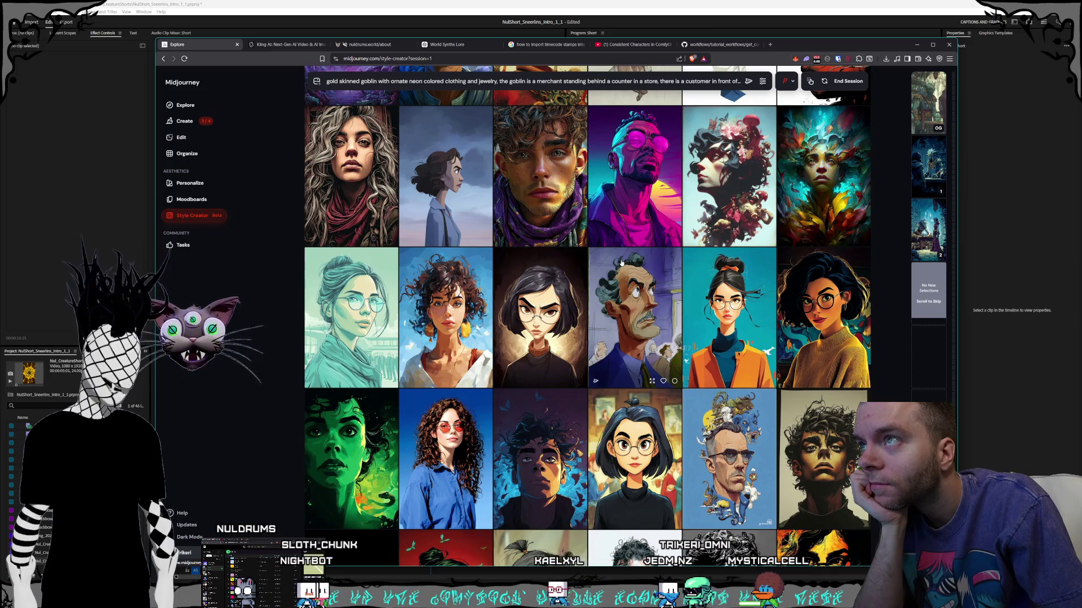
{"action": "scroll", "coordinate": [621, 263], "scroll_direction": "down", "scroll_amount": 5}
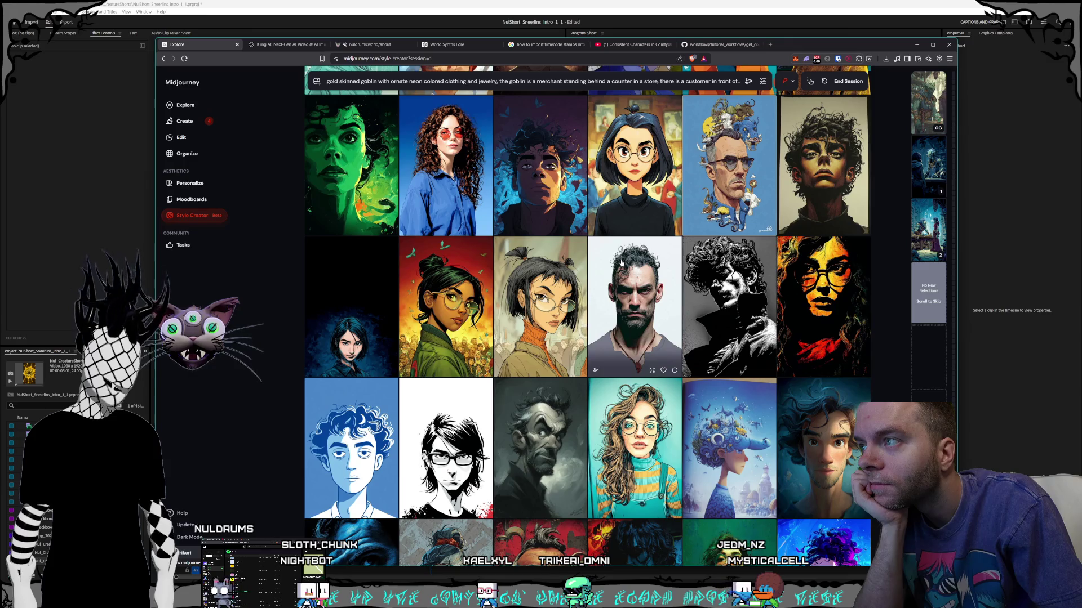
{"action": "scroll", "coordinate": [621, 263], "scroll_direction": "down", "scroll_amount": 5}
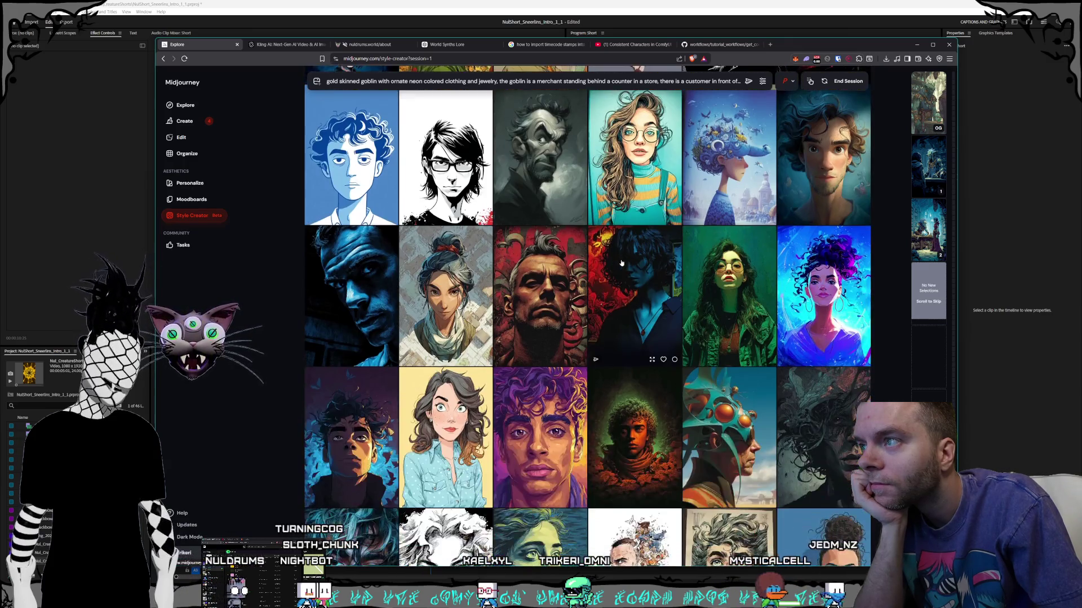
{"action": "scroll", "coordinate": [621, 263], "scroll_direction": "down", "scroll_amount": 4}
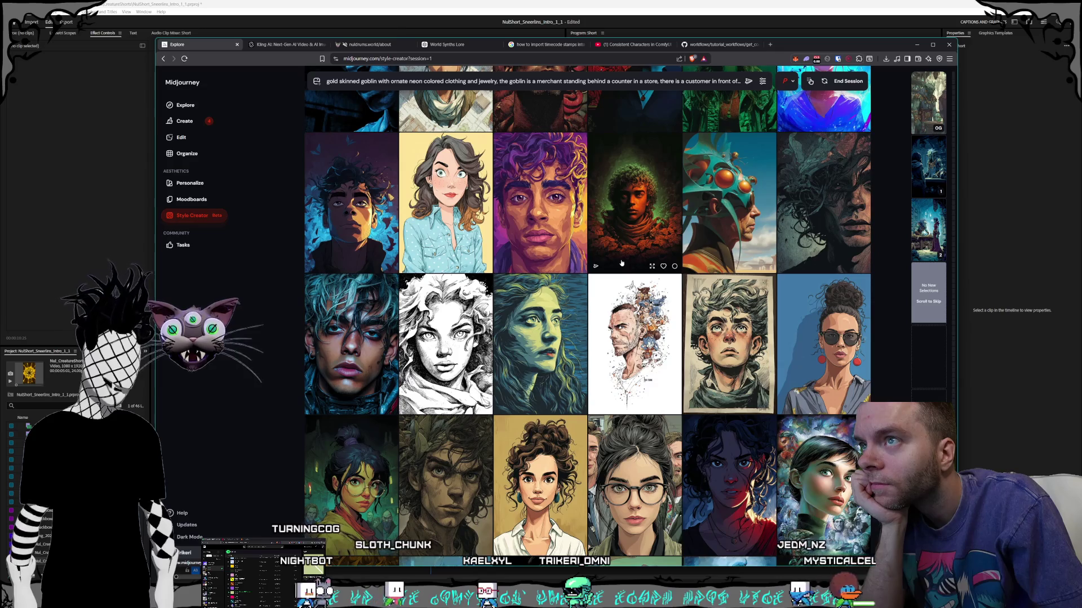
{"action": "scroll", "coordinate": [621, 263], "scroll_direction": "down", "scroll_amount": 2}
{"action": "scroll", "coordinate": [621, 263], "scroll_direction": "down", "scroll_amount": 2}
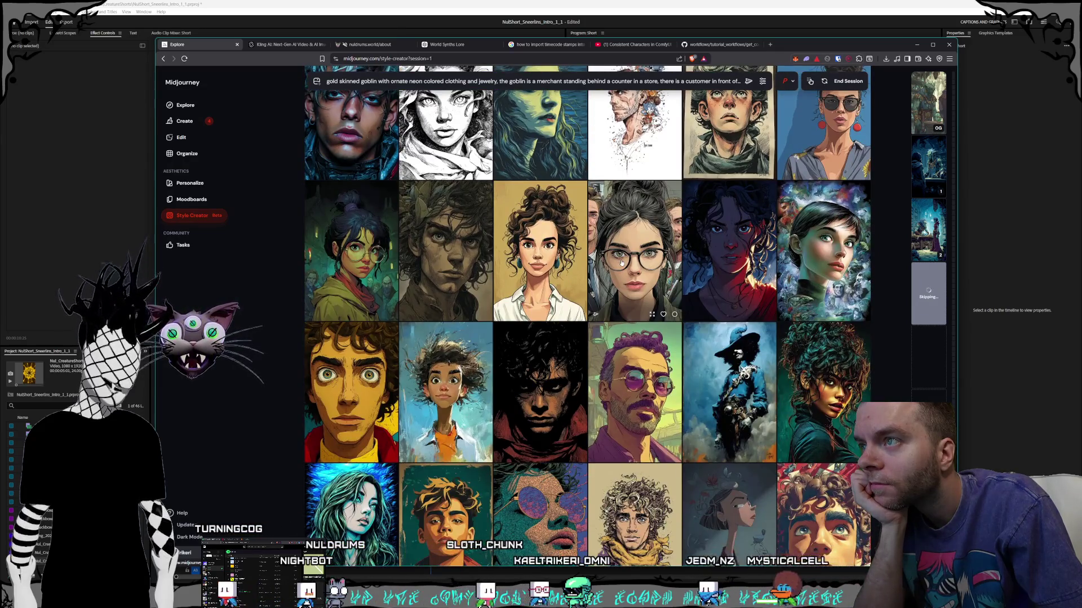
{"action": "scroll", "coordinate": [621, 263], "scroll_direction": "down", "scroll_amount": 2}
{"action": "scroll", "coordinate": [622, 263], "scroll_direction": "down", "scroll_amount": 5}
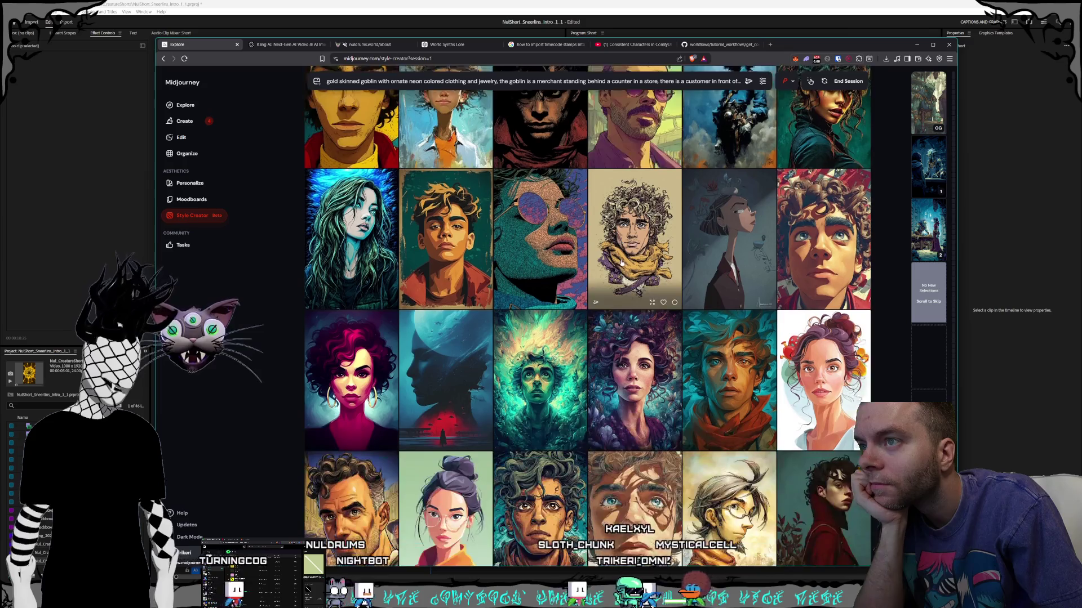
{"action": "scroll", "coordinate": [621, 263], "scroll_direction": "down", "scroll_amount": 5}
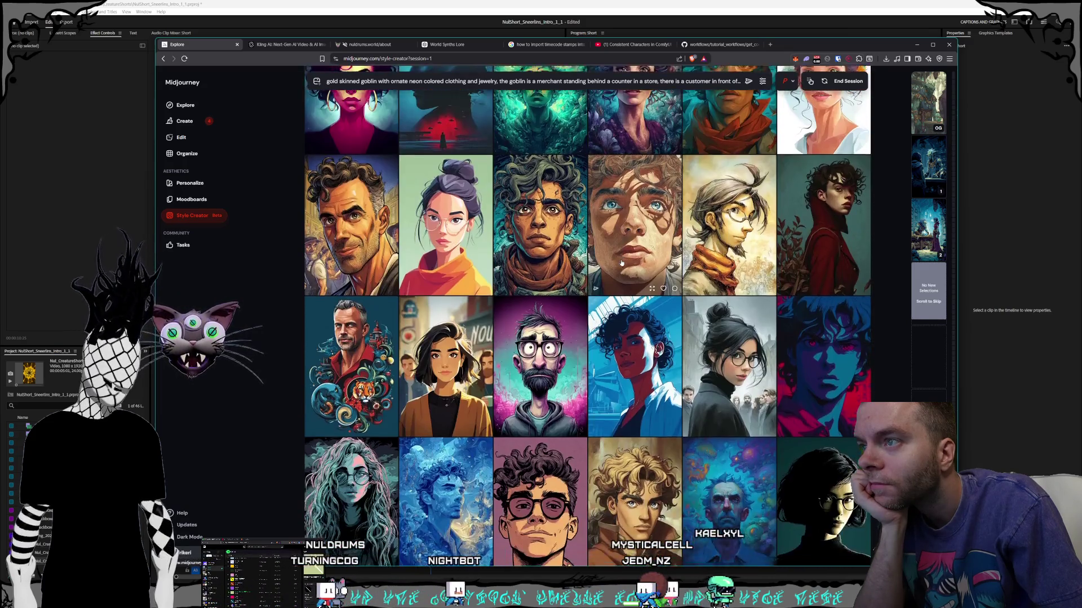
{"action": "scroll", "coordinate": [621, 263], "scroll_direction": "down", "scroll_amount": 2}
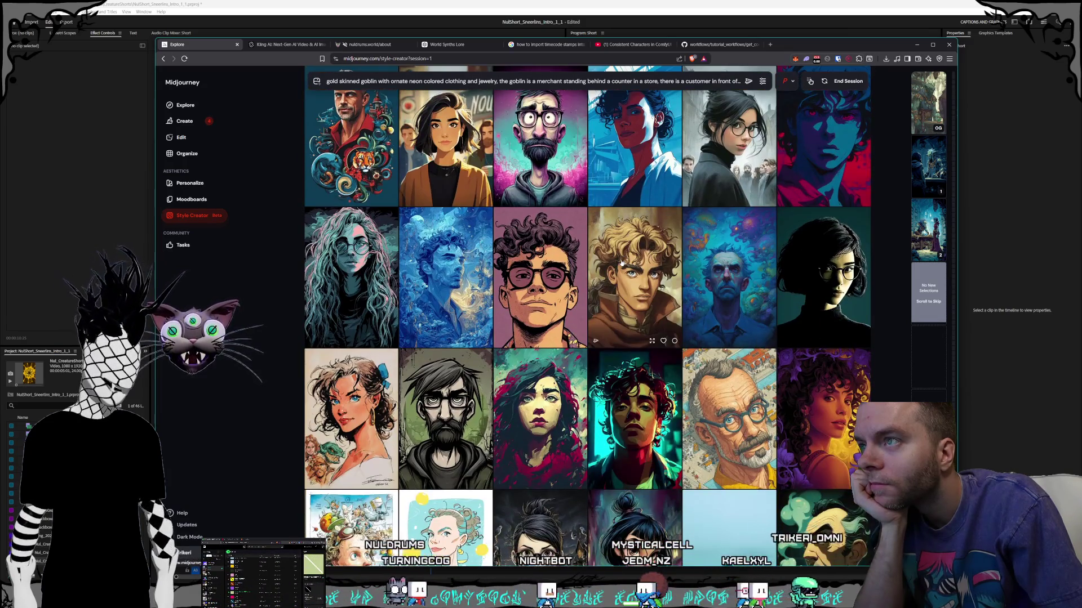
{"action": "scroll", "coordinate": [621, 263], "scroll_direction": "down", "scroll_amount": 3}
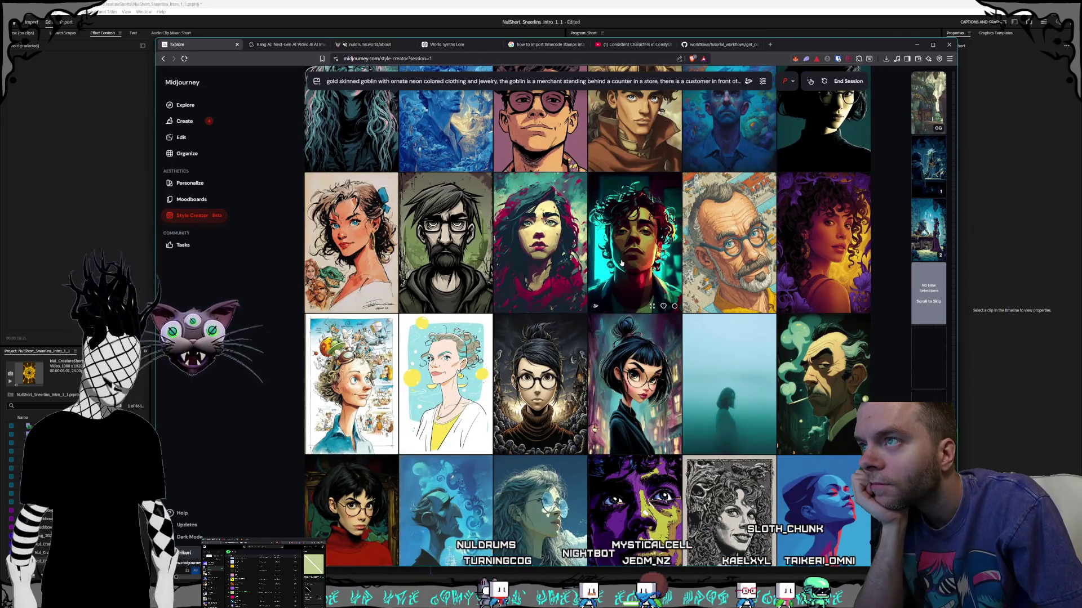
{"action": "scroll", "coordinate": [621, 263], "scroll_direction": "down", "scroll_amount": 6}
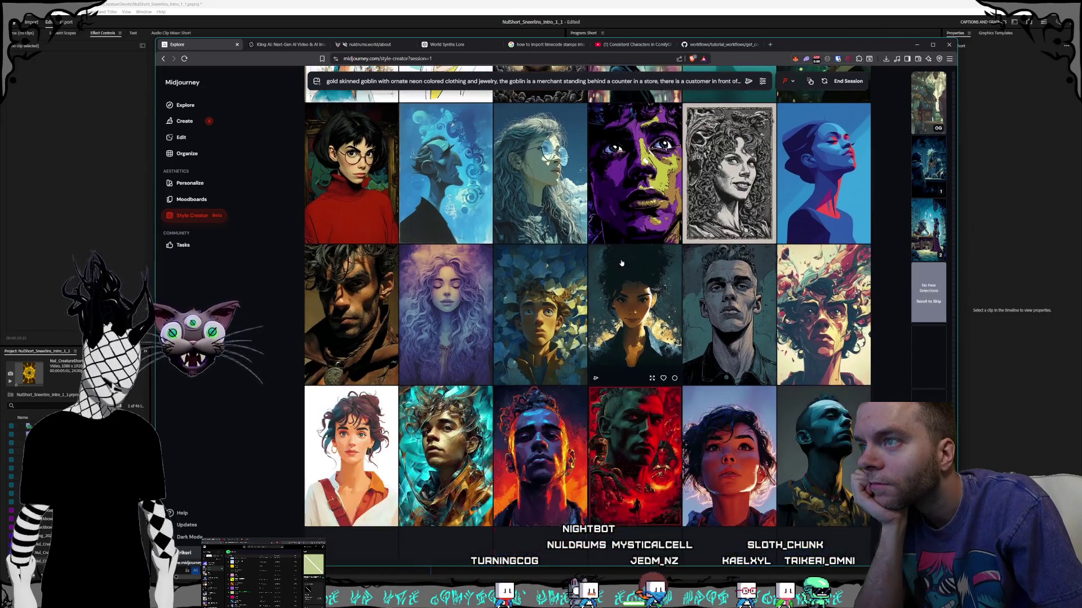
{"action": "scroll", "coordinate": [621, 263], "scroll_direction": "down", "scroll_amount": 2}
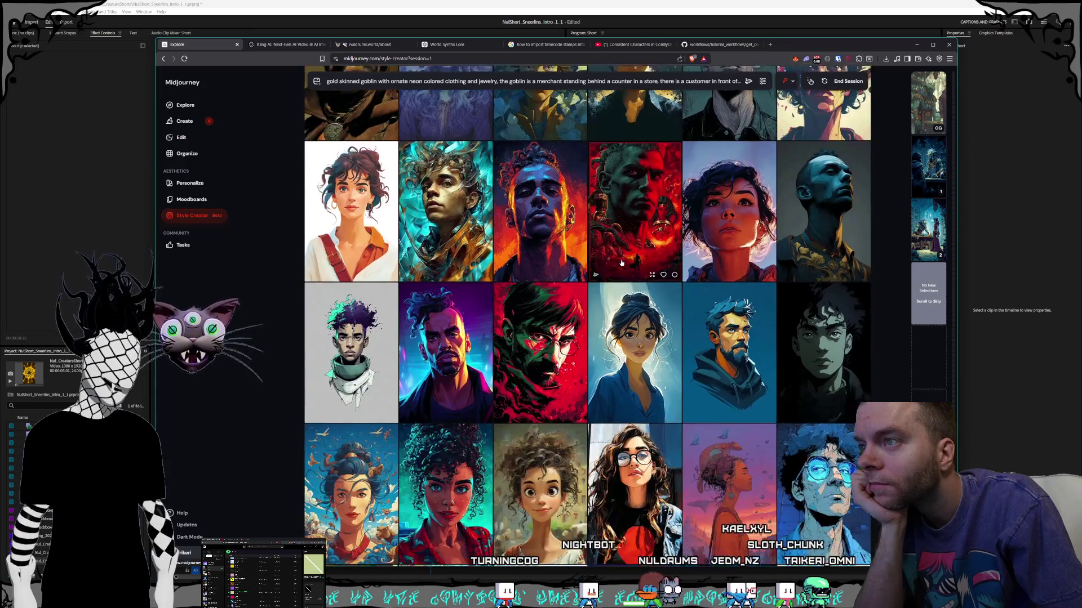
{"action": "scroll", "coordinate": [622, 263], "scroll_direction": "down", "scroll_amount": 2}
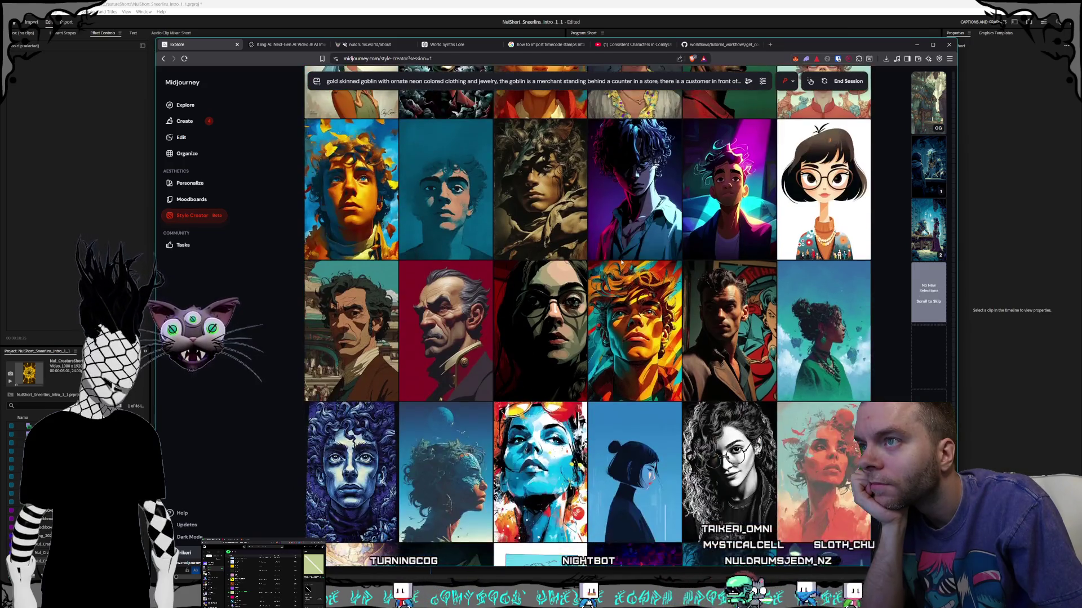
{"action": "scroll", "coordinate": [621, 263], "scroll_direction": "down", "scroll_amount": 6}
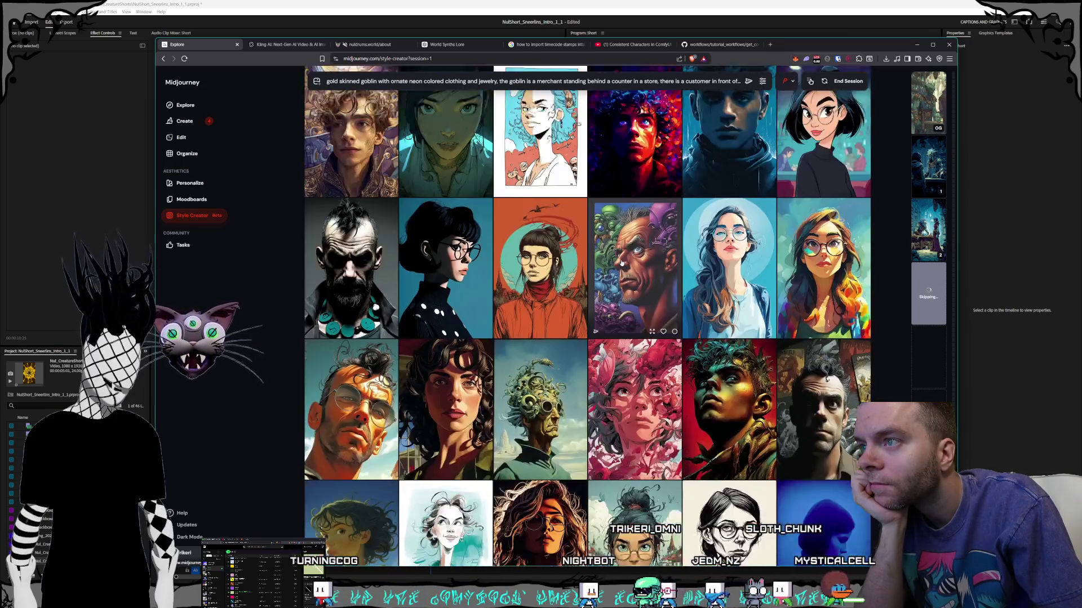
{"action": "scroll", "coordinate": [621, 263], "scroll_direction": "down", "scroll_amount": 2}
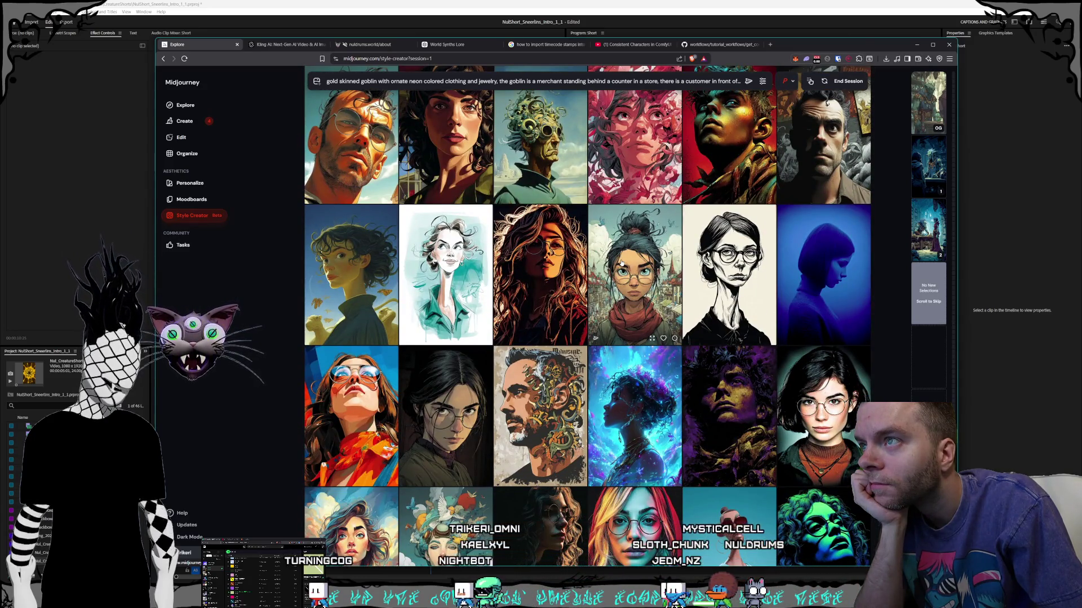
{"action": "left_click", "coordinate": [622, 263]}
- Scroll through the remaining portrait rows so more candidates load and a new style preview starts
{"action": "scroll", "coordinate": [622, 263], "scroll_direction": "down", "scroll_amount": 4}
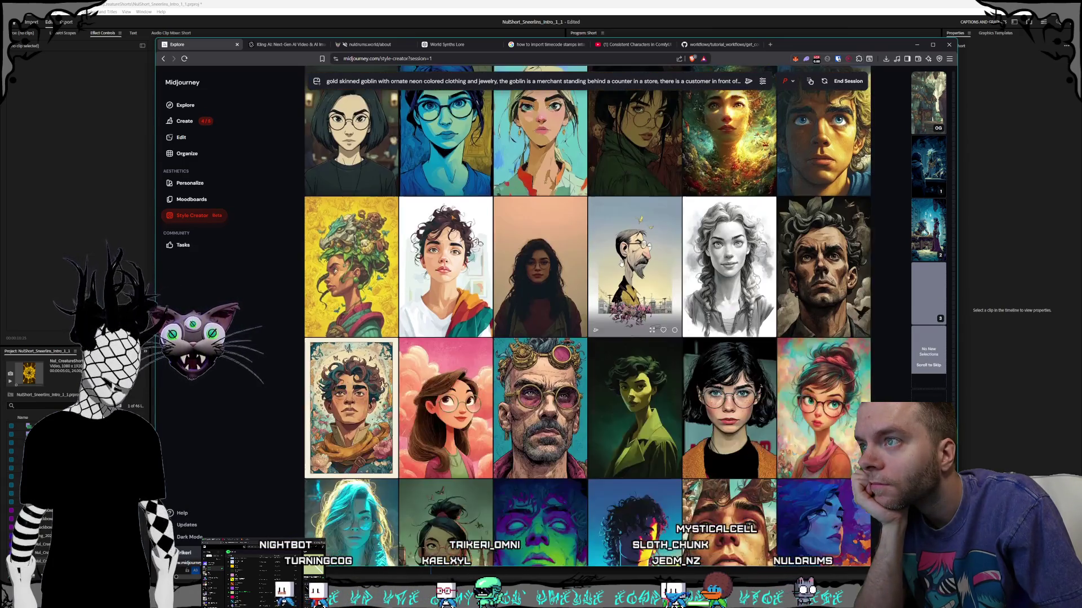
{"action": "scroll", "coordinate": [621, 263], "scroll_direction": "down", "scroll_amount": 9}
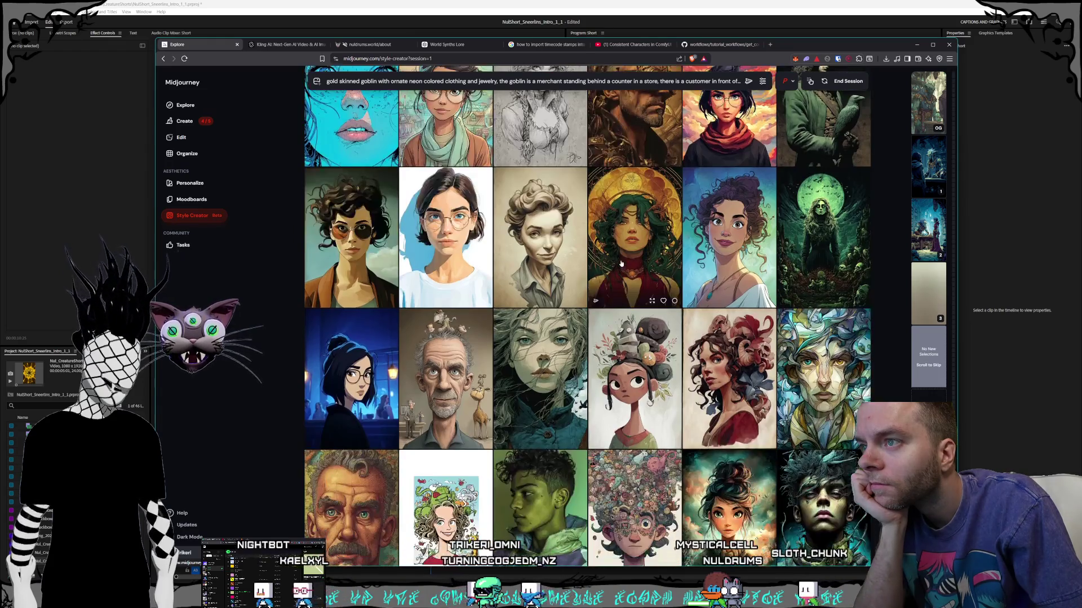
{"action": "scroll", "coordinate": [621, 264], "scroll_direction": "down", "scroll_amount": 5}
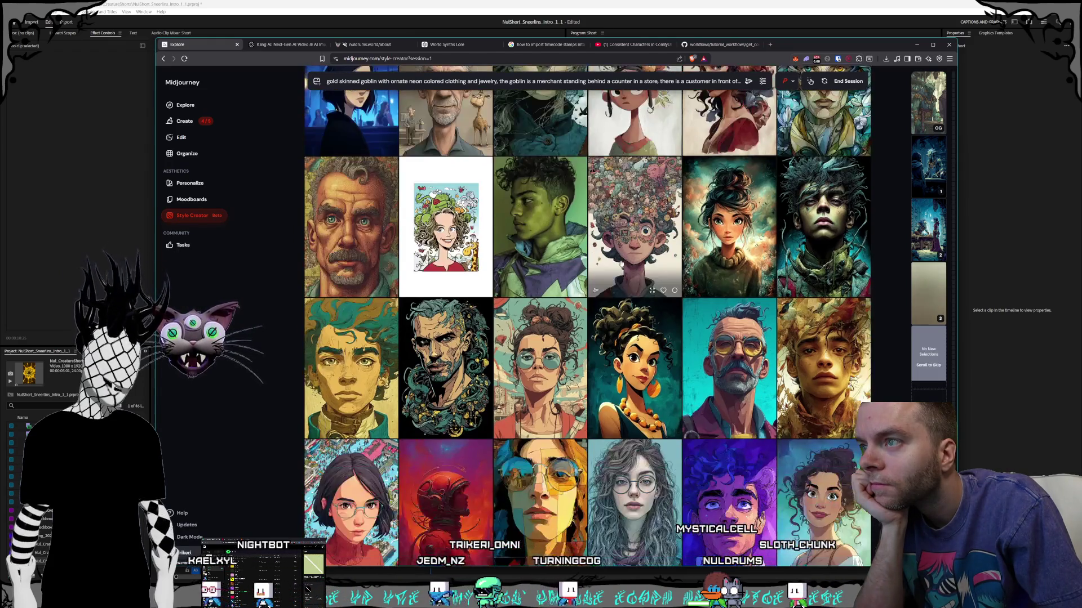
{"action": "scroll", "coordinate": [621, 263], "scroll_direction": "down", "scroll_amount": 4}
{"action": "scroll", "coordinate": [621, 262], "scroll_direction": "down", "scroll_amount": 6}
{"action": "scroll", "coordinate": [622, 263], "scroll_direction": "down", "scroll_amount": 6}
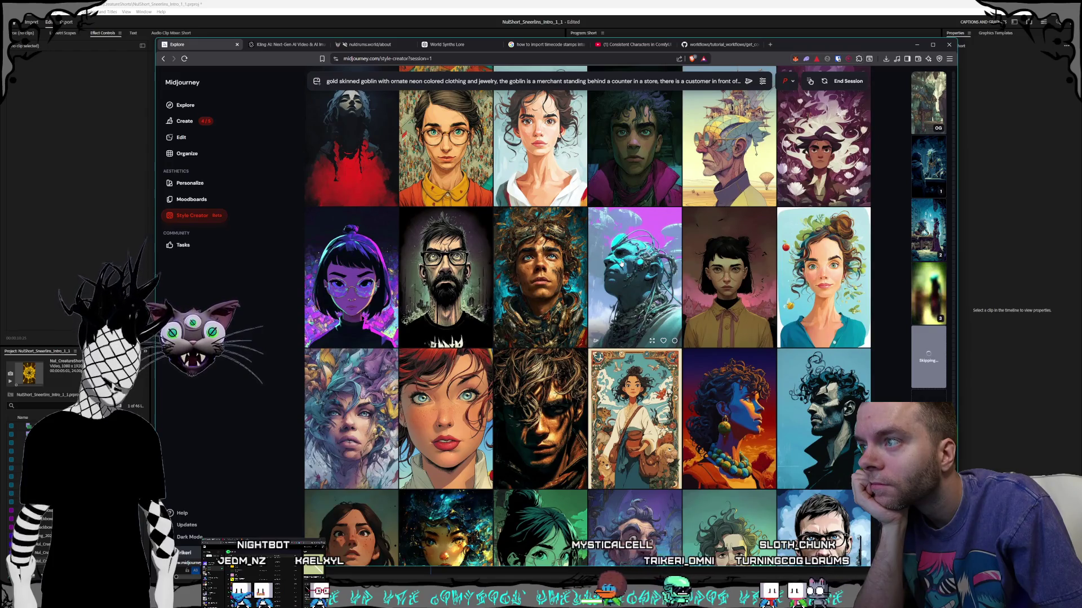
{"action": "scroll", "coordinate": [621, 263], "scroll_direction": "down", "scroll_amount": 5}
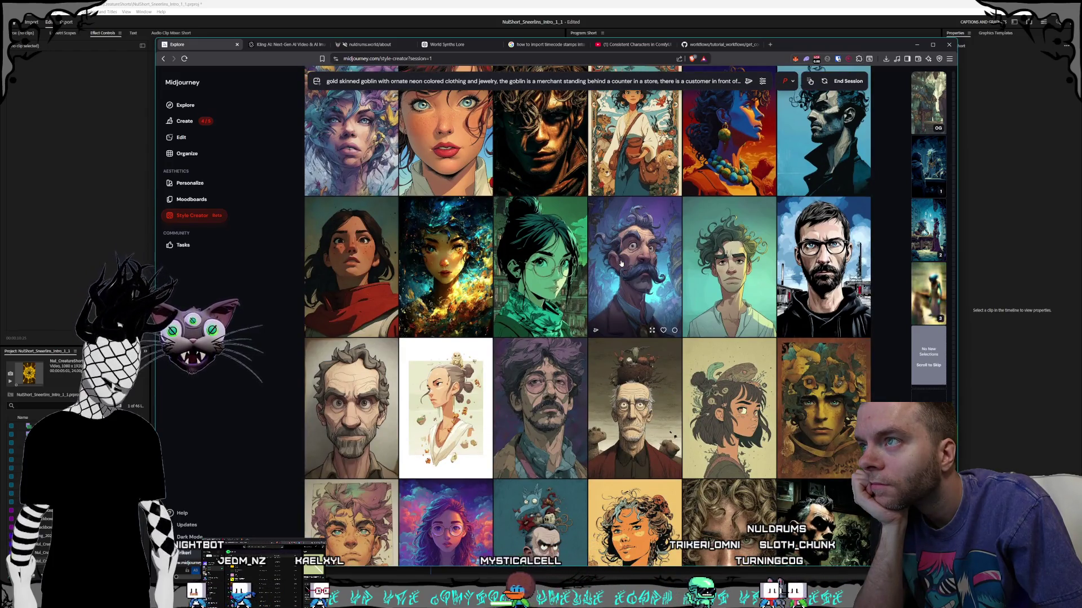
{"action": "scroll", "coordinate": [622, 263], "scroll_direction": "down", "scroll_amount": 15}
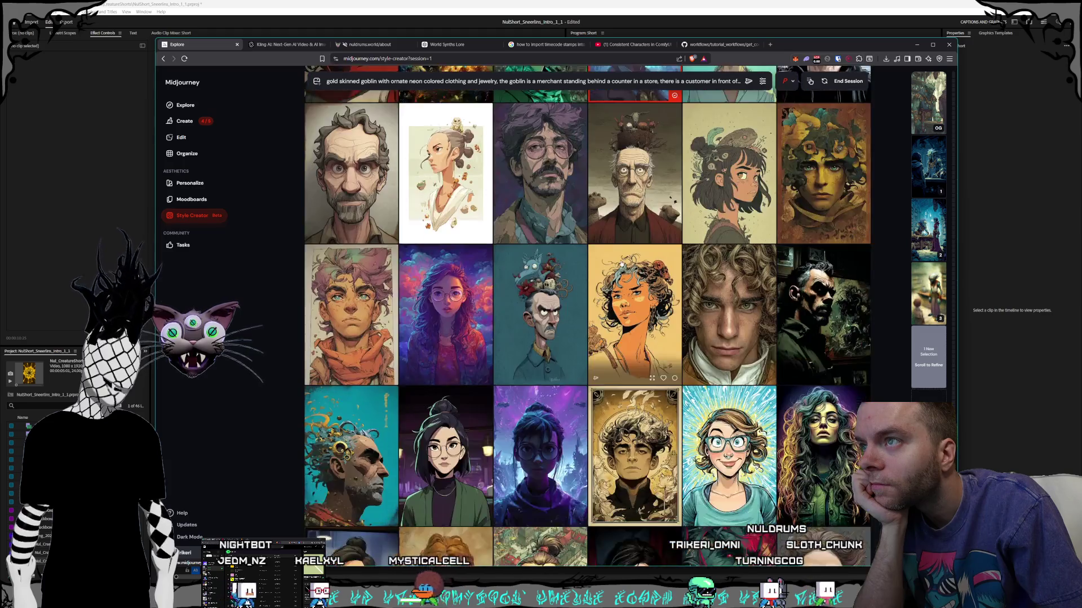
{"action": "scroll", "coordinate": [622, 264], "scroll_direction": "down", "scroll_amount": 8}
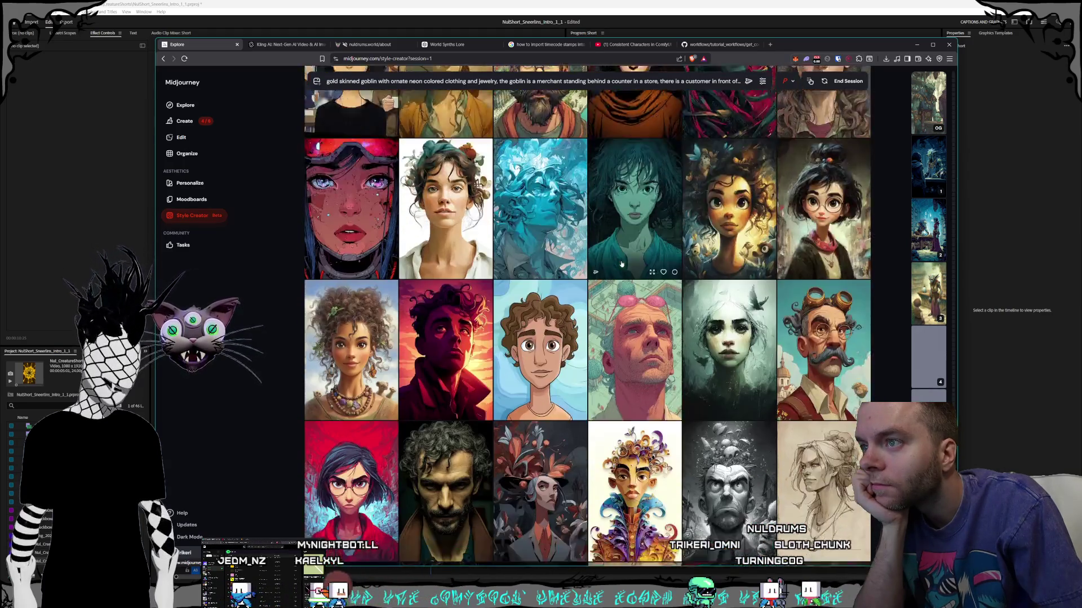
{"action": "scroll", "coordinate": [621, 263], "scroll_direction": "down", "scroll_amount": 1}
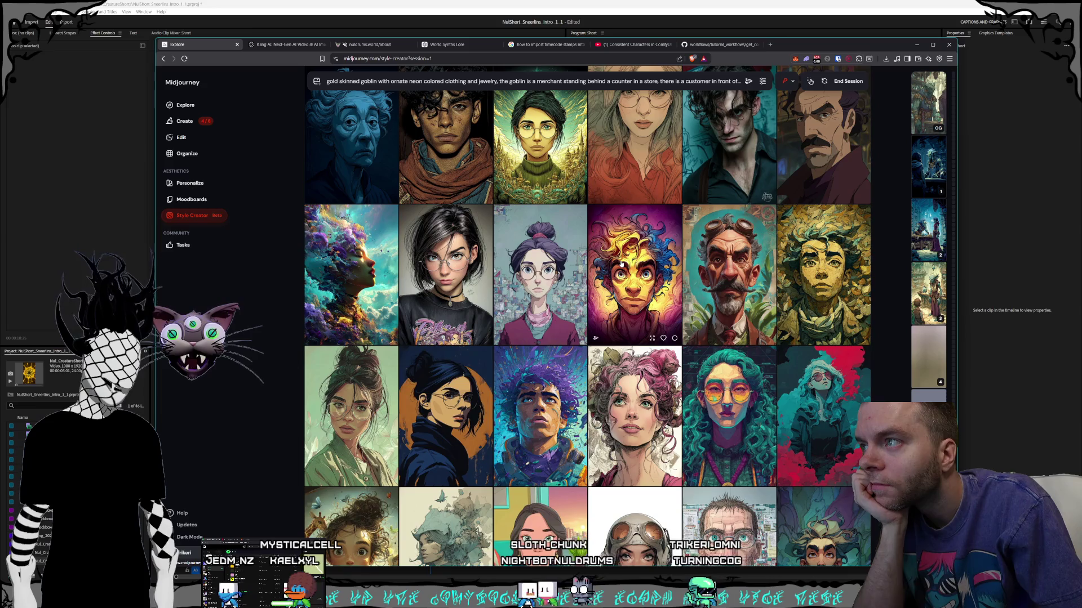
{"action": "scroll", "coordinate": [621, 263], "scroll_direction": "down", "scroll_amount": 6}
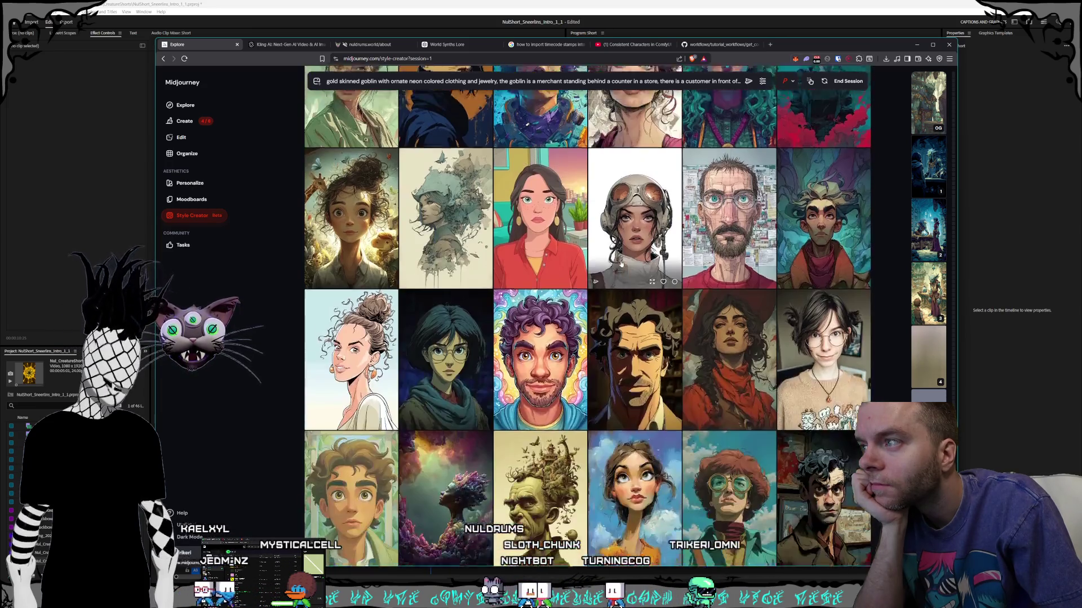
{"action": "scroll", "coordinate": [621, 263], "scroll_direction": "down", "scroll_amount": 2}
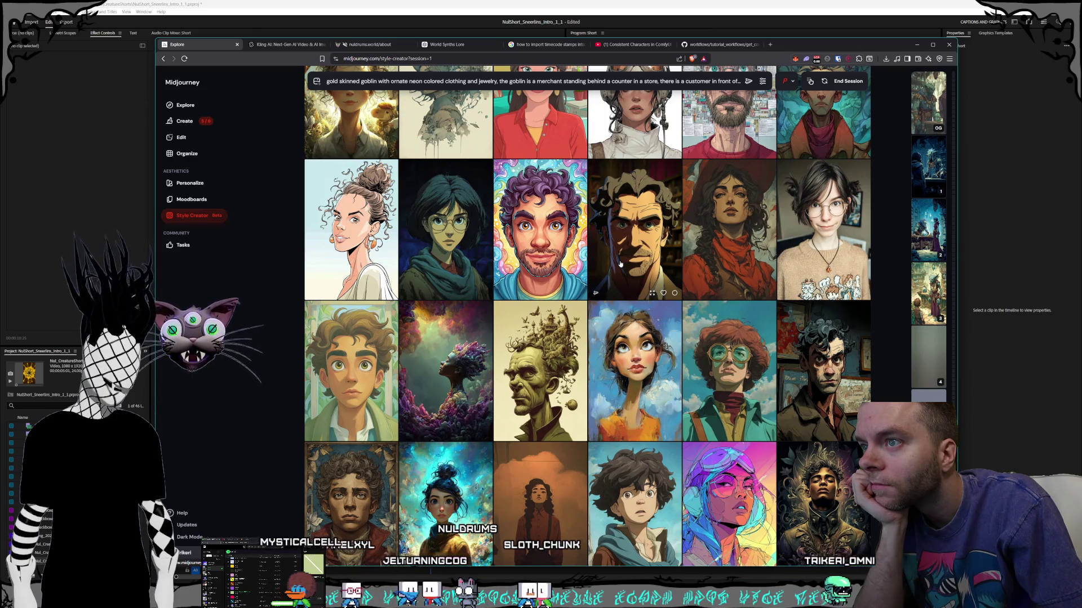
{"action": "scroll", "coordinate": [620, 264], "scroll_direction": "down", "scroll_amount": 4}
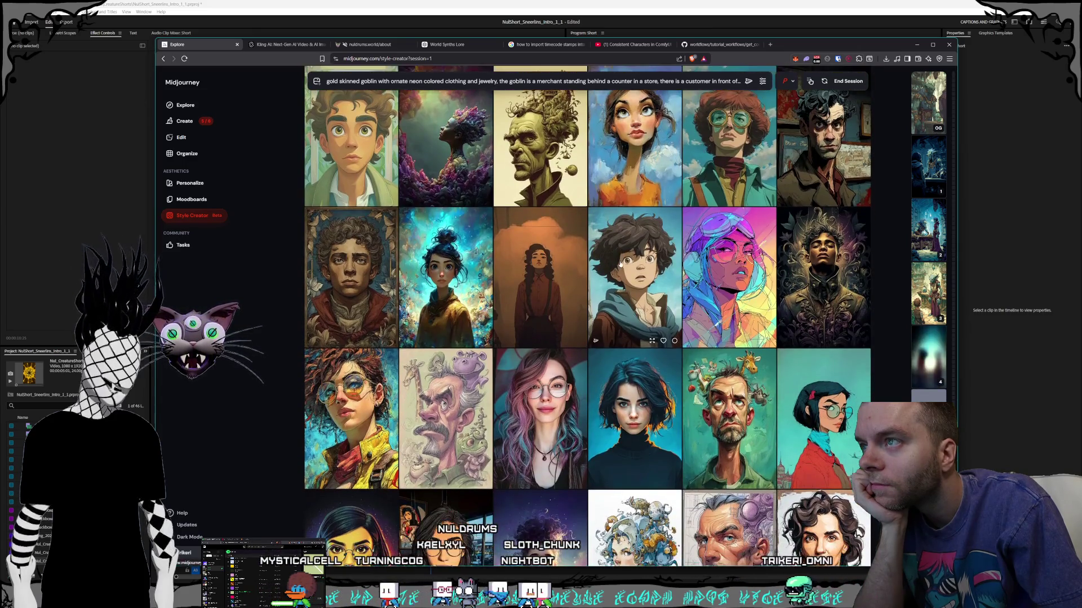
{"action": "scroll", "coordinate": [620, 263], "scroll_direction": "down", "scroll_amount": 1}
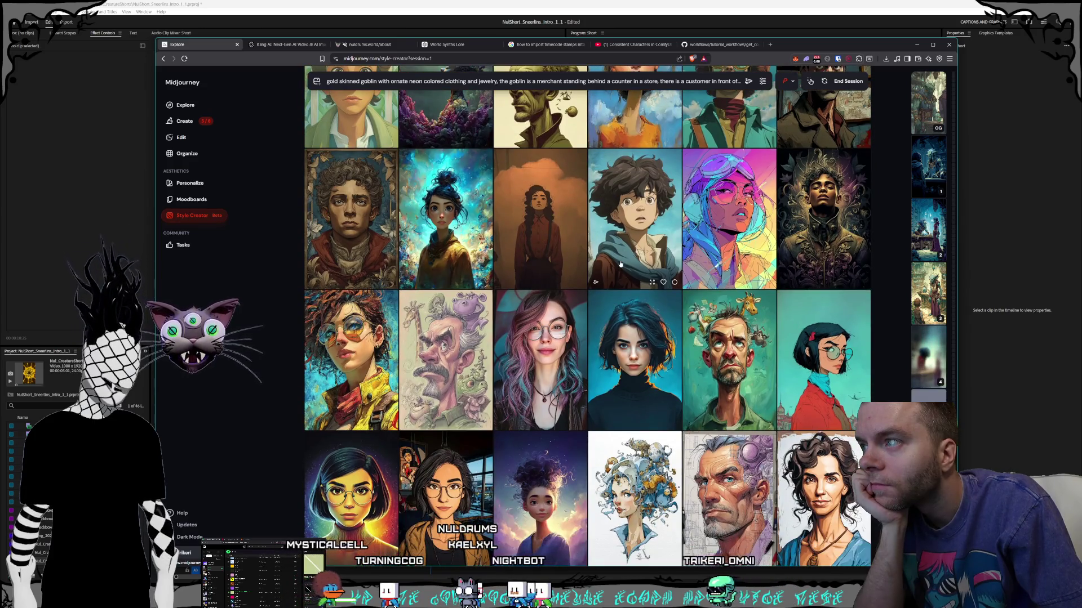
{"action": "scroll", "coordinate": [620, 263], "scroll_direction": "down", "scroll_amount": 2}
{"action": "scroll", "coordinate": [620, 263], "scroll_direction": "down", "scroll_amount": 4}
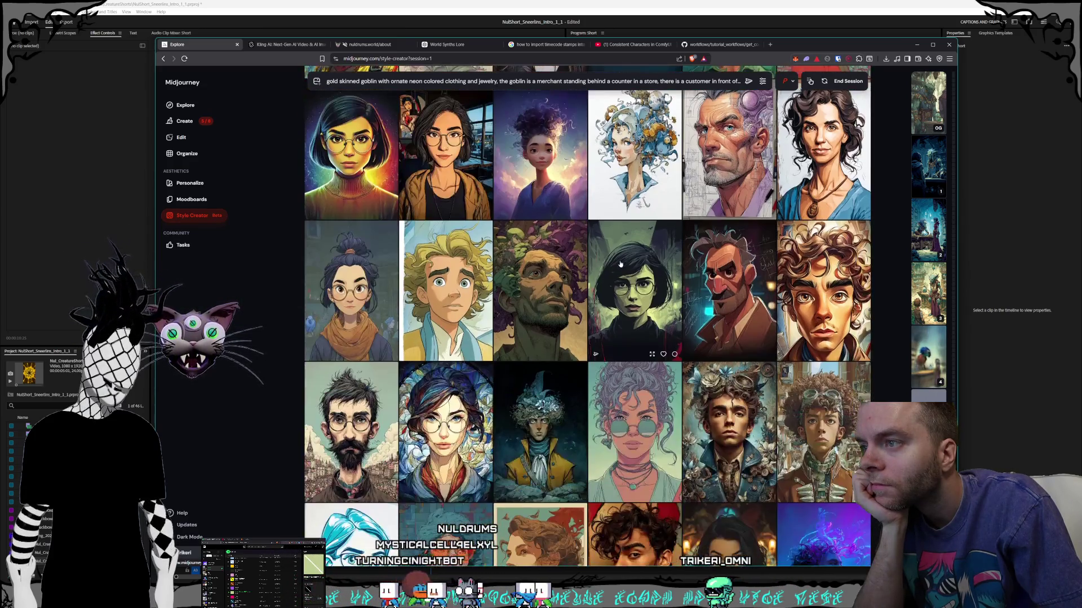
{"action": "scroll", "coordinate": [620, 263], "scroll_direction": "down", "scroll_amount": 5}
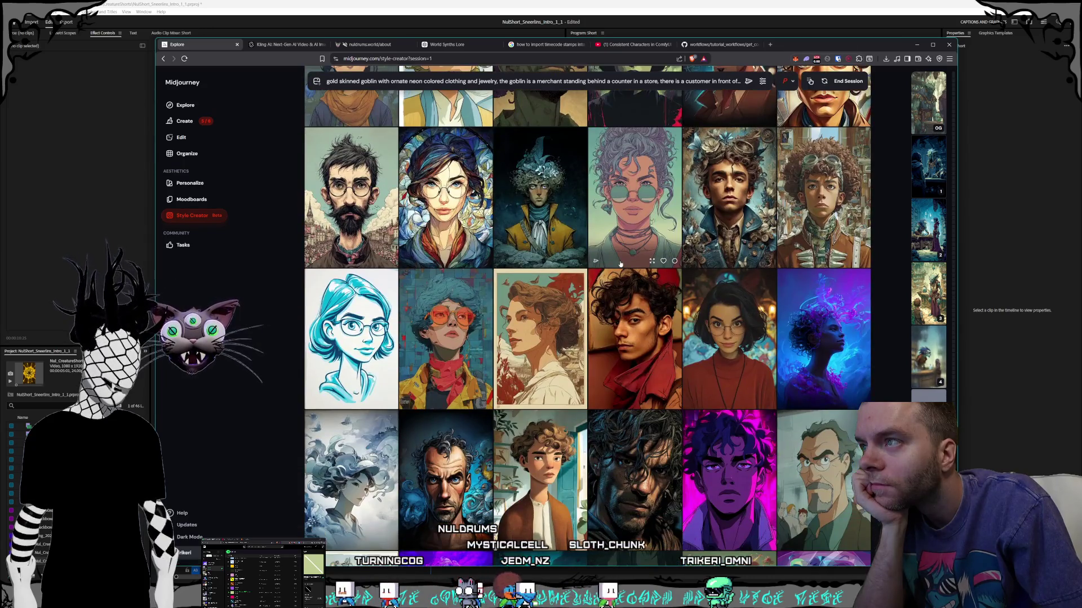
{"action": "scroll", "coordinate": [620, 263], "scroll_direction": "down", "scroll_amount": 2}
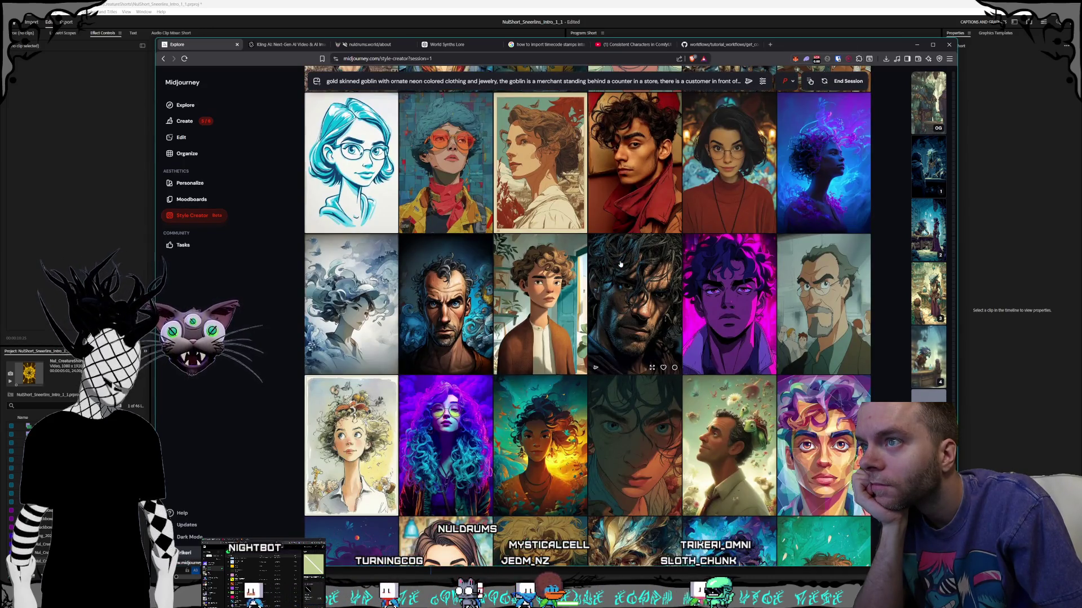
{"action": "scroll", "coordinate": [620, 263], "scroll_direction": "down", "scroll_amount": 3}
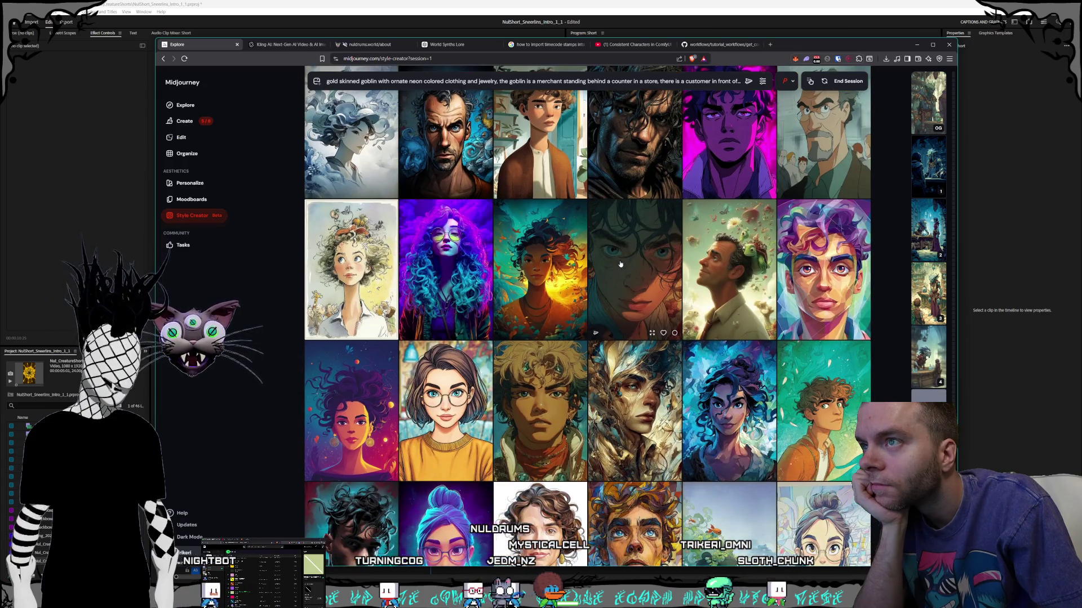
{"action": "scroll", "coordinate": [620, 263], "scroll_direction": "down", "scroll_amount": 2}
{"action": "scroll", "coordinate": [620, 263], "scroll_direction": "down", "scroll_amount": 1}
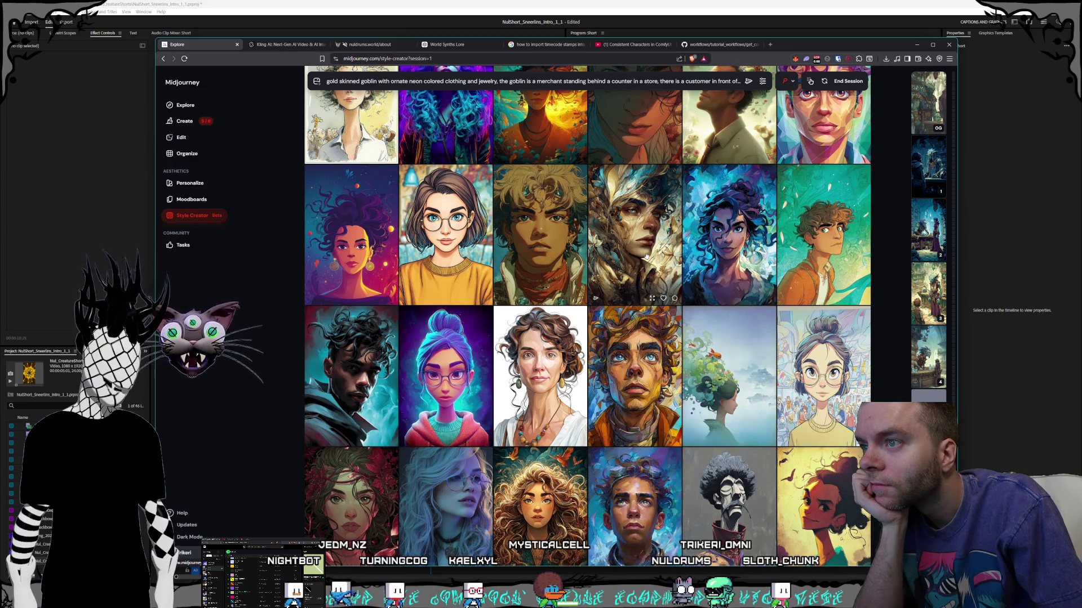
{"action": "scroll", "coordinate": [697, 259], "scroll_direction": "down", "scroll_amount": 2}
{"action": "scroll", "coordinate": [646, 258], "scroll_direction": "up", "scroll_amount": 2}
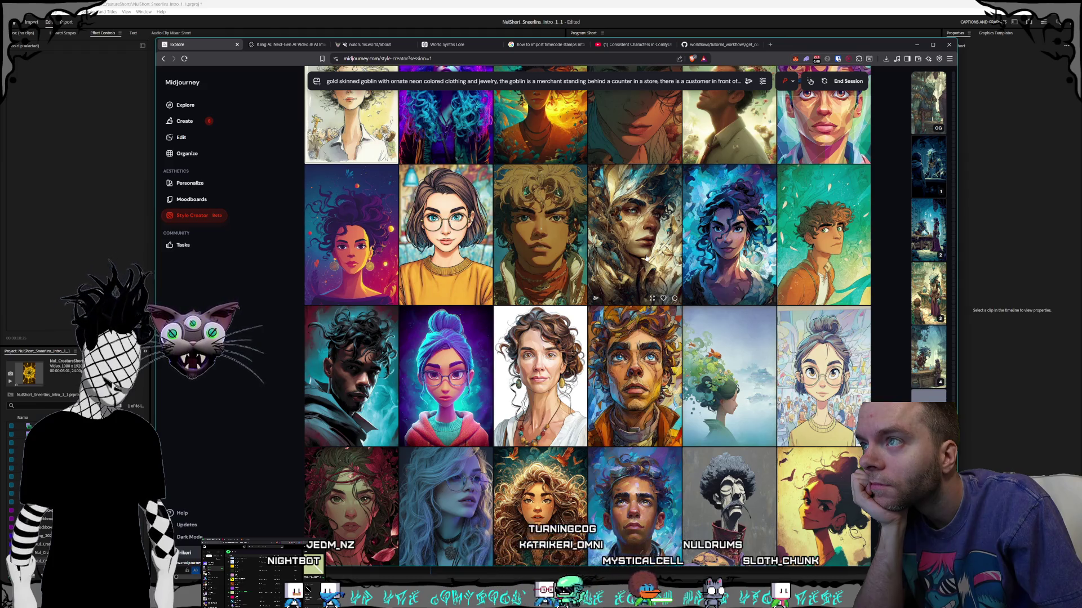
{"action": "scroll", "coordinate": [646, 257], "scroll_direction": "down", "scroll_amount": 5}
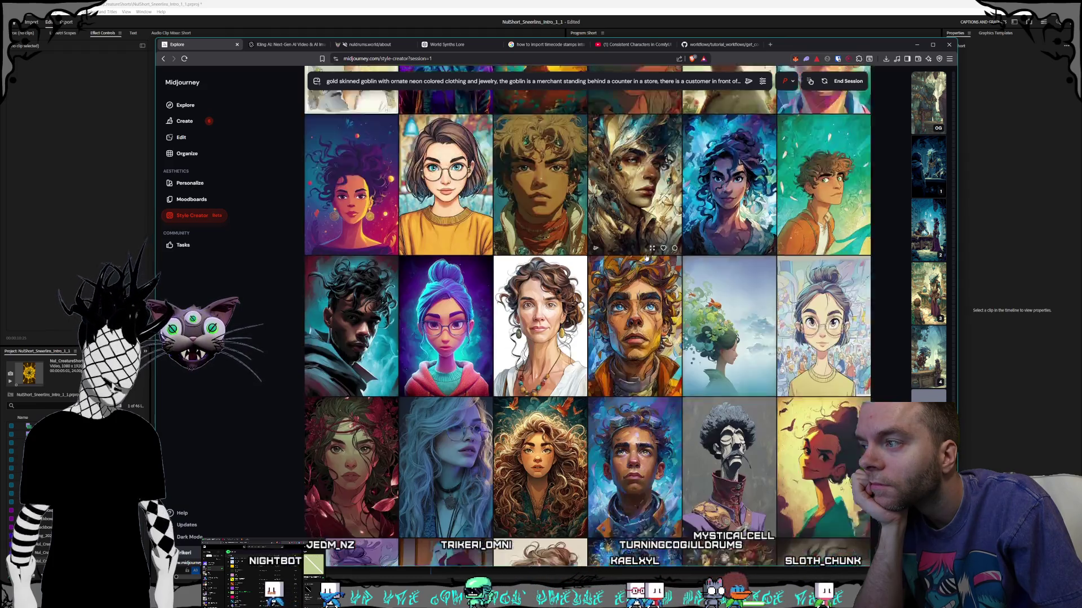
{"action": "scroll", "coordinate": [646, 258], "scroll_direction": "down", "scroll_amount": 2}
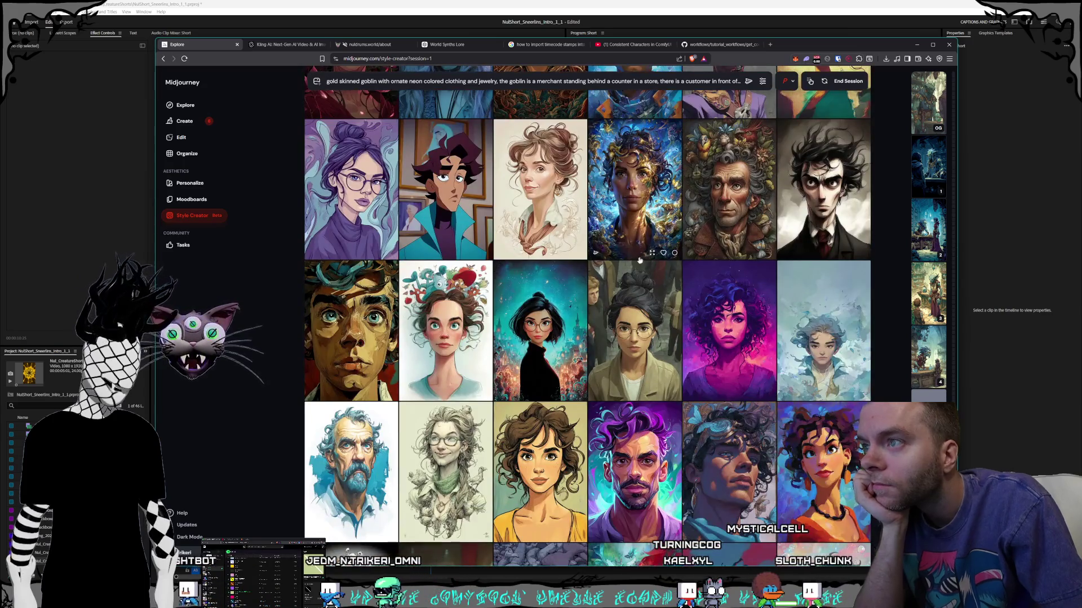
{"action": "scroll", "coordinate": [627, 283], "scroll_direction": "down", "scroll_amount": 3}
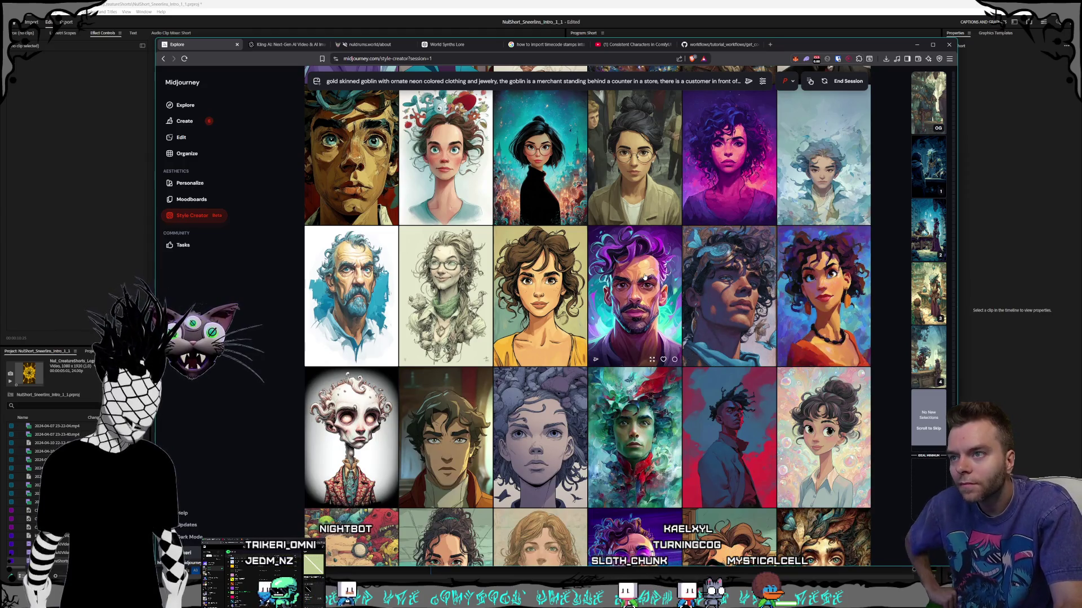
{"action": "scroll", "coordinate": [644, 277], "scroll_direction": "down", "scroll_amount": 5}
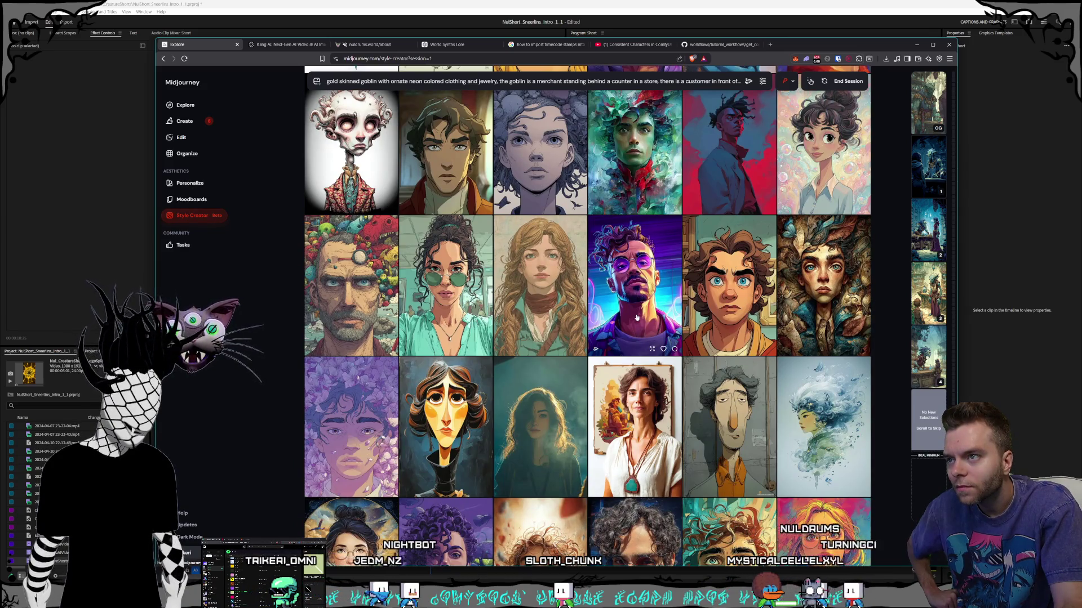
{"action": "scroll", "coordinate": [637, 317], "scroll_direction": "down", "scroll_amount": 8}
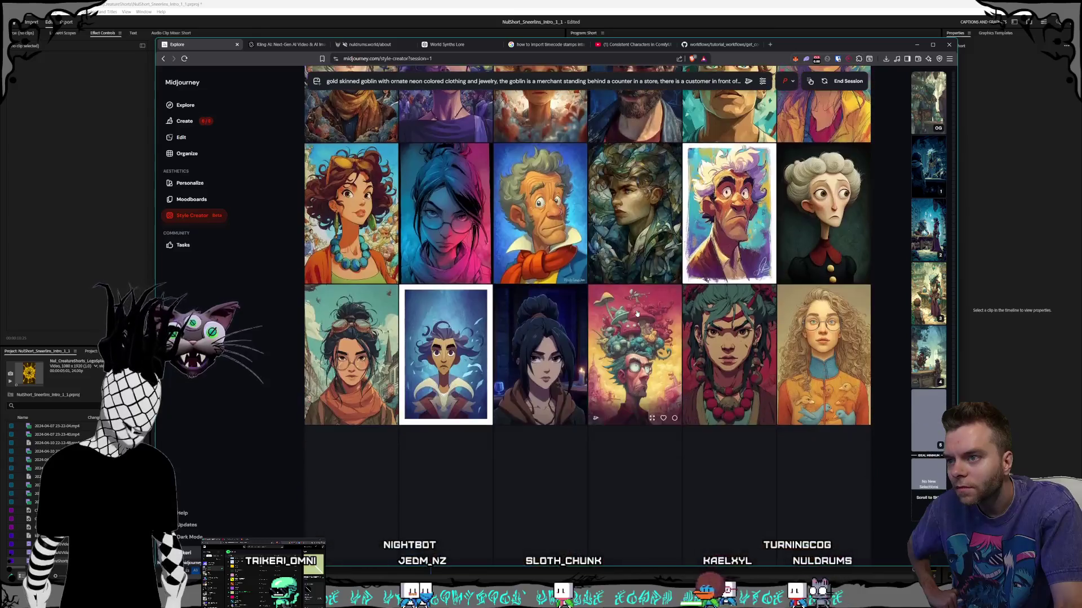
{"action": "scroll", "coordinate": [637, 313], "scroll_direction": "down", "scroll_amount": 2}
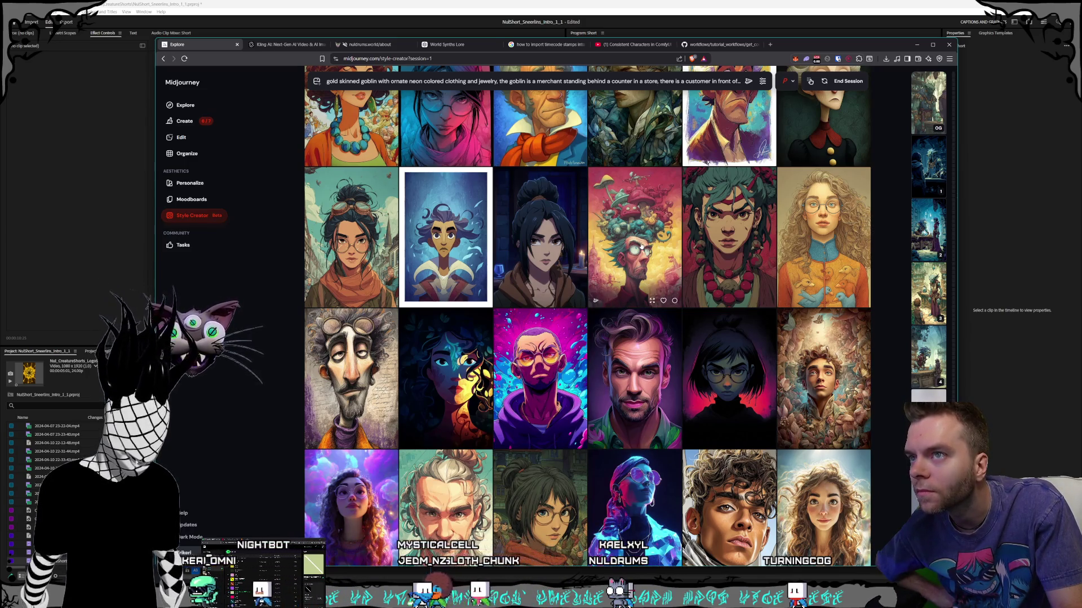
{"action": "scroll", "coordinate": [639, 251], "scroll_direction": "down", "scroll_amount": 3}
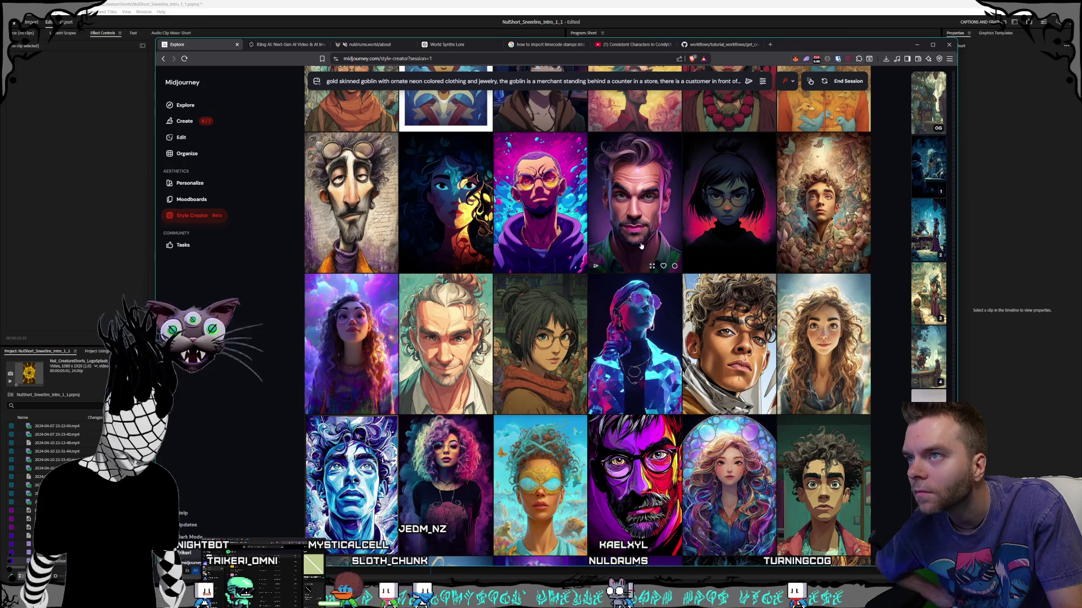
{"action": "scroll", "coordinate": [641, 245], "scroll_direction": "down", "scroll_amount": 3}
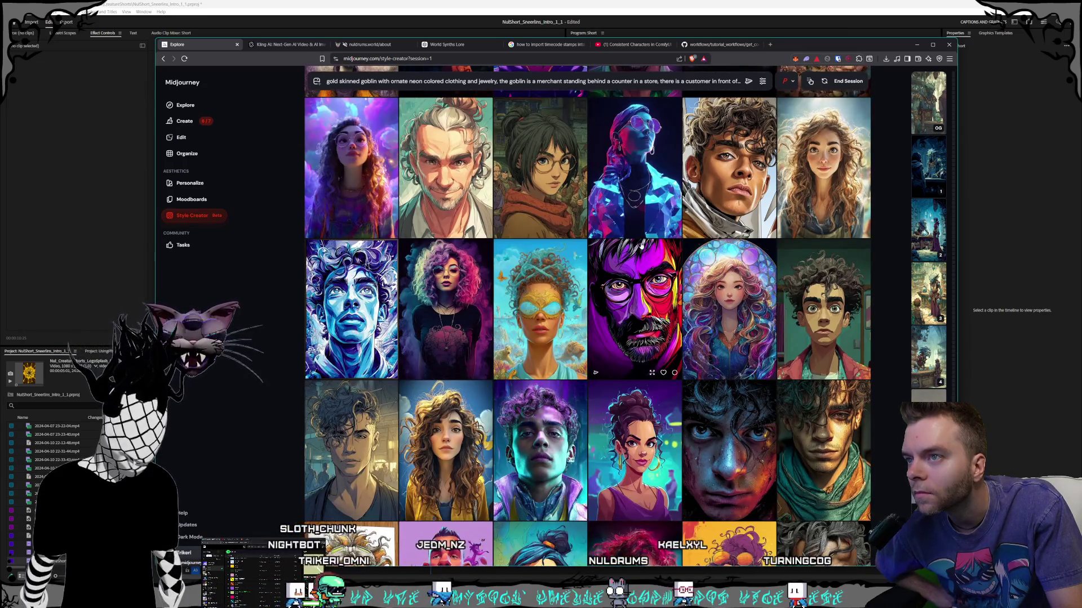
{"action": "scroll", "coordinate": [641, 245], "scroll_direction": "down", "scroll_amount": 5}
{"action": "scroll", "coordinate": [641, 245], "scroll_direction": "down", "scroll_amount": 2}
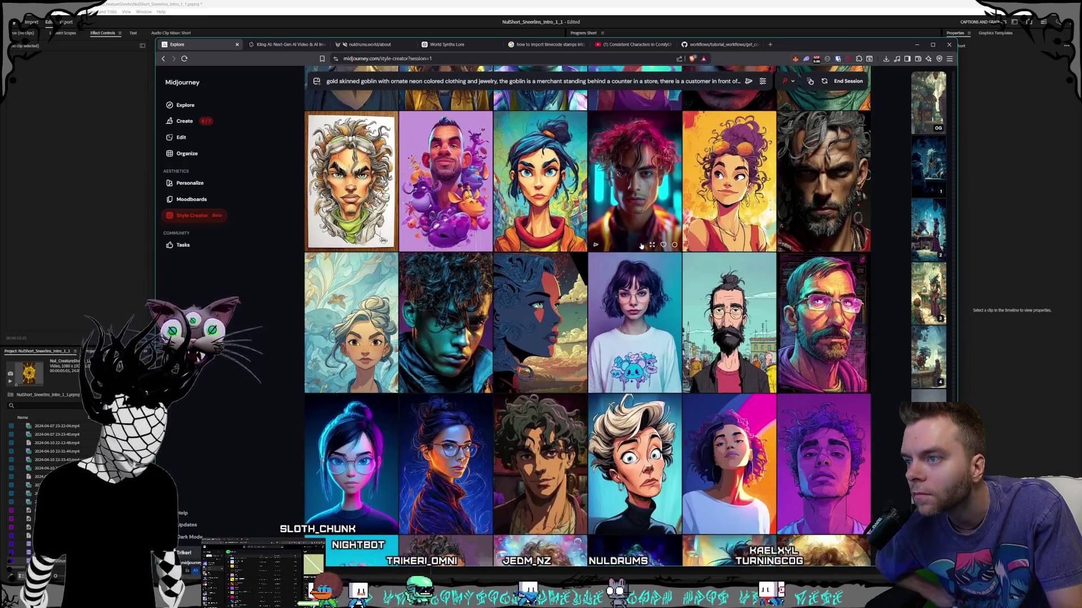
{"action": "scroll", "coordinate": [641, 245], "scroll_direction": "down", "scroll_amount": 5}
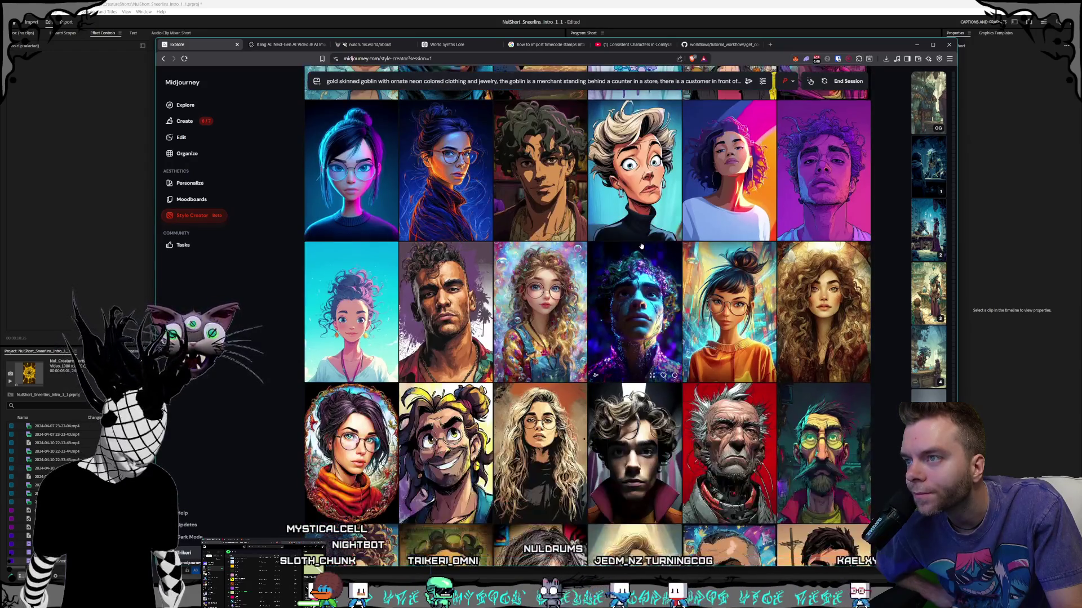
{"action": "scroll", "coordinate": [641, 246], "scroll_direction": "down", "scroll_amount": 10}
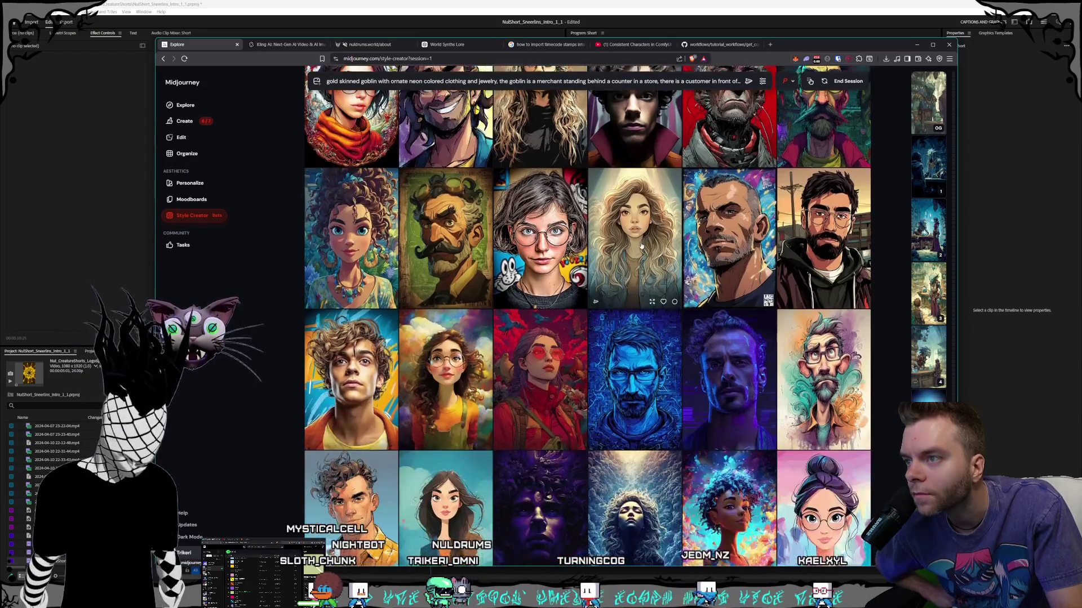
{"action": "scroll", "coordinate": [641, 245], "scroll_direction": "down", "scroll_amount": 7}
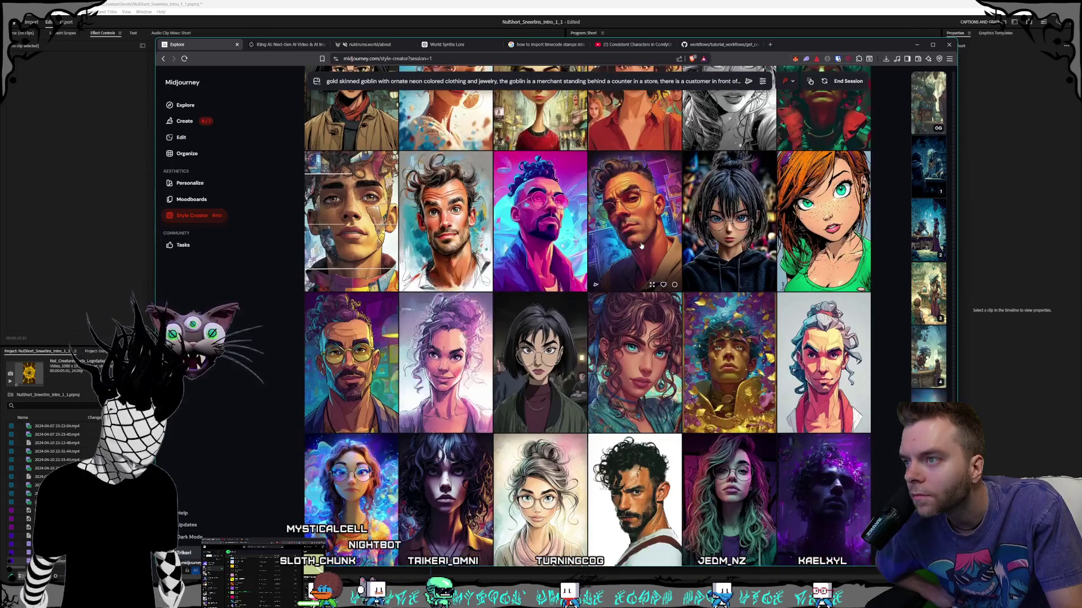
{"action": "scroll", "coordinate": [641, 247], "scroll_direction": "down", "scroll_amount": 10}
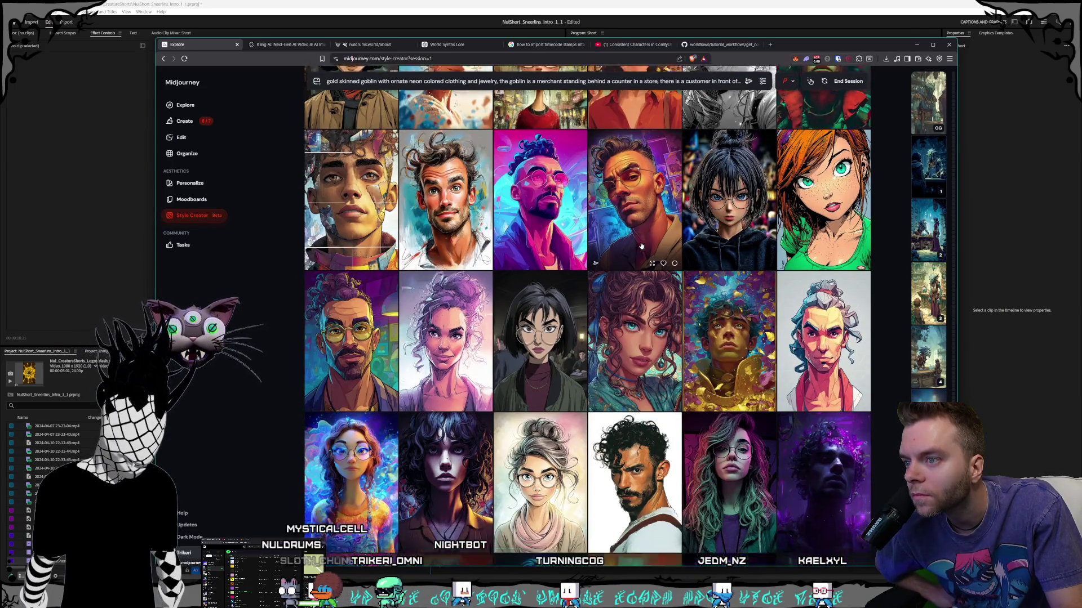
{"action": "scroll", "coordinate": [616, 231], "scroll_direction": "down", "scroll_amount": 5}
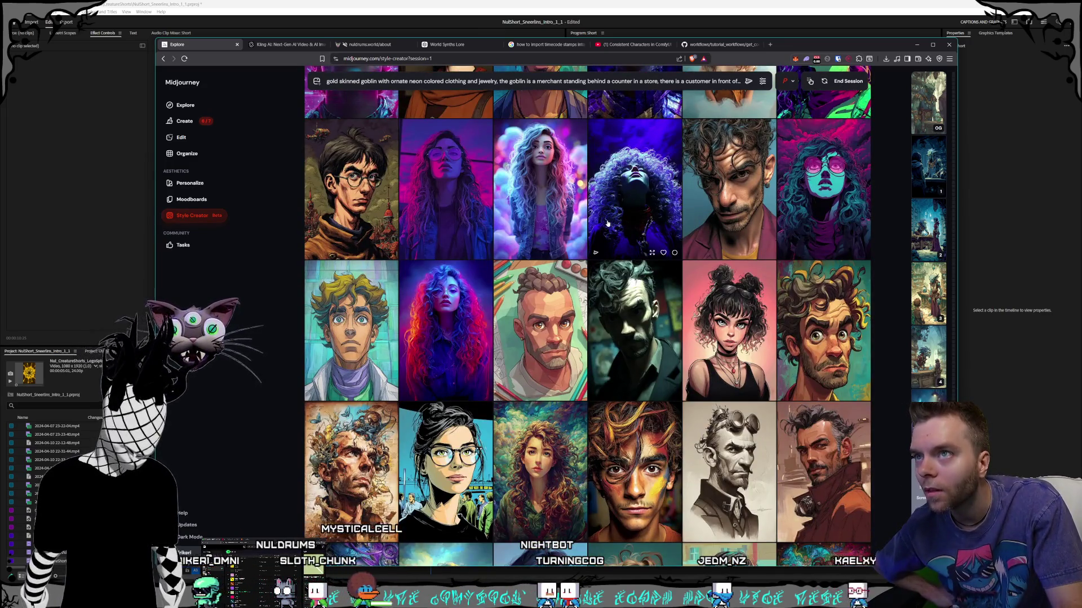
{"action": "scroll", "coordinate": [667, 332], "scroll_direction": "down", "scroll_amount": 5}
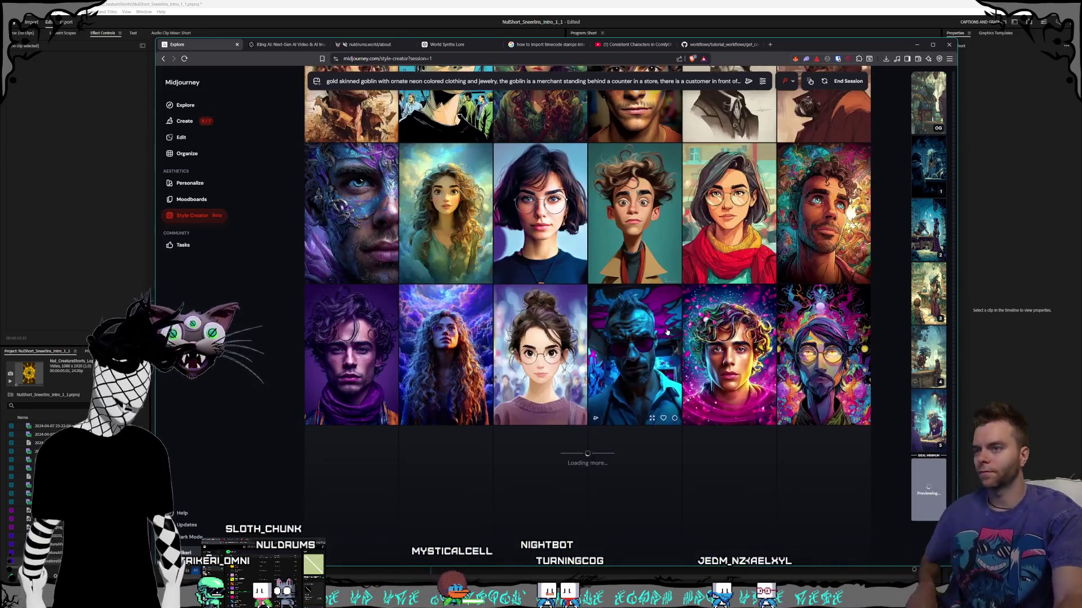
- End the Style Creator session and open a goblin generation full size from the Create feed
{"action": "left_click", "coordinate": [848, 81]}
{"action": "left_click", "coordinate": [186, 122]}
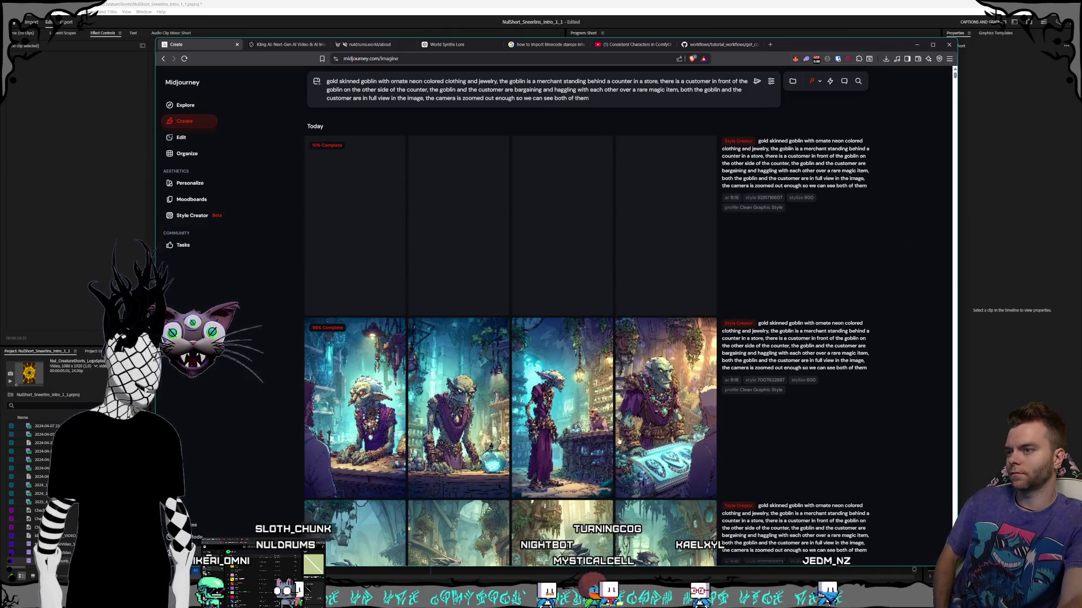
{"action": "scroll", "coordinate": [704, 428], "scroll_direction": "down", "scroll_amount": 5}
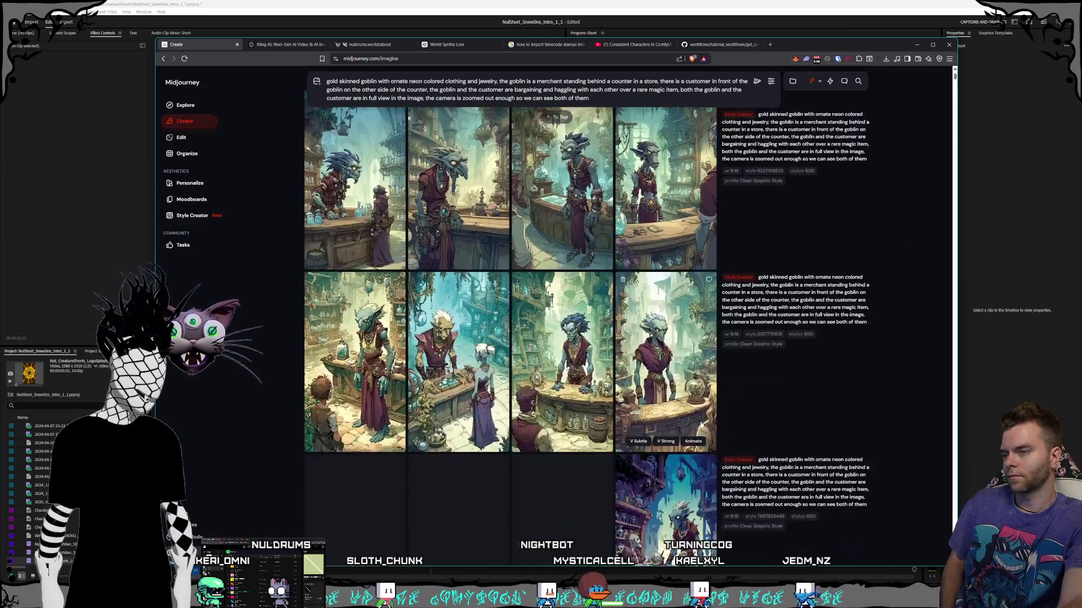
{"action": "scroll", "coordinate": [700, 425], "scroll_direction": "down", "scroll_amount": 4}
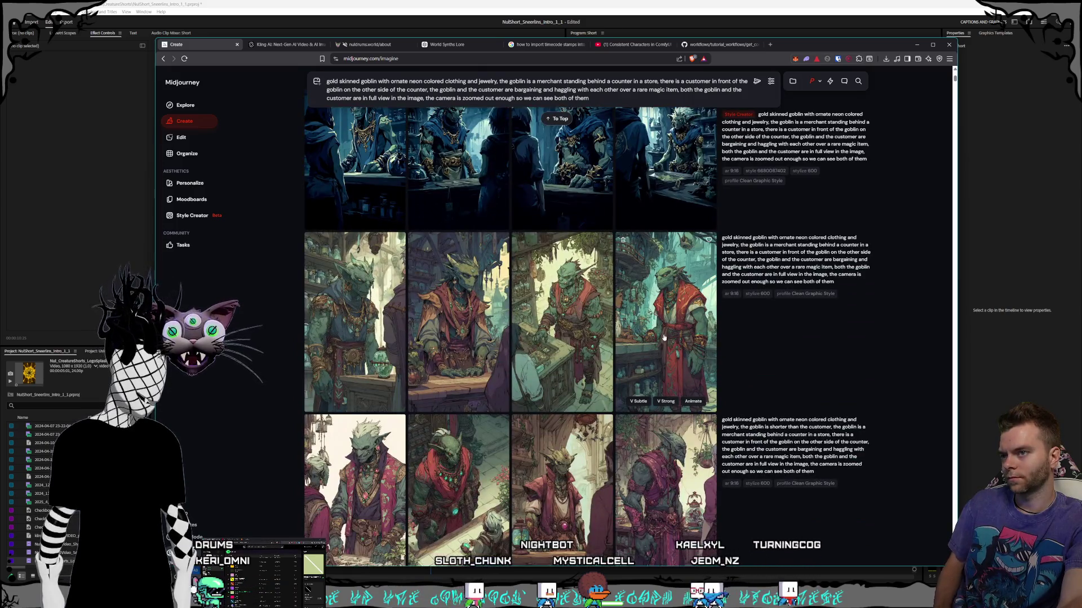
{"action": "left_click", "coordinate": [564, 338]}
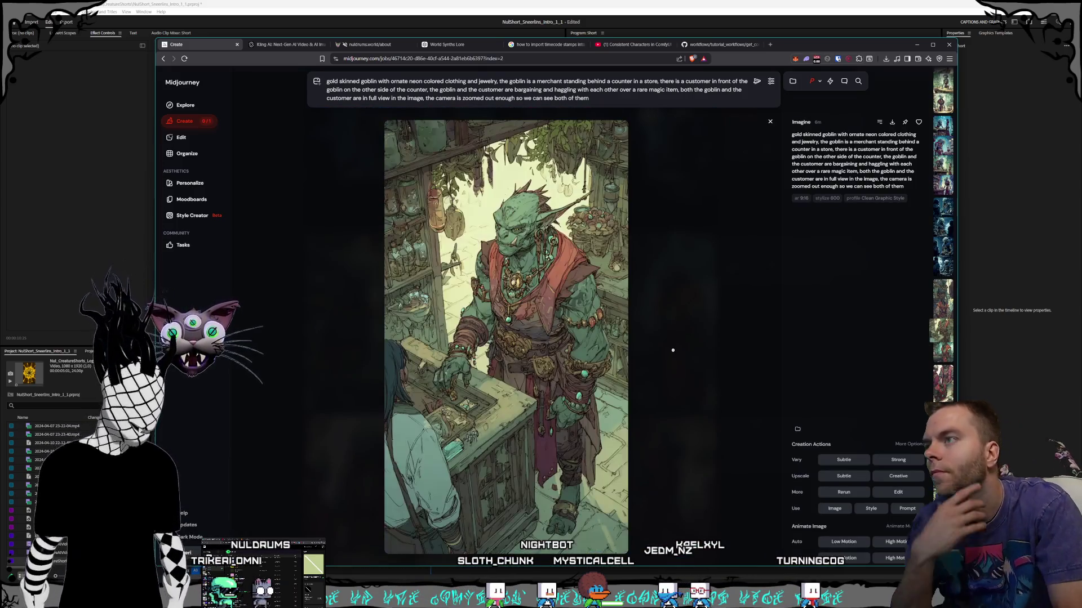
- Step through the Style Creator goblin jobs and their variations to compare the styles
{"action": "key", "text": "Up"}
{"action": "key", "text": "Up"}
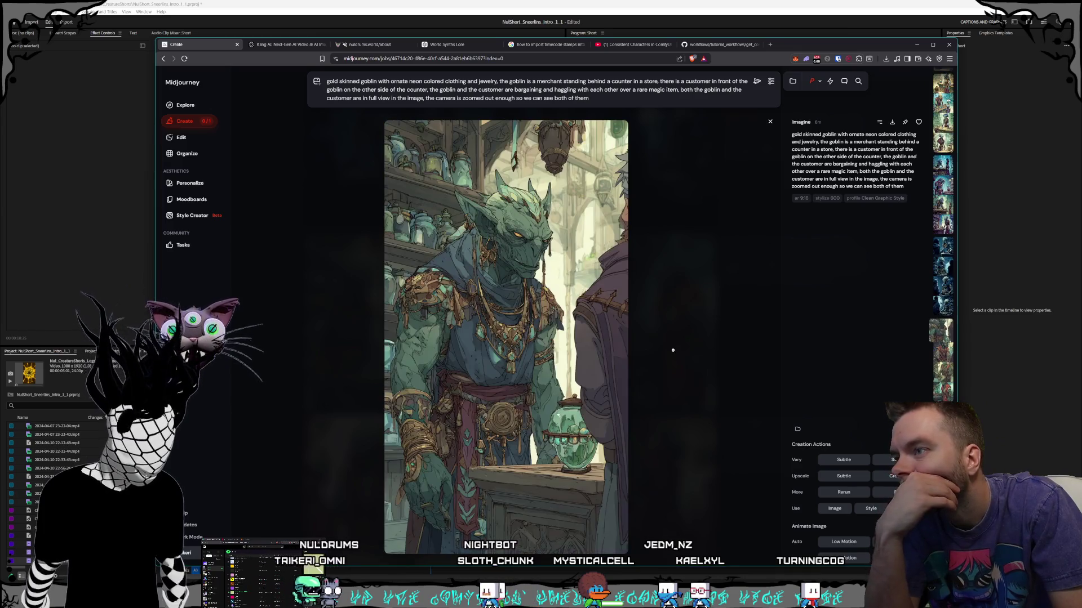
{"action": "key", "text": "Up"}
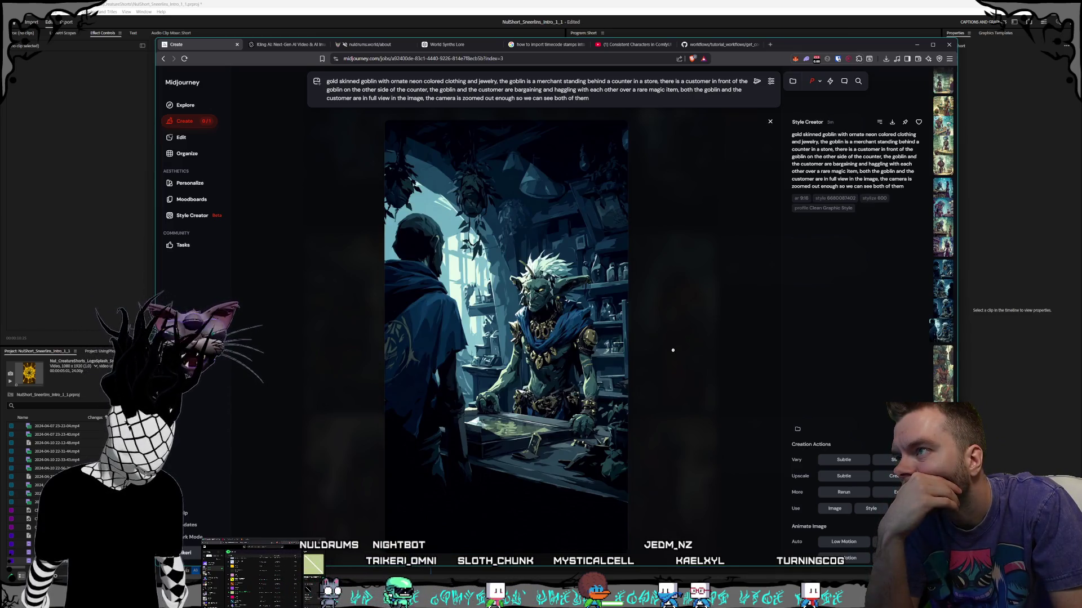
{"action": "key", "text": "Up"}
{"action": "key", "text": "Up"}
{"action": "key", "text": "Up"}
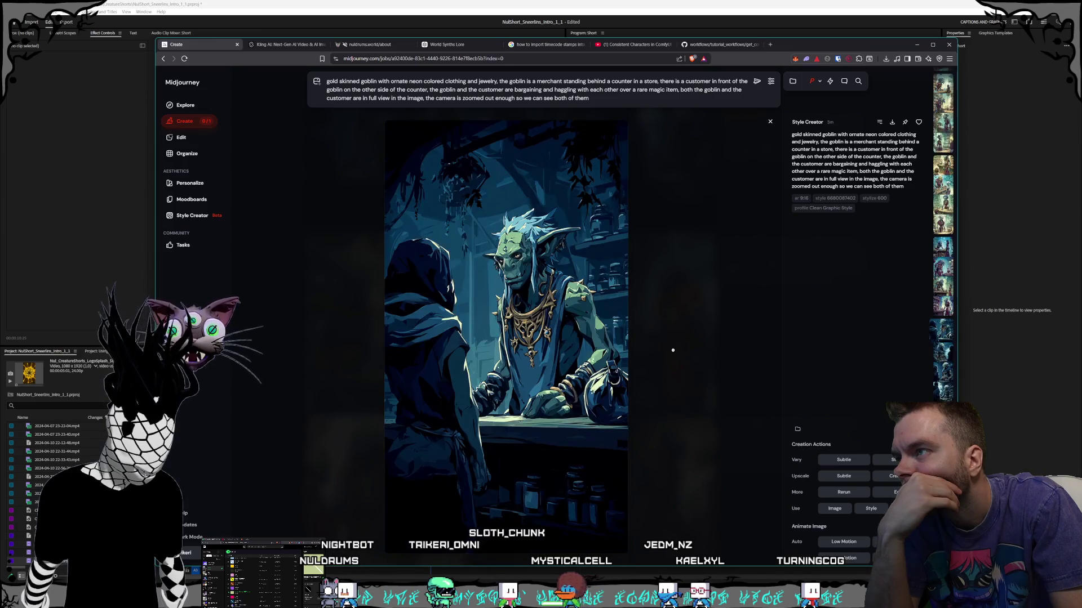
{"action": "key", "text": "Up"}
{"action": "key", "text": "Up"}
{"action": "key", "text": "Up"}
{"action": "key", "text": "Up"}
{"action": "key", "text": "Up"}
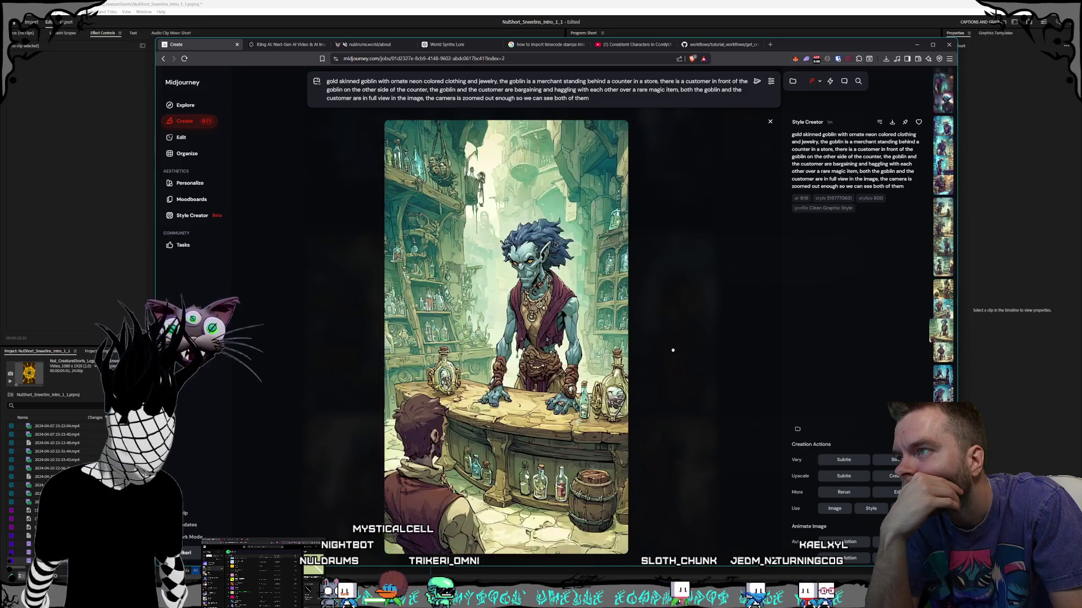
{"action": "key", "text": "Up"}
{"action": "key", "text": "Up"}
{"action": "key", "text": "Up"}
{"action": "key", "text": "Up"}
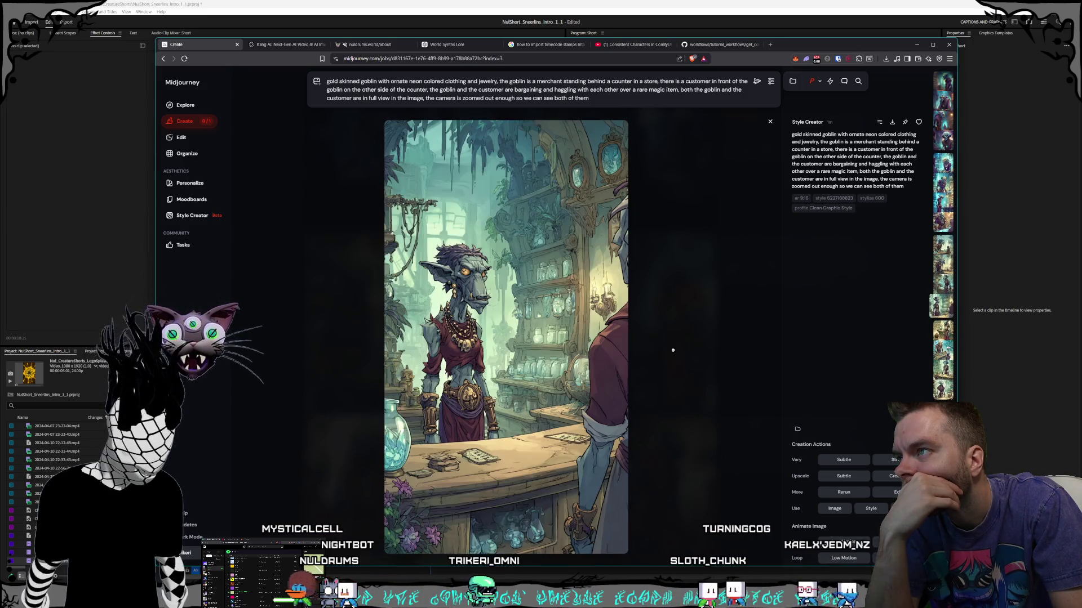
{"action": "key", "text": "Up"}
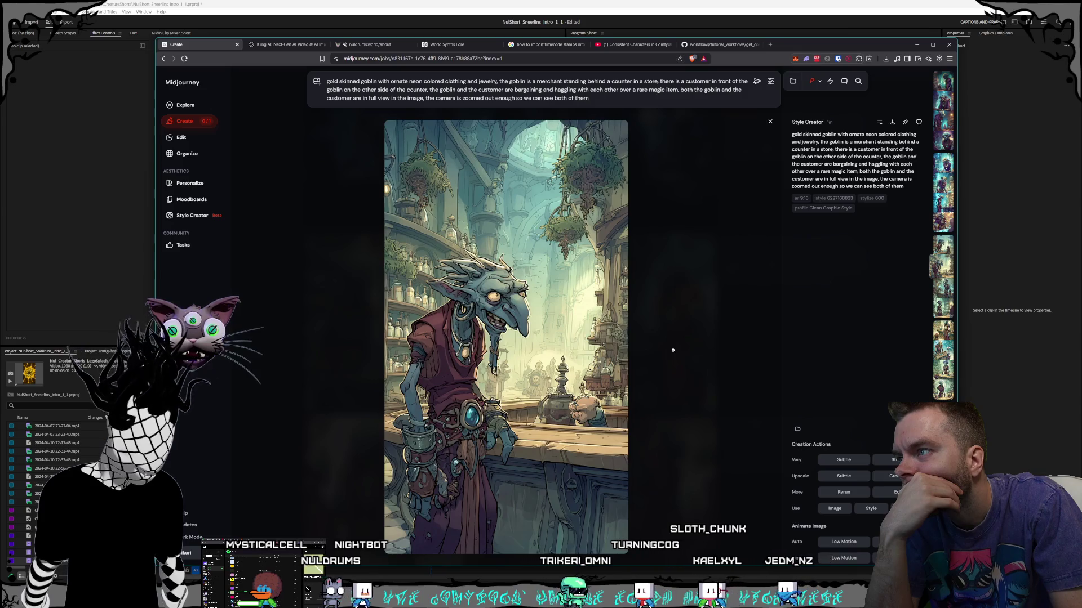
{"action": "key", "text": "Up"}
{"action": "key", "text": "Up"}
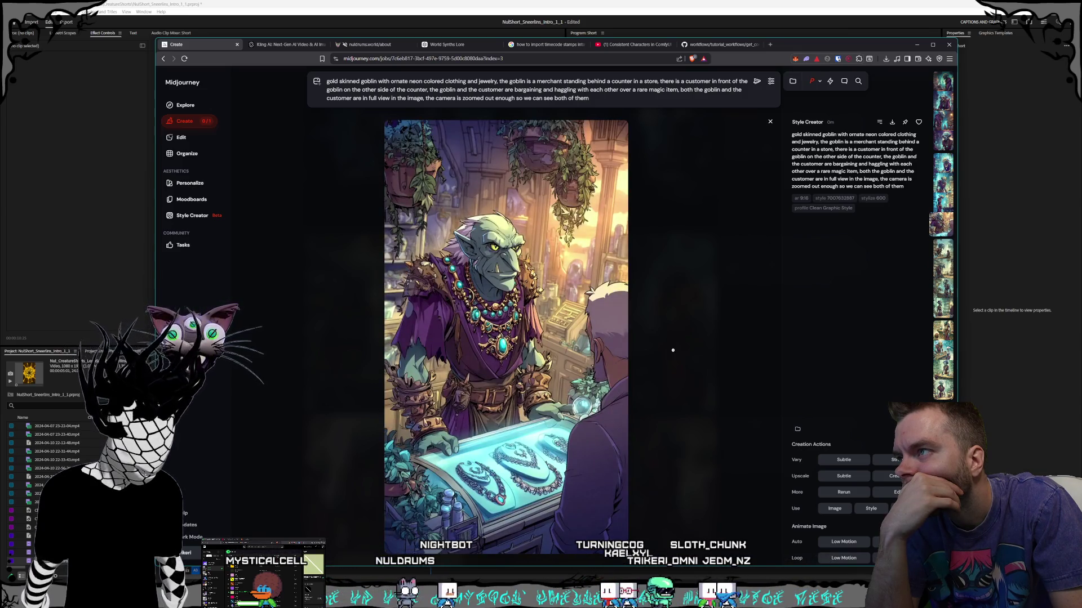
{"action": "key", "text": "Up"}
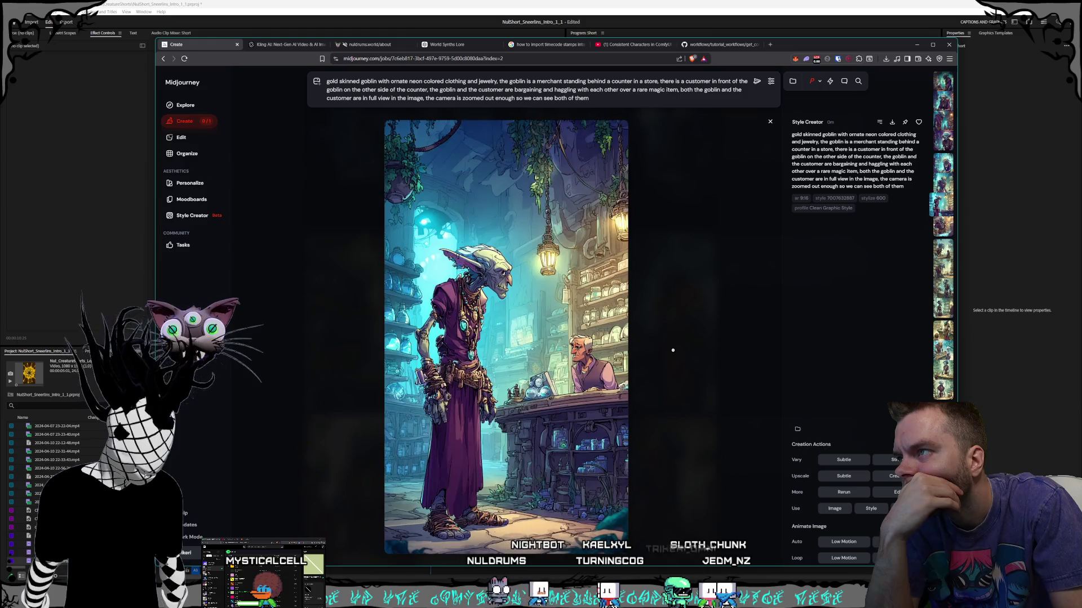
{"action": "key", "text": "Up"}
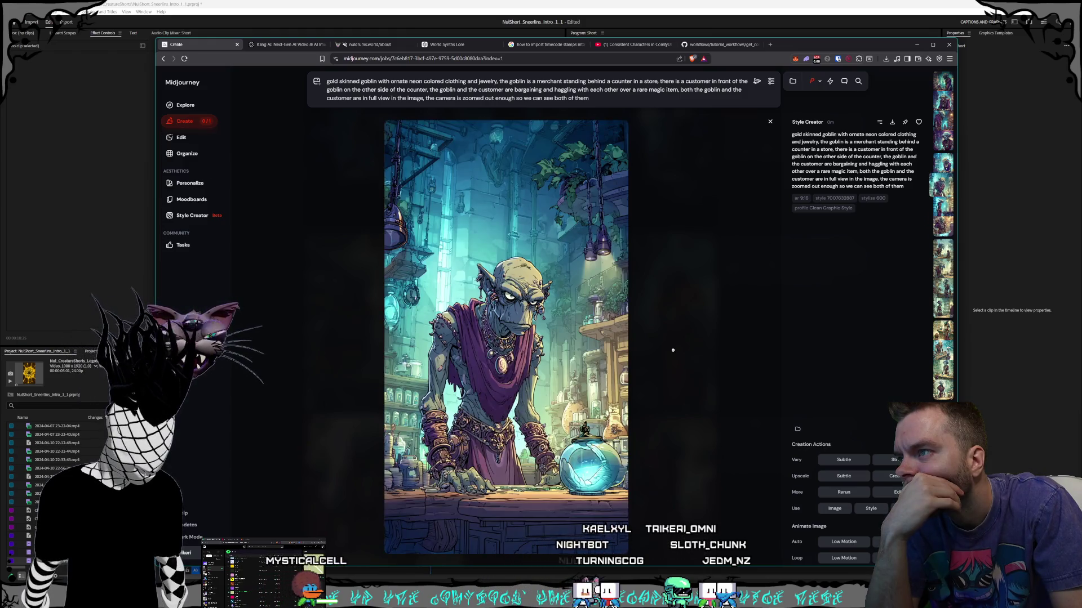
{"action": "key", "text": "Up"}
{"action": "key", "text": "Up"}
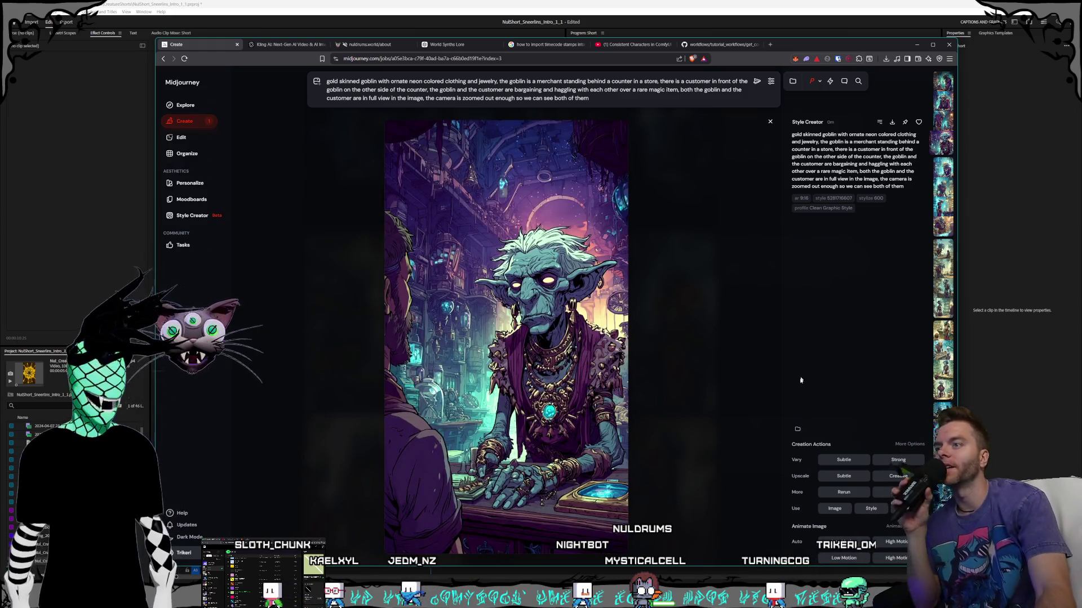
- Save the glowing-eyed, purple-robed goblin image to disk as a PNG
{"action": "mouse_move", "coordinate": [868, 151]}
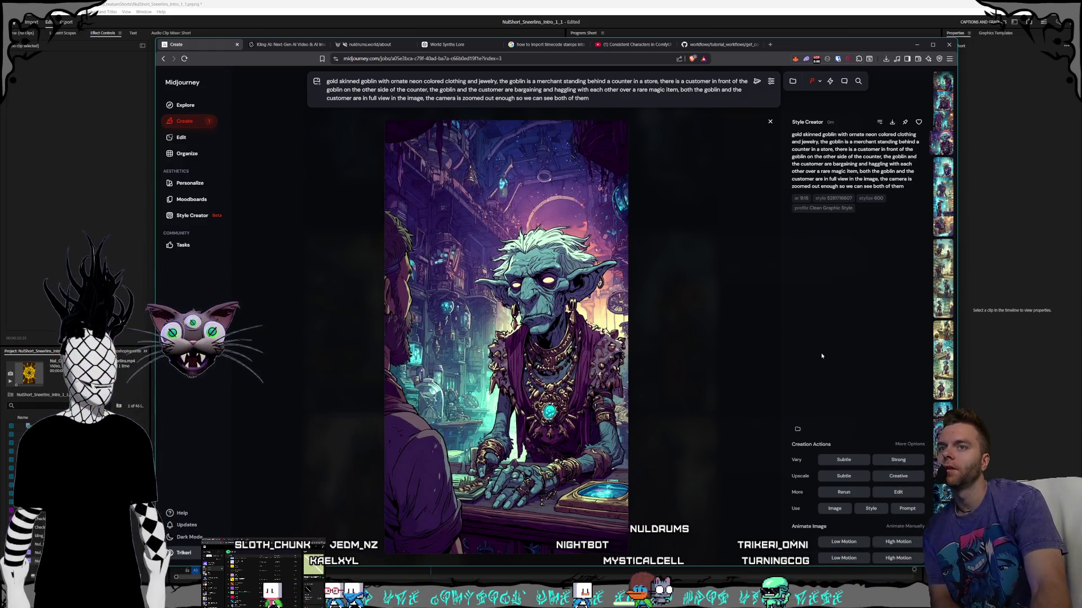
{"action": "key", "text": "ctrl+s"}
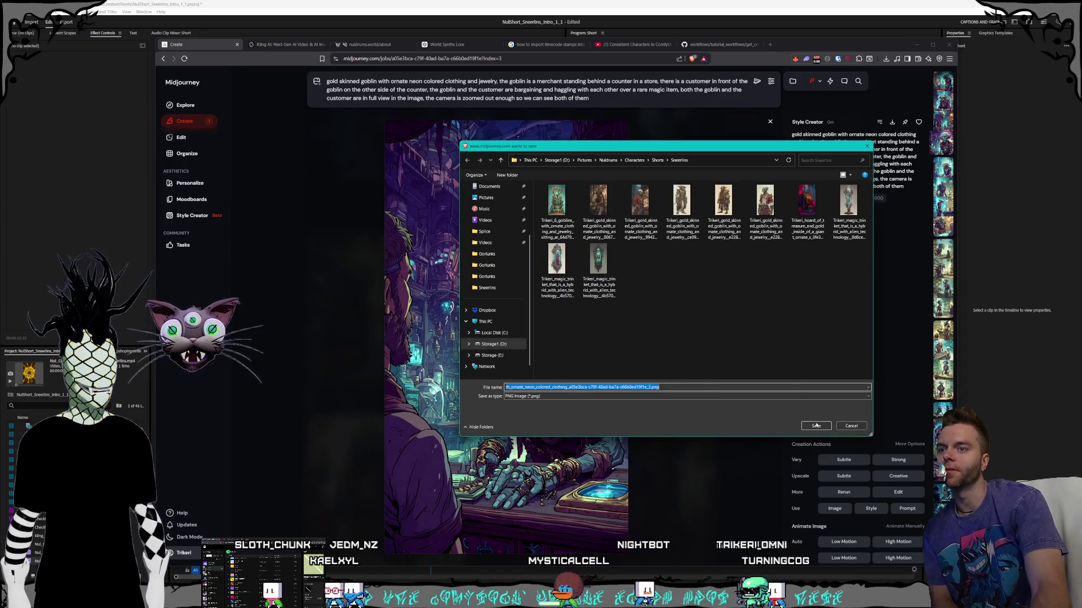
{"action": "left_click", "coordinate": [816, 425]}
- Flip between this job's variations, ending on the goblin hunched beneath a moonlit arch
{"action": "left_click", "coordinate": [944, 105]}
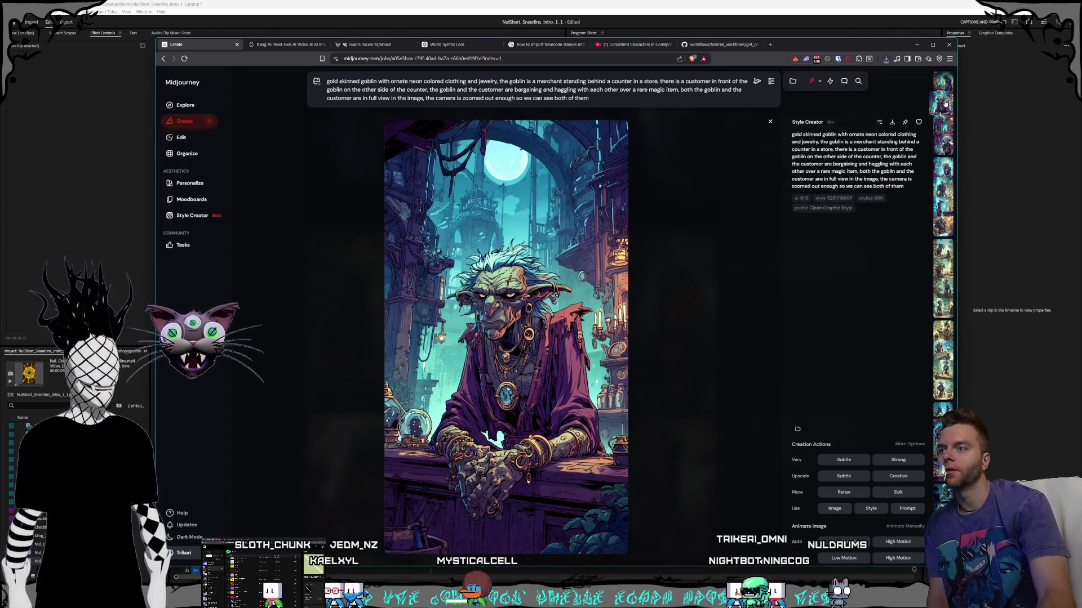
{"action": "key", "text": "Right"}
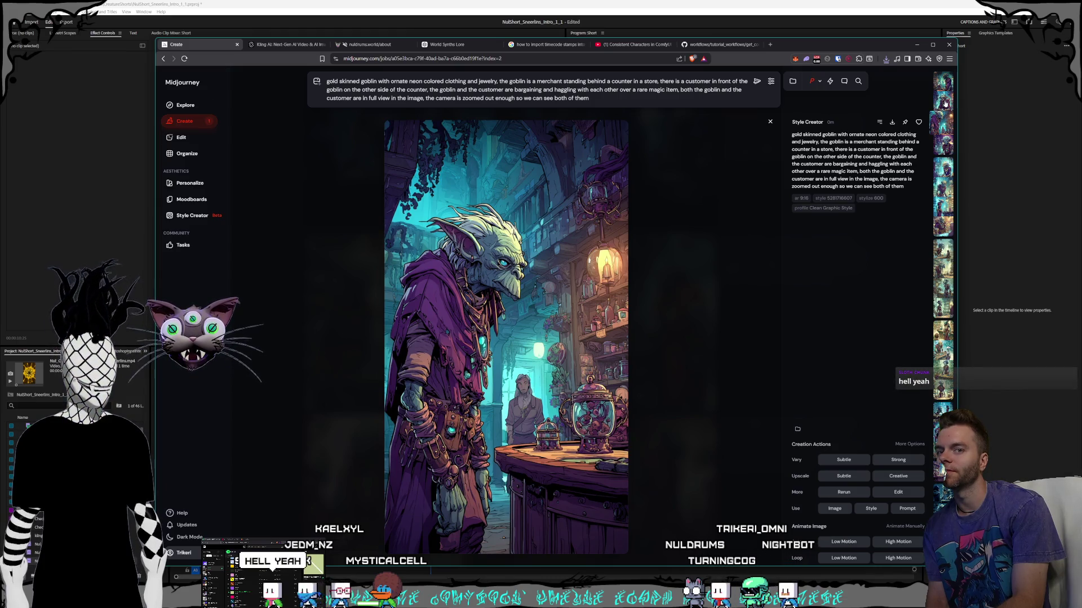
{"action": "key", "text": "Left"}
{"action": "key", "text": "Left"}
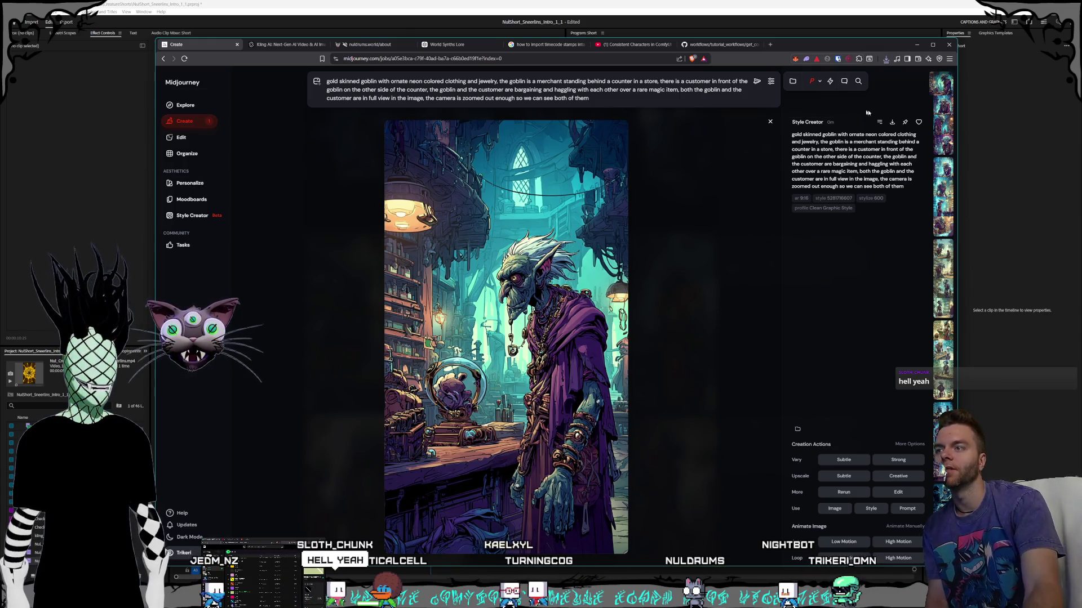
{"action": "left_click", "coordinate": [940, 106]}
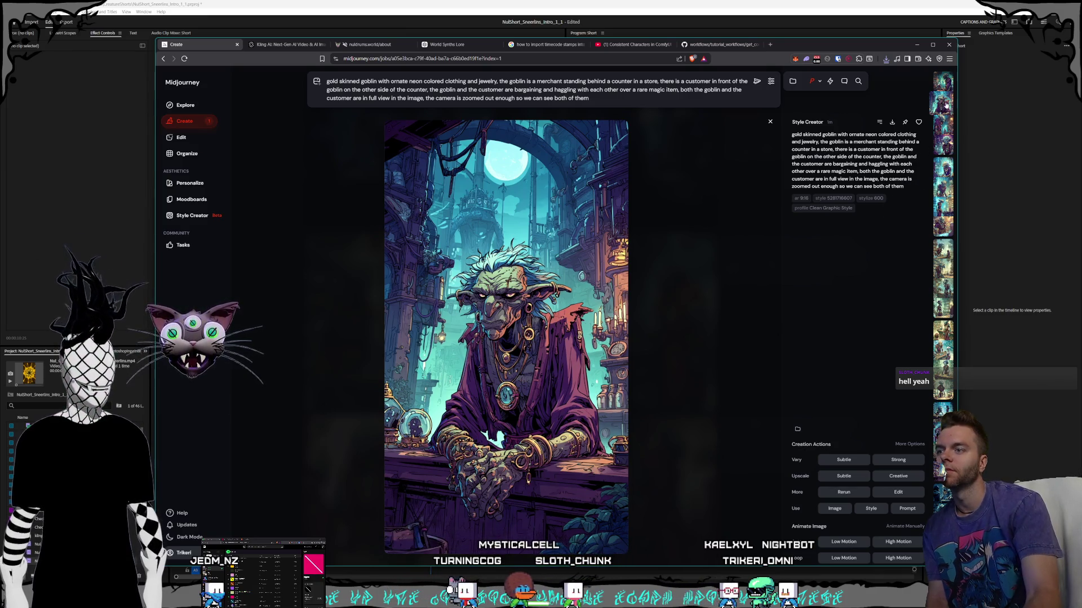
- Step past the Style Creator goblins to an older Imagine render of the jeweled magenta-vest merchant
{"action": "key", "text": "Right"}
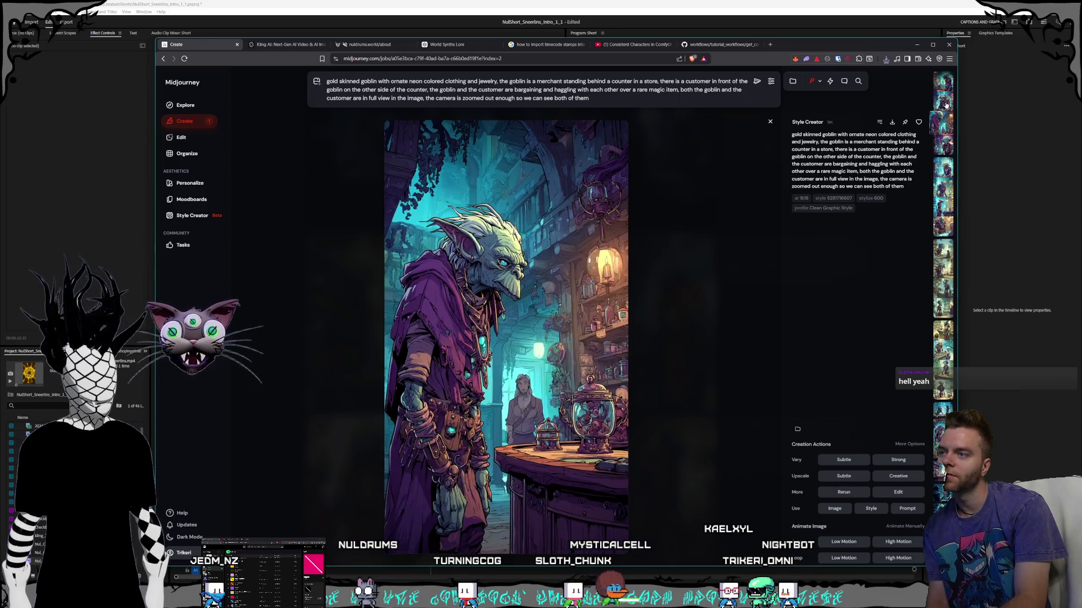
{"action": "key", "text": "Right"}
{"action": "key", "text": "Right"}
{"action": "key", "text": "Right"}
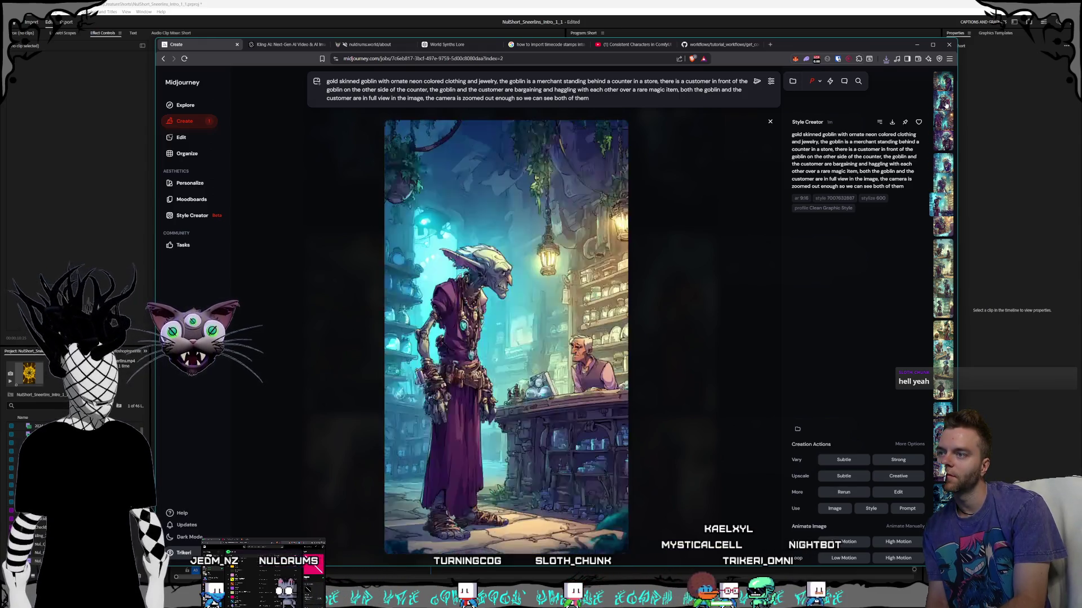
{"action": "key", "text": "Right"}
{"action": "key", "text": "Right"}
{"action": "key", "text": "Right"}
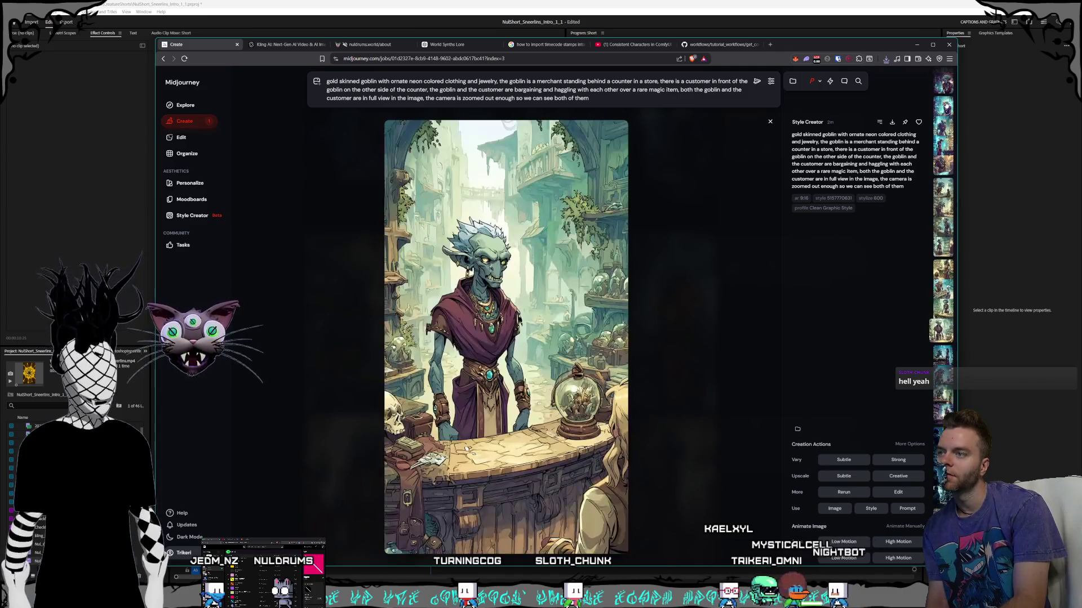
{"action": "key", "text": "Right"}
{"action": "key", "text": "Right"}
{"action": "key", "text": "Right"}
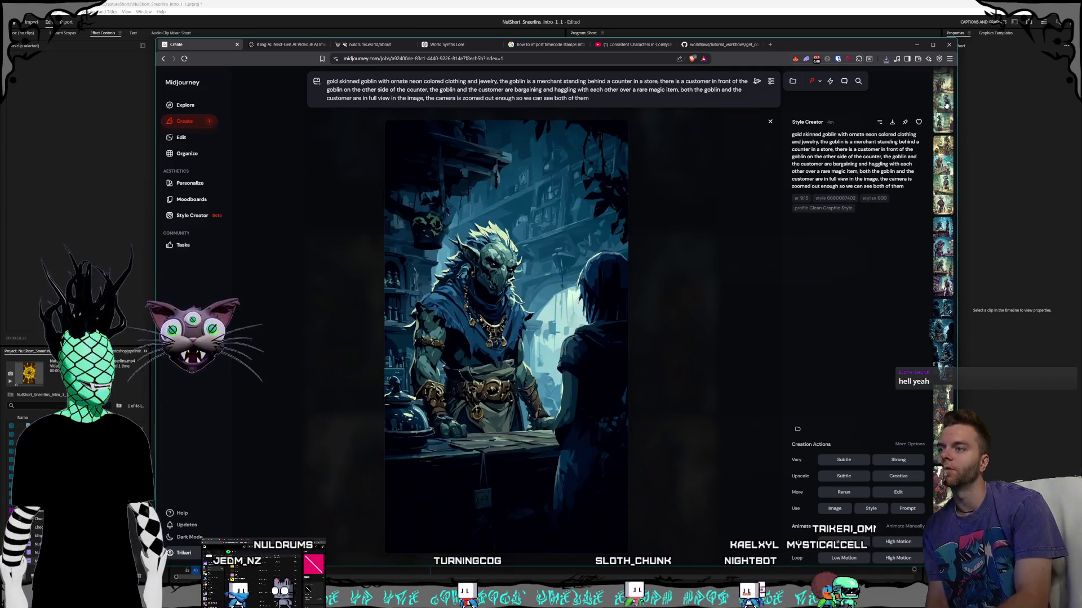
{"action": "key", "text": "Right"}
{"action": "key", "text": "Right"}
{"action": "key", "text": "Right"}
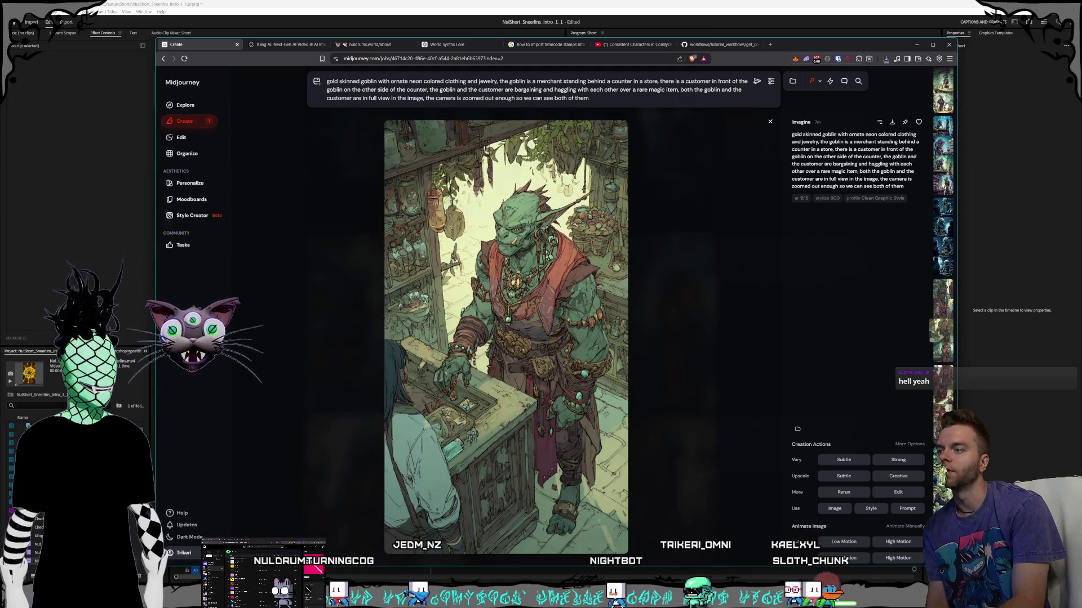
{"action": "key", "text": "Right"}
{"action": "key", "text": "Right"}
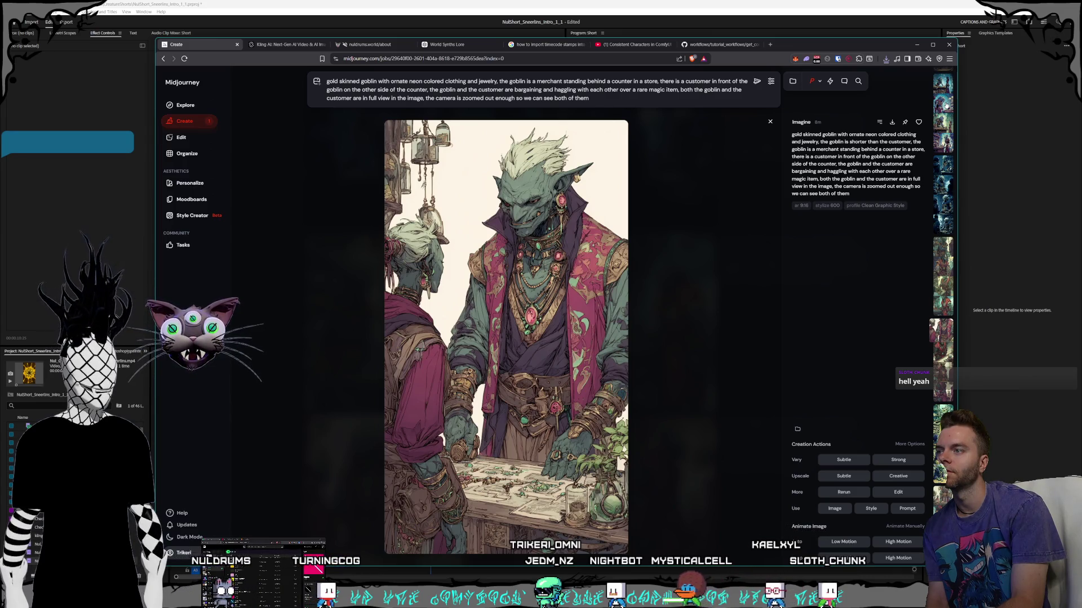
- Scroll through earlier goblin variations to the magenta-robed goblin beside a crystal and start saving it
{"action": "scroll", "coordinate": [947, 105], "scroll_direction": "down", "scroll_amount": 1}
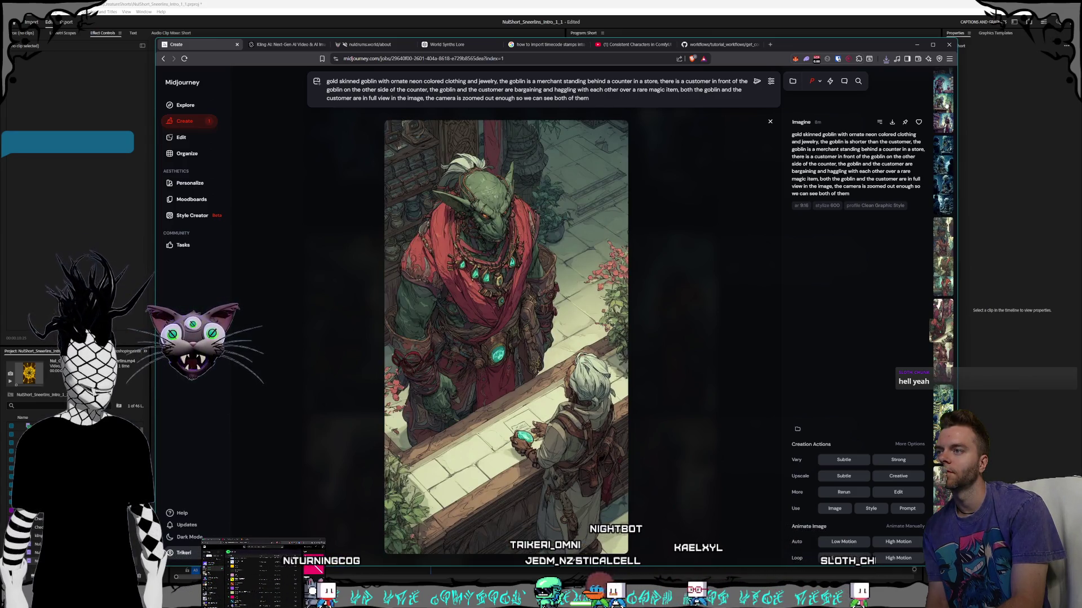
{"action": "scroll", "coordinate": [946, 105], "scroll_direction": "down", "scroll_amount": 1}
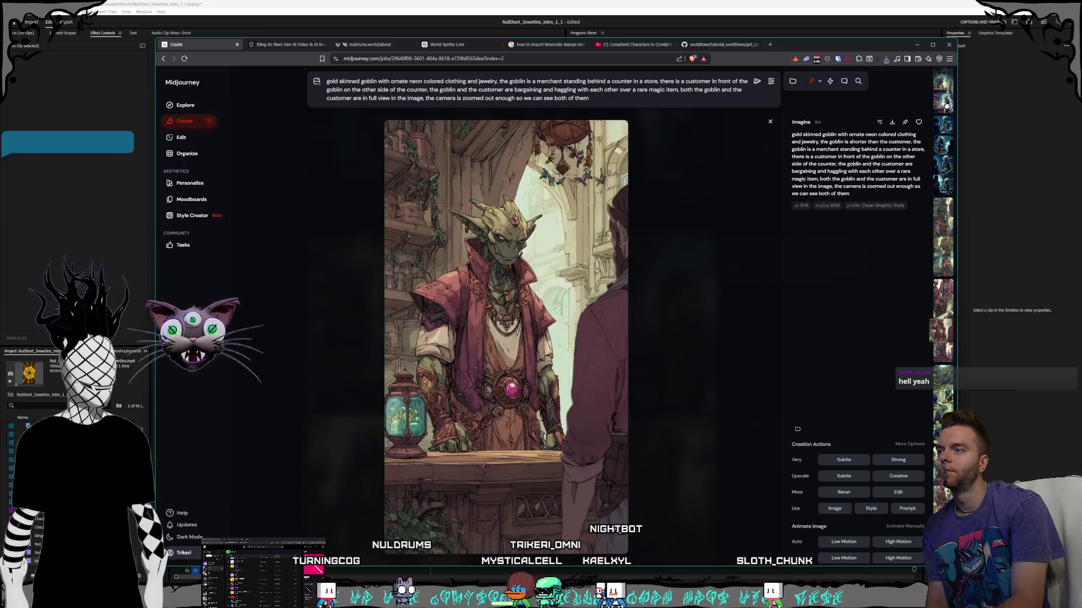
{"action": "scroll", "coordinate": [947, 104], "scroll_direction": "down", "scroll_amount": 1}
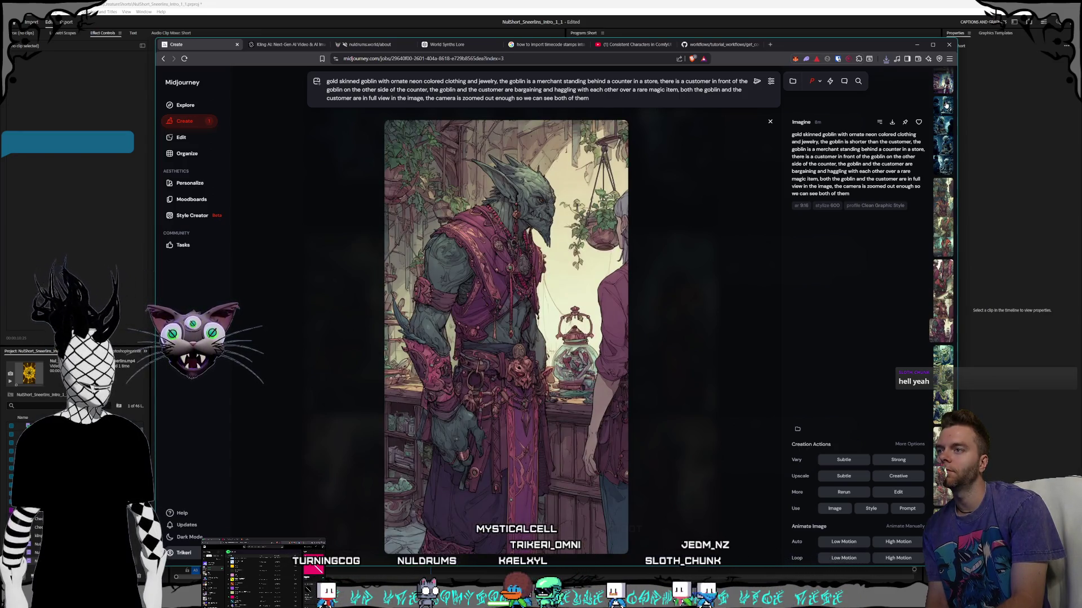
{"action": "scroll", "coordinate": [946, 105], "scroll_direction": "down", "scroll_amount": 5}
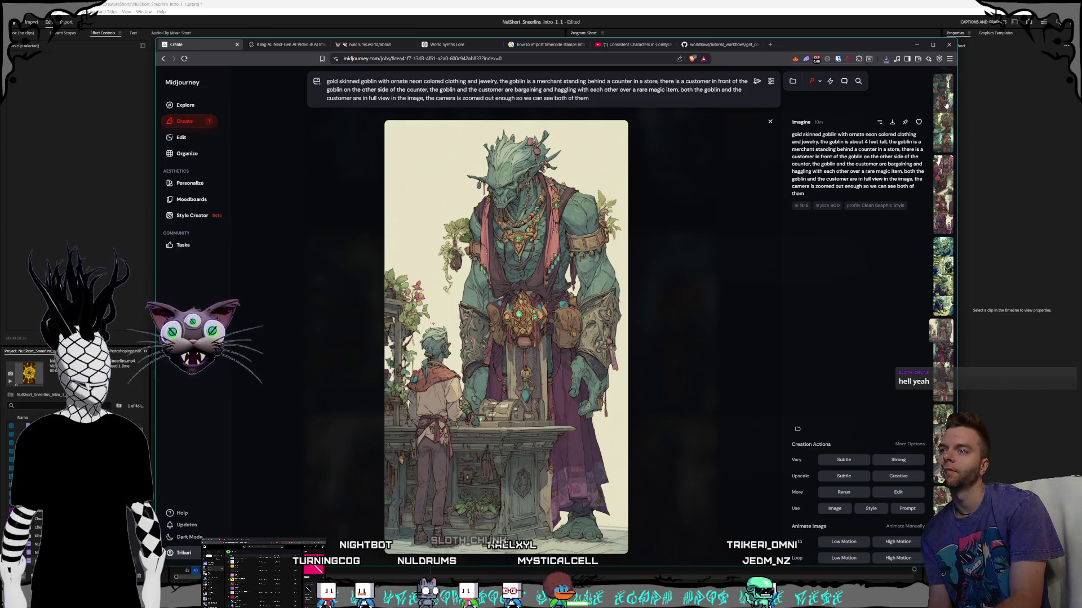
{"action": "scroll", "coordinate": [947, 105], "scroll_direction": "down", "scroll_amount": 1}
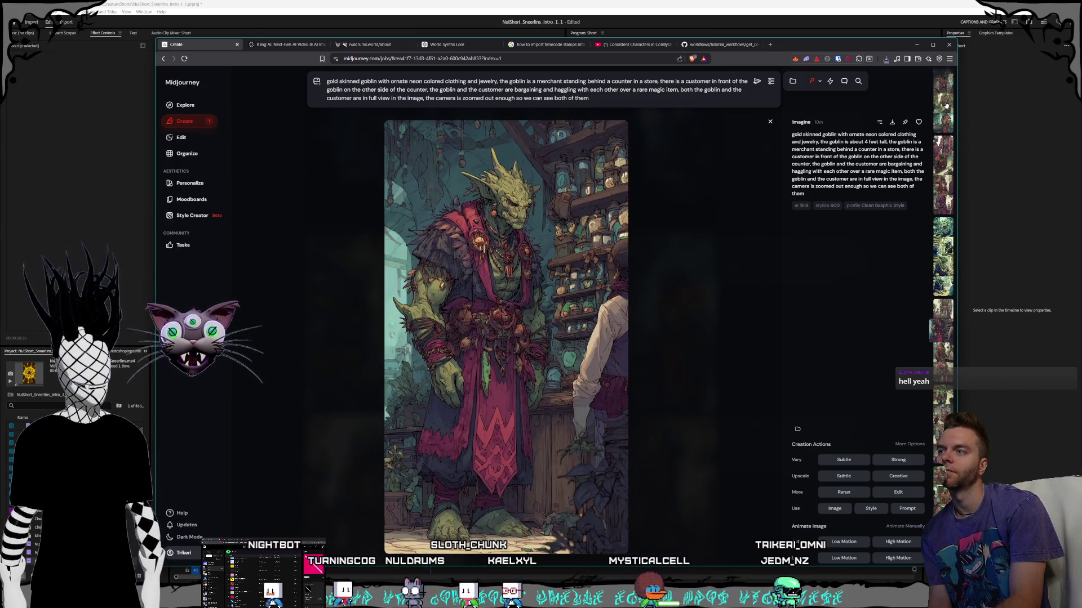
{"action": "scroll", "coordinate": [947, 104], "scroll_direction": "down", "scroll_amount": 3}
{"action": "scroll", "coordinate": [947, 105], "scroll_direction": "down", "scroll_amount": 1}
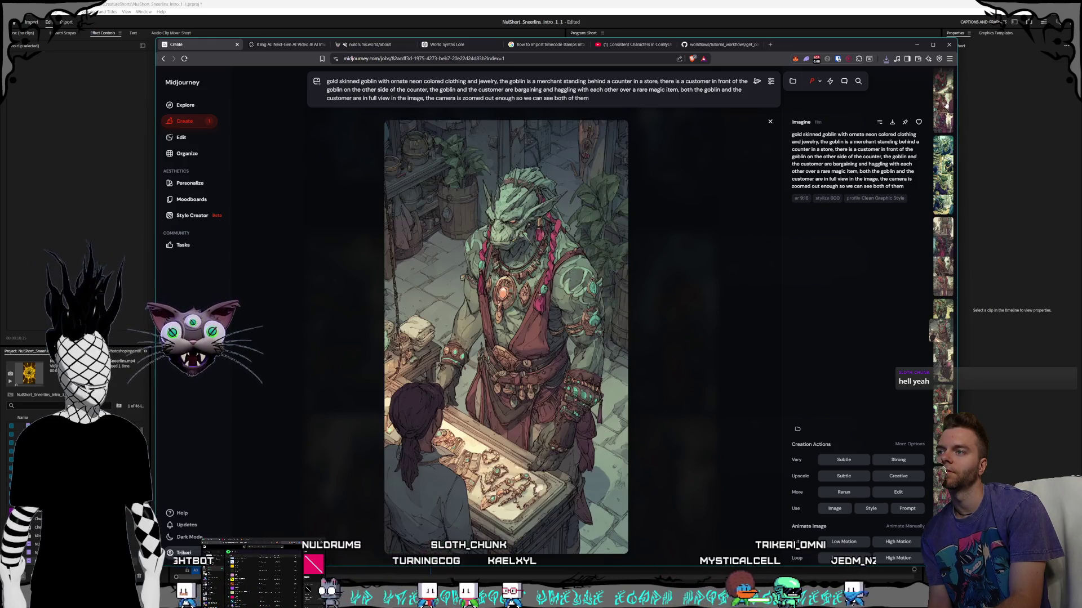
{"action": "scroll", "coordinate": [946, 105], "scroll_direction": "down", "scroll_amount": 1}
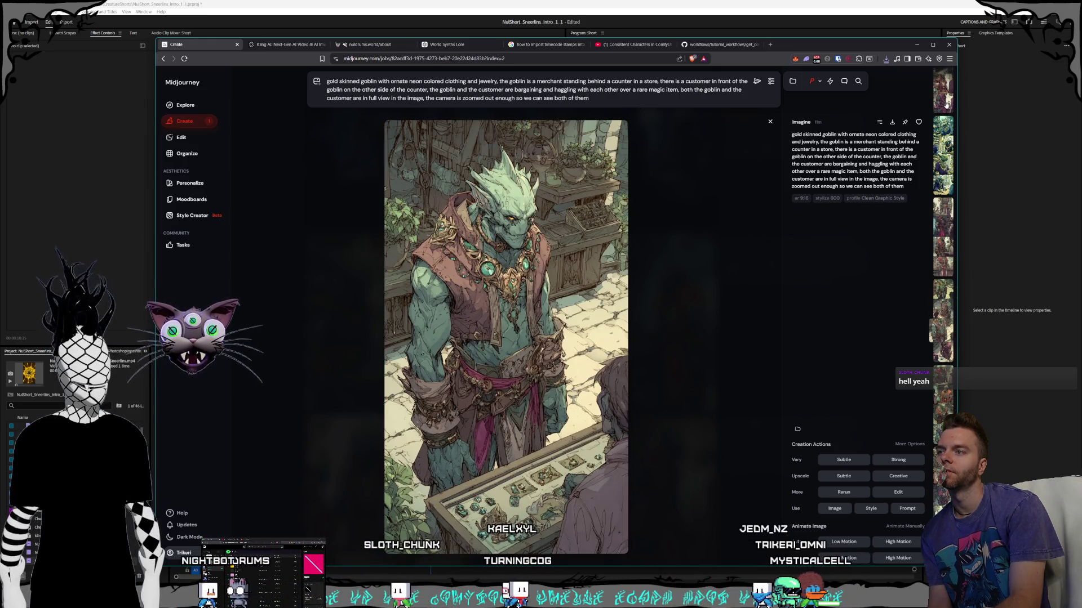
{"action": "scroll", "coordinate": [947, 105], "scroll_direction": "down", "scroll_amount": 1}
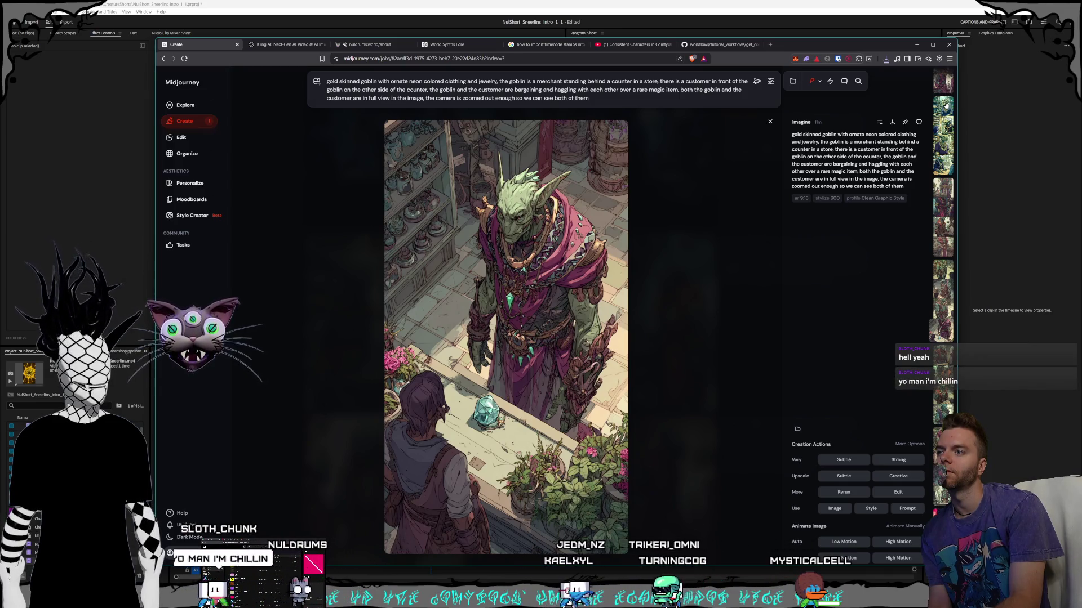
{"action": "scroll", "coordinate": [947, 105], "scroll_direction": "down", "scroll_amount": 1}
{"action": "scroll", "coordinate": [947, 105], "scroll_direction": "up", "scroll_amount": 1}
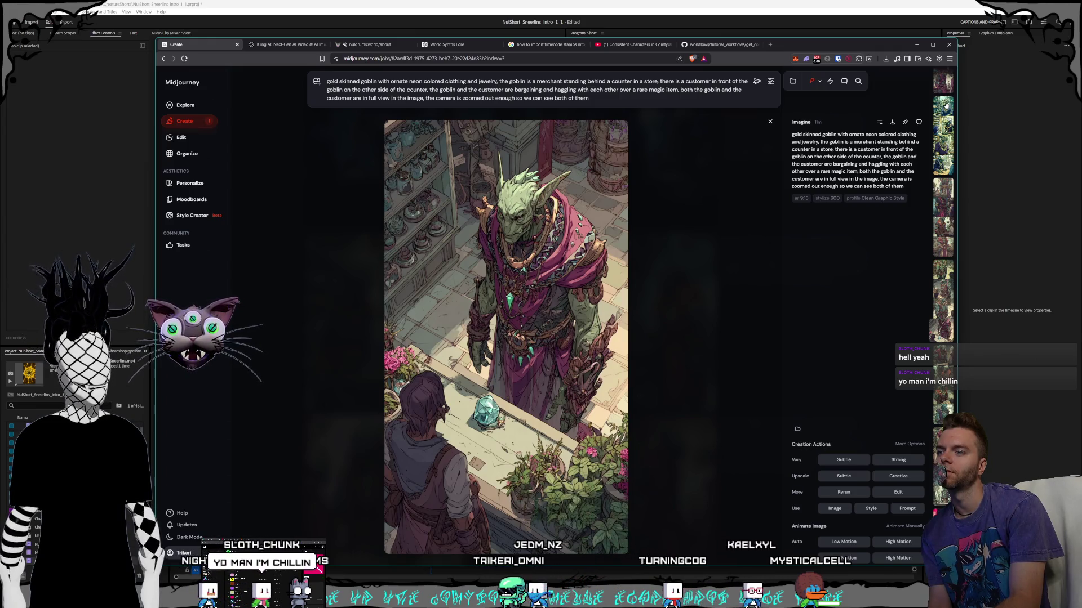
{"action": "scroll", "coordinate": [946, 104], "scroll_direction": "down", "scroll_amount": 3}
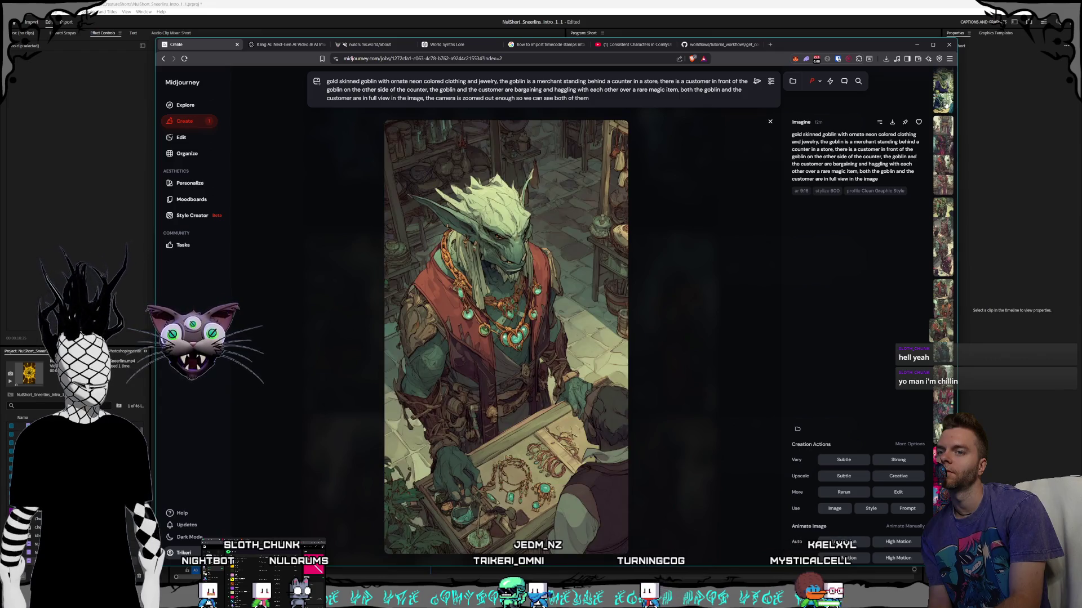
{"action": "scroll", "coordinate": [946, 105], "scroll_direction": "down", "scroll_amount": 1}
{"action": "scroll", "coordinate": [947, 104], "scroll_direction": "down", "scroll_amount": 4}
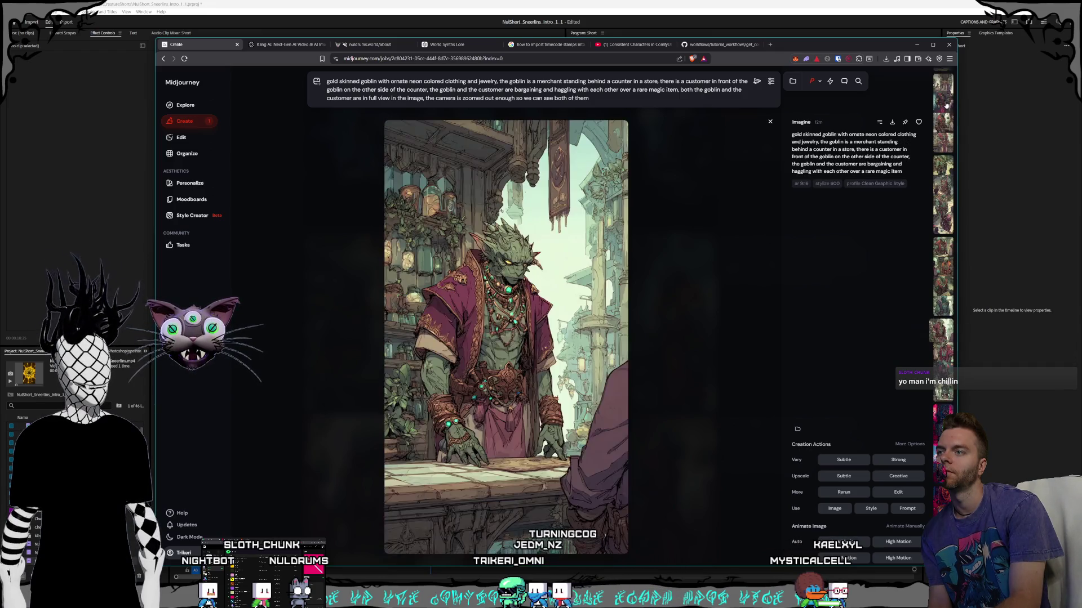
{"action": "scroll", "coordinate": [947, 104], "scroll_direction": "down", "scroll_amount": 1}
{"action": "scroll", "coordinate": [946, 105], "scroll_direction": "up", "scroll_amount": 1}
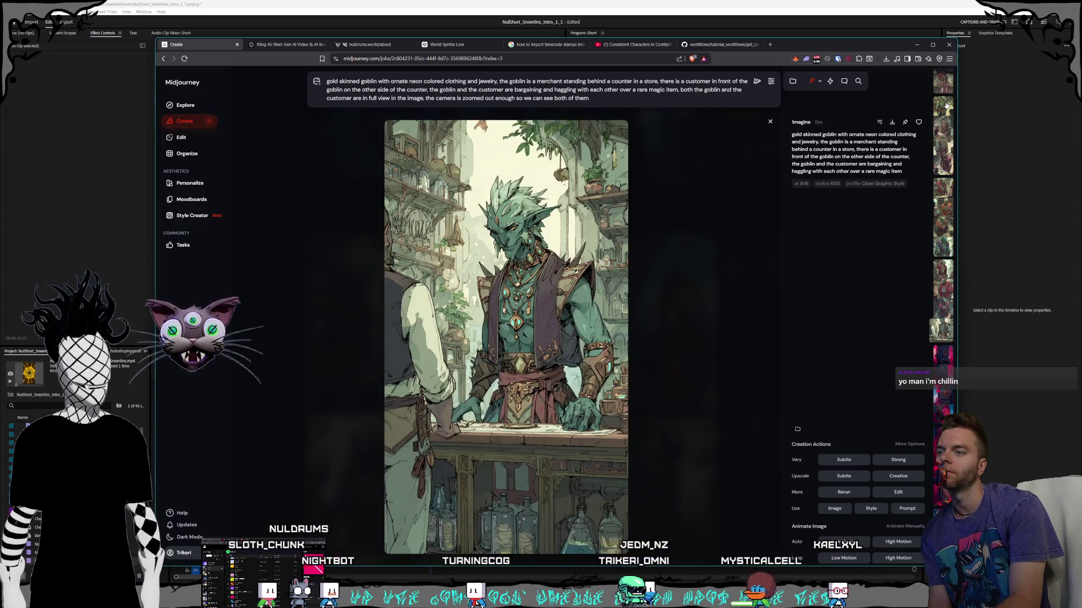
{"action": "scroll", "coordinate": [946, 105], "scroll_direction": "up", "scroll_amount": 1}
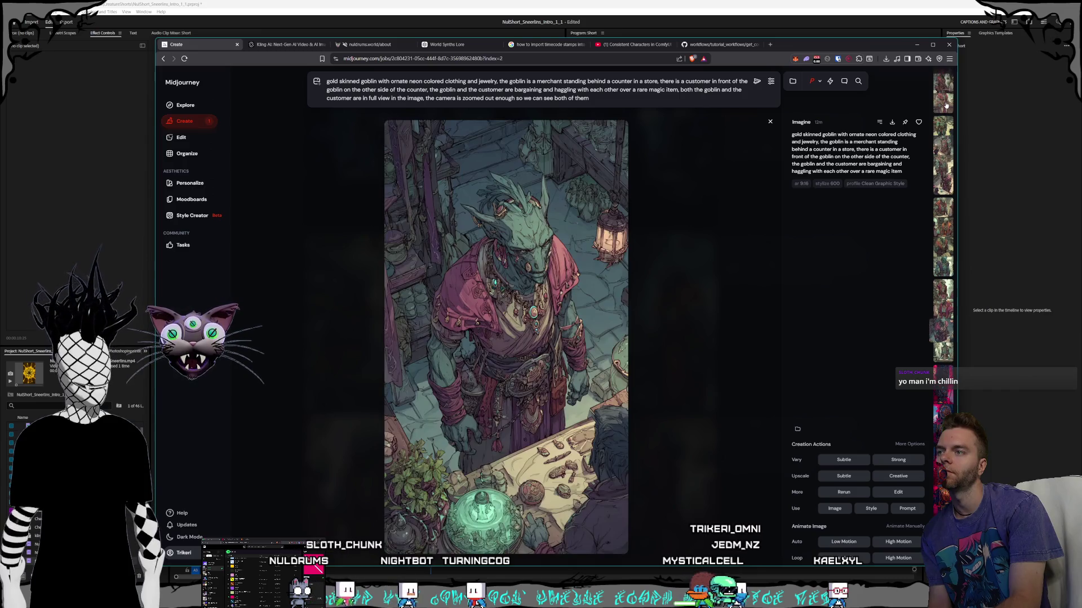
{"action": "scroll", "coordinate": [946, 105], "scroll_direction": "up", "scroll_amount": 1}
{"action": "scroll", "coordinate": [946, 105], "scroll_direction": "up", "scroll_amount": 1}
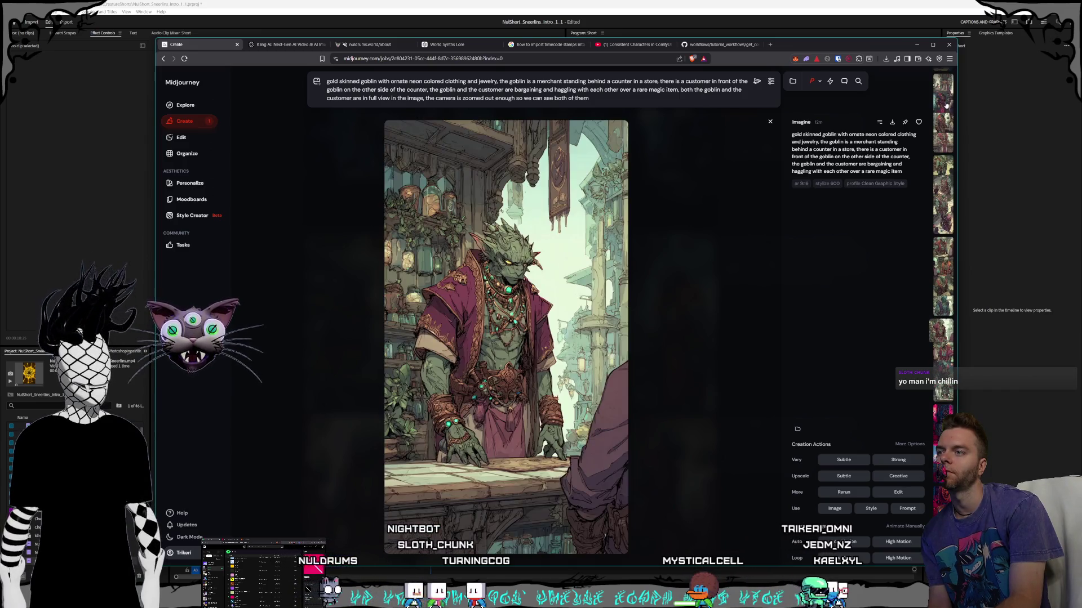
{"action": "scroll", "coordinate": [947, 104], "scroll_direction": "up", "scroll_amount": 3}
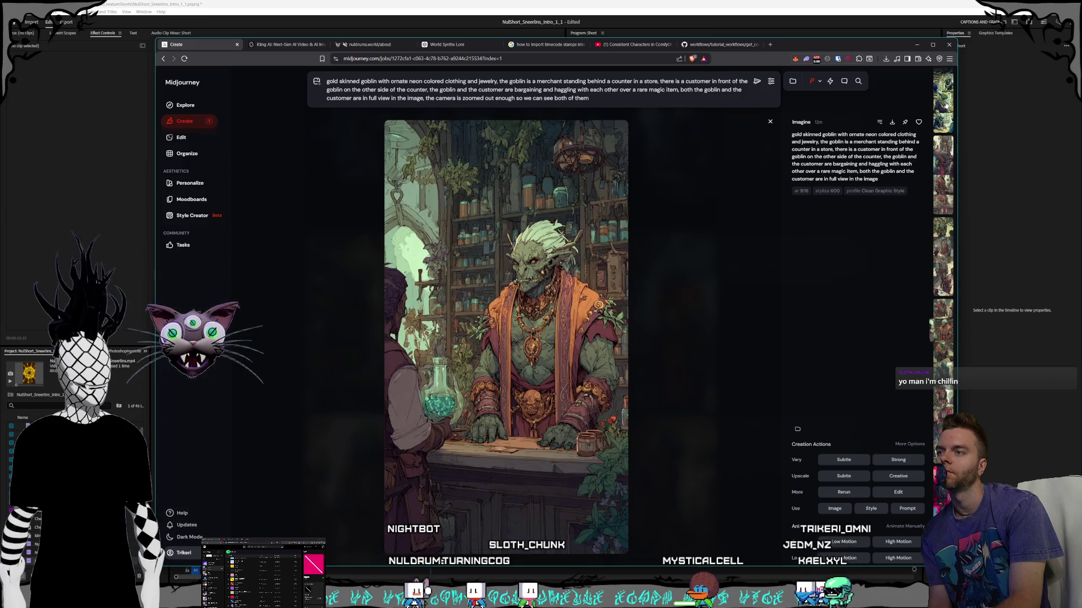
{"action": "scroll", "coordinate": [947, 105], "scroll_direction": "up", "scroll_amount": 2}
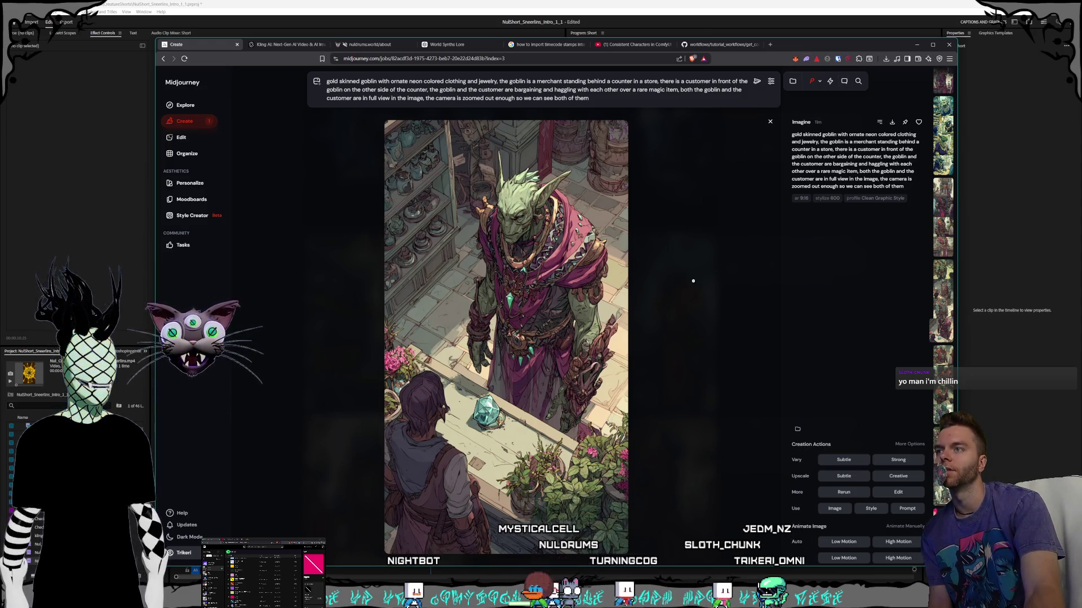
{"action": "key", "text": "ctrl+s"}
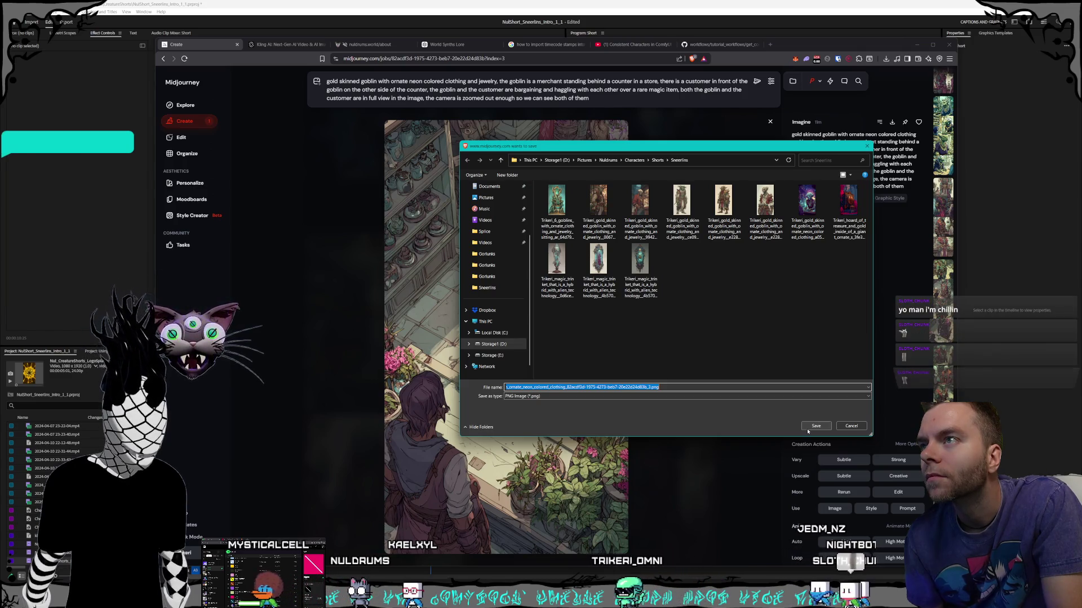
- Save the magenta-robed goblin as a PNG in the Sneerlins folder and dismiss the downloads list
{"action": "left_click", "coordinate": [808, 429]}
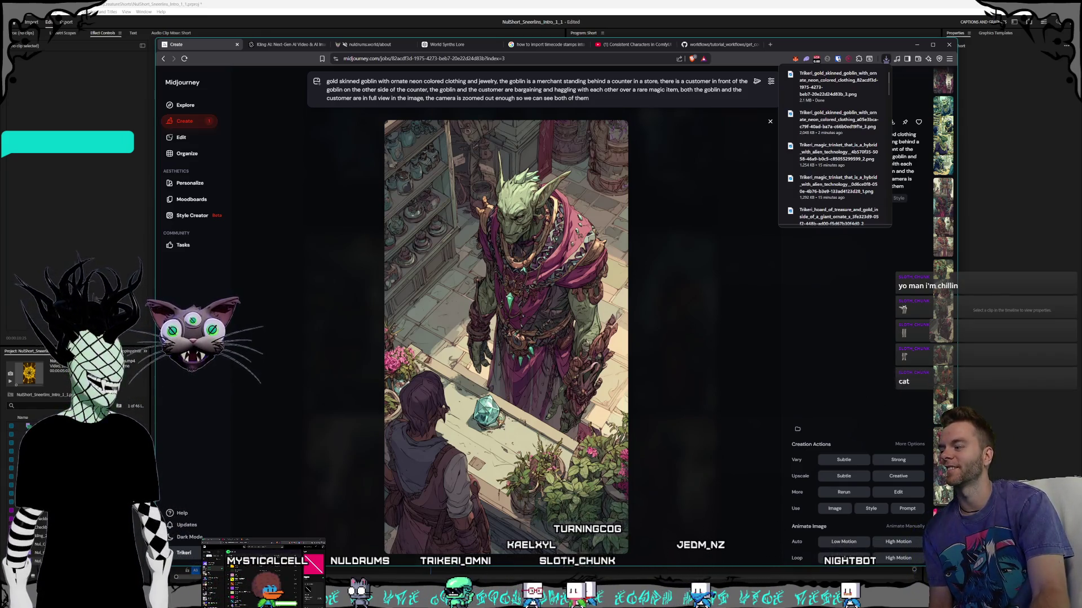
{"action": "key", "text": "alt+Tab"}
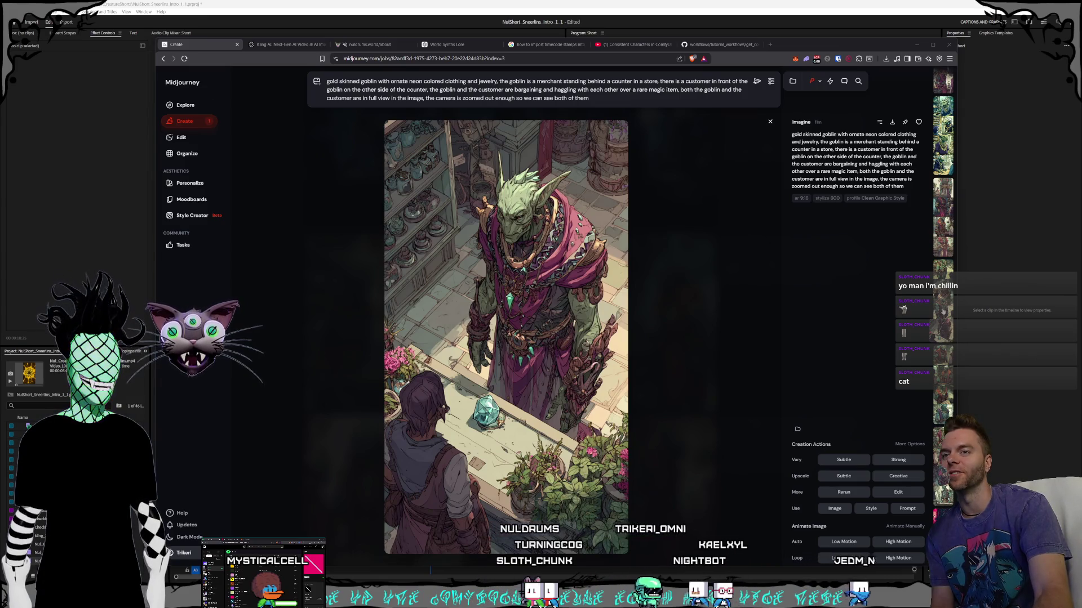
{"action": "key", "text": "Left"}
- Step back to the Style Creator goblin in purple robes under the moonlit arch
{"action": "key", "text": "Left"}
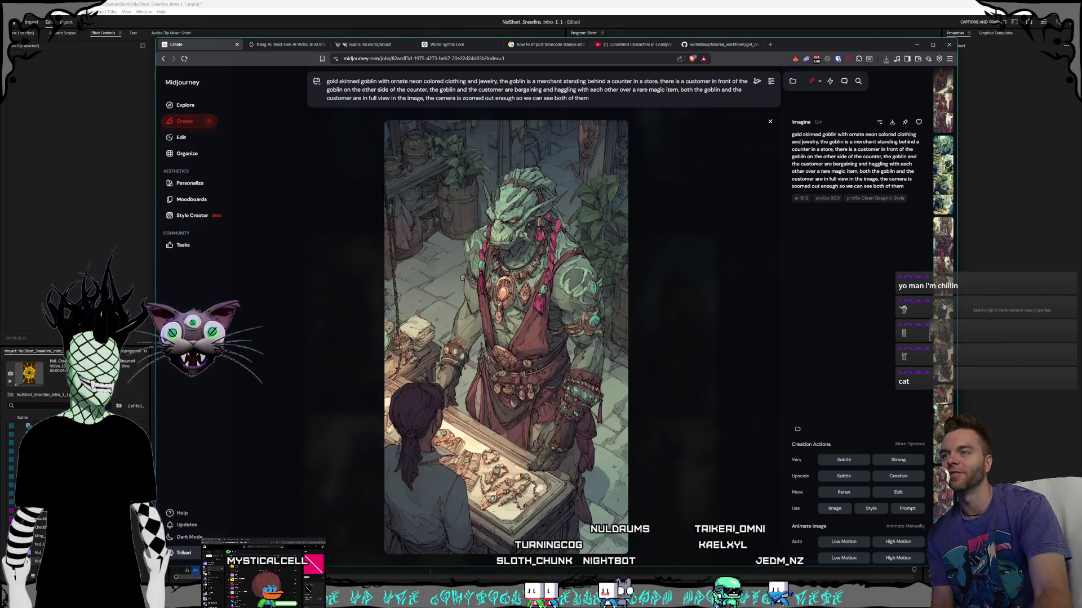
{"action": "key", "text": "Left"}
{"action": "key", "text": "Left"}
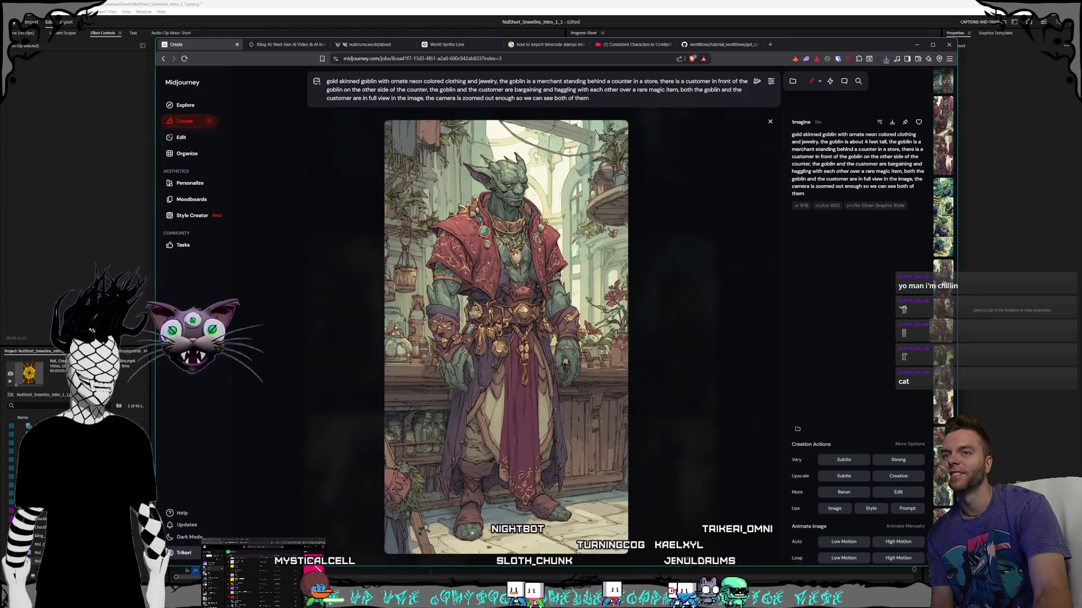
{"action": "key", "text": "Left"}
{"action": "key", "text": "Left"}
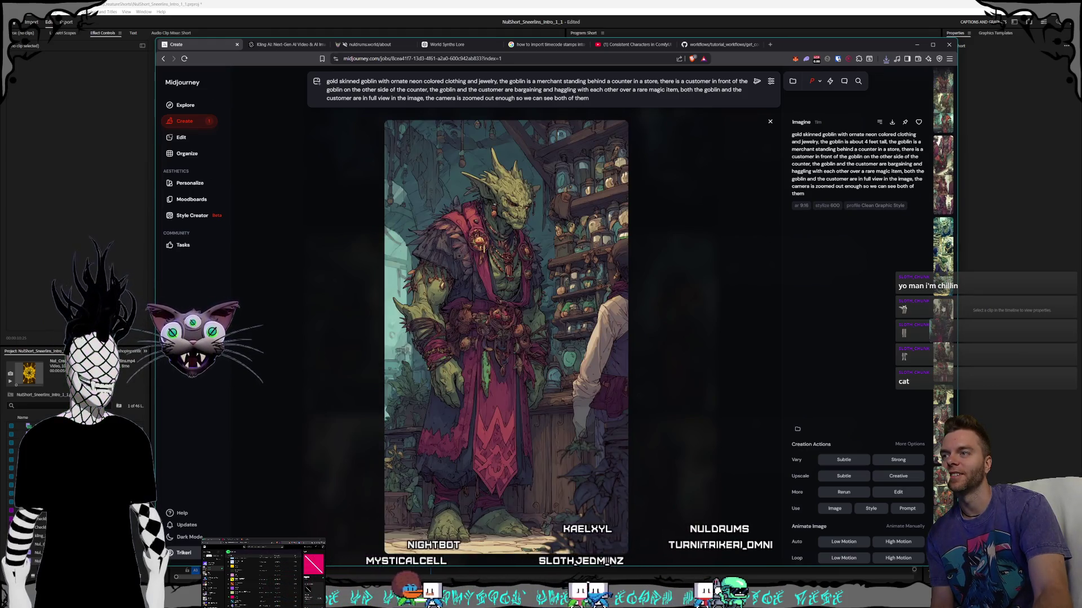
{"action": "key", "text": "Left"}
{"action": "key", "text": "Left"}
{"action": "key", "text": "Left"}
{"action": "key", "text": "Left"}
{"action": "key", "text": "Left"}
{"action": "key", "text": "Left"}
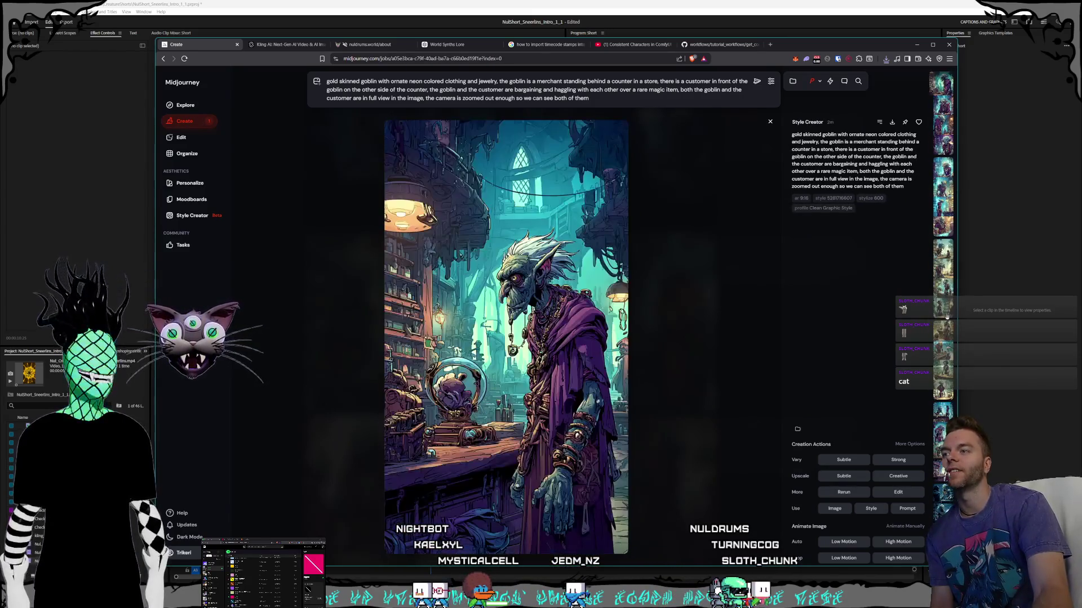
{"action": "key", "text": "Right"}
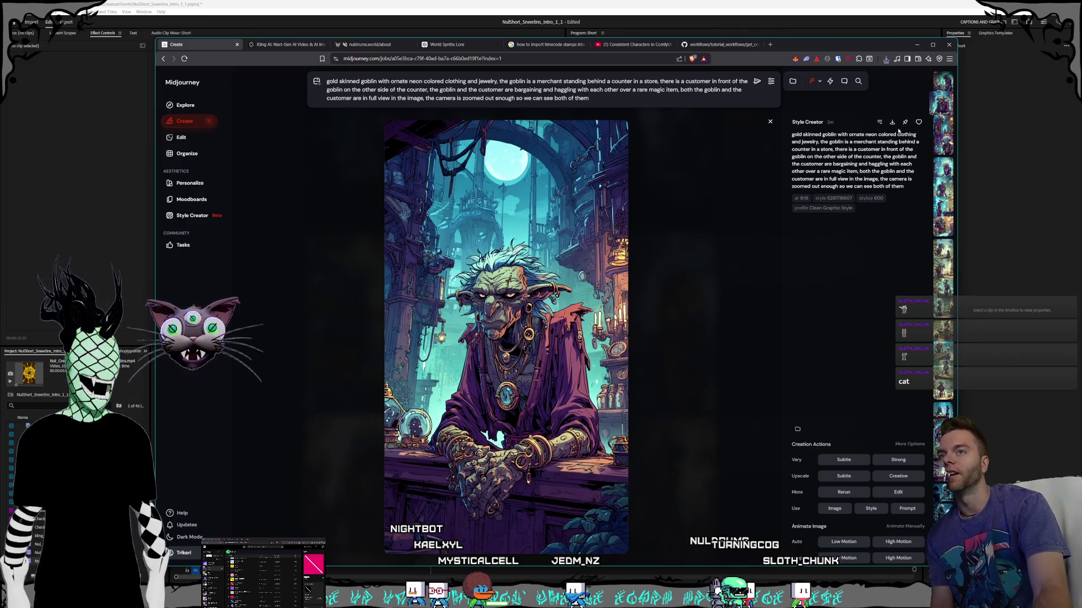
- Start saving that image but cancel the Save As dialog, then switch to the Kling AI tab
{"action": "key", "text": "ctrl+s"}
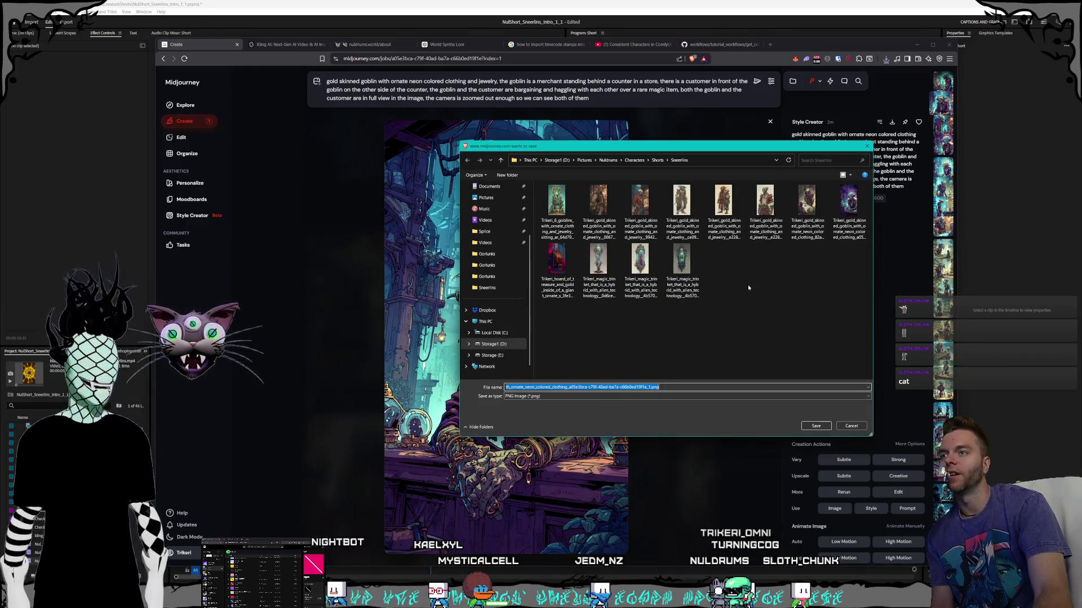
{"action": "left_click", "coordinate": [850, 427]}
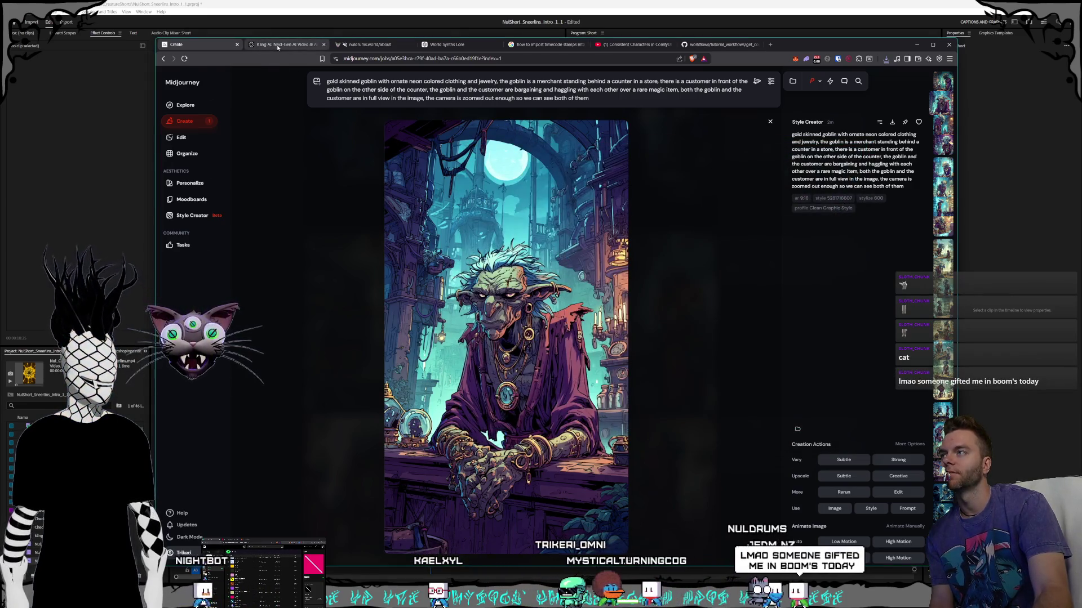
{"action": "left_click", "coordinate": [278, 45]}
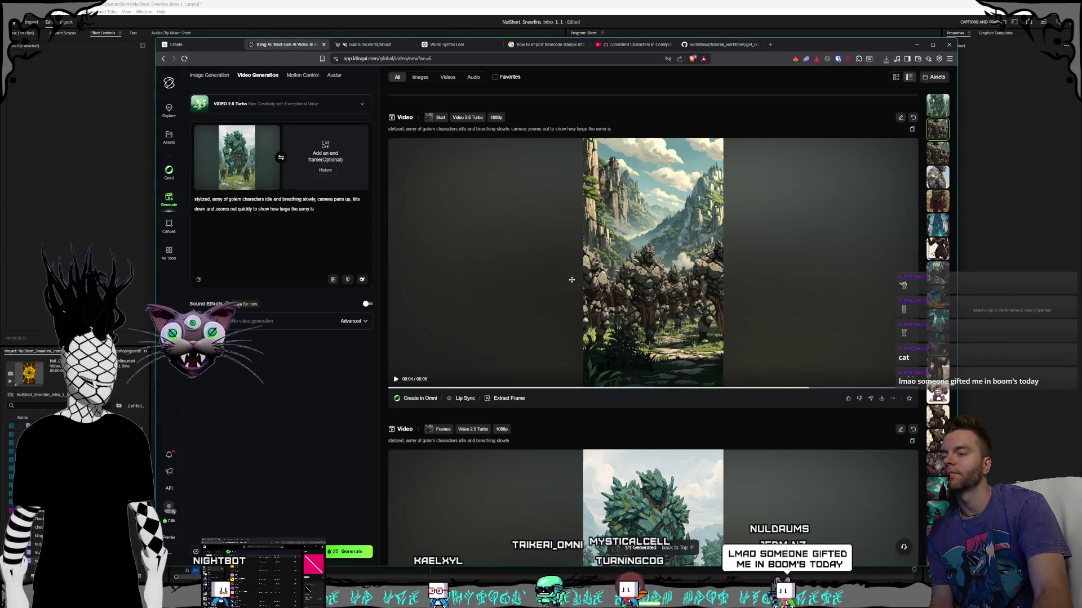
- Clear the Kling AI start frame, preview editor captions near 12 s and 20 s, then return to Midjourney
{"action": "left_click", "coordinate": [279, 125]}
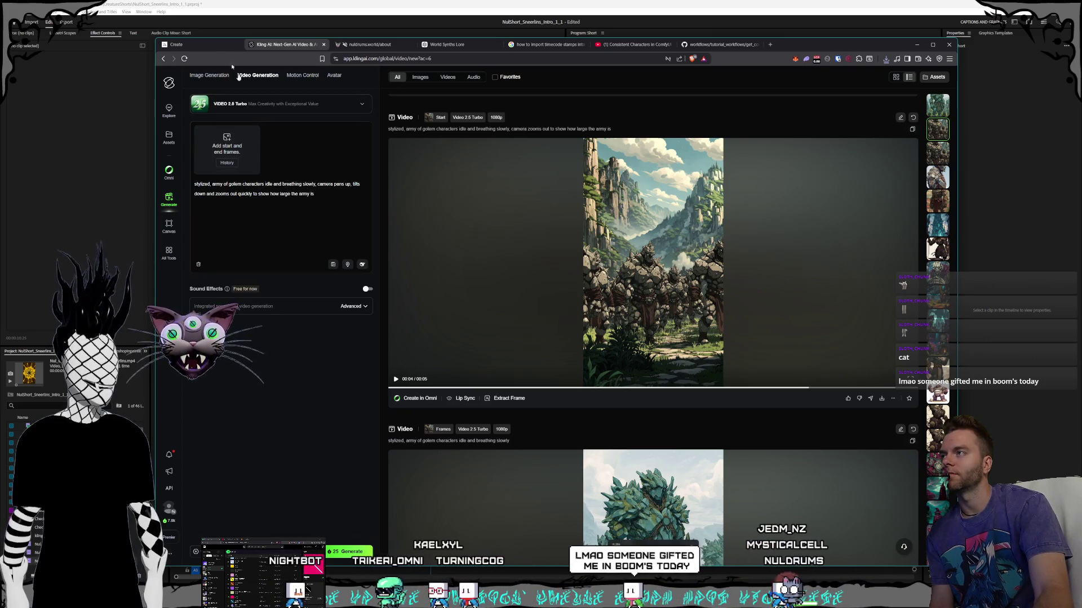
{"action": "key", "text": "alt+Tab"}
{"action": "mouse_move", "coordinate": [426, 372]}
{"action": "left_mouse_down"}
{"action": "mouse_move", "coordinate": [367, 372]}
{"action": "mouse_move", "coordinate": [513, 375]}
{"action": "left_mouse_up"}
{"action": "mouse_move", "coordinate": [581, 381]}
{"action": "left_mouse_down"}
{"action": "mouse_move", "coordinate": [568, 383]}
{"action": "mouse_move", "coordinate": [749, 399]}
{"action": "left_mouse_up"}
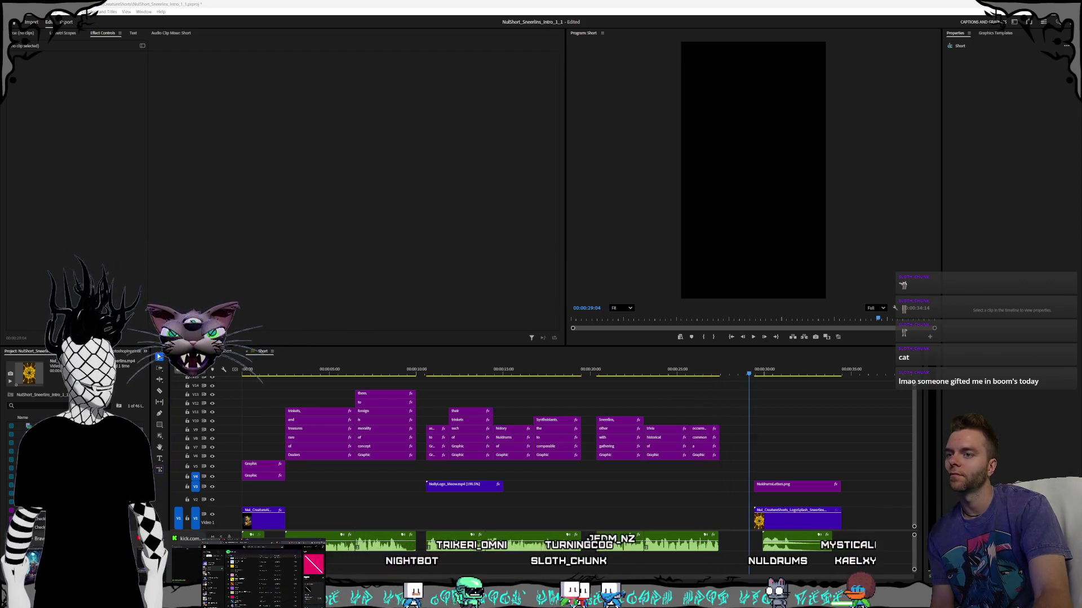
{"action": "key", "text": "alt+Tab"}
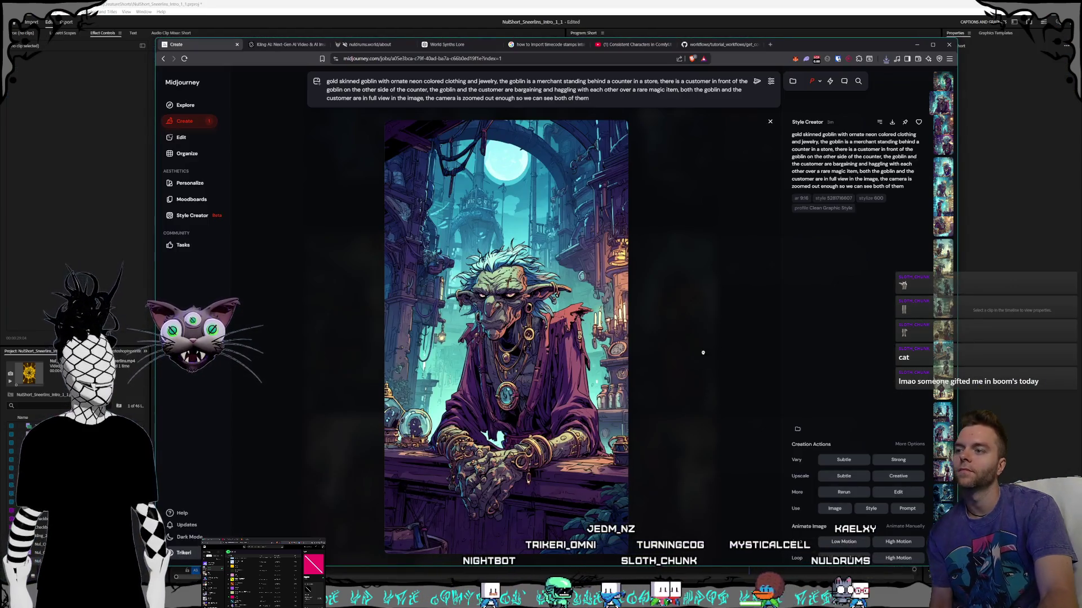
- Close the enlarged goblin image and jump back to the newest images at the top
{"action": "left_click", "coordinate": [737, 281]}
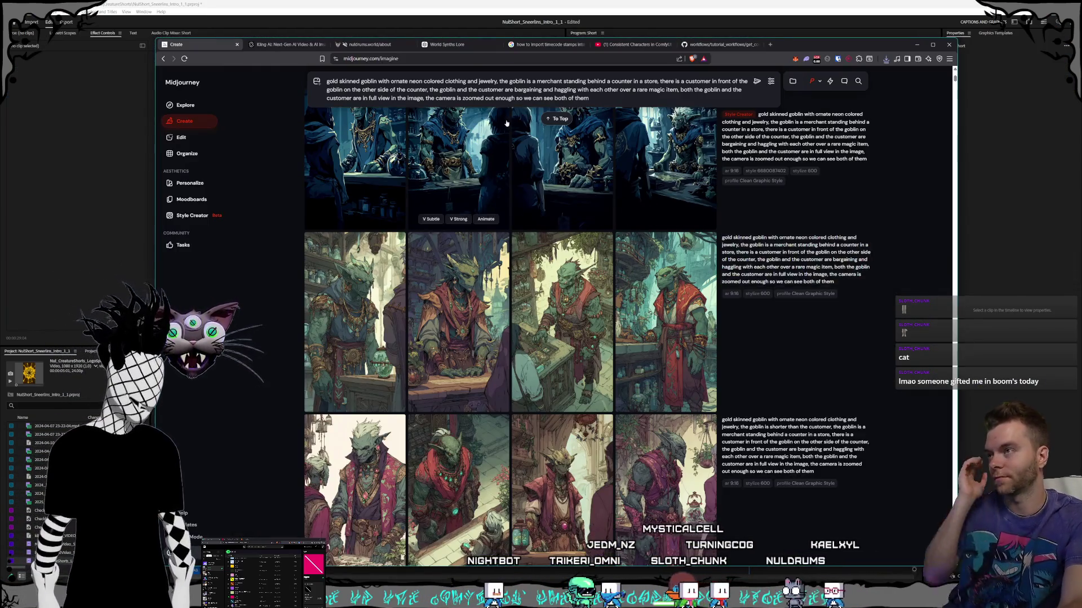
{"action": "scroll", "coordinate": [527, 134], "scroll_direction": "down", "scroll_amount": 5}
{"action": "left_click", "coordinate": [554, 118]}
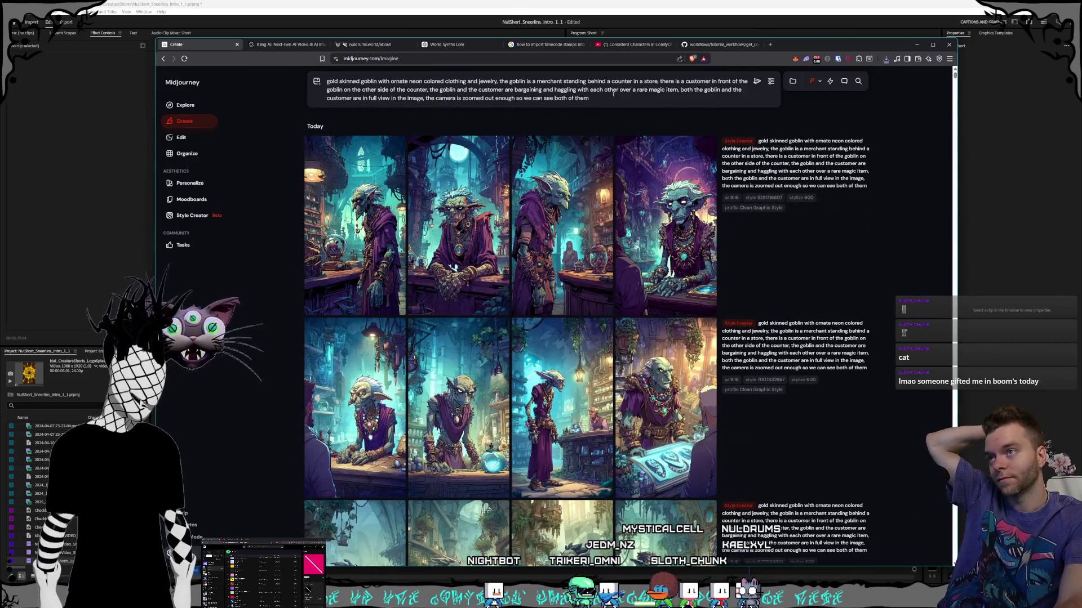
- Rewrite the prompt as a group of 5 goblins playing a board game and submit it
{"action": "left_click_drag", "start_coordinate": [499, 81], "coordinate": [583, 100]}
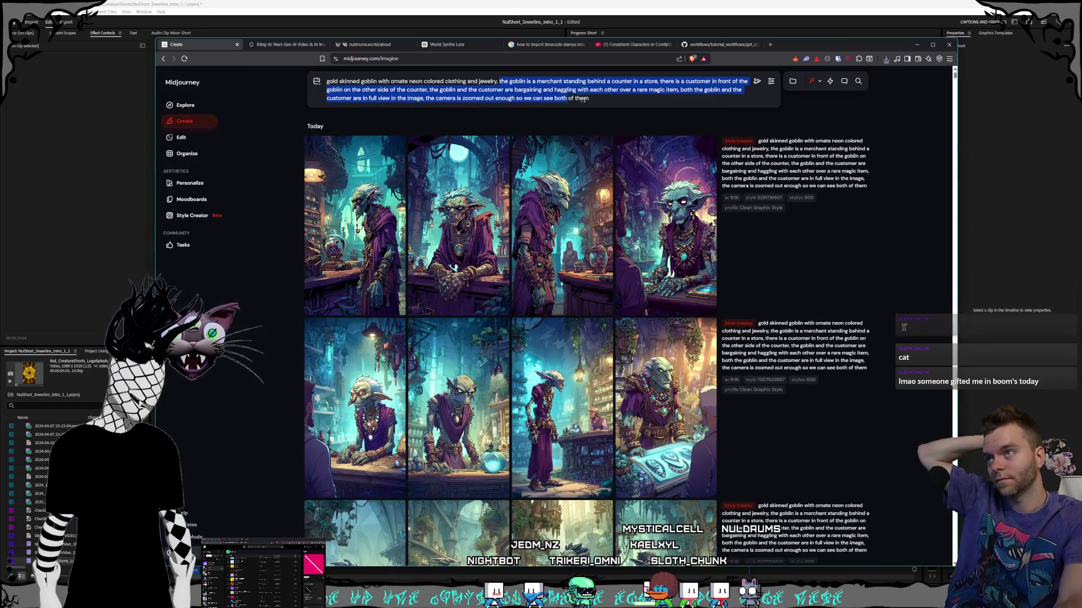
{"action": "key", "text": "BackSpace"}
{"action": "key", "text": "BackSpace"}
{"action": "key", "text": "BackSpace"}
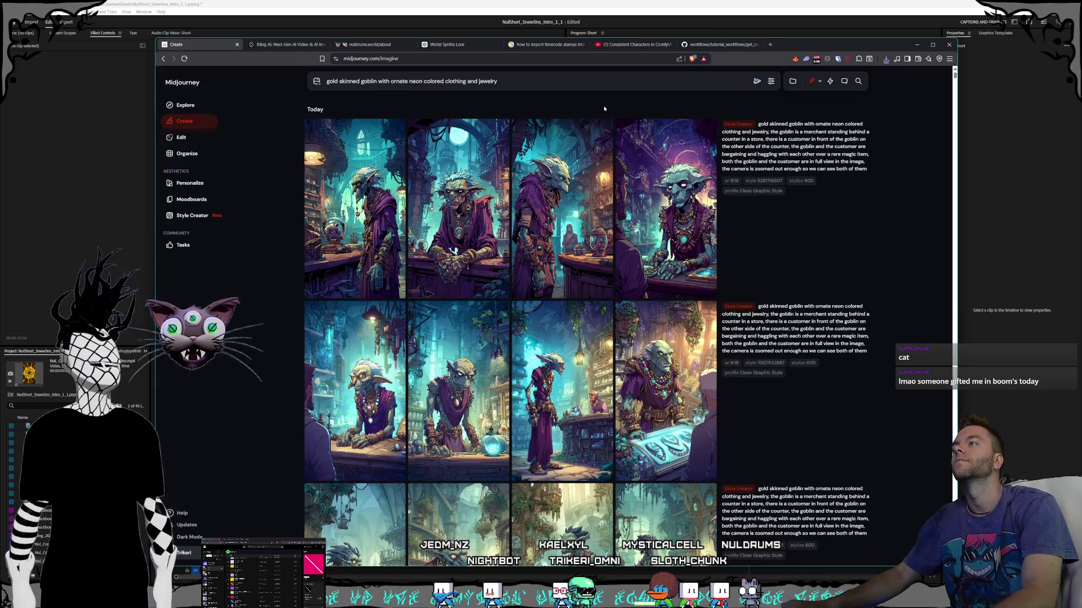
{"action": "key", "text": "Home"}
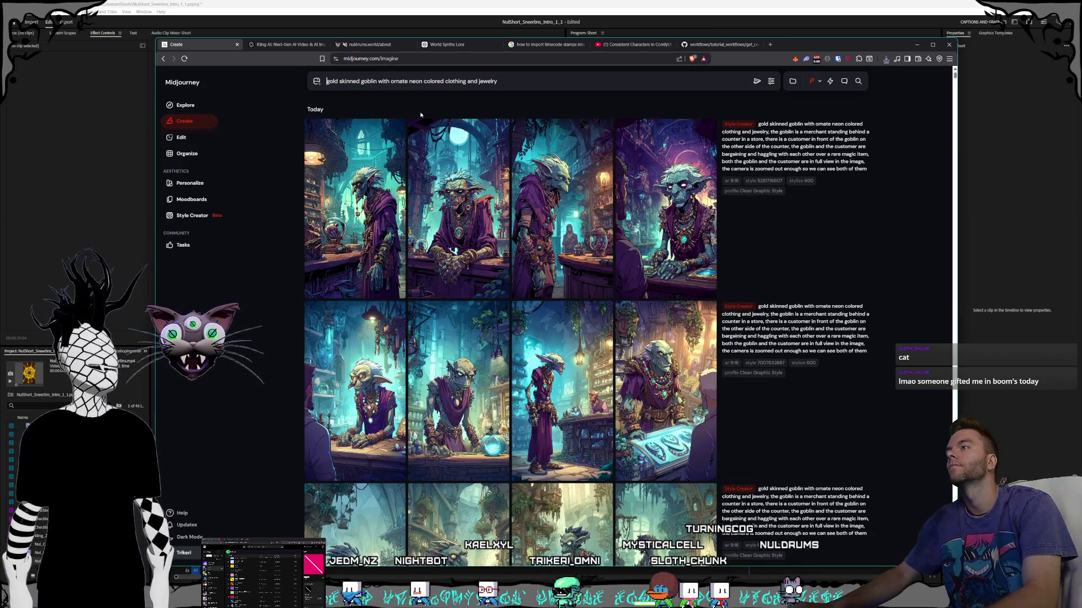
{"action": "type", "text": "group of "}
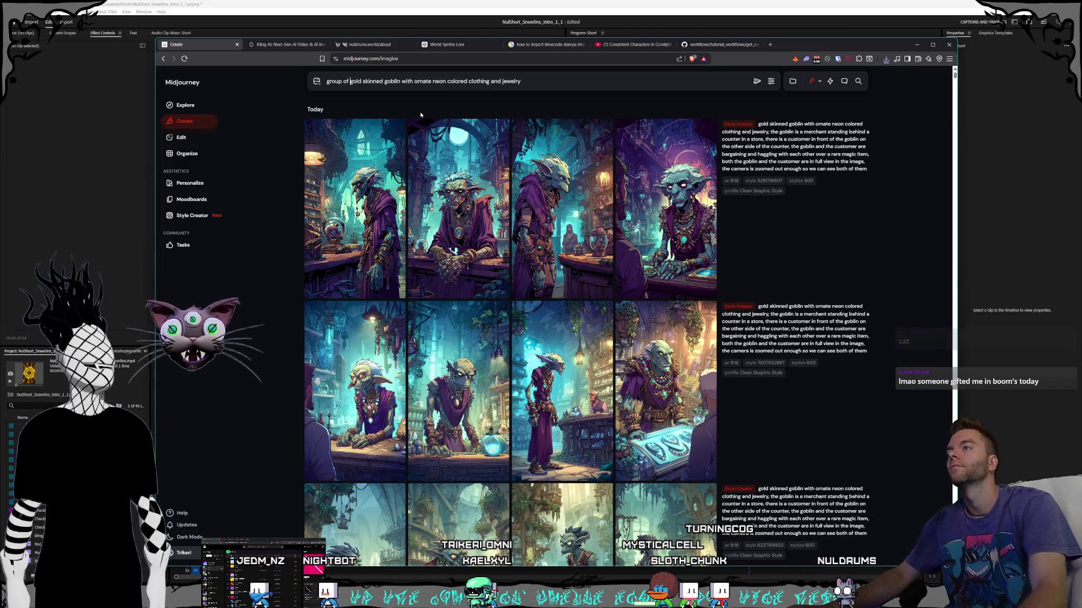
{"action": "type", "text": "5"}
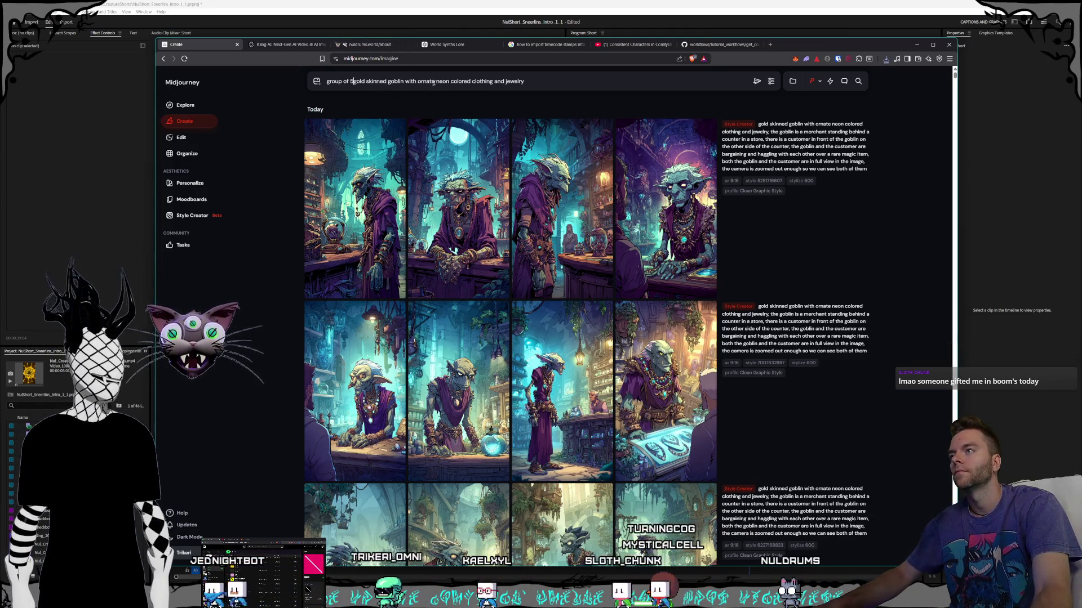
{"action": "left_click", "coordinate": [554, 82]}
{"action": "type", "text": "playing a board game in their shop"}
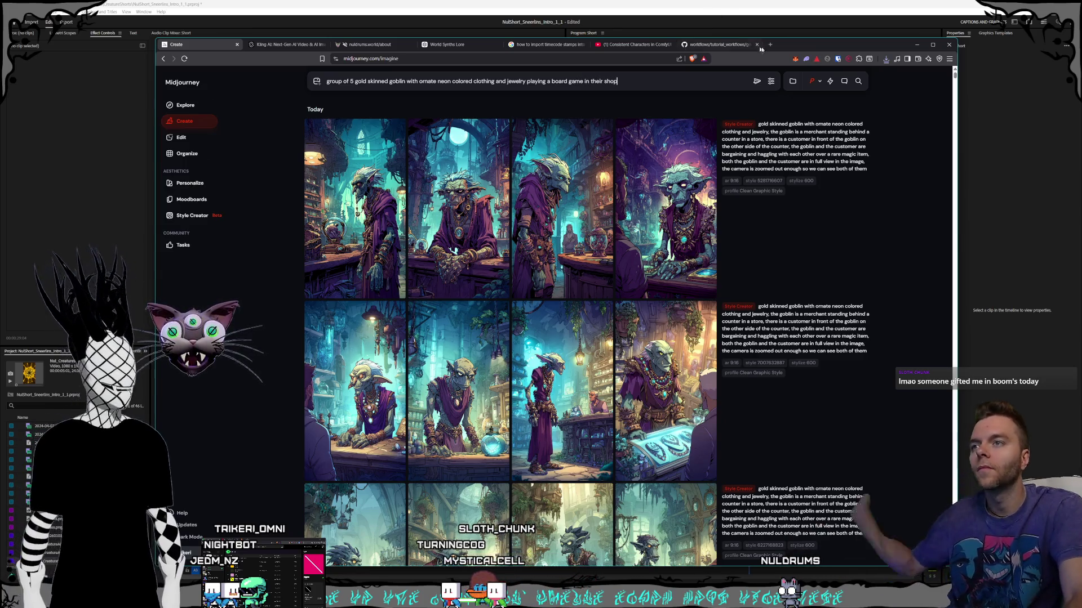
{"action": "left_click", "coordinate": [755, 85]}
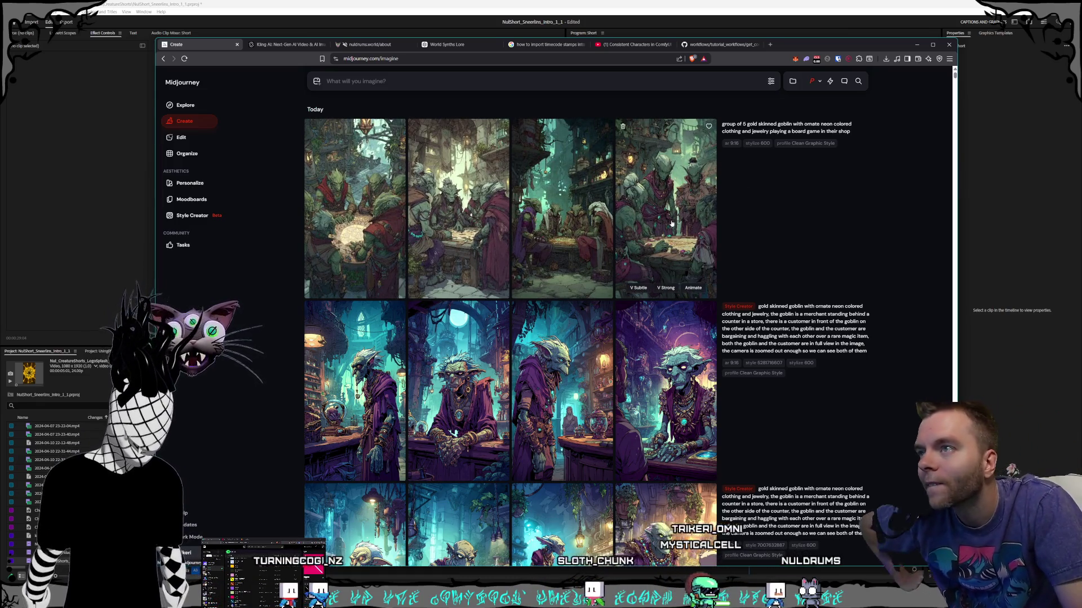
- Inspect the fourth and third new board-game images enlarged, then close the view
{"action": "left_click", "coordinate": [688, 180]}
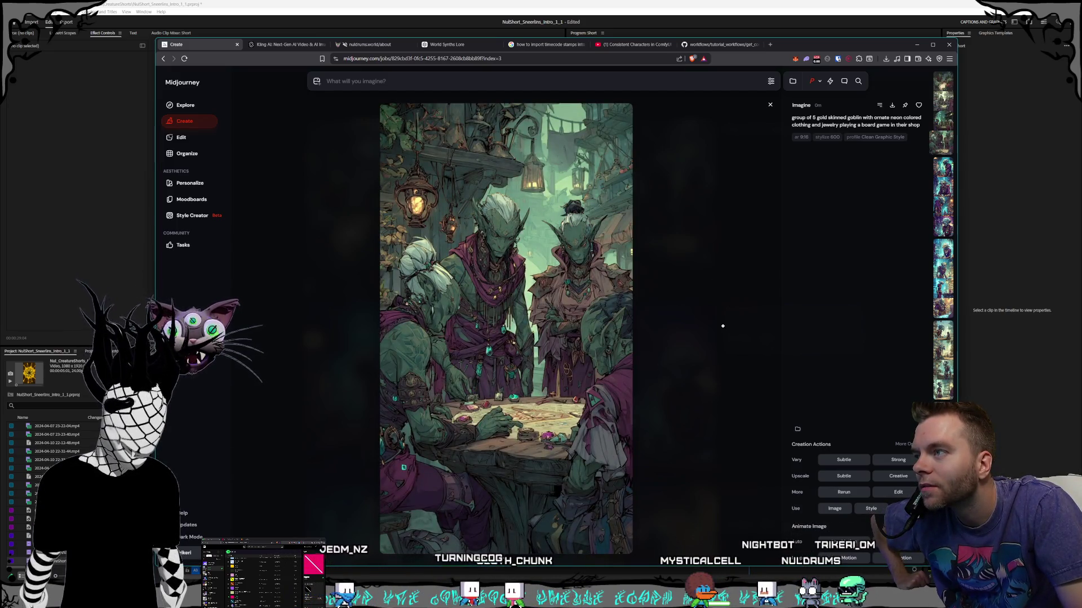
{"action": "left_click", "coordinate": [721, 324]}
{"action": "left_click", "coordinate": [593, 280]}
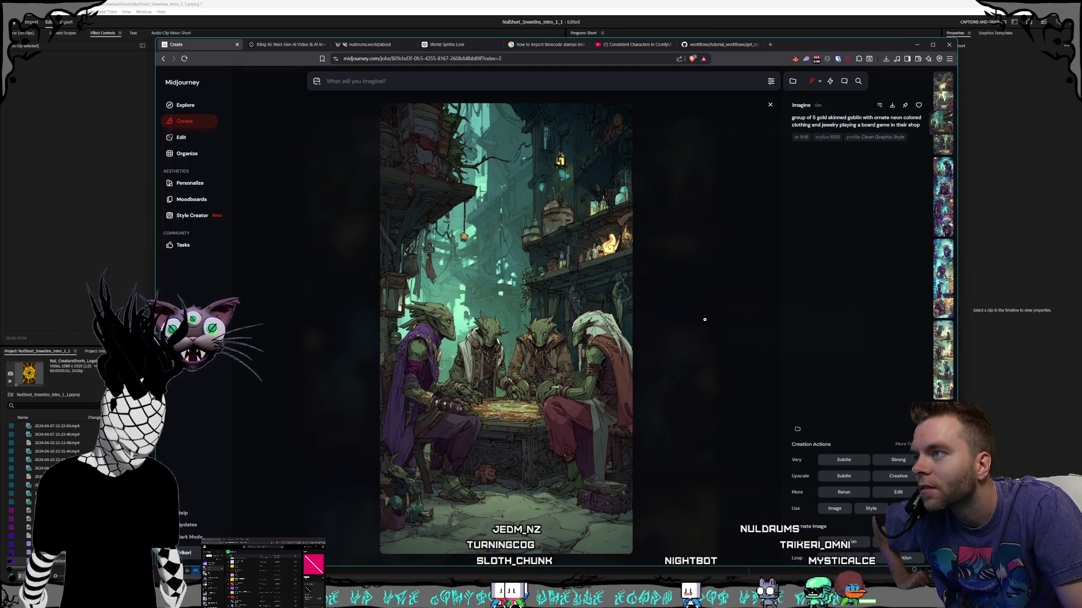
{"action": "key", "text": "alt+Left"}
{"action": "key", "text": "alt+Left"}
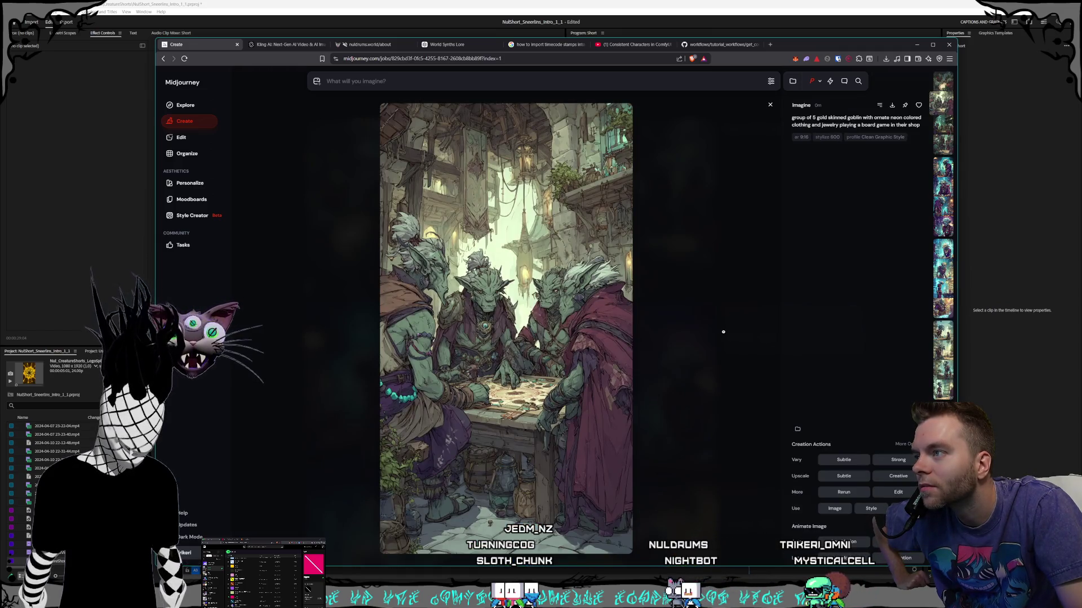
{"action": "left_click", "coordinate": [723, 332]}
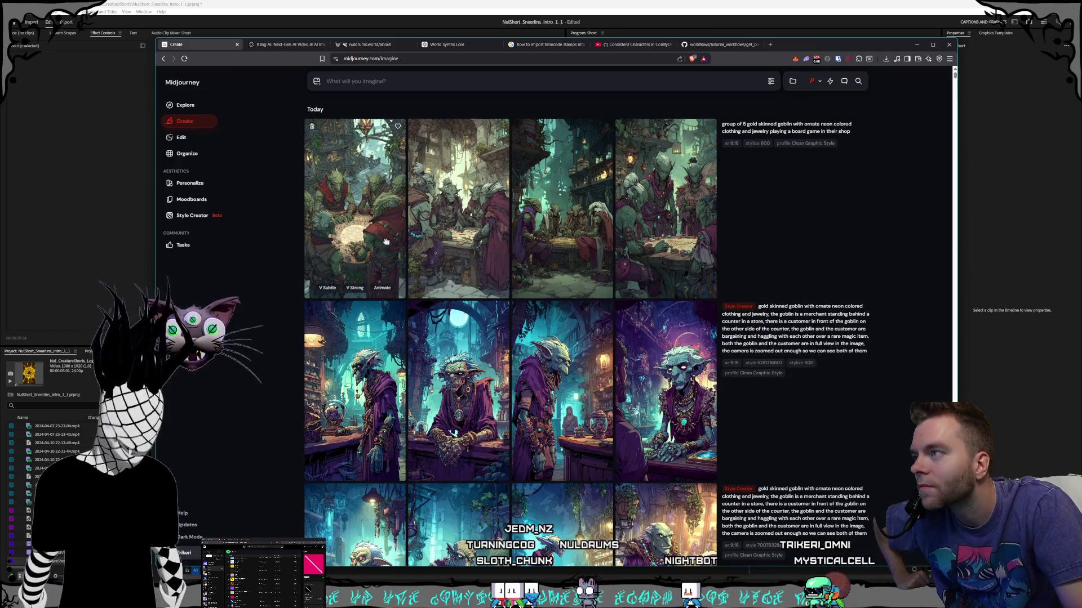
- View the first board-game image, then load its prompt into Style Creator
{"action": "left_click", "coordinate": [386, 241]}
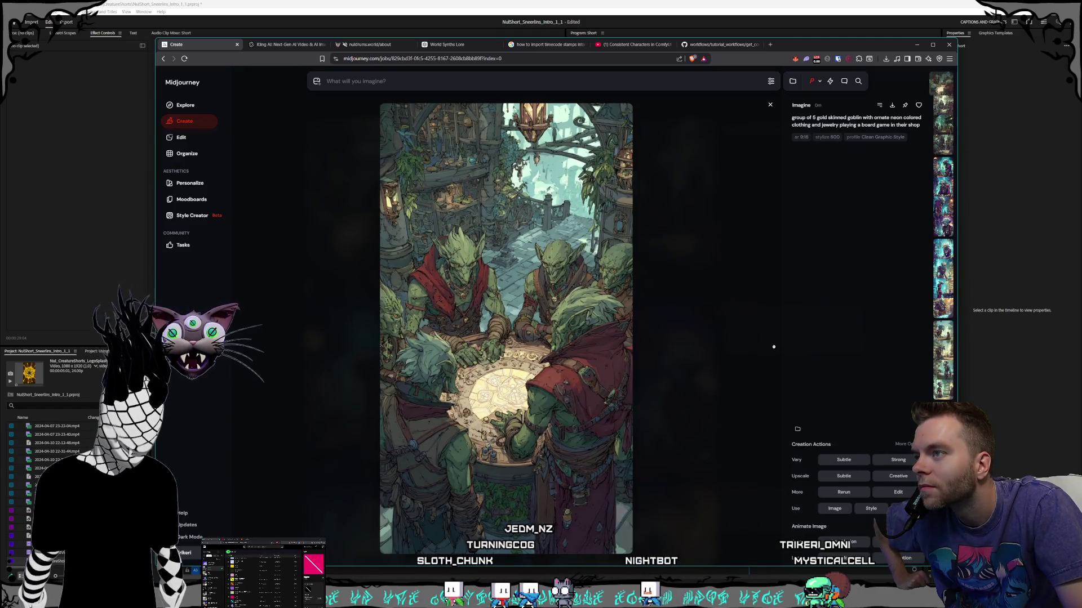
{"action": "left_click", "coordinate": [721, 341]}
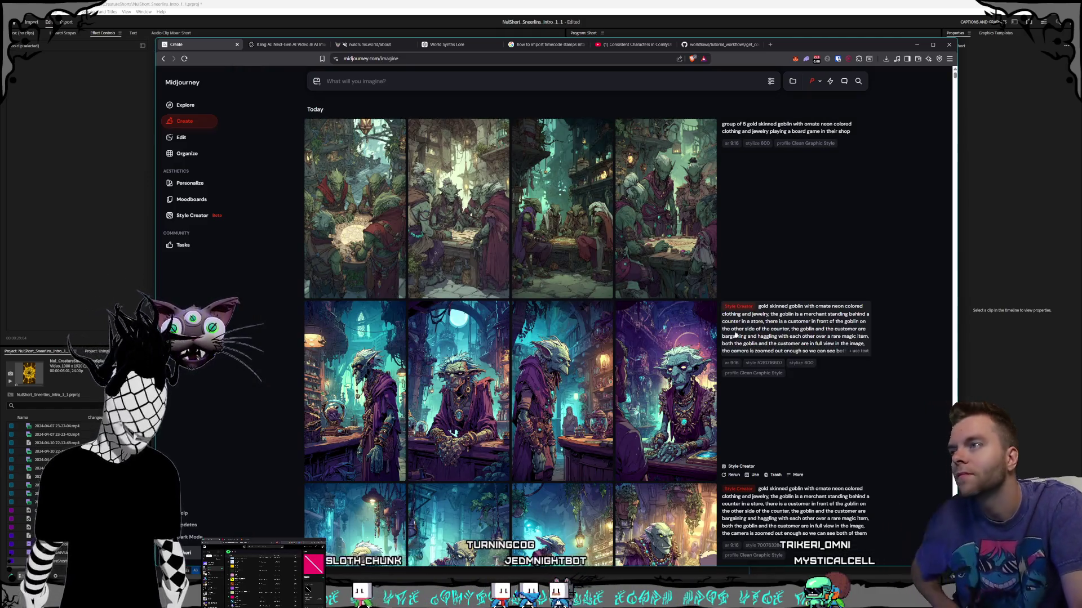
{"action": "left_click", "coordinate": [783, 128]}
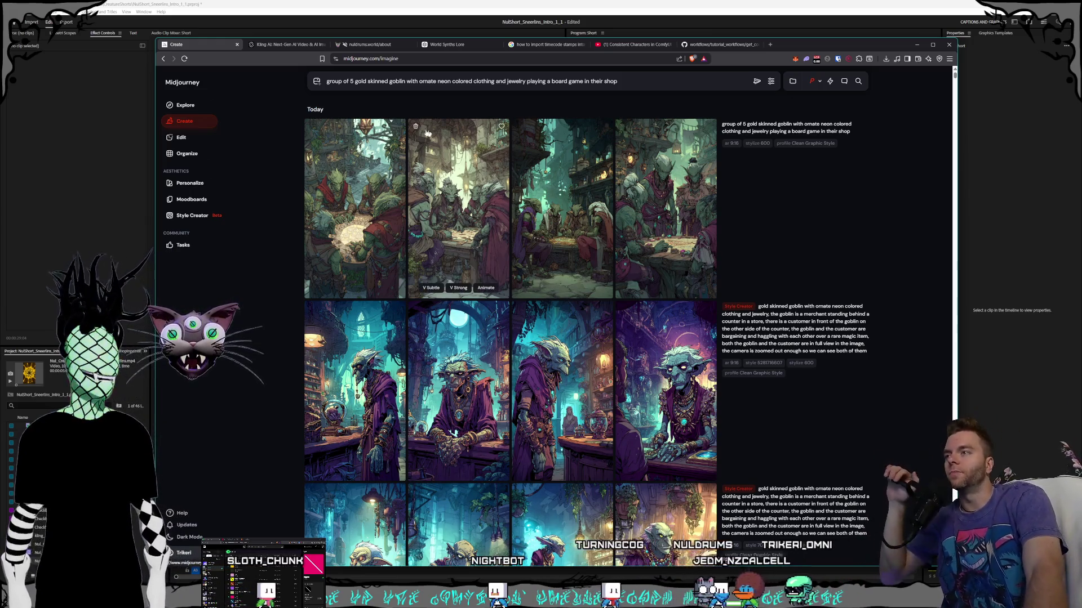
{"action": "left_click", "coordinate": [208, 216]}
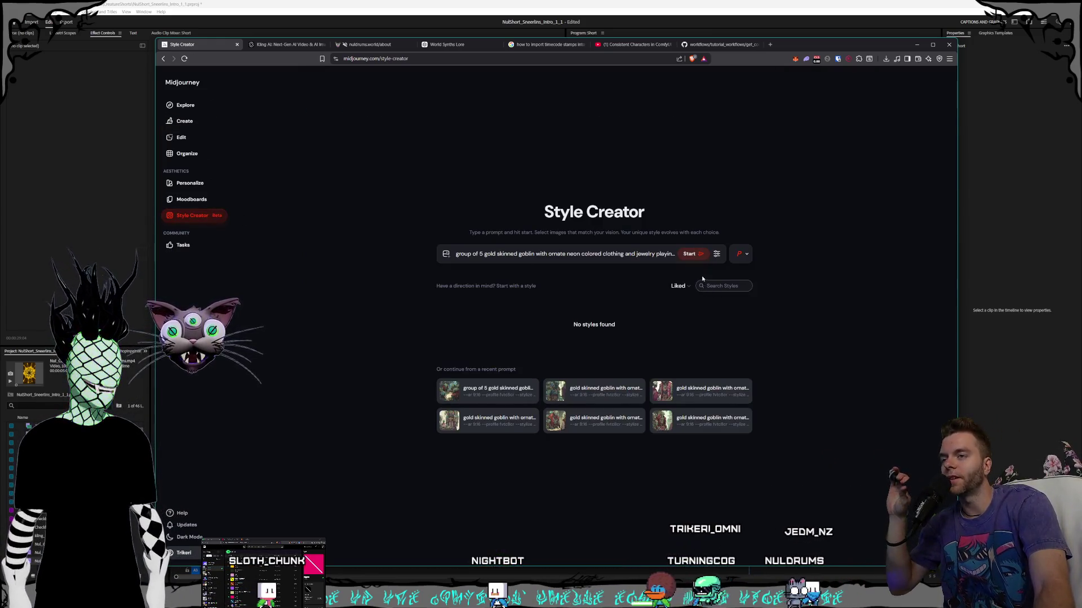
- Start a Style Creator session for the five-goblin board-game prompt
{"action": "left_click", "coordinate": [696, 257]}
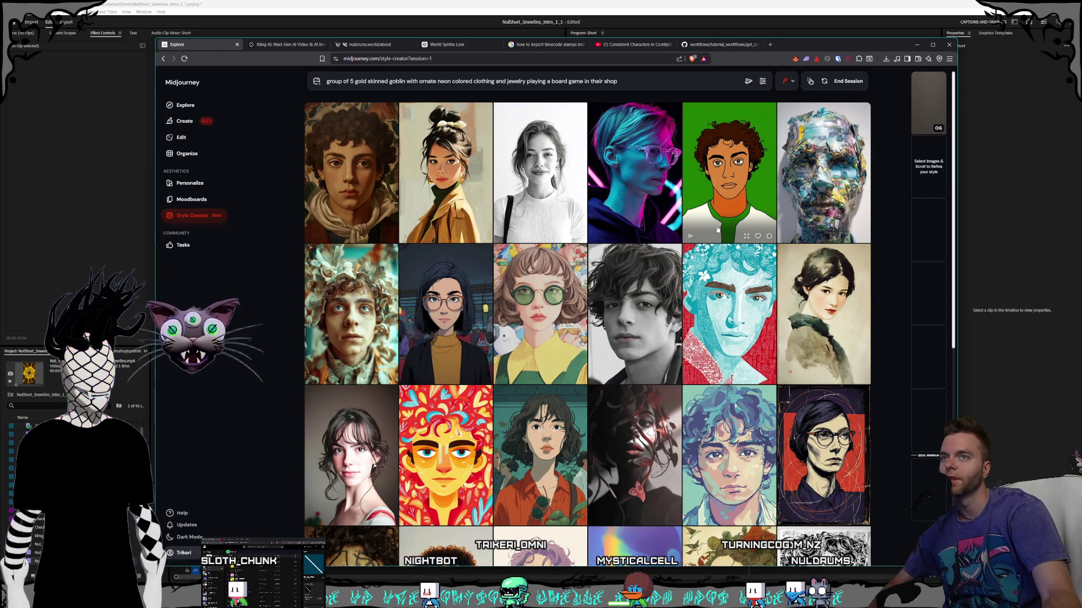
- Scroll down through the Style Creator portrait grid until the next round of portraits loads
{"action": "scroll", "coordinate": [713, 236], "scroll_direction": "down", "scroll_amount": 3}
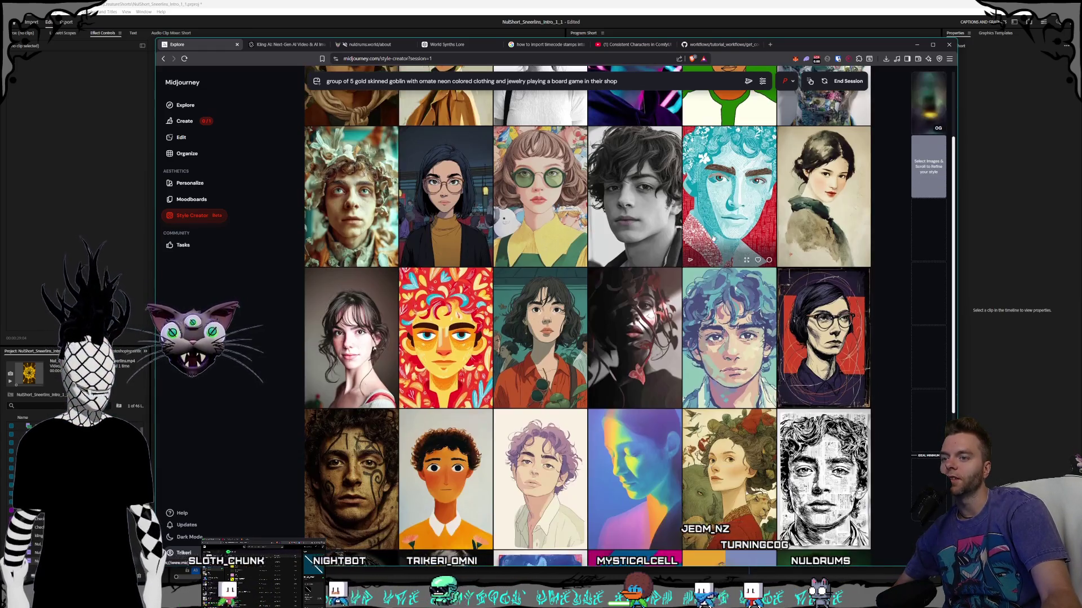
{"action": "scroll", "coordinate": [713, 239], "scroll_direction": "down", "scroll_amount": 5}
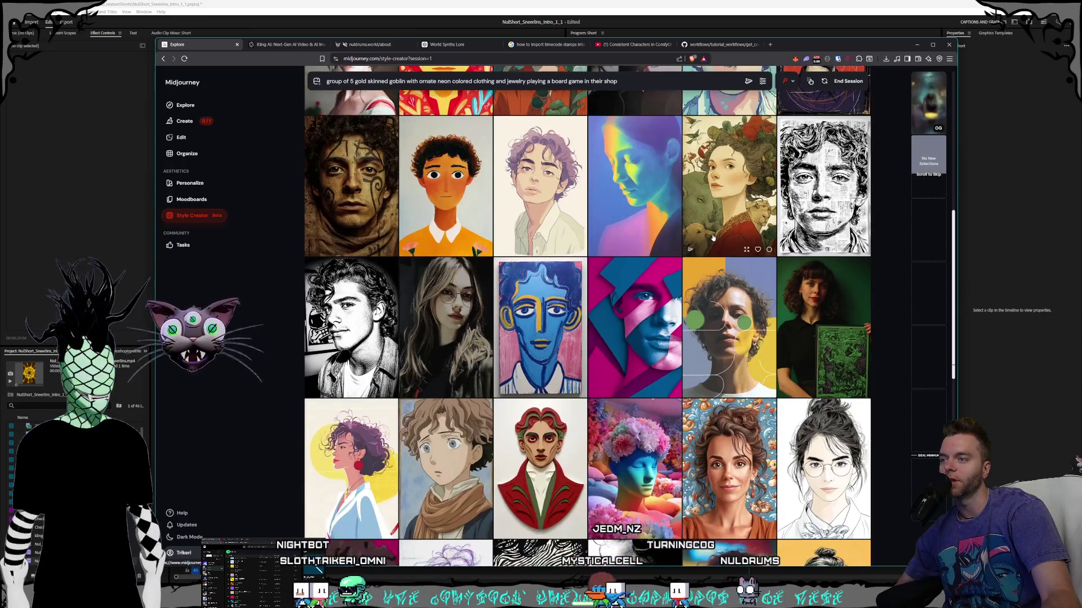
{"action": "scroll", "coordinate": [713, 239], "scroll_direction": "down", "scroll_amount": 1}
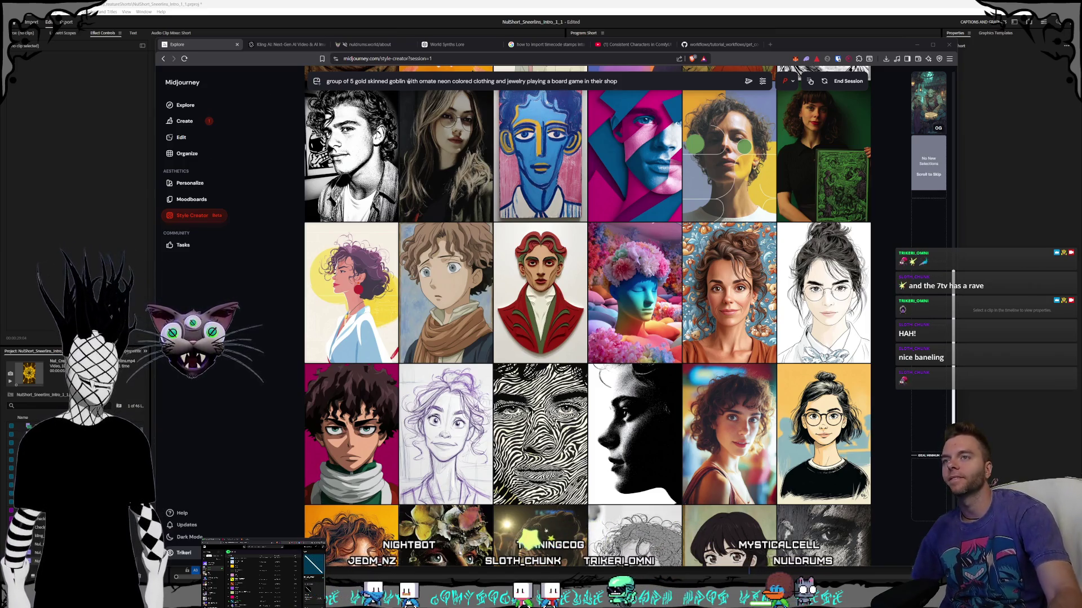
{"action": "scroll", "coordinate": [630, 238], "scroll_direction": "down", "scroll_amount": 4}
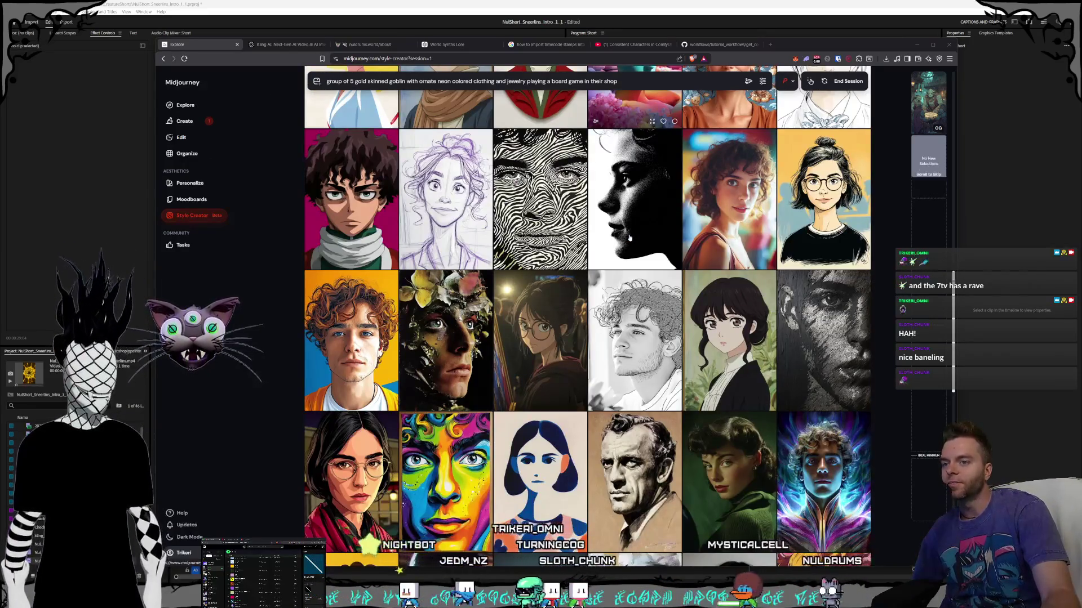
{"action": "scroll", "coordinate": [630, 238], "scroll_direction": "down", "scroll_amount": 4}
{"action": "scroll", "coordinate": [628, 233], "scroll_direction": "down", "scroll_amount": 2}
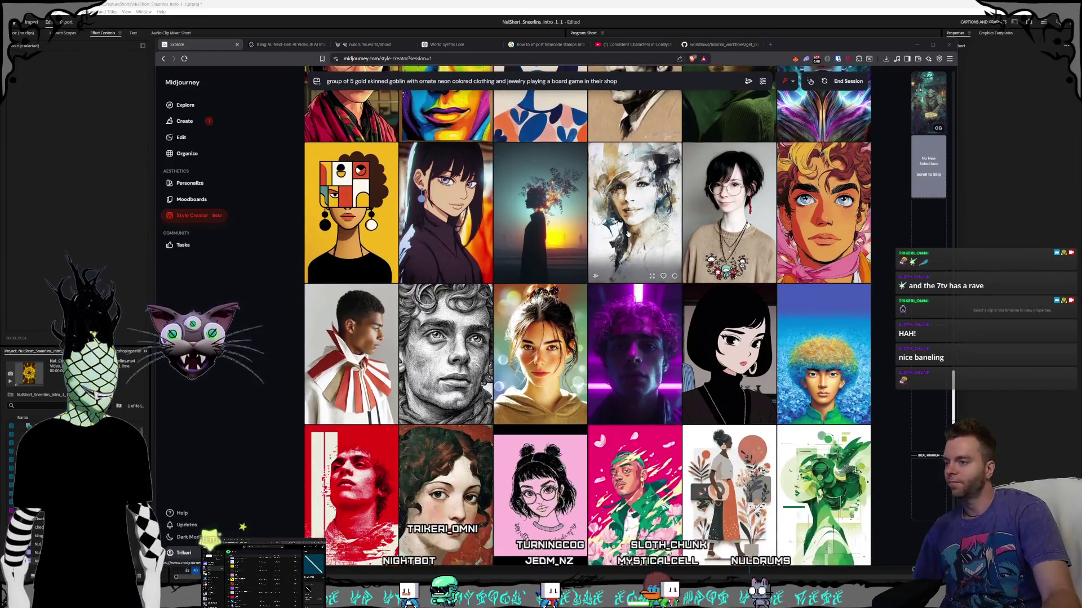
{"action": "scroll", "coordinate": [647, 204], "scroll_direction": "down", "scroll_amount": 3}
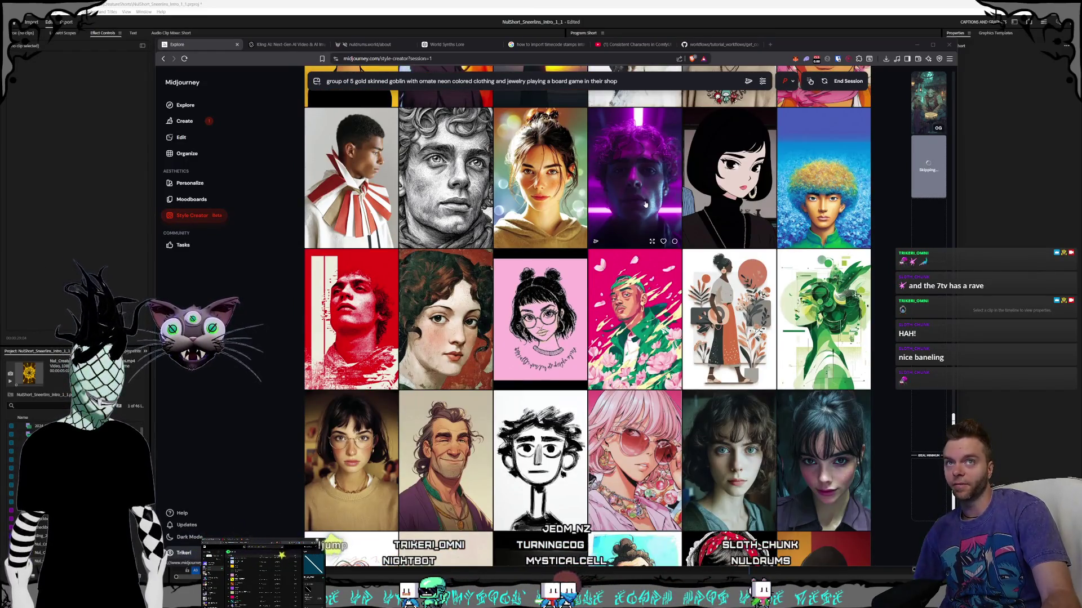
{"action": "scroll", "coordinate": [646, 204], "scroll_direction": "down", "scroll_amount": 6}
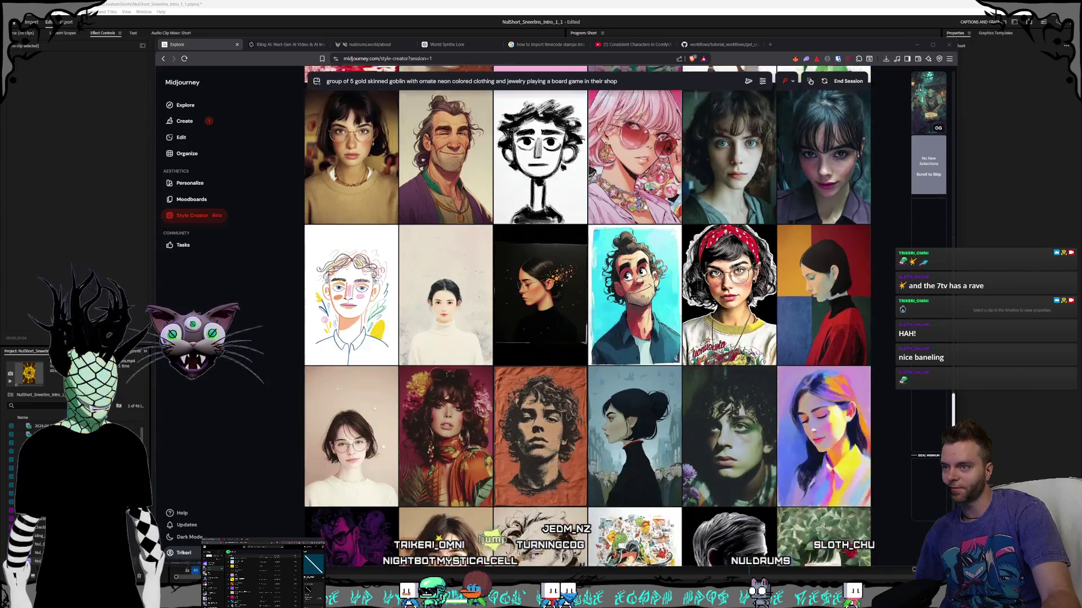
{"action": "scroll", "coordinate": [646, 205], "scroll_direction": "down", "scroll_amount": 2}
{"action": "scroll", "coordinate": [644, 208], "scroll_direction": "down", "scroll_amount": 2}
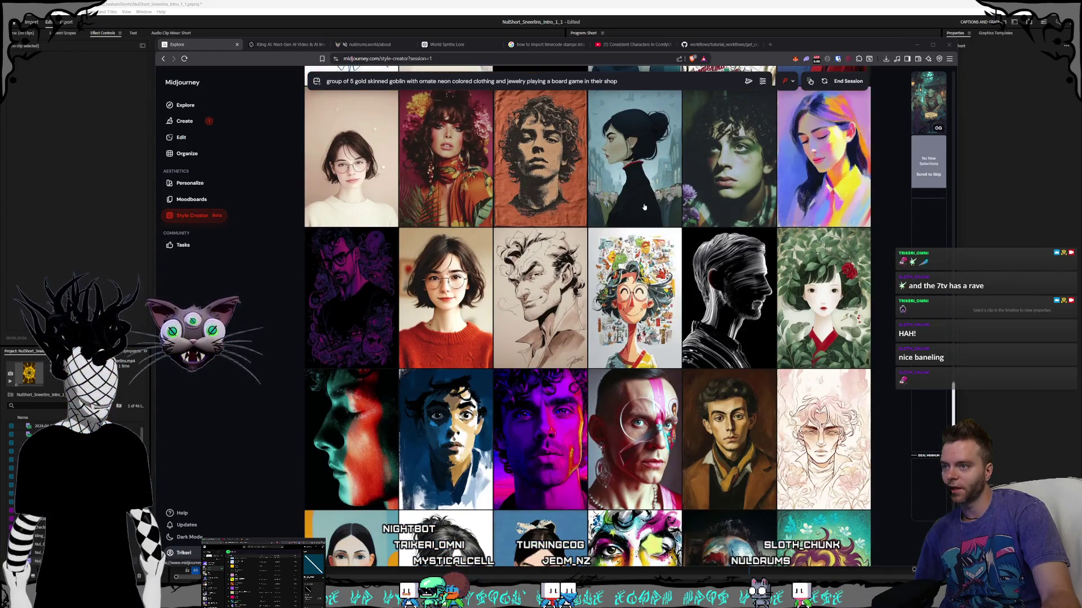
{"action": "scroll", "coordinate": [643, 207], "scroll_direction": "down", "scroll_amount": 7}
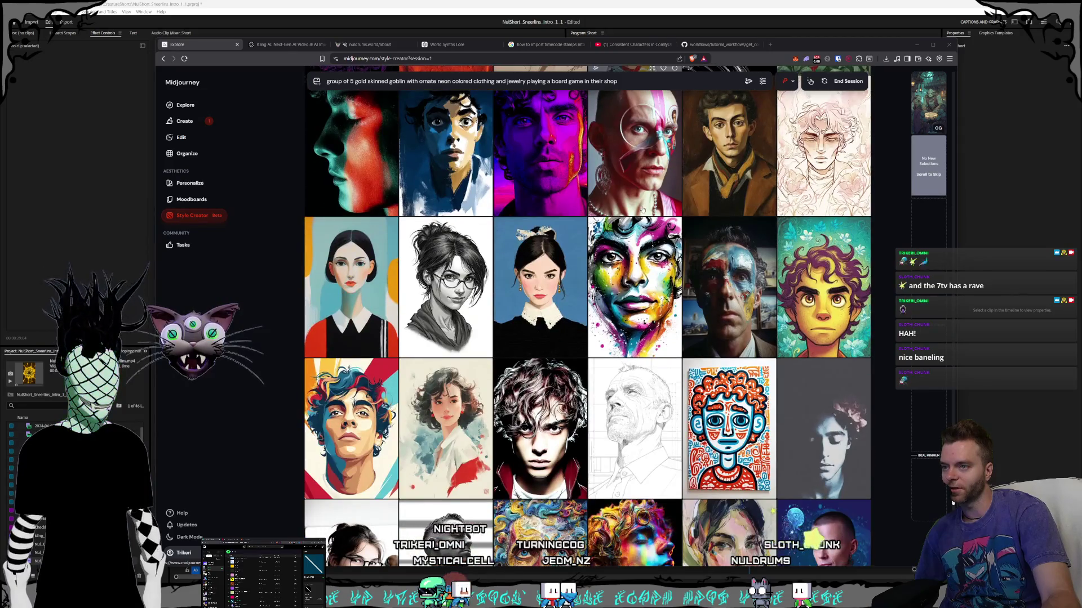
{"action": "scroll", "coordinate": [644, 208], "scroll_direction": "down", "scroll_amount": 6}
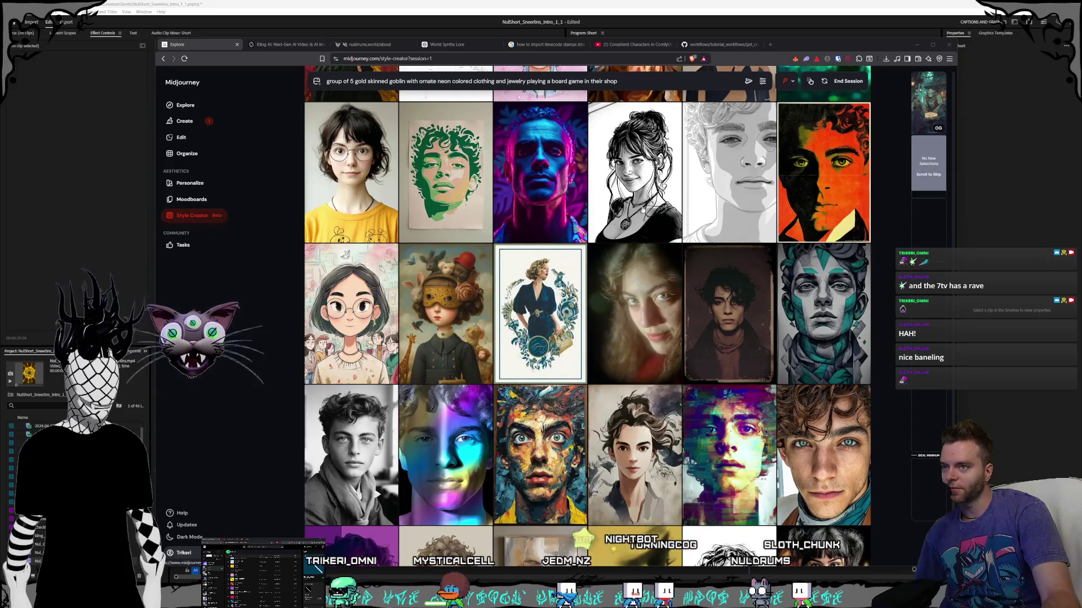
{"action": "scroll", "coordinate": [641, 209], "scroll_direction": "down", "scroll_amount": 5}
{"action": "scroll", "coordinate": [640, 212], "scroll_direction": "down", "scroll_amount": 15}
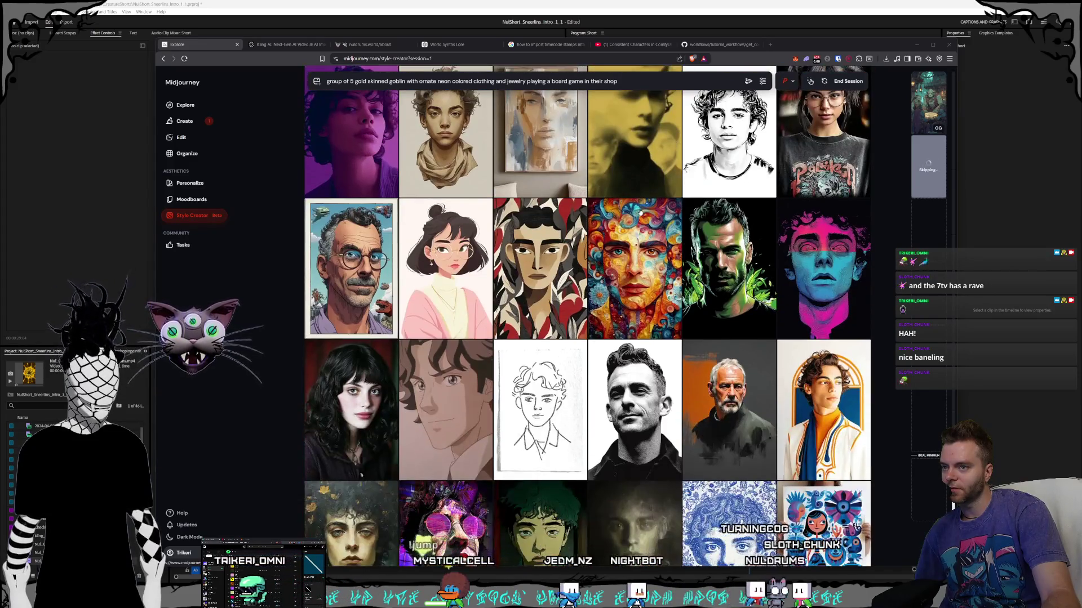
{"action": "scroll", "coordinate": [640, 211], "scroll_direction": "down", "scroll_amount": 5}
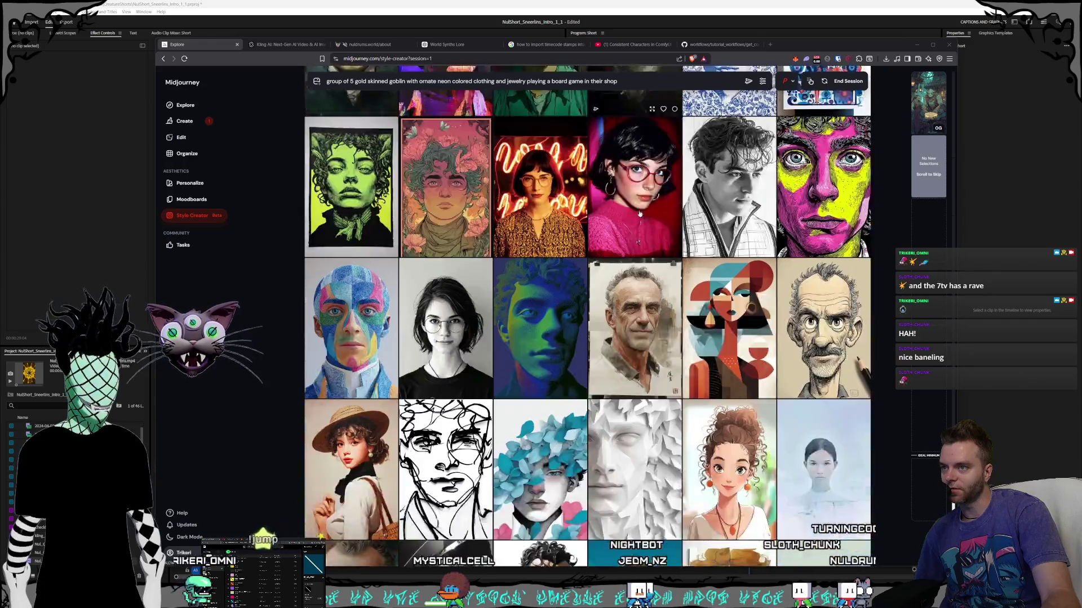
{"action": "scroll", "coordinate": [639, 213], "scroll_direction": "down", "scroll_amount": 6}
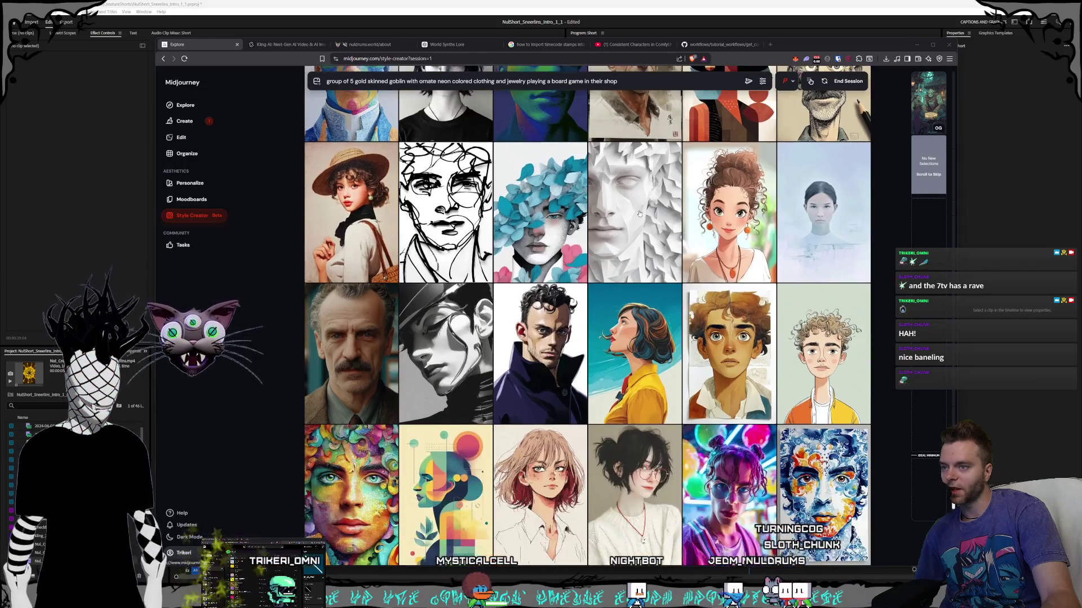
{"action": "scroll", "coordinate": [639, 214], "scroll_direction": "down", "scroll_amount": 1}
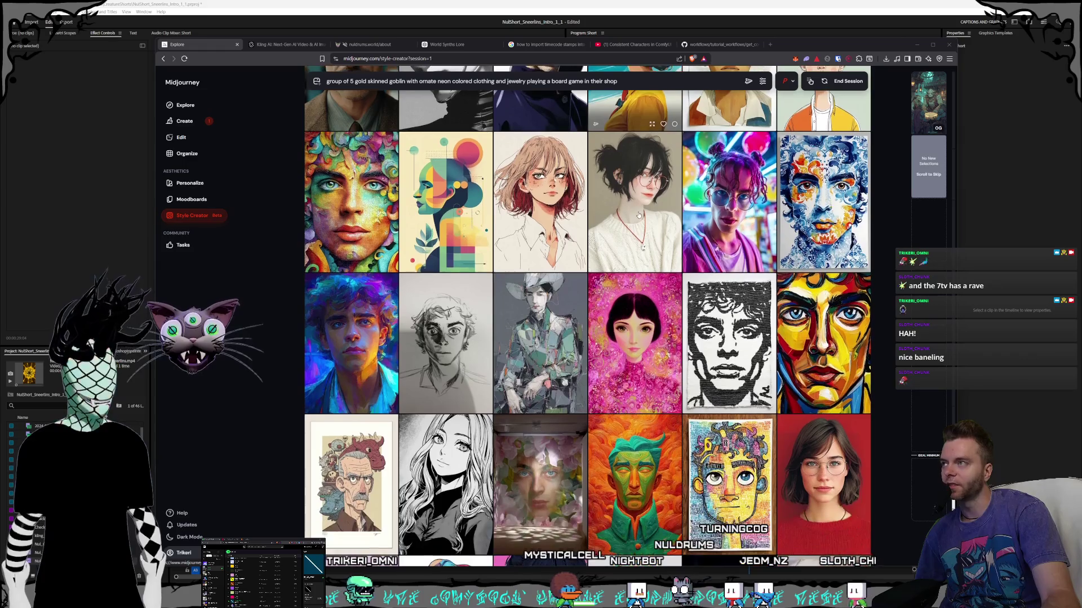
{"action": "scroll", "coordinate": [639, 214], "scroll_direction": "down", "scroll_amount": 1}
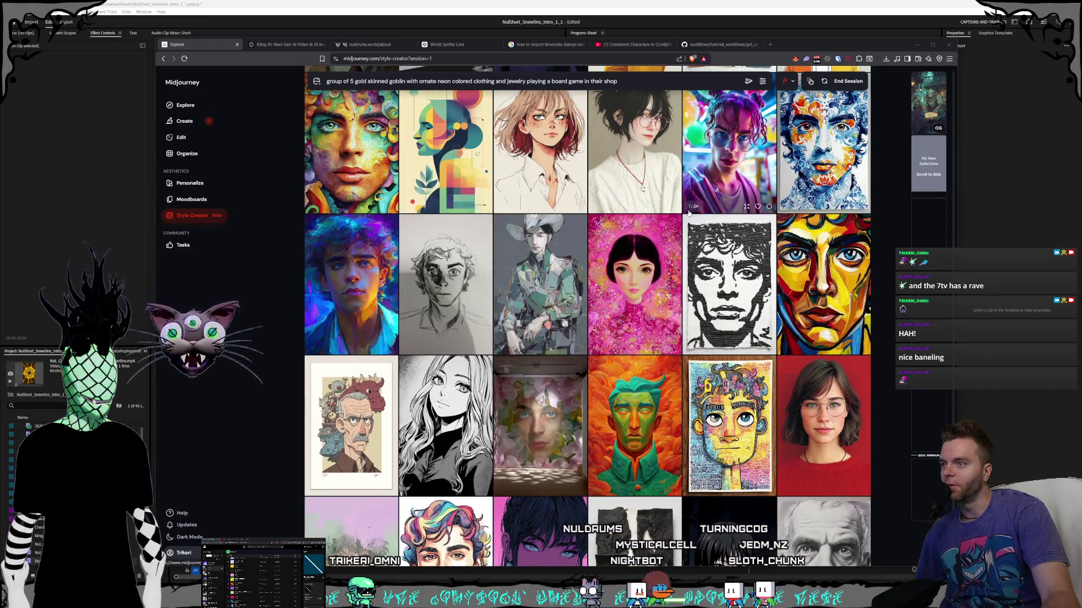
{"action": "scroll", "coordinate": [688, 212], "scroll_direction": "down", "scroll_amount": 2}
{"action": "scroll", "coordinate": [663, 213], "scroll_direction": "down", "scroll_amount": 5}
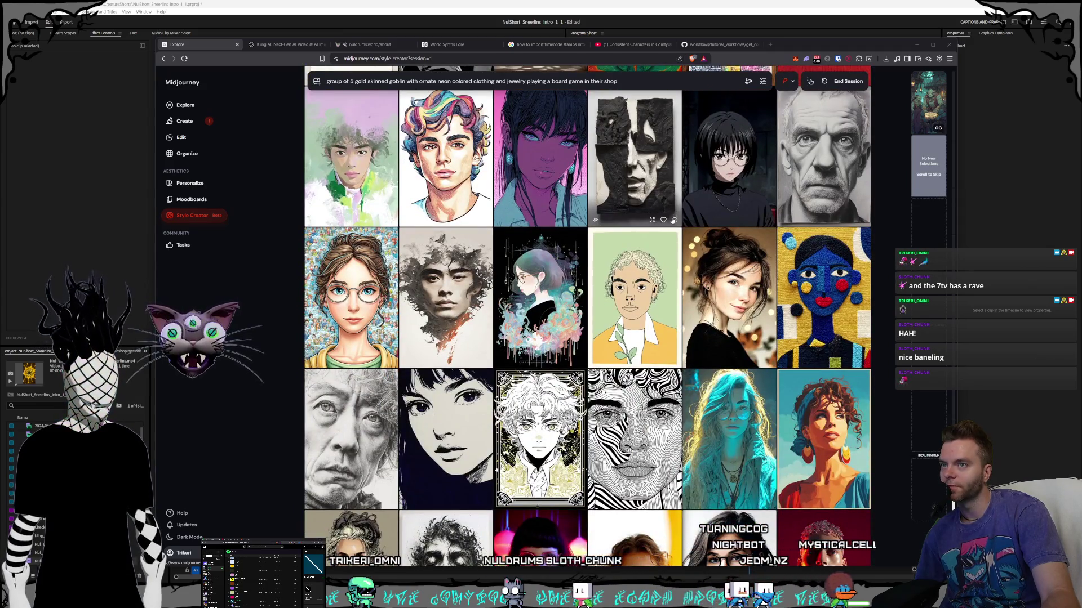
{"action": "scroll", "coordinate": [674, 219], "scroll_direction": "down", "scroll_amount": 4}
{"action": "scroll", "coordinate": [637, 113], "scroll_direction": "down", "scroll_amount": 5}
{"action": "scroll", "coordinate": [651, 211], "scroll_direction": "down", "scroll_amount": 7}
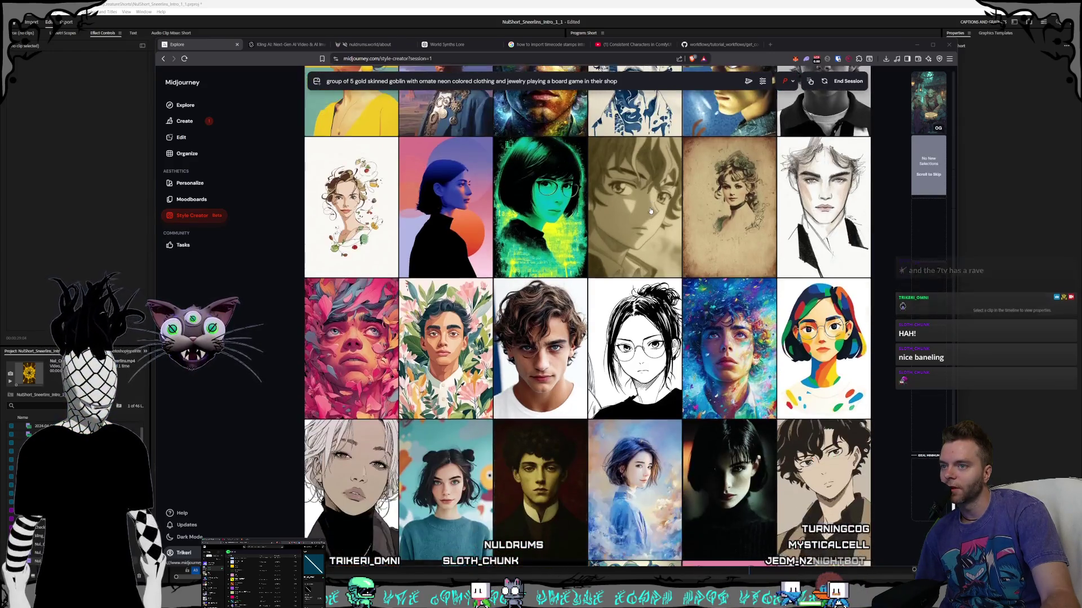
{"action": "scroll", "coordinate": [651, 211], "scroll_direction": "down", "scroll_amount": 6}
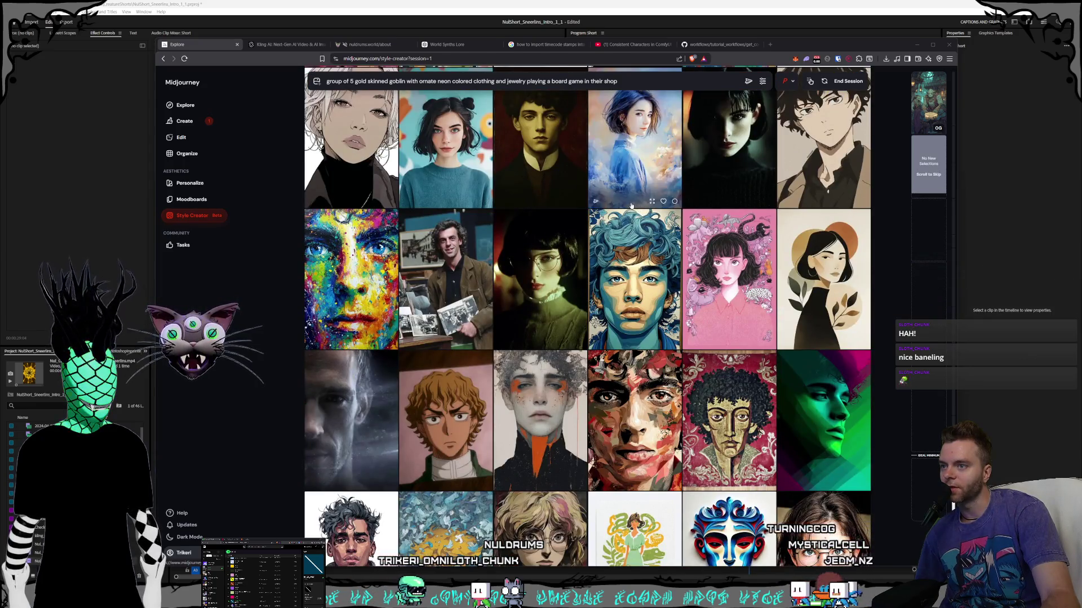
{"action": "scroll", "coordinate": [631, 206], "scroll_direction": "down", "scroll_amount": 2}
{"action": "scroll", "coordinate": [631, 206], "scroll_direction": "up", "scroll_amount": 1}
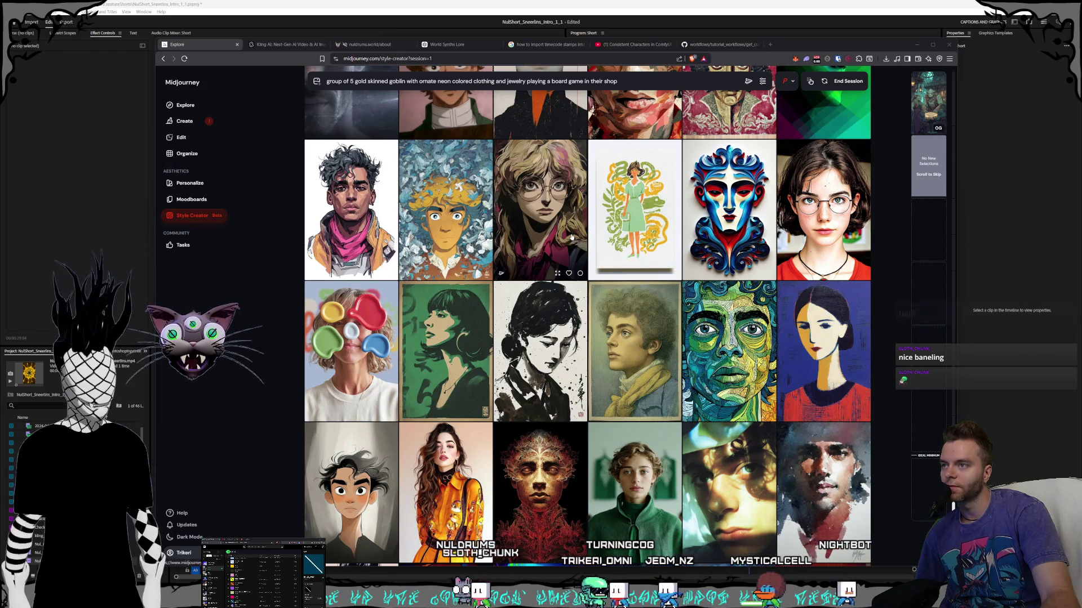
{"action": "scroll", "coordinate": [594, 225], "scroll_direction": "down", "scroll_amount": 4}
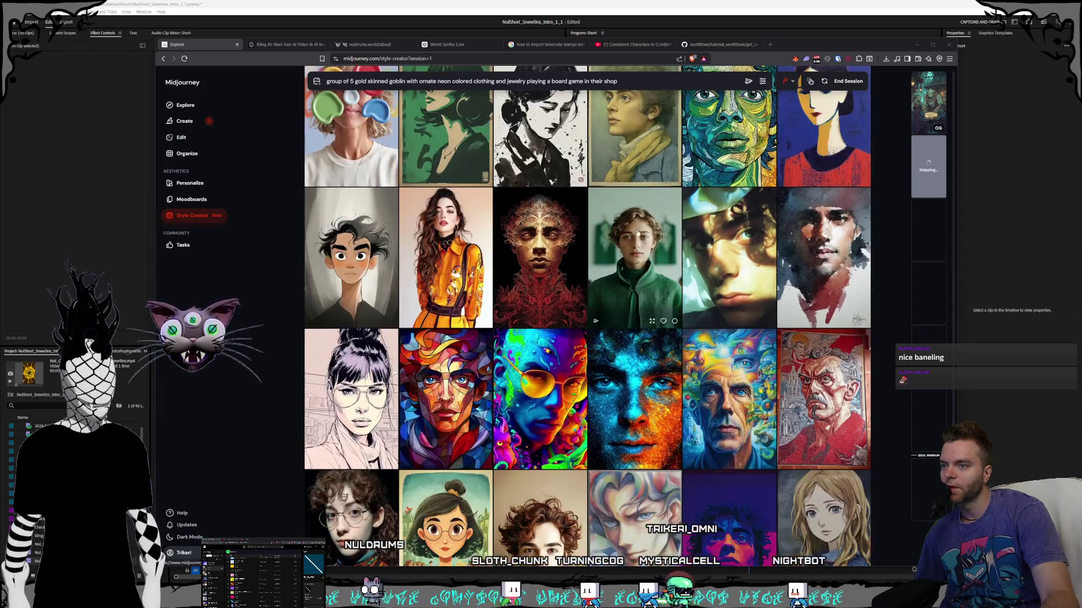
{"action": "scroll", "coordinate": [635, 235], "scroll_direction": "down", "scroll_amount": 1}
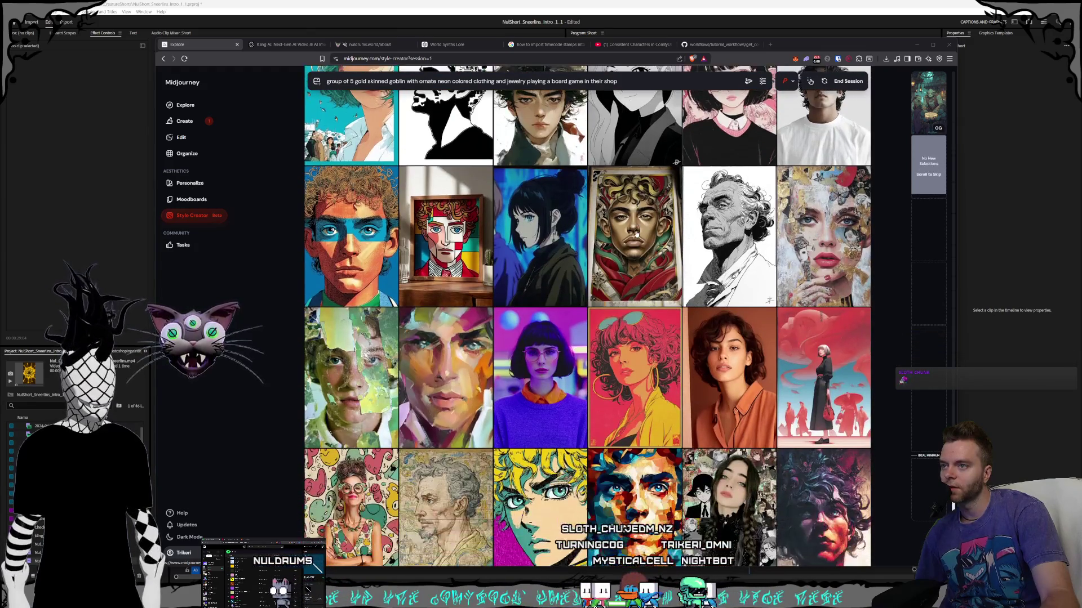
{"action": "scroll", "coordinate": [635, 233], "scroll_direction": "up", "scroll_amount": 15}
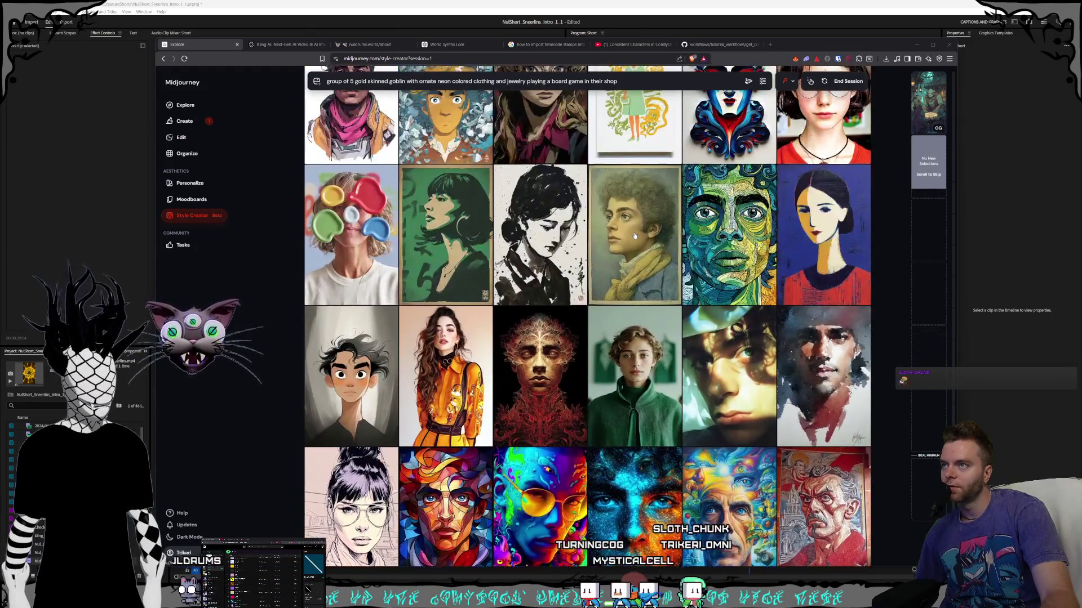
{"action": "scroll", "coordinate": [562, 269], "scroll_direction": "down", "scroll_amount": 10}
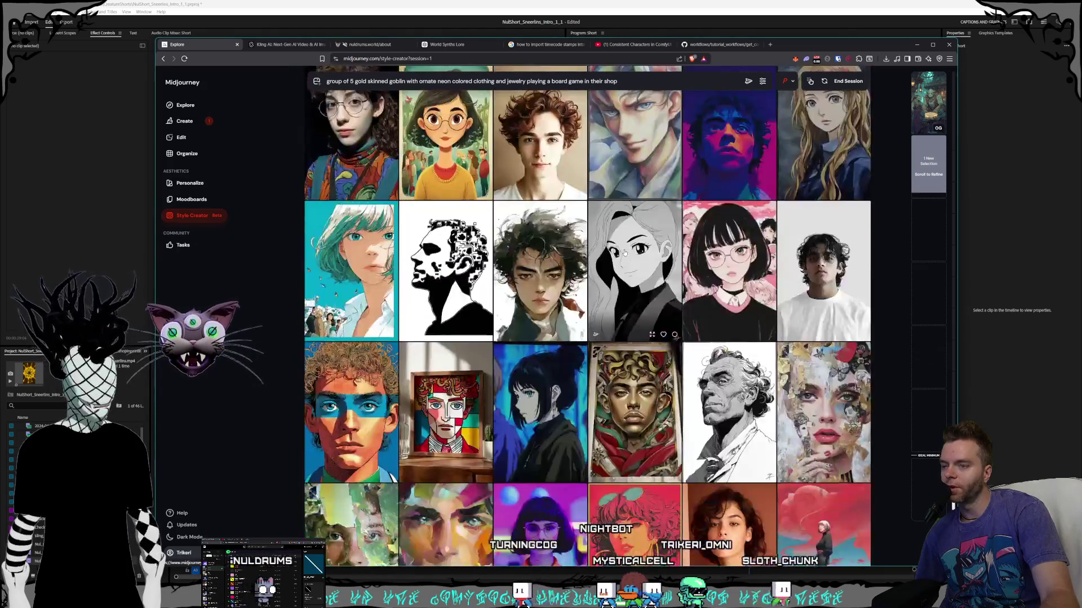
{"action": "scroll", "coordinate": [624, 253], "scroll_direction": "down", "scroll_amount": 10}
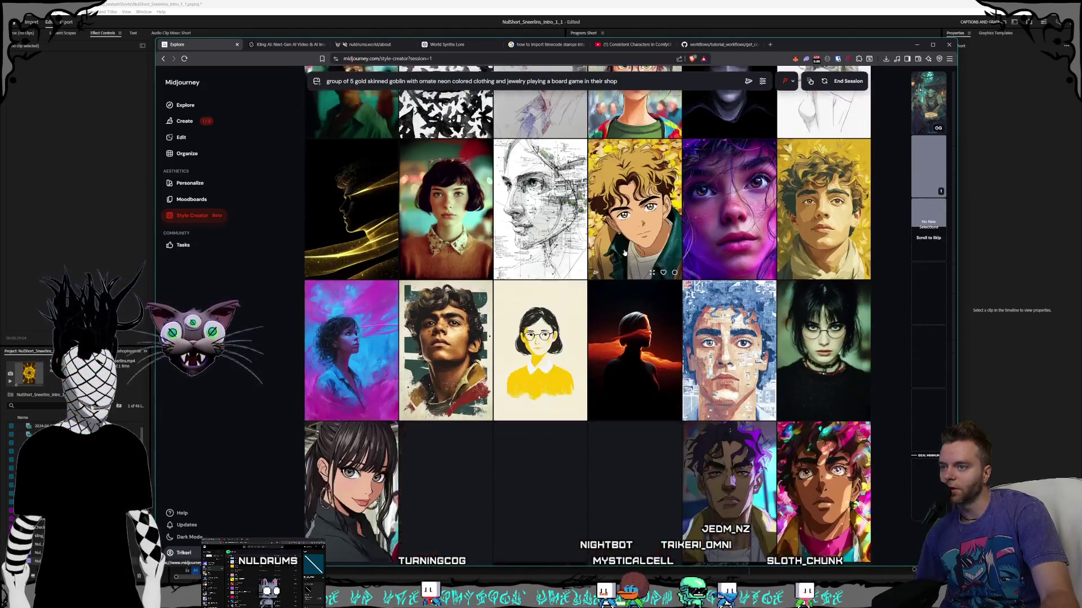
- Pick the green-haired caricature portrait as a preferred style
{"action": "scroll", "coordinate": [624, 253], "scroll_direction": "down", "scroll_amount": 3}
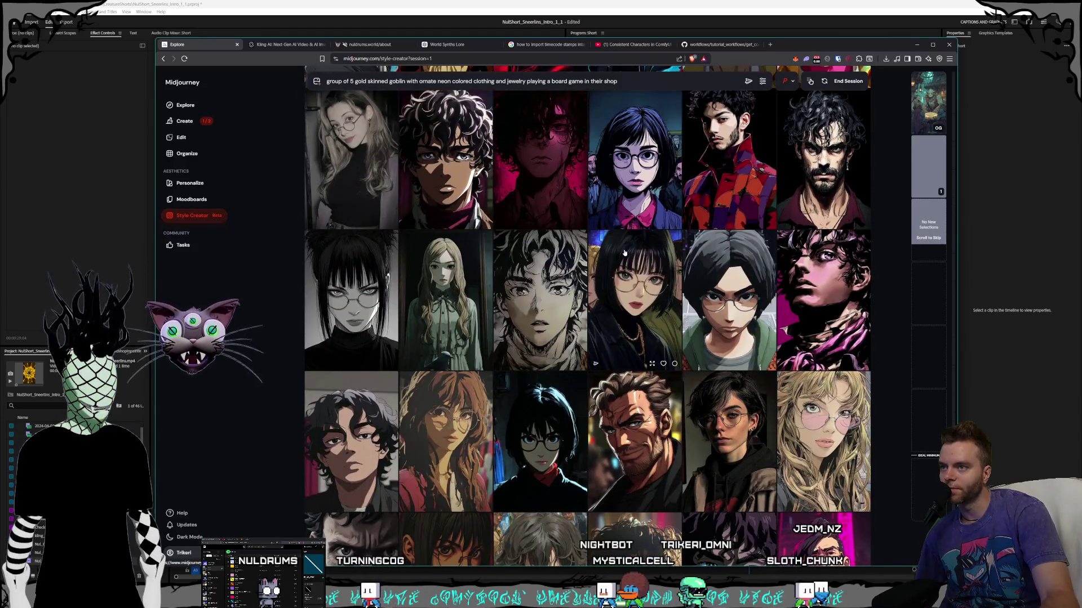
{"action": "scroll", "coordinate": [628, 241], "scroll_direction": "down", "scroll_amount": 3}
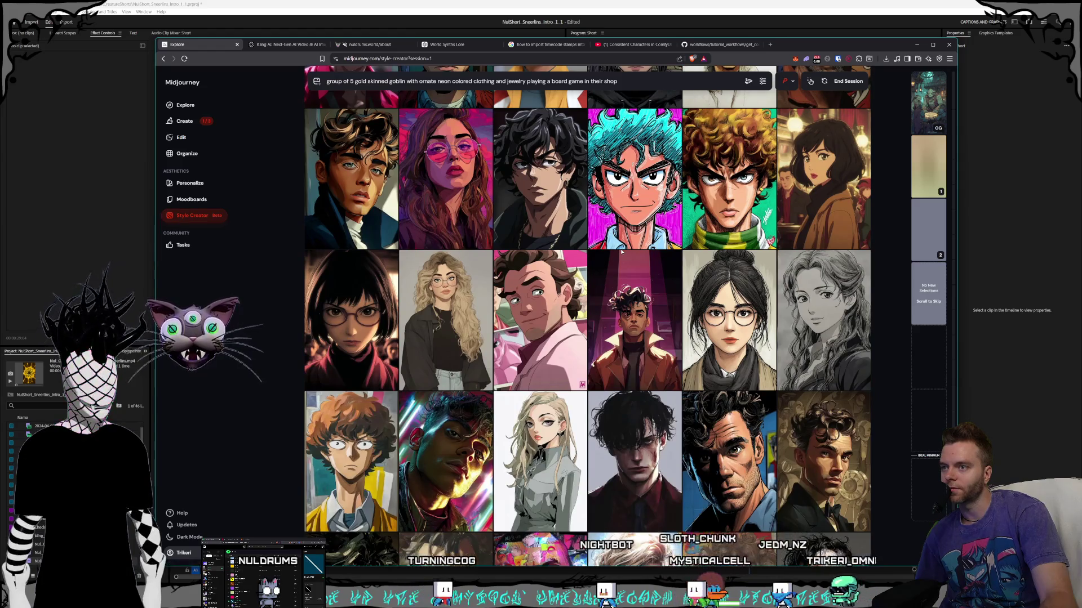
{"action": "scroll", "coordinate": [622, 252], "scroll_direction": "down", "scroll_amount": 3}
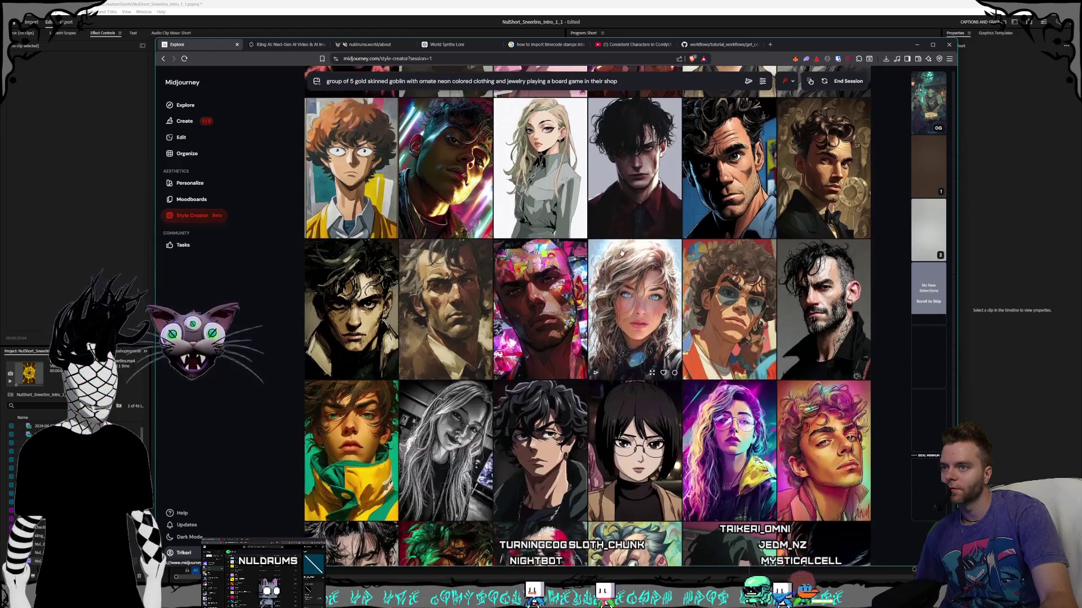
{"action": "scroll", "coordinate": [622, 252], "scroll_direction": "down", "scroll_amount": 1}
{"action": "scroll", "coordinate": [622, 252], "scroll_direction": "down", "scroll_amount": 2}
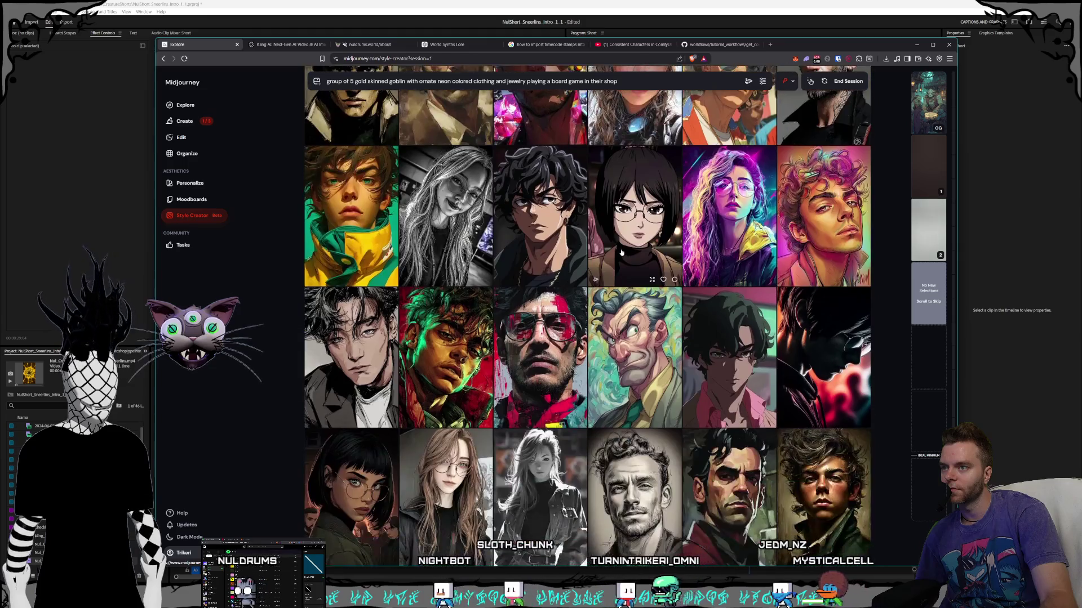
{"action": "scroll", "coordinate": [622, 252], "scroll_direction": "down", "scroll_amount": 1}
{"action": "left_click", "coordinate": [622, 251]}
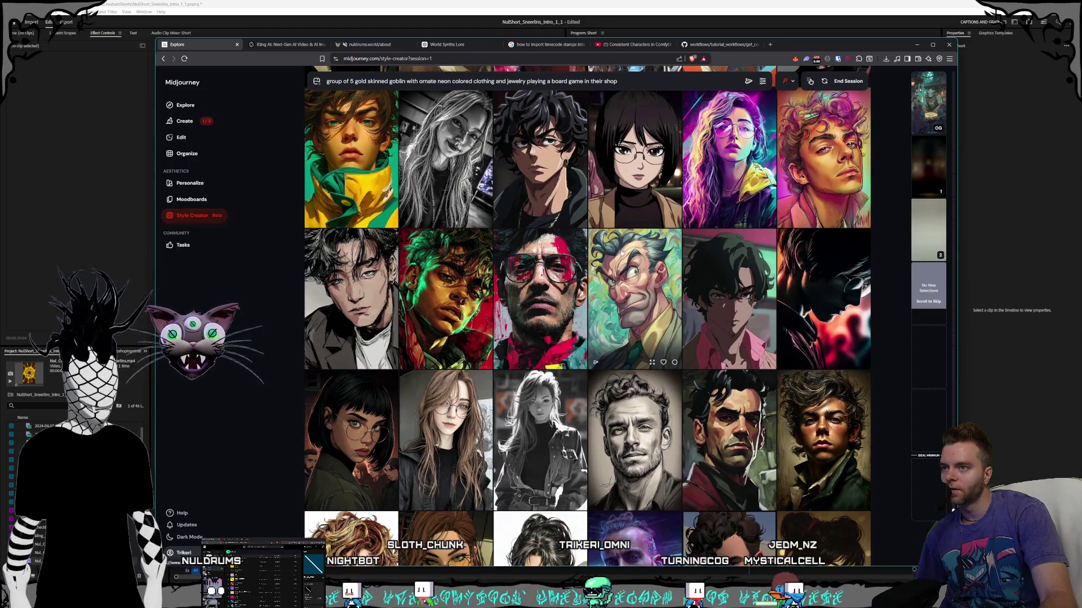
- Keep scrolling the Style Creator grid to load later rounds of portrait samples
{"action": "scroll", "coordinate": [622, 252], "scroll_direction": "down", "scroll_amount": 2}
{"action": "scroll", "coordinate": [622, 252], "scroll_direction": "down", "scroll_amount": 1}
{"action": "scroll", "coordinate": [622, 252], "scroll_direction": "down", "scroll_amount": 10}
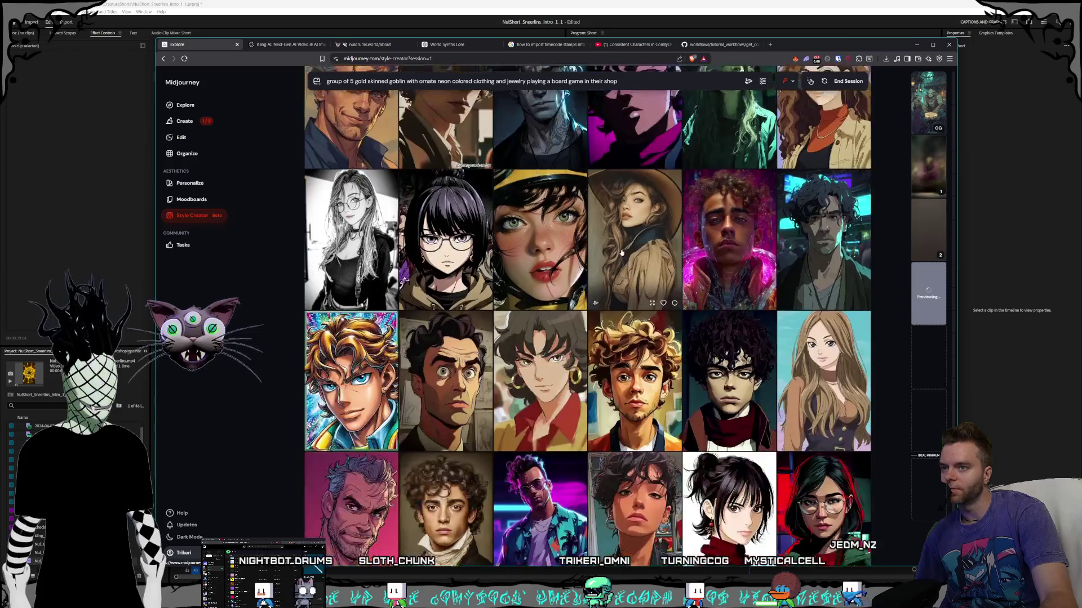
{"action": "scroll", "coordinate": [617, 256], "scroll_direction": "down", "scroll_amount": 10}
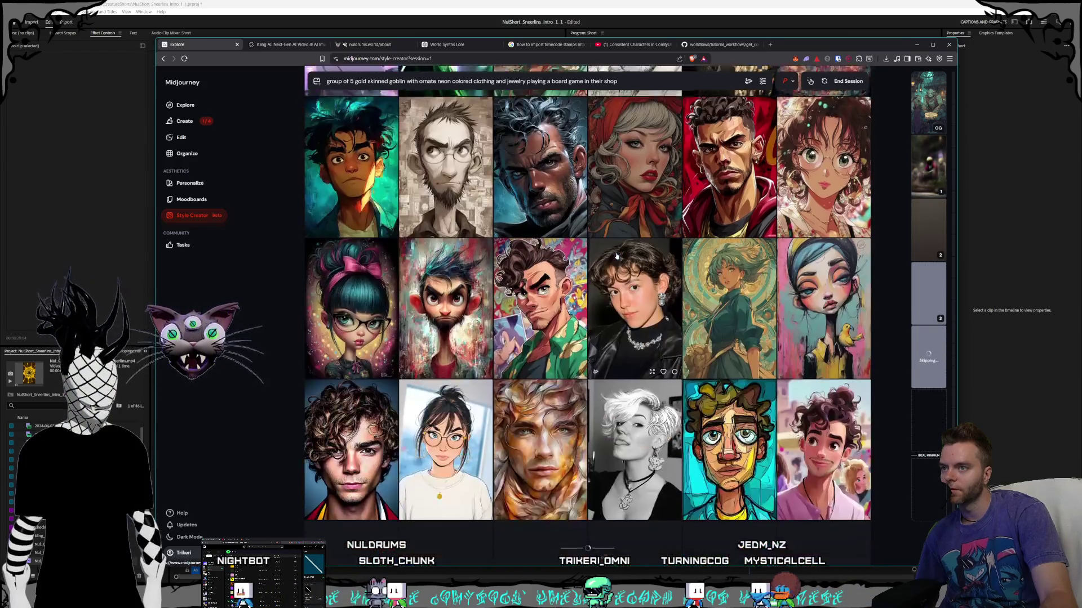
{"action": "scroll", "coordinate": [617, 257], "scroll_direction": "down", "scroll_amount": 8}
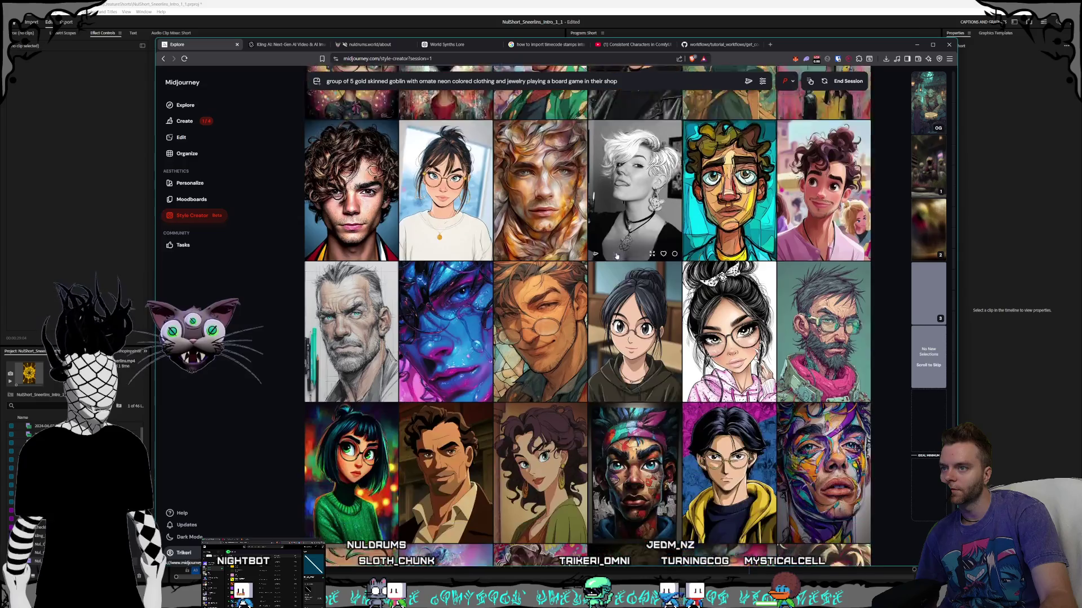
{"action": "scroll", "coordinate": [617, 257], "scroll_direction": "down", "scroll_amount": 2}
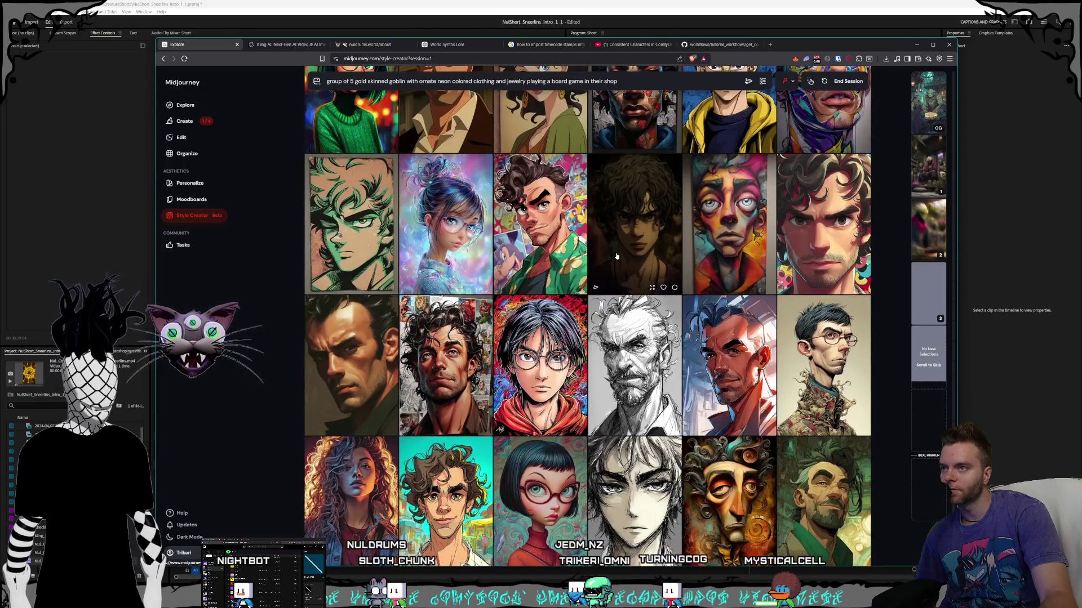
{"action": "scroll", "coordinate": [617, 256], "scroll_direction": "down", "scroll_amount": 3}
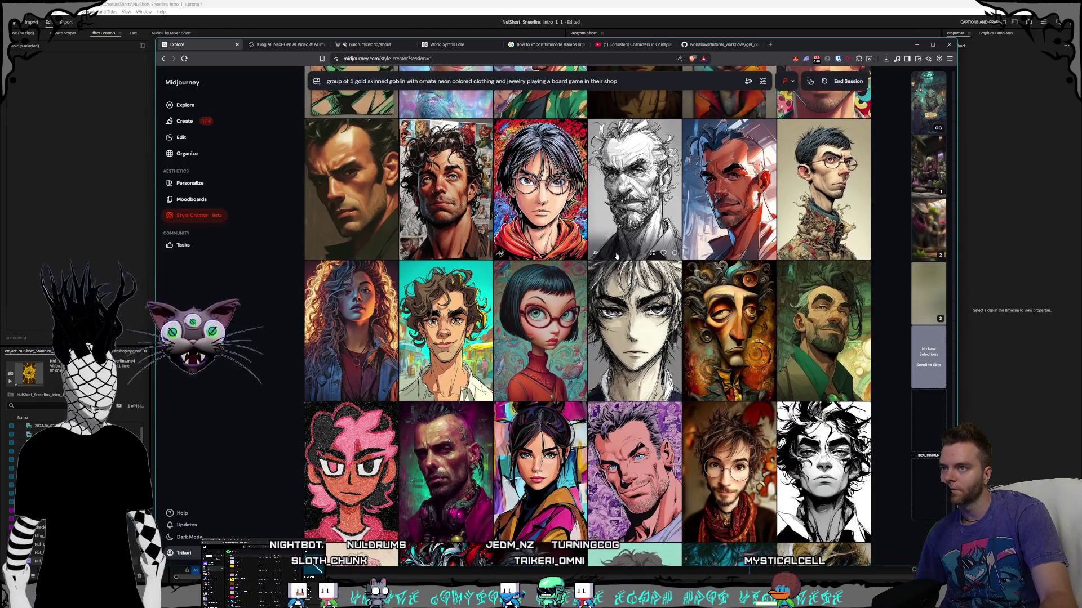
{"action": "scroll", "coordinate": [616, 256], "scroll_direction": "down", "scroll_amount": 3}
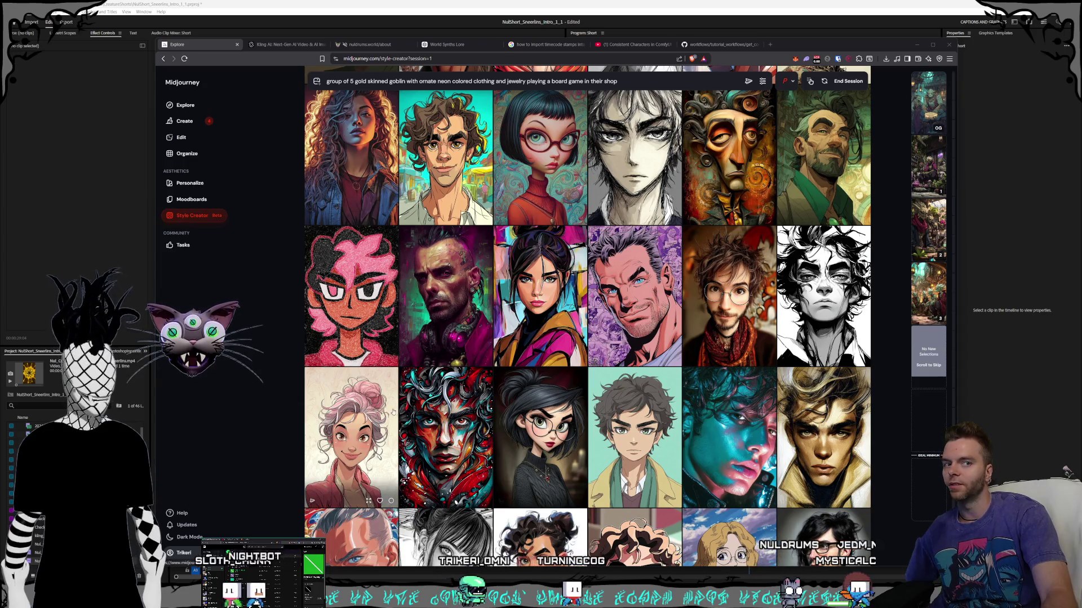
{"action": "mouse_move", "coordinate": [431, 397]}
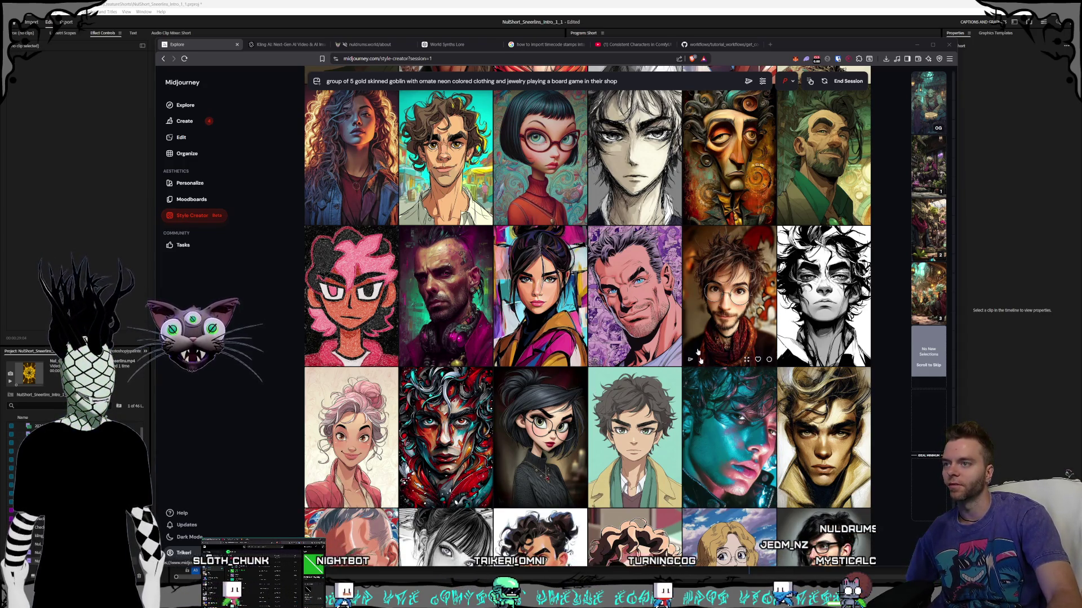
{"action": "mouse_move", "coordinate": [636, 309]}
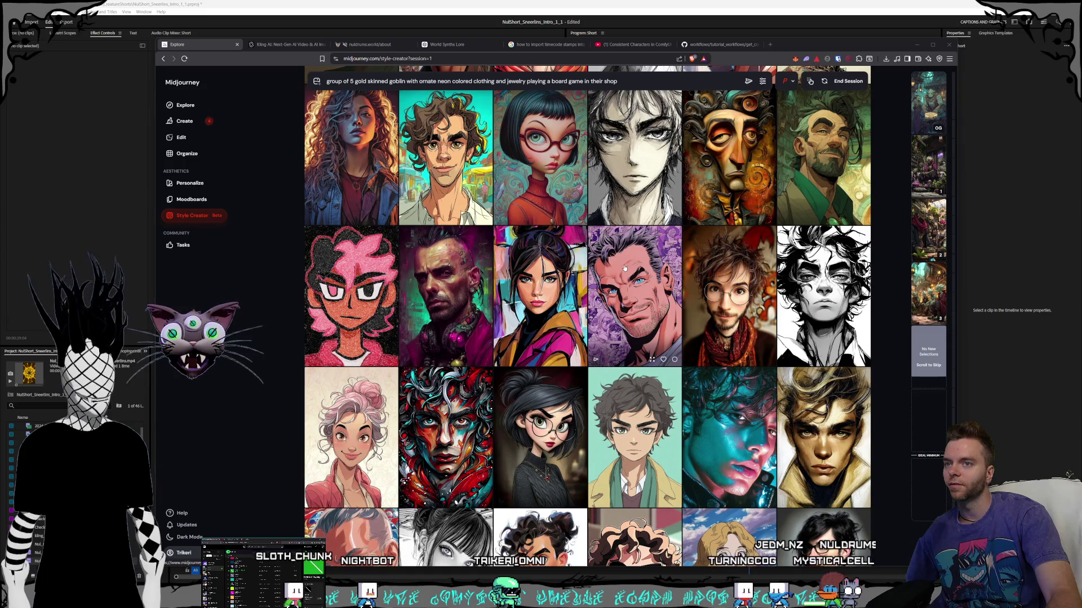
{"action": "scroll", "coordinate": [625, 268], "scroll_direction": "down", "scroll_amount": 2}
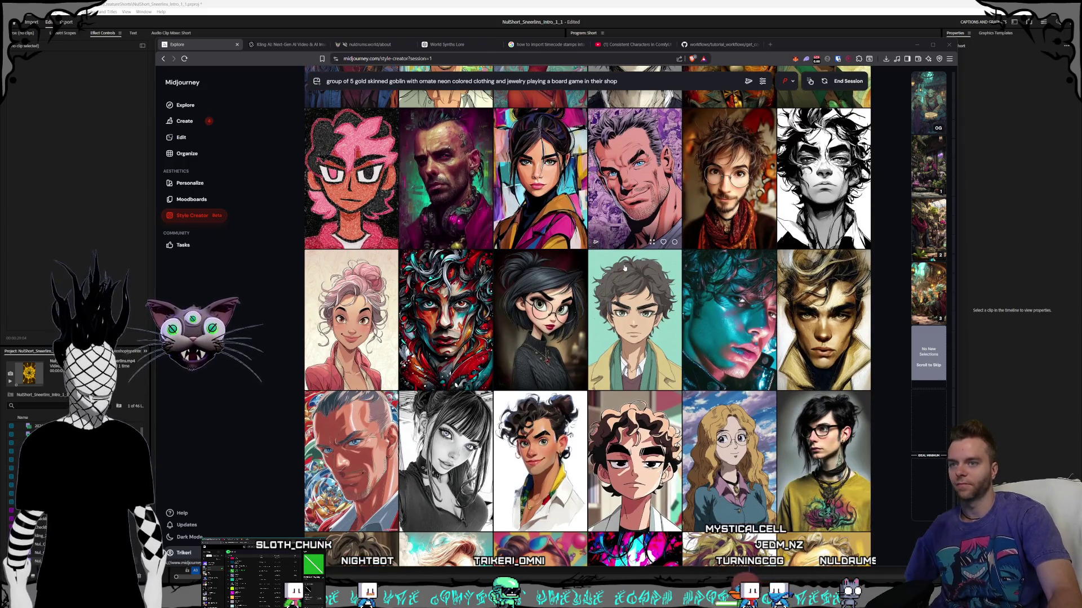
{"action": "mouse_move", "coordinate": [625, 263]}
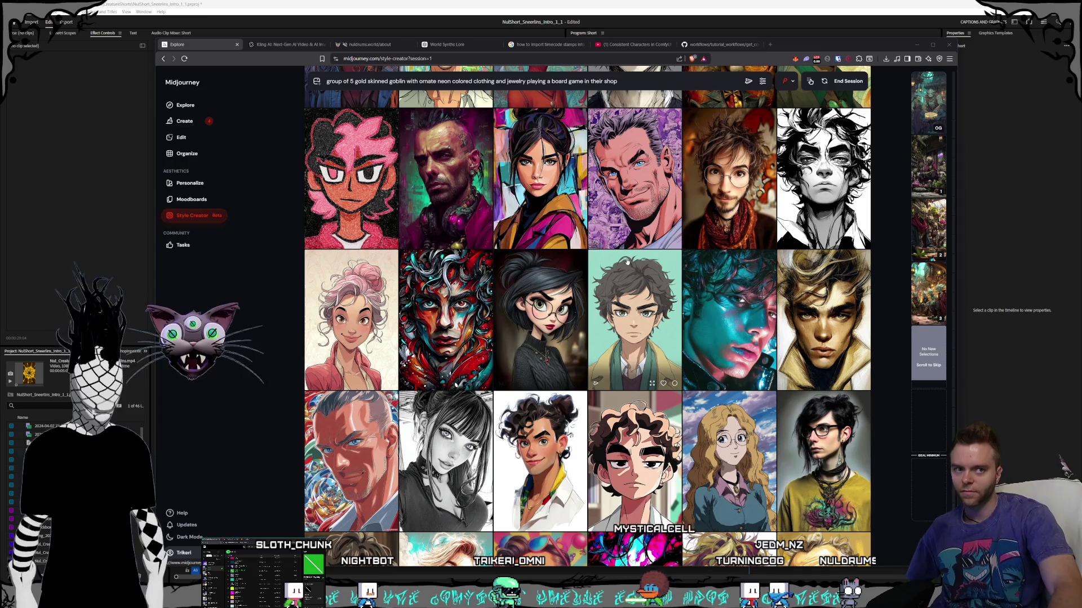
{"action": "scroll", "coordinate": [638, 269], "scroll_direction": "down", "scroll_amount": 2}
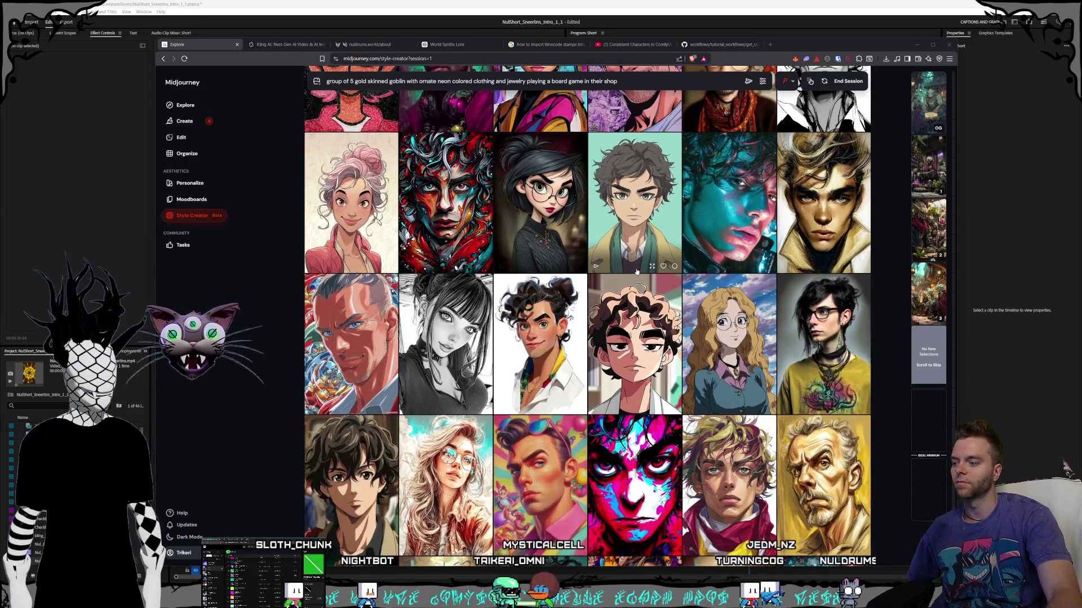
{"action": "scroll", "coordinate": [636, 272], "scroll_direction": "down", "scroll_amount": 1}
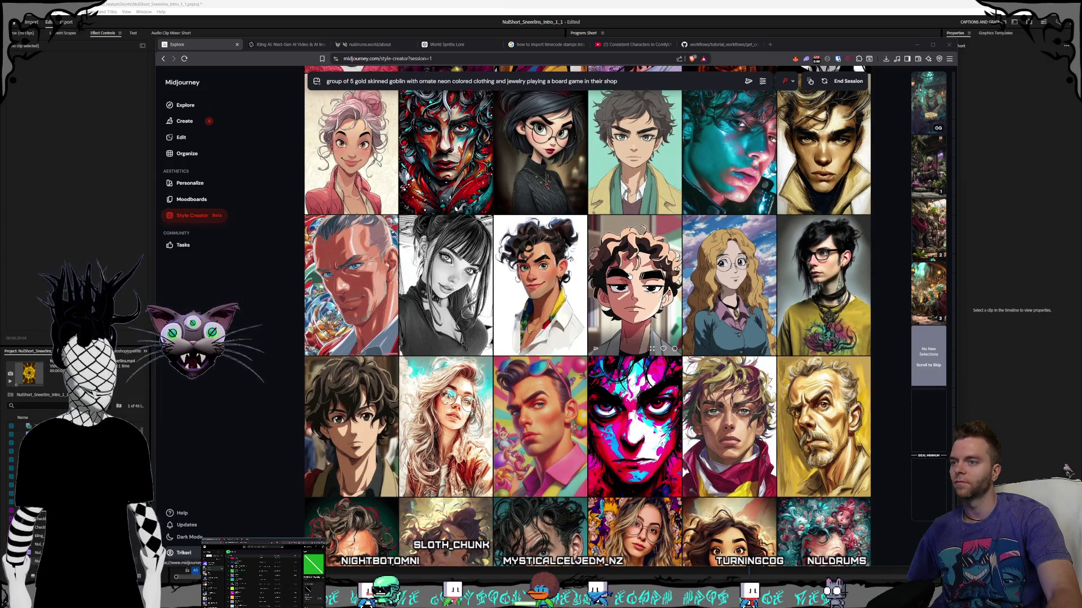
{"action": "scroll", "coordinate": [630, 275], "scroll_direction": "down", "scroll_amount": 1}
{"action": "scroll", "coordinate": [630, 276], "scroll_direction": "down", "scroll_amount": 3}
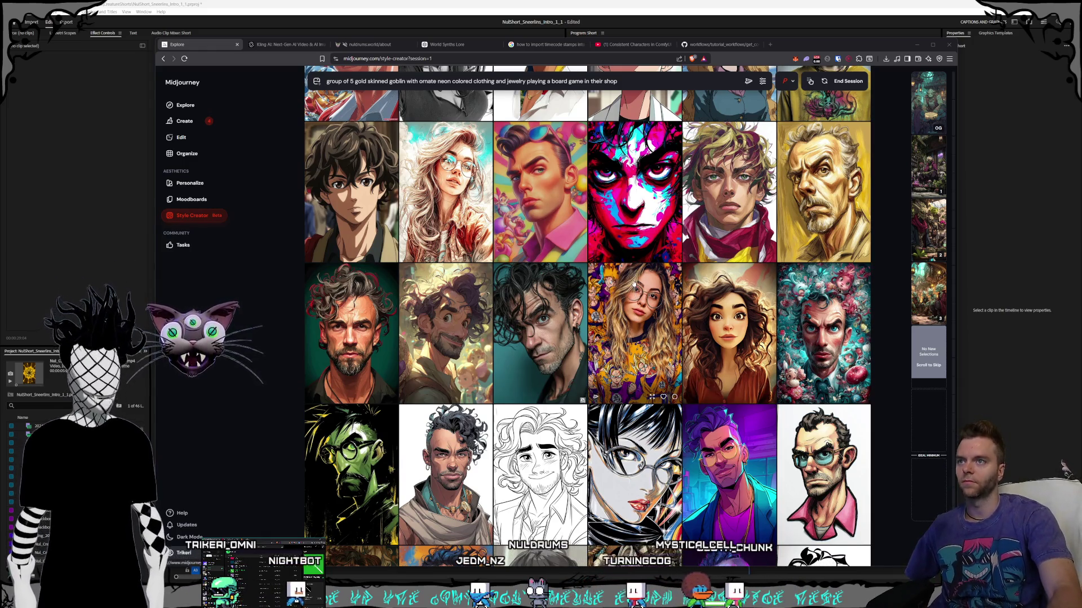
{"action": "scroll", "coordinate": [632, 286], "scroll_direction": "down", "scroll_amount": 2}
{"action": "scroll", "coordinate": [632, 286], "scroll_direction": "up", "scroll_amount": 2}
{"action": "scroll", "coordinate": [632, 287], "scroll_direction": "down", "scroll_amount": 4}
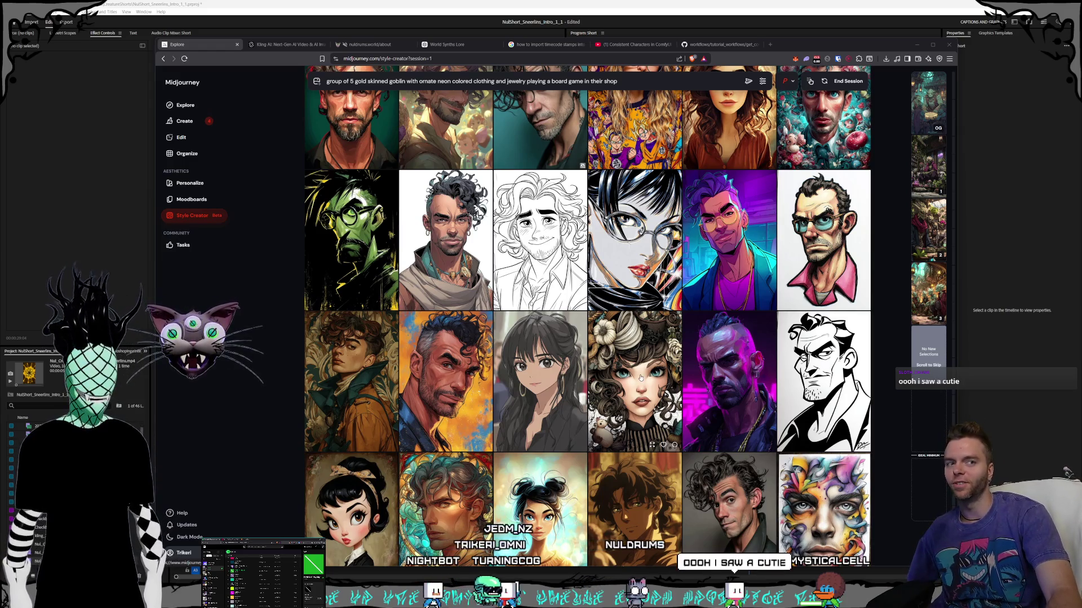
{"action": "scroll", "coordinate": [641, 378], "scroll_direction": "up", "scroll_amount": 4}
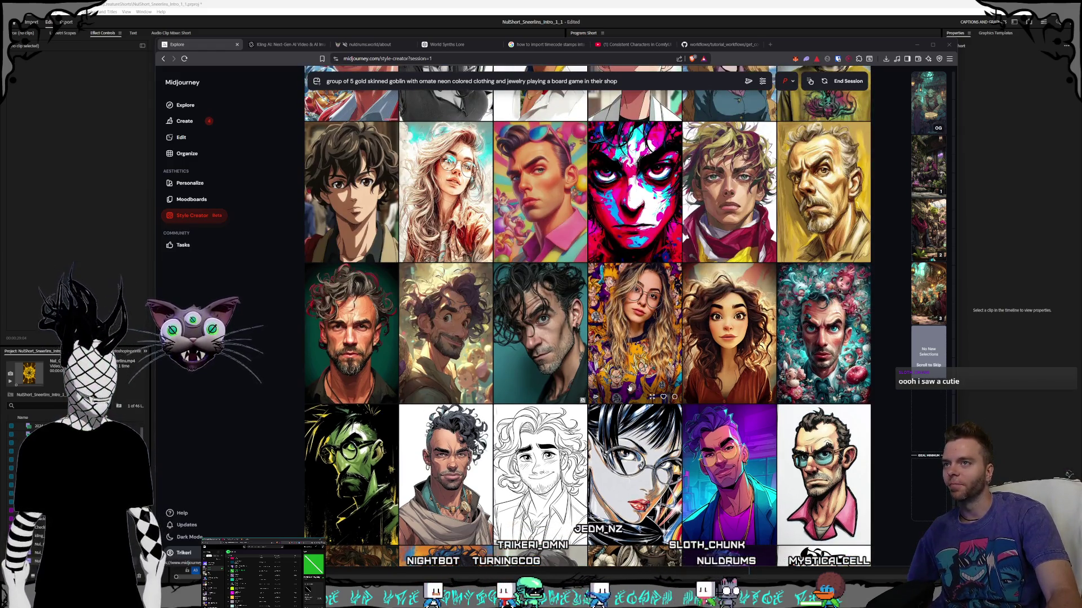
{"action": "scroll", "coordinate": [629, 387], "scroll_direction": "up", "scroll_amount": 1}
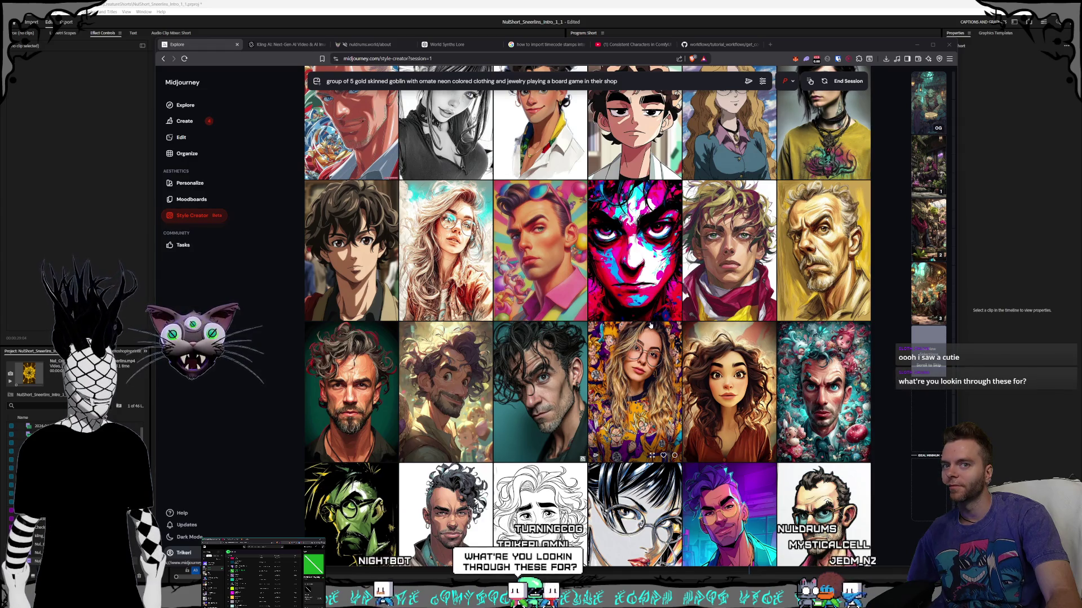
{"action": "scroll", "coordinate": [651, 325], "scroll_direction": "down", "scroll_amount": 3}
{"action": "scroll", "coordinate": [651, 326], "scroll_direction": "down", "scroll_amount": 1}
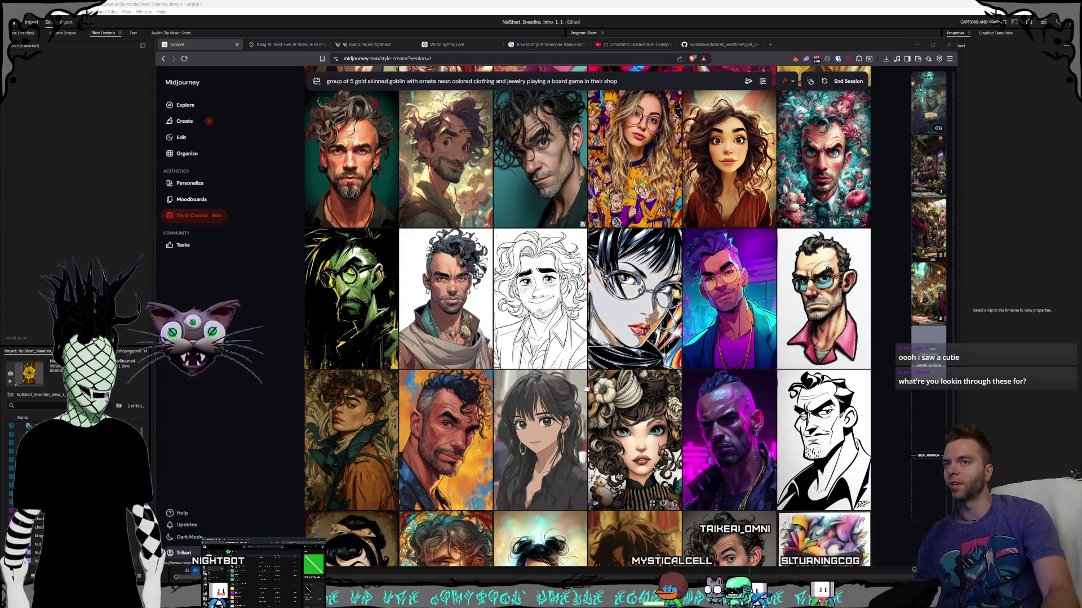
{"action": "left_click", "coordinate": [916, 183]}
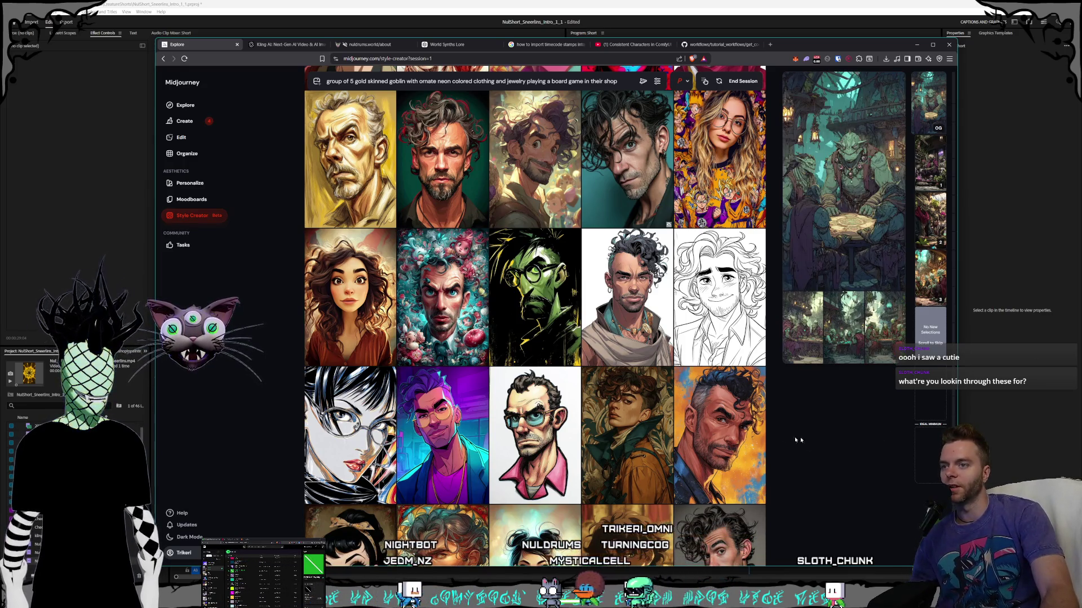
- Pick another portrait as a preferred style
{"action": "scroll", "coordinate": [732, 364], "scroll_direction": "down", "scroll_amount": 2}
{"action": "left_click", "coordinate": [759, 409]}
{"action": "scroll", "coordinate": [732, 363], "scroll_direction": "down", "scroll_amount": 5}
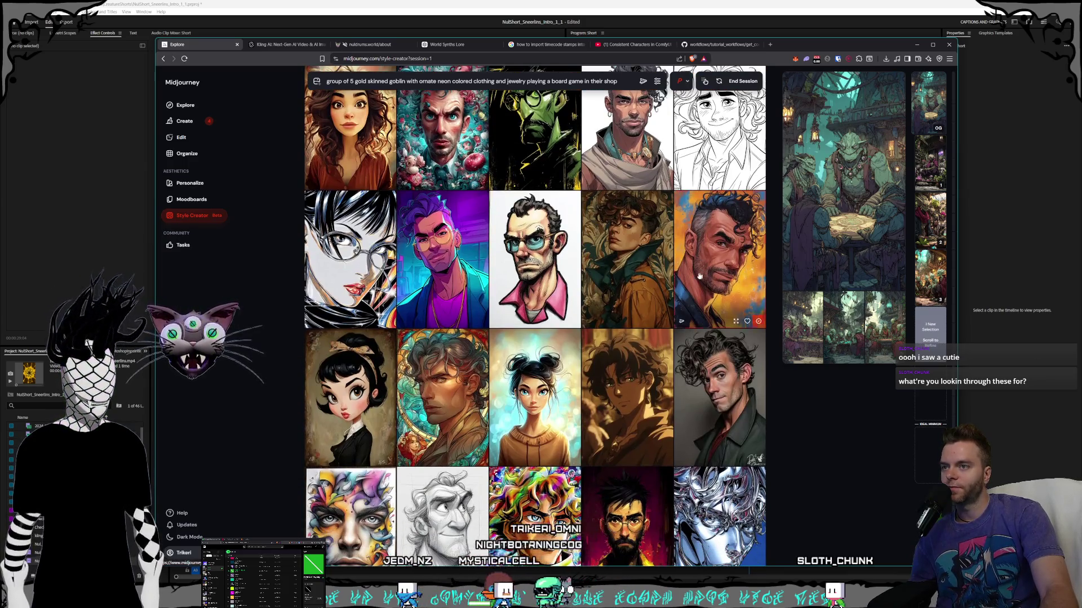
{"action": "scroll", "coordinate": [563, 395], "scroll_direction": "down", "scroll_amount": 5}
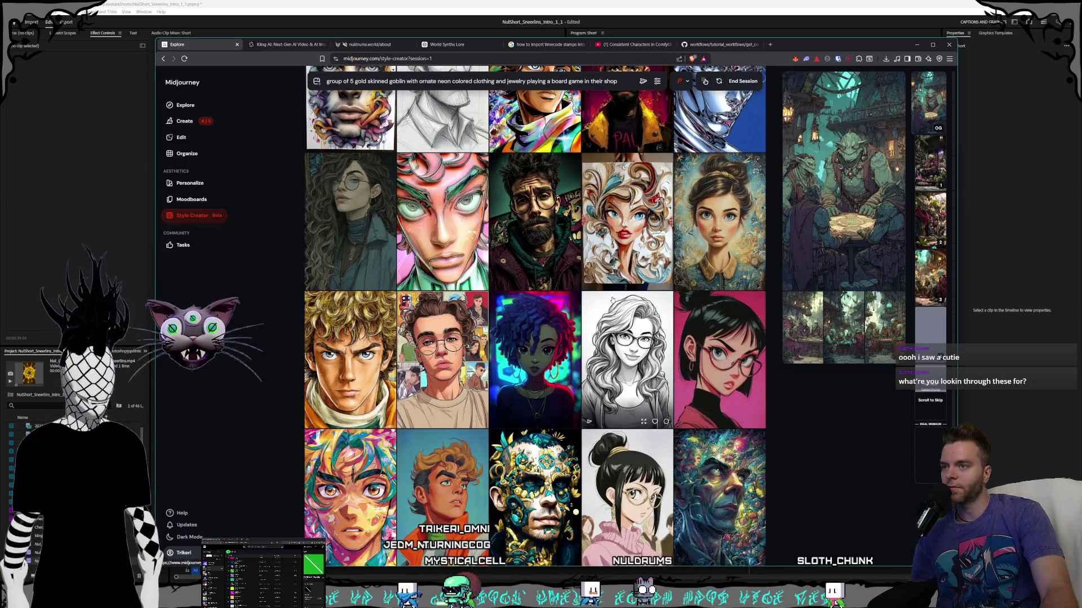
{"action": "scroll", "coordinate": [612, 301], "scroll_direction": "down", "scroll_amount": 2}
{"action": "scroll", "coordinate": [613, 300], "scroll_direction": "down", "scroll_amount": 4}
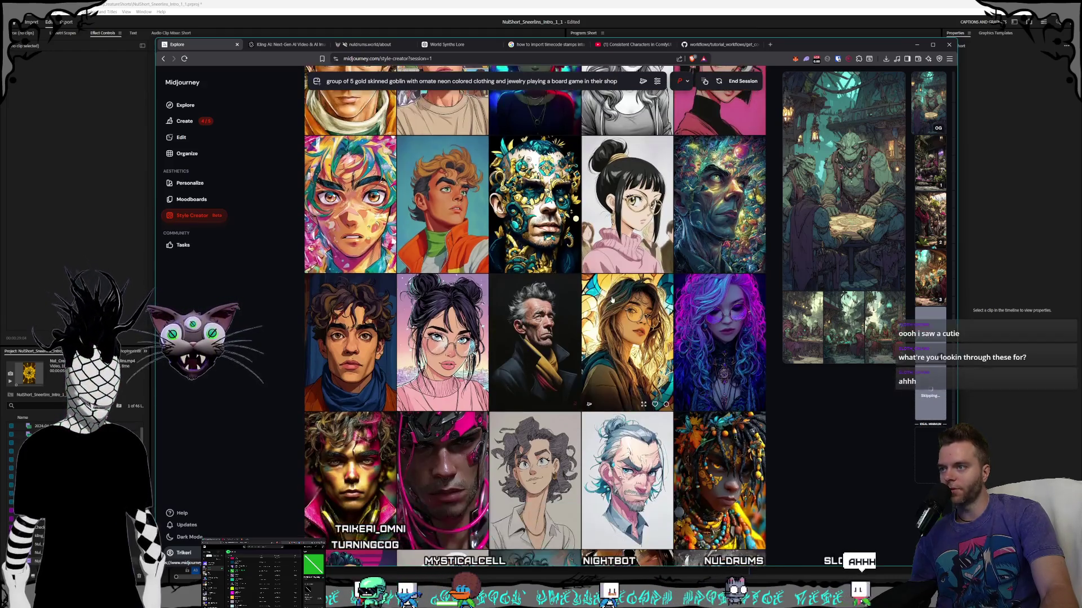
- Pin the earlier goblin image as the OG preview for comparison
{"action": "left_click", "coordinate": [930, 104]}
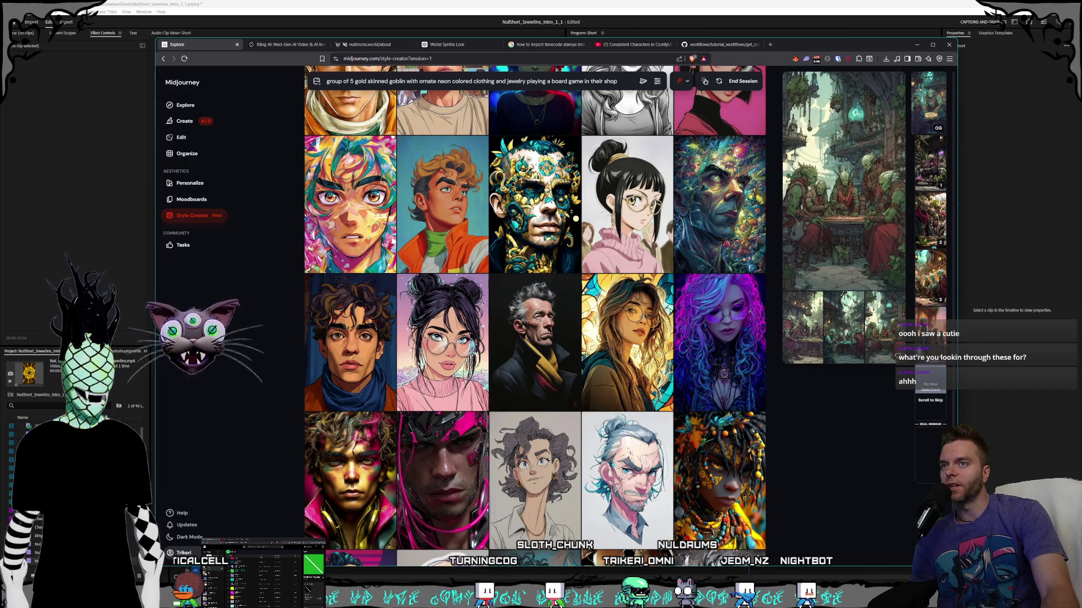
{"action": "scroll", "coordinate": [575, 219], "scroll_direction": "down", "scroll_amount": 3}
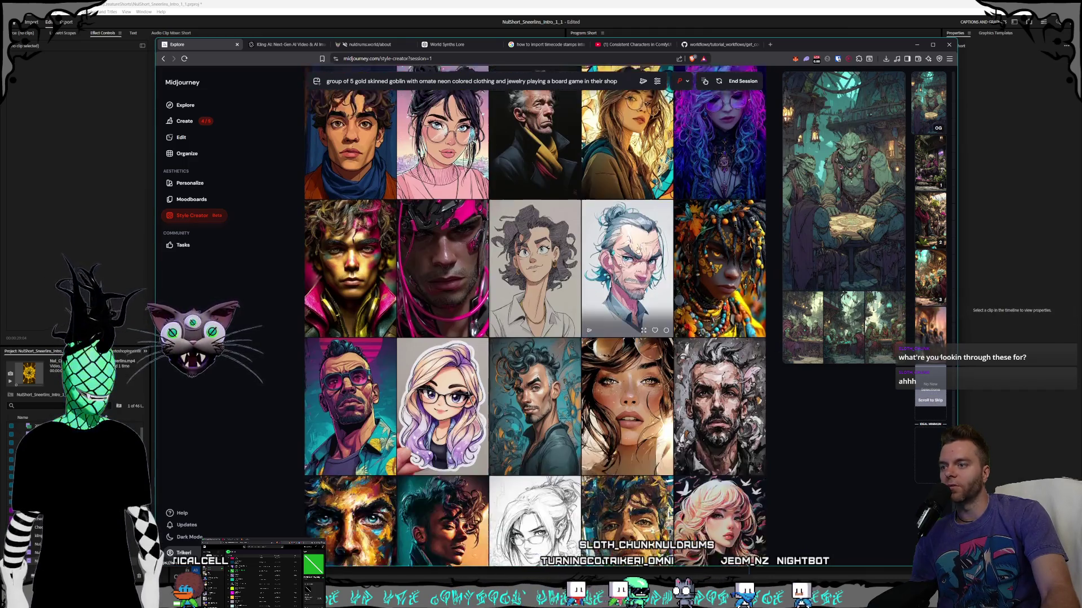
{"action": "scroll", "coordinate": [651, 253], "scroll_direction": "down", "scroll_amount": 2}
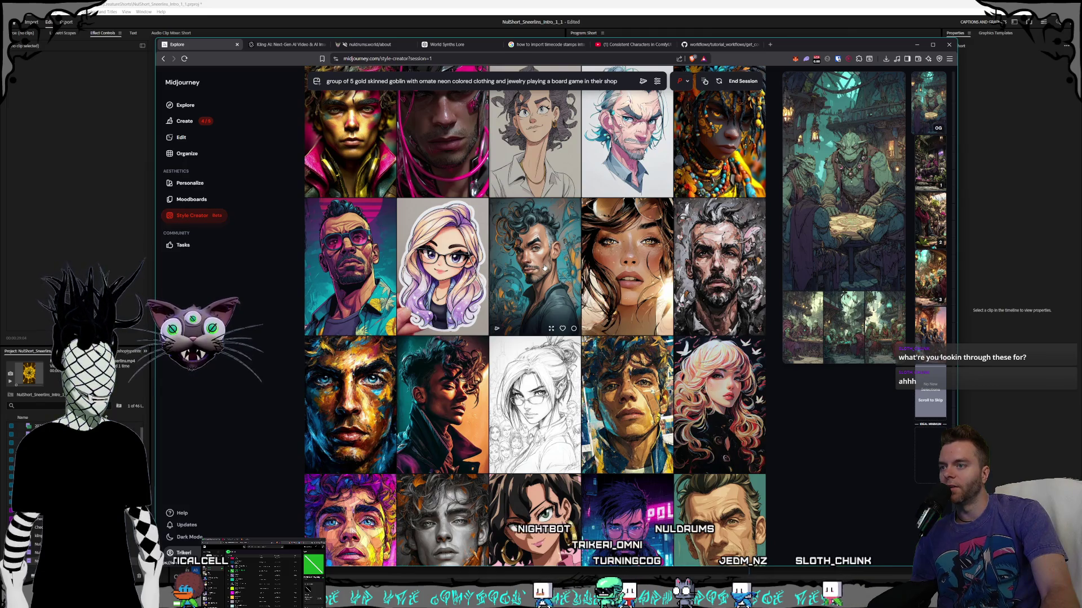
{"action": "scroll", "coordinate": [577, 269], "scroll_direction": "down", "scroll_amount": 12}
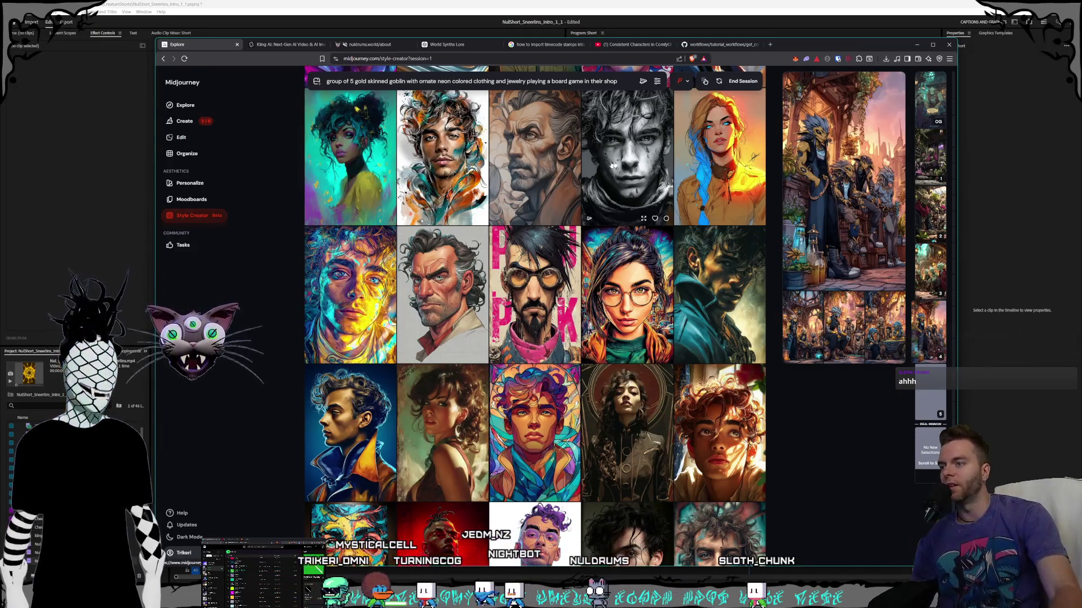
{"action": "scroll", "coordinate": [614, 273], "scroll_direction": "down", "scroll_amount": 7}
{"action": "scroll", "coordinate": [584, 189], "scroll_direction": "down", "scroll_amount": 4}
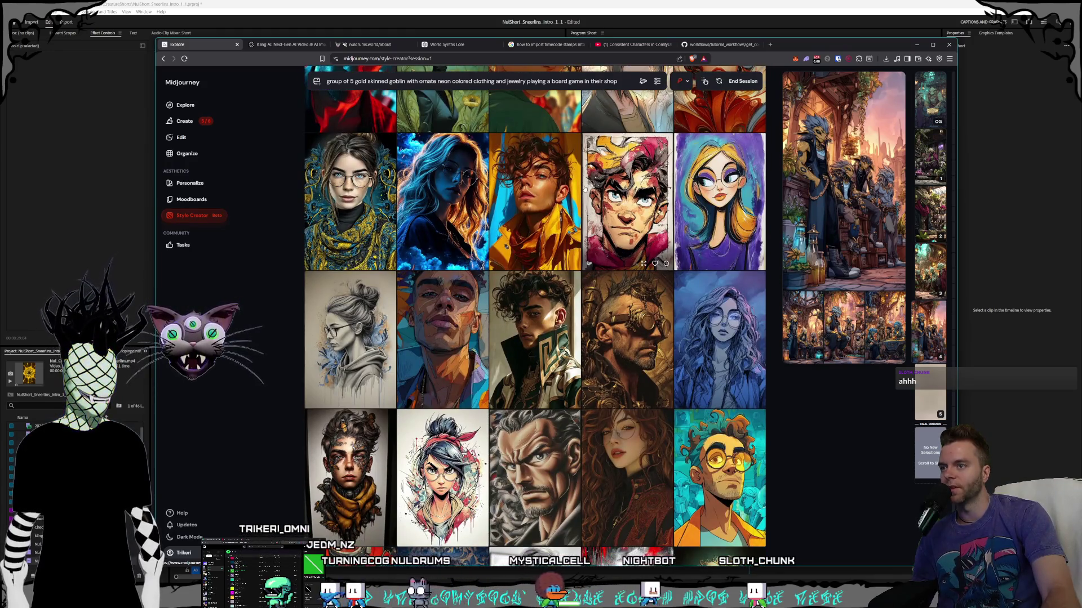
{"action": "scroll", "coordinate": [585, 188], "scroll_direction": "down", "scroll_amount": 2}
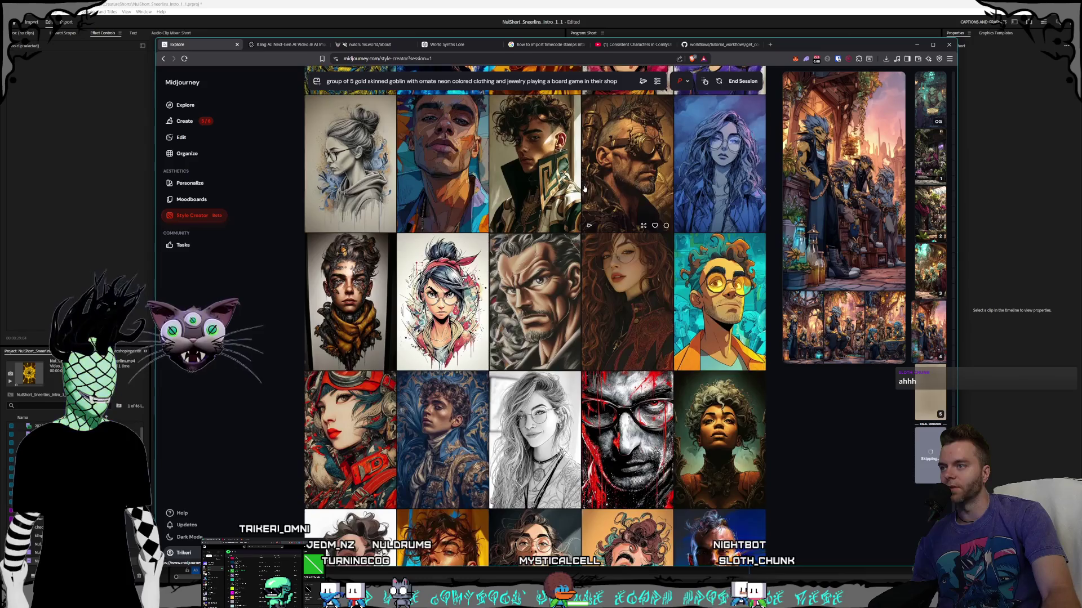
{"action": "scroll", "coordinate": [584, 188], "scroll_direction": "down", "scroll_amount": 1}
{"action": "scroll", "coordinate": [584, 188], "scroll_direction": "down", "scroll_amount": 1}
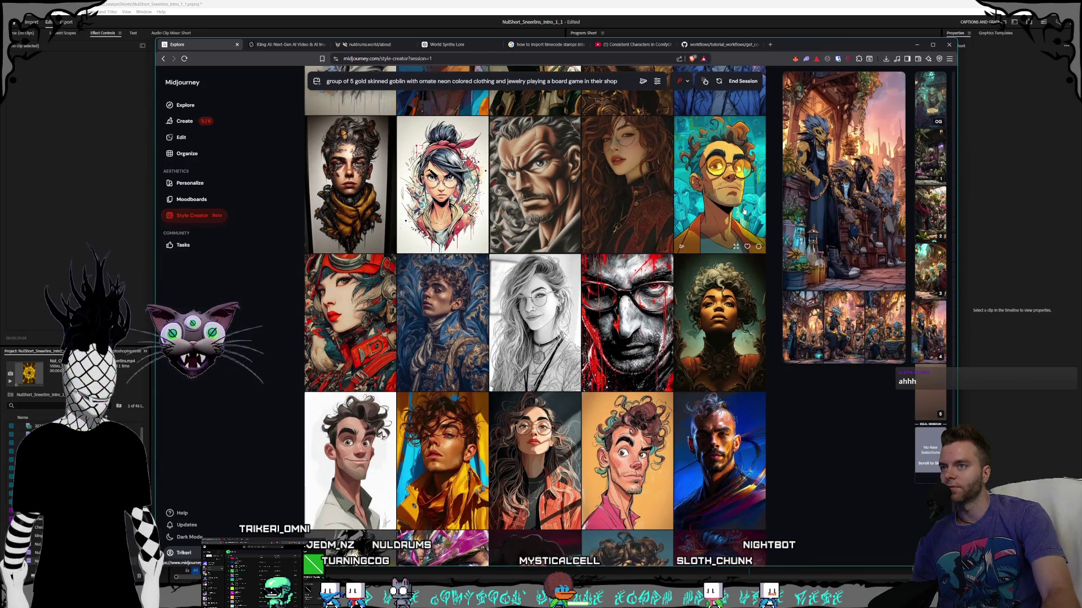
- Scroll through the remaining portrait rows and end the Style Creator session
{"action": "scroll", "coordinate": [727, 208], "scroll_direction": "down", "scroll_amount": 7}
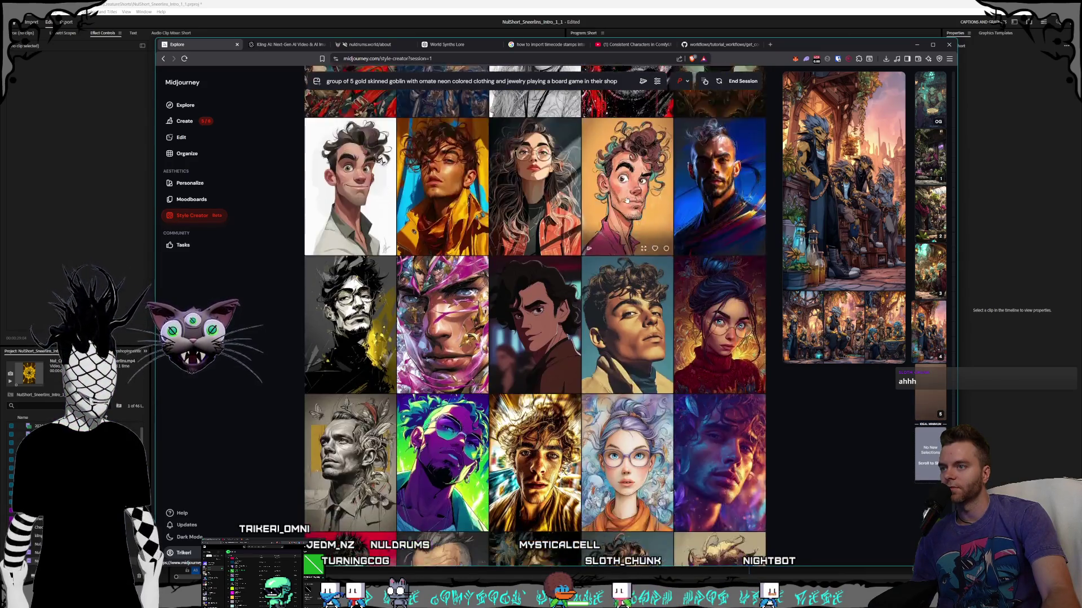
{"action": "scroll", "coordinate": [625, 200], "scroll_direction": "down", "scroll_amount": 6}
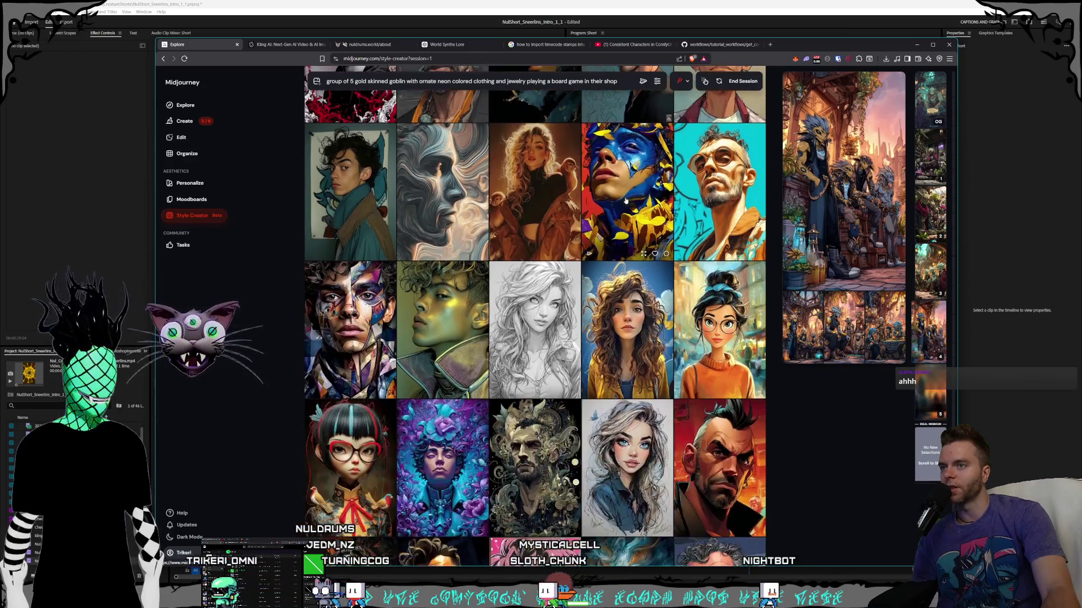
{"action": "scroll", "coordinate": [625, 200], "scroll_direction": "down", "scroll_amount": 5}
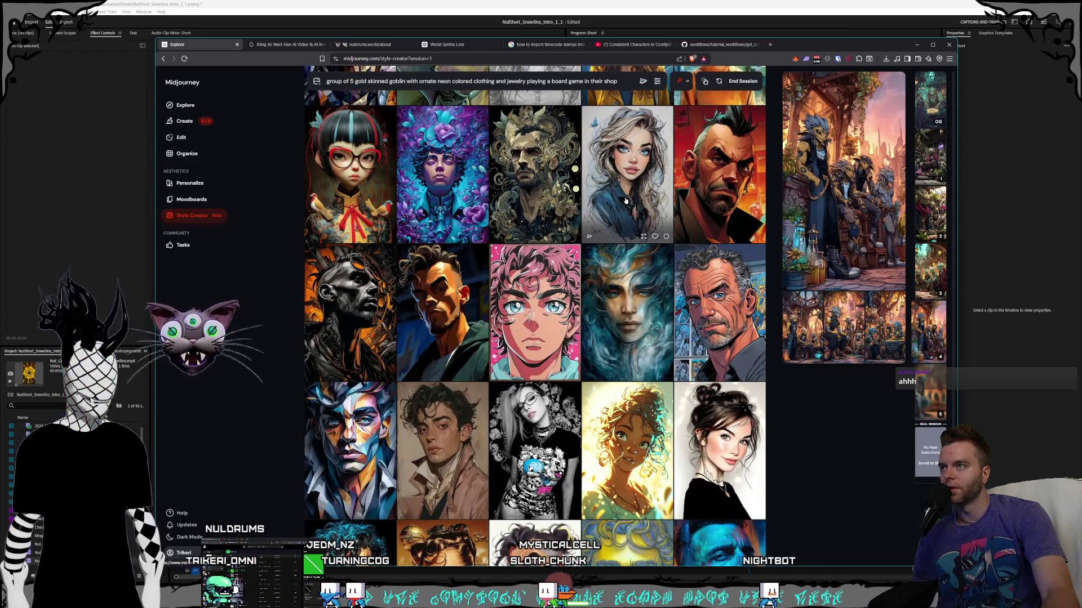
{"action": "scroll", "coordinate": [625, 200], "scroll_direction": "down", "scroll_amount": 2}
{"action": "scroll", "coordinate": [625, 200], "scroll_direction": "down", "scroll_amount": 5}
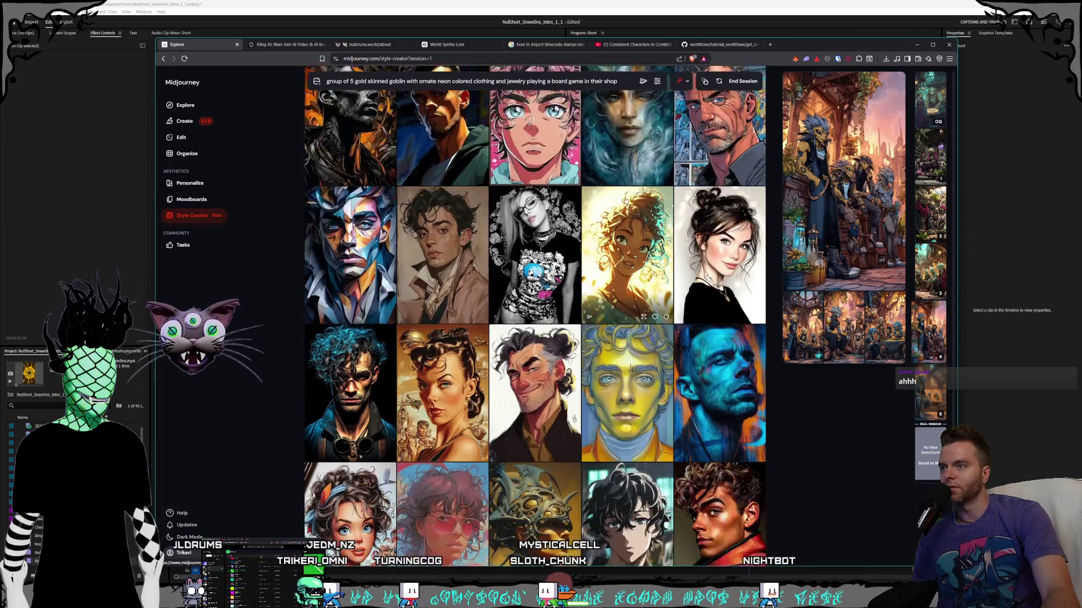
{"action": "scroll", "coordinate": [626, 202], "scroll_direction": "down", "scroll_amount": 6}
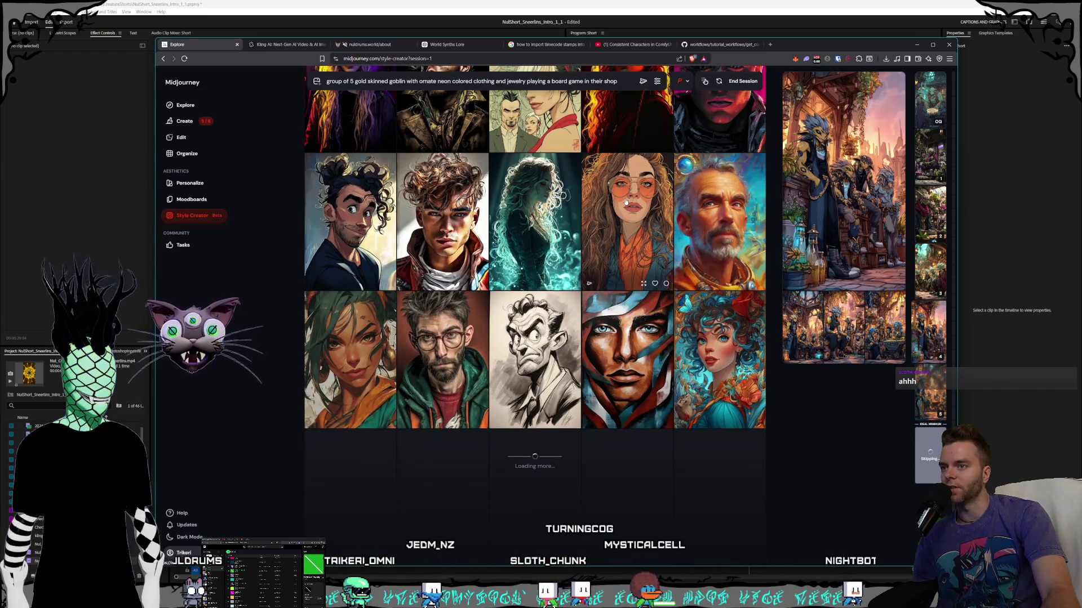
{"action": "scroll", "coordinate": [586, 250], "scroll_direction": "down", "scroll_amount": 2}
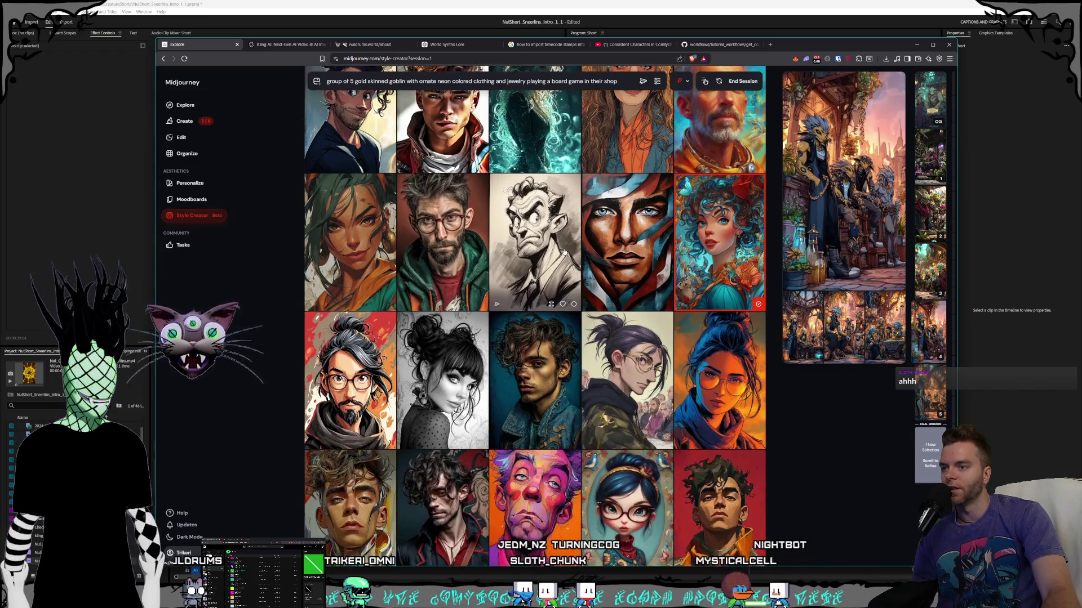
{"action": "scroll", "coordinate": [585, 249], "scroll_direction": "down", "scroll_amount": 3}
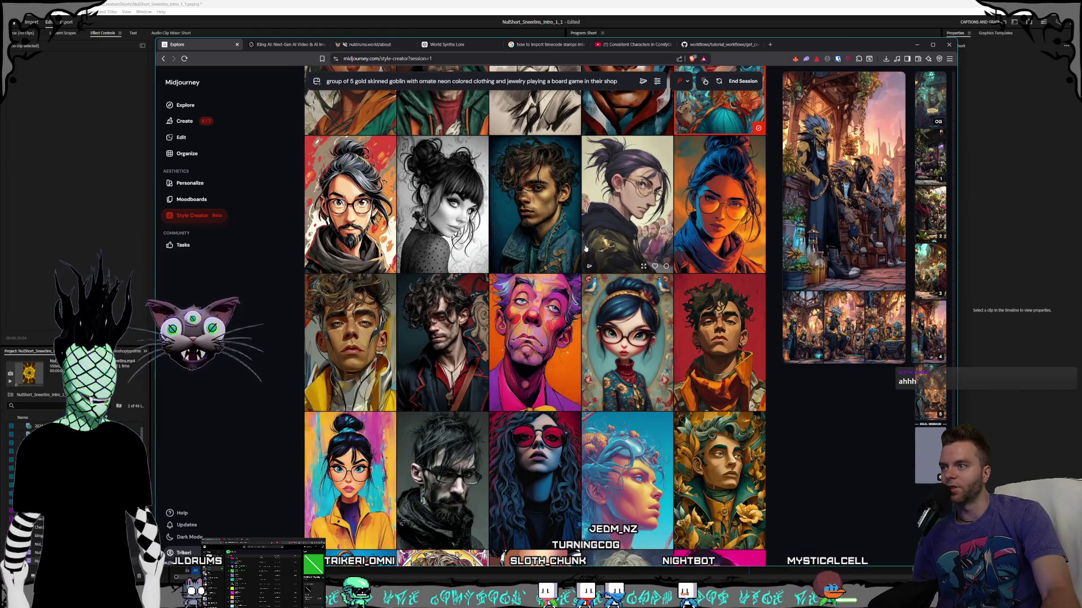
{"action": "scroll", "coordinate": [586, 248], "scroll_direction": "down", "scroll_amount": 1}
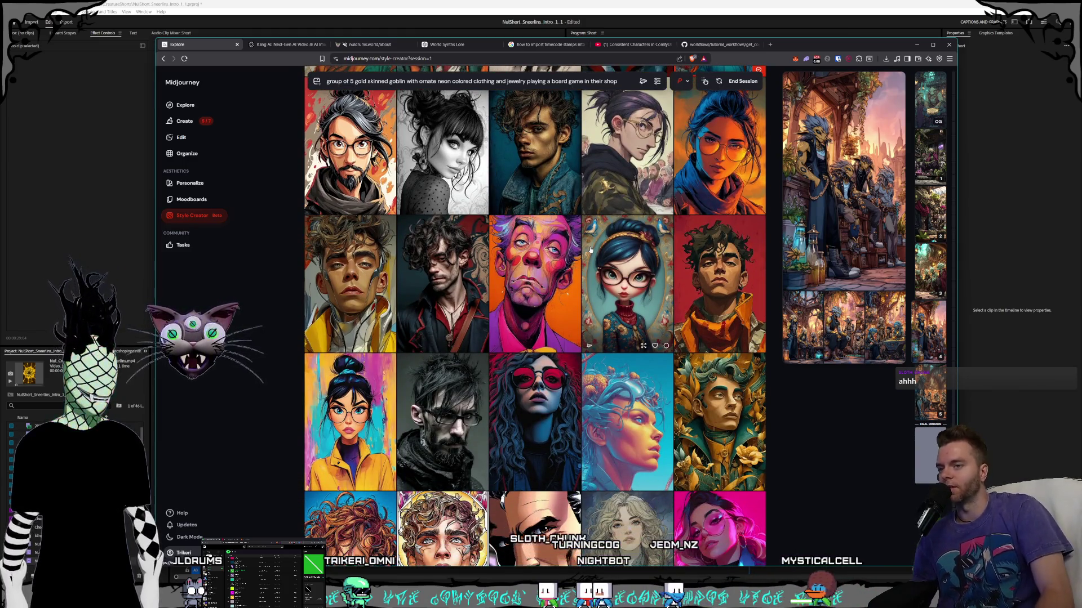
{"action": "scroll", "coordinate": [590, 250], "scroll_direction": "down", "scroll_amount": 7}
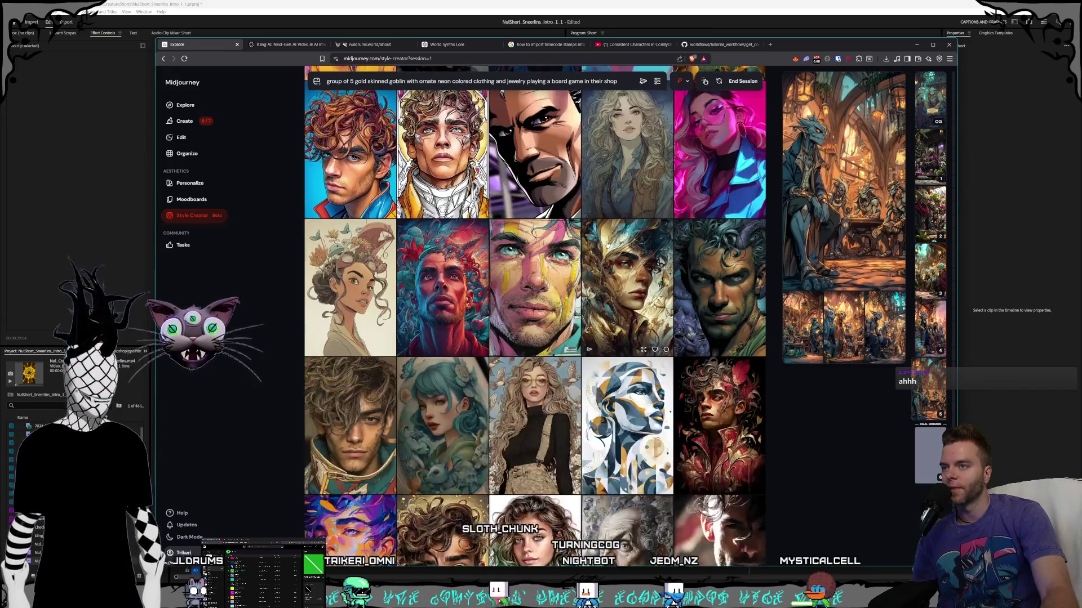
{"action": "scroll", "coordinate": [600, 244], "scroll_direction": "down", "scroll_amount": 1}
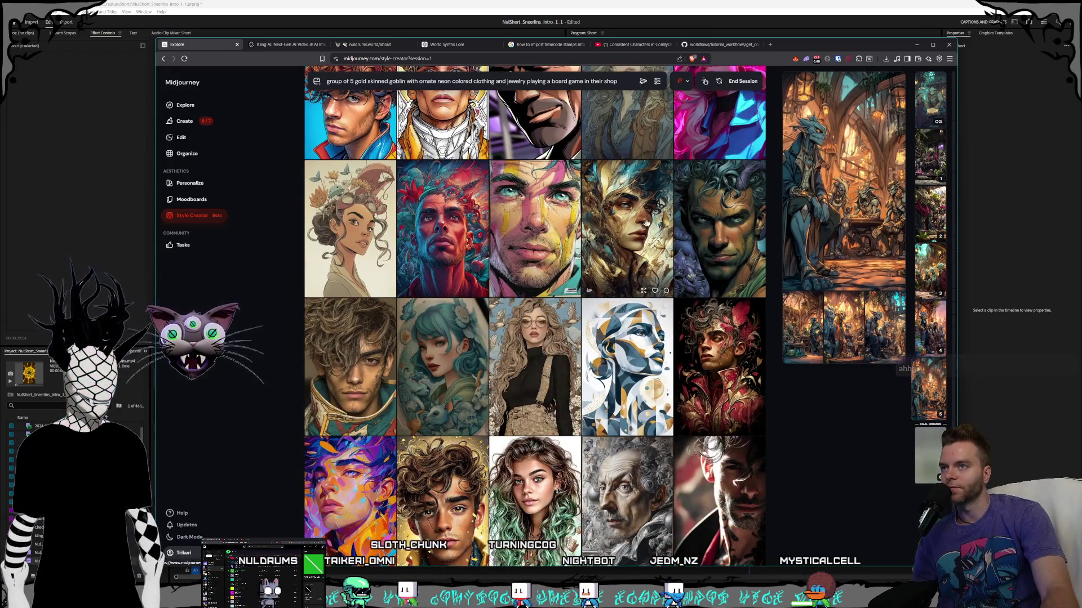
{"action": "scroll", "coordinate": [727, 232], "scroll_direction": "down", "scroll_amount": 15}
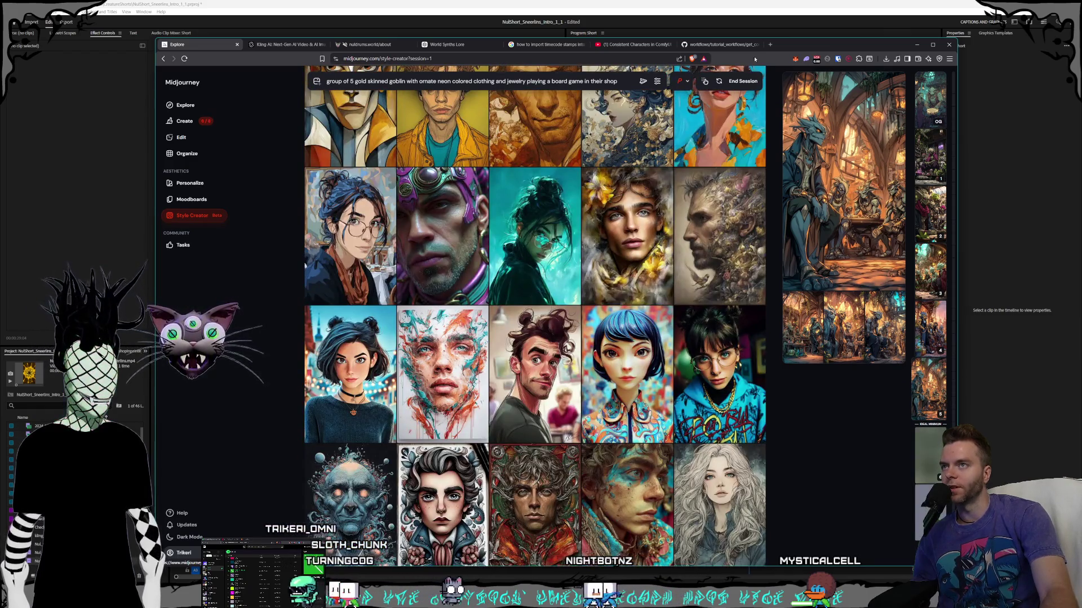
{"action": "left_click", "coordinate": [743, 81]}
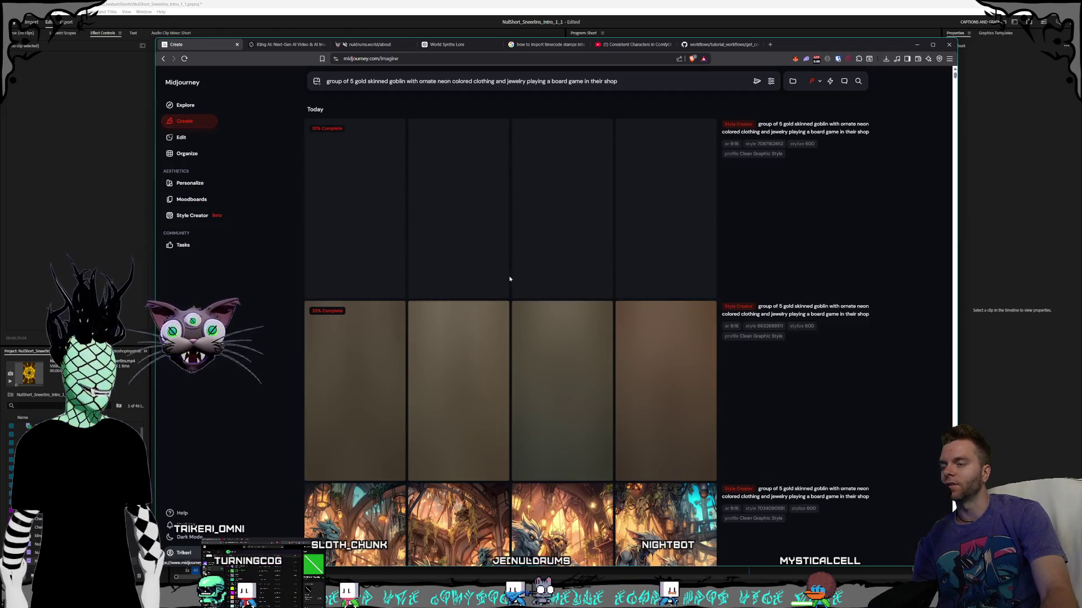
- Open the fourth goblin image full-size and step back to that job's first image
{"action": "scroll", "coordinate": [582, 273], "scroll_direction": "down", "scroll_amount": 7}
{"action": "scroll", "coordinate": [585, 273], "scroll_direction": "down", "scroll_amount": 6}
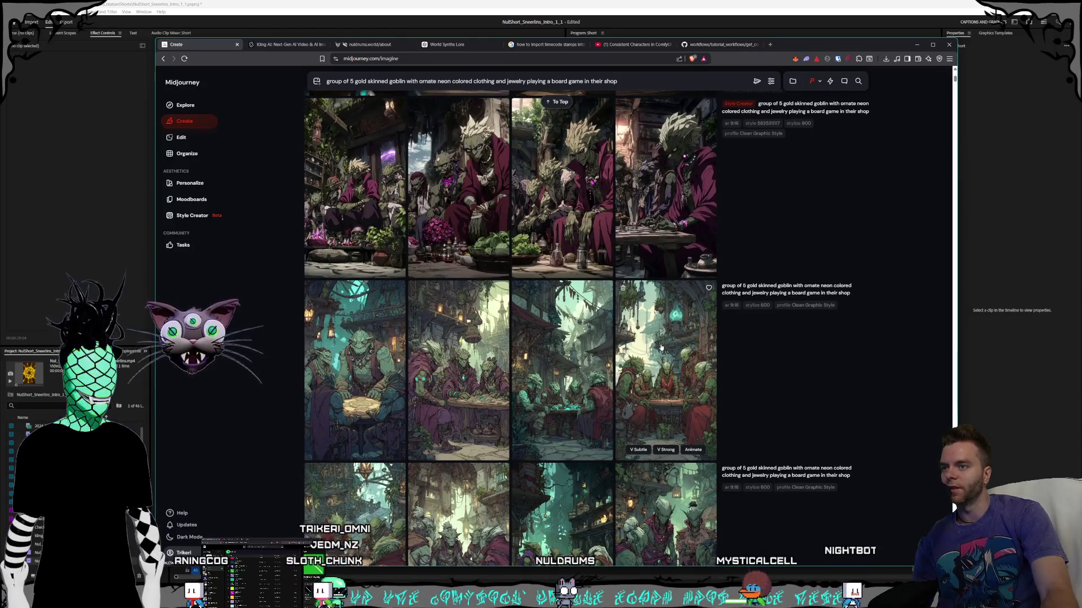
{"action": "left_click", "coordinate": [620, 369]}
{"action": "key", "text": "Up"}
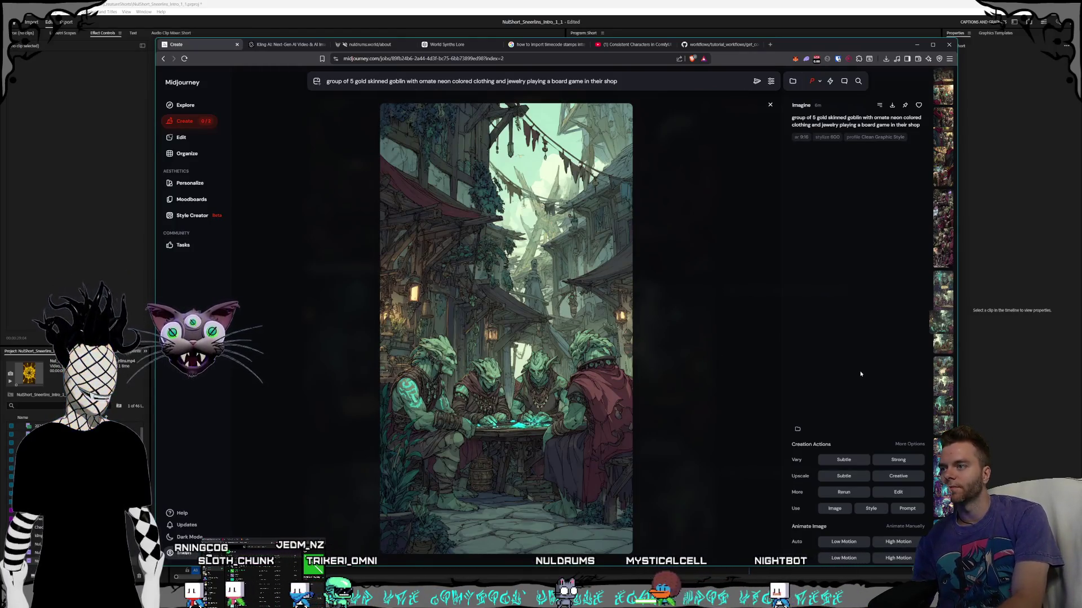
{"action": "key", "text": "Up"}
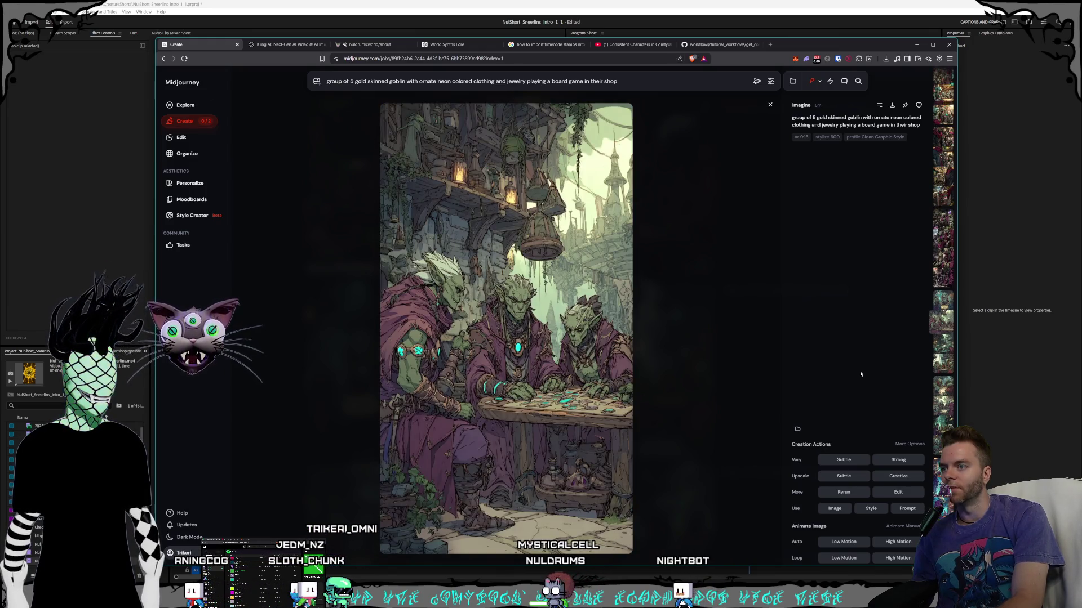
{"action": "key", "text": "Up"}
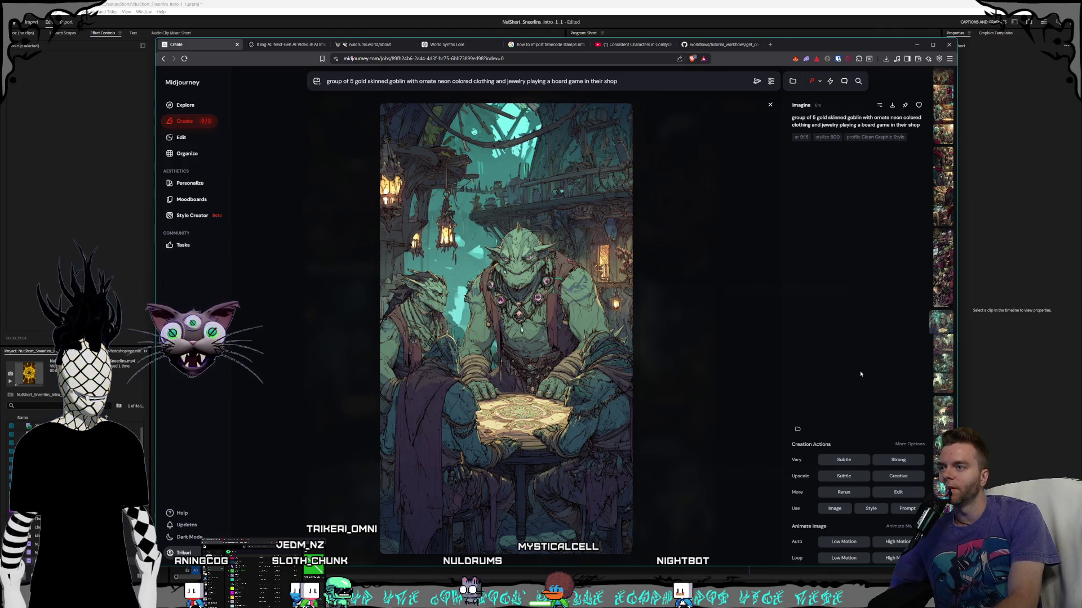
- Flip through Style Creator and Imagine goblin generations, ending on blue goblins at a turquoise table
{"action": "key", "text": "Up"}
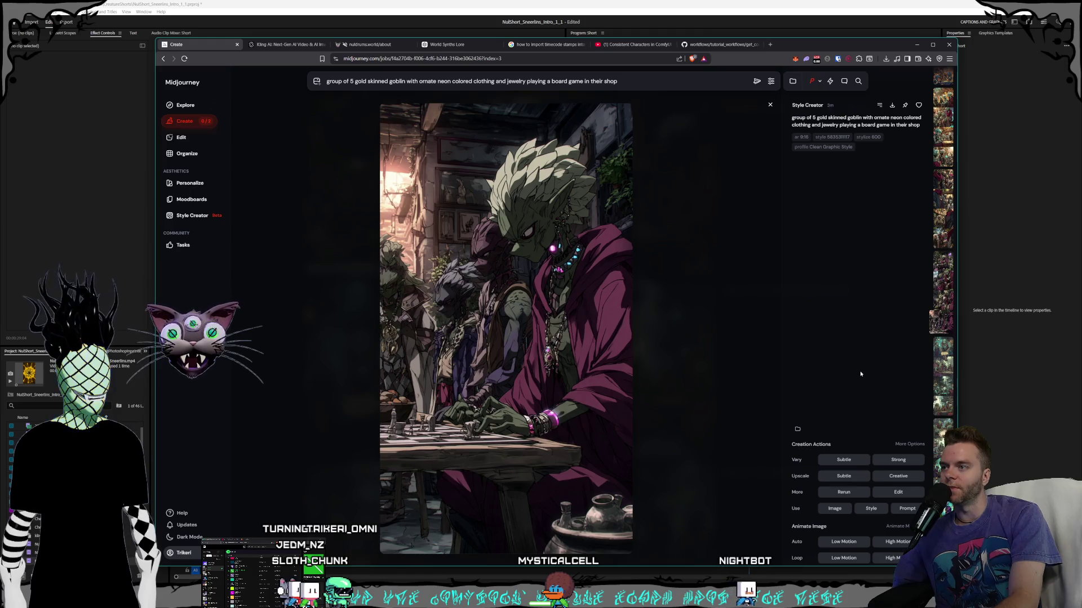
{"action": "key", "text": "Up"}
{"action": "key", "text": "Up"}
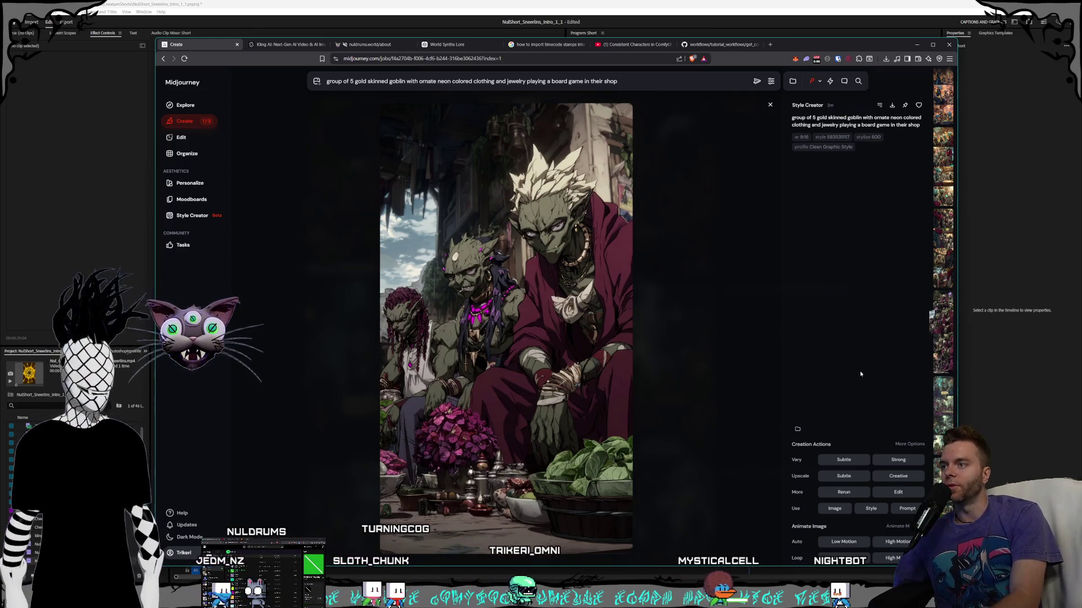
{"action": "key", "text": "Up"}
{"action": "key", "text": "Up"}
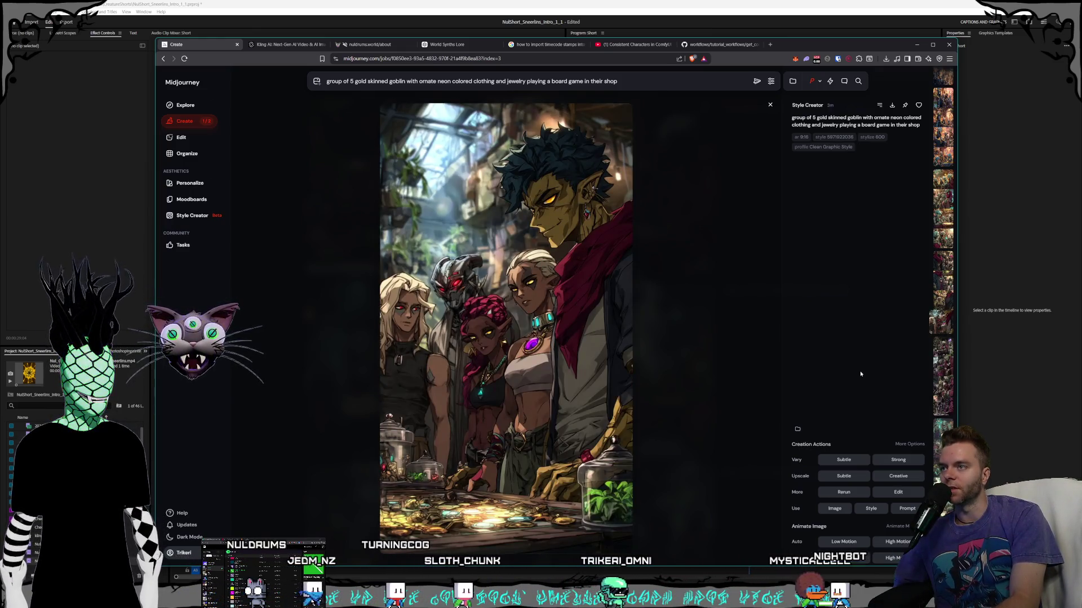
{"action": "key", "text": "Up"}
{"action": "key", "text": "Up"}
{"action": "key", "text": "Up"}
{"action": "key", "text": "Up"}
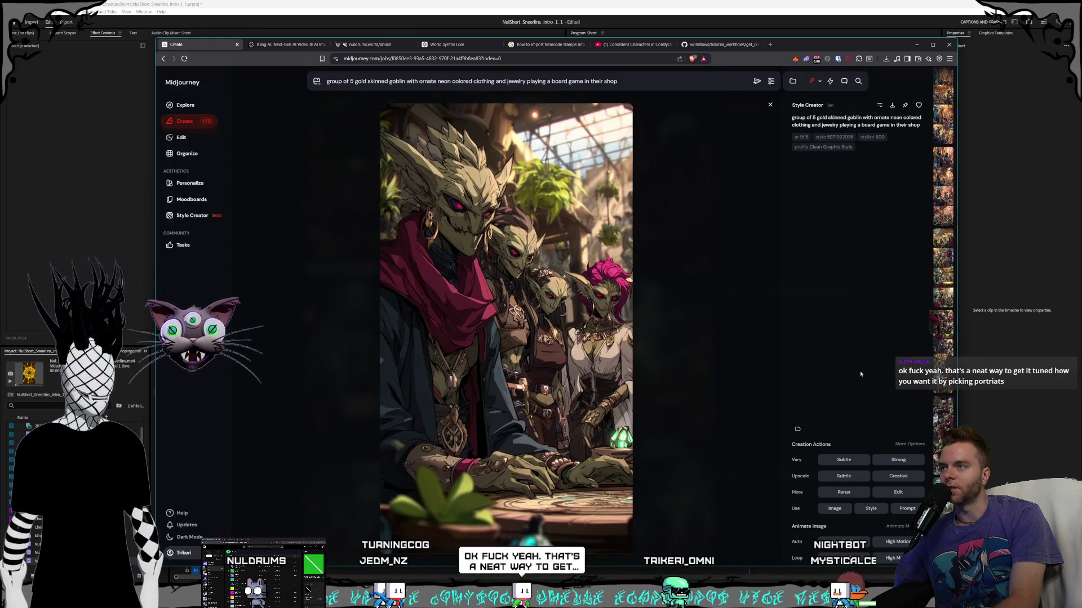
{"action": "key", "text": "Up"}
{"action": "key", "text": "Up"}
{"action": "key", "text": "Up"}
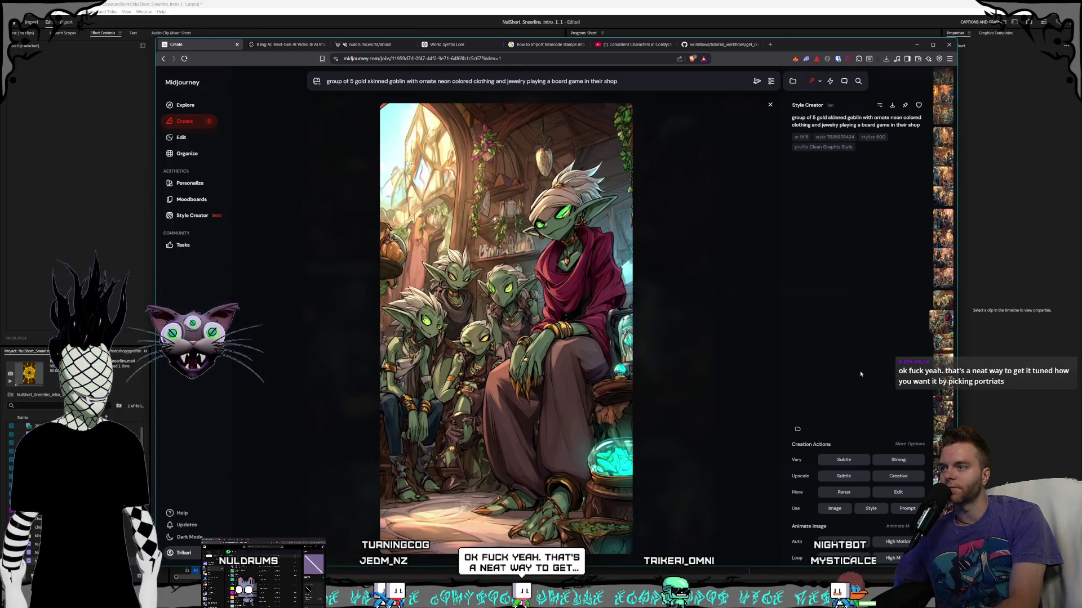
{"action": "key", "text": "Up"}
{"action": "key", "text": "Up"}
{"action": "key", "text": "Up"}
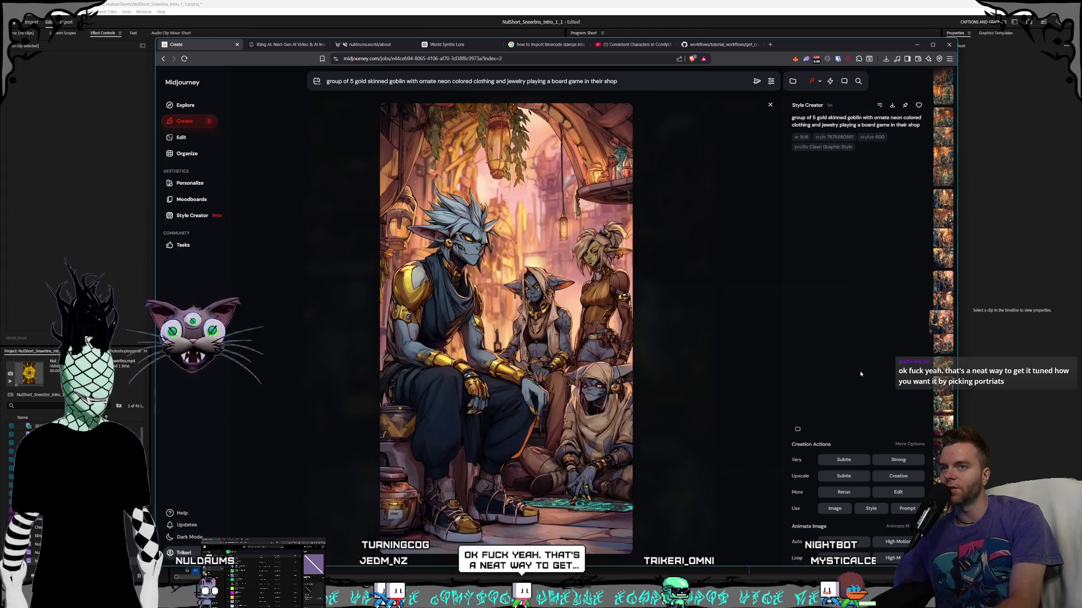
{"action": "key", "text": "Up"}
{"action": "key", "text": "Up"}
{"action": "key", "text": "Up"}
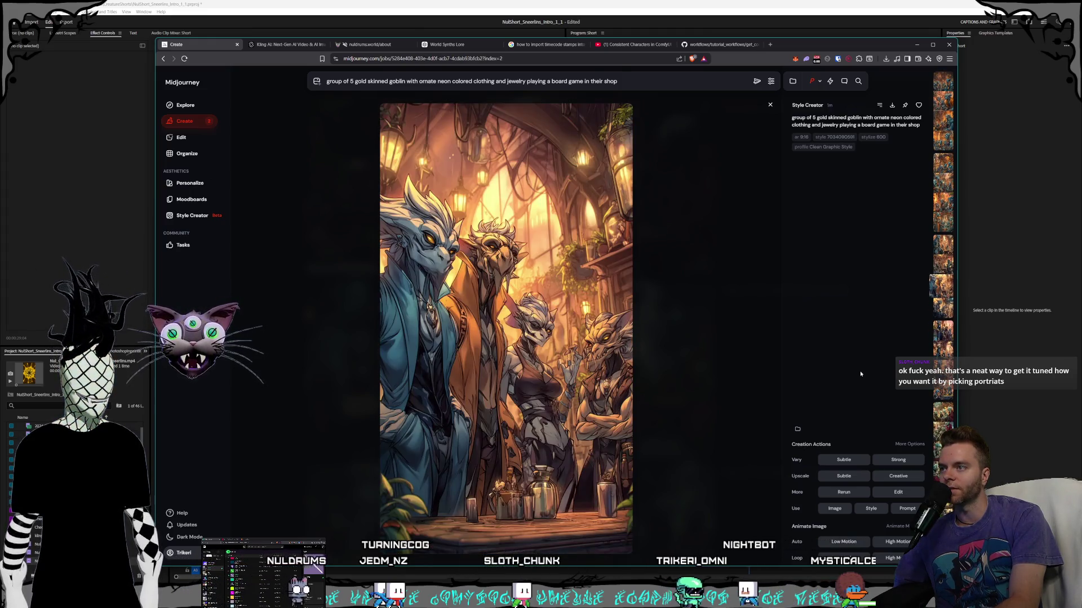
{"action": "key", "text": "Up"}
{"action": "key", "text": "Up"}
{"action": "key", "text": "Up"}
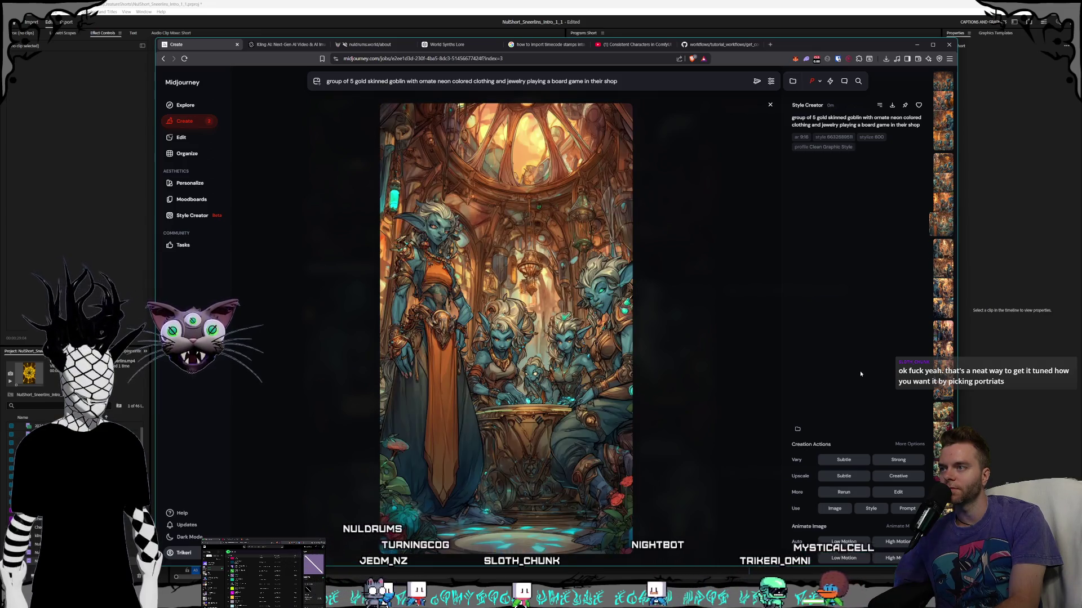
{"action": "key", "text": "Up"}
{"action": "key", "text": "Up"}
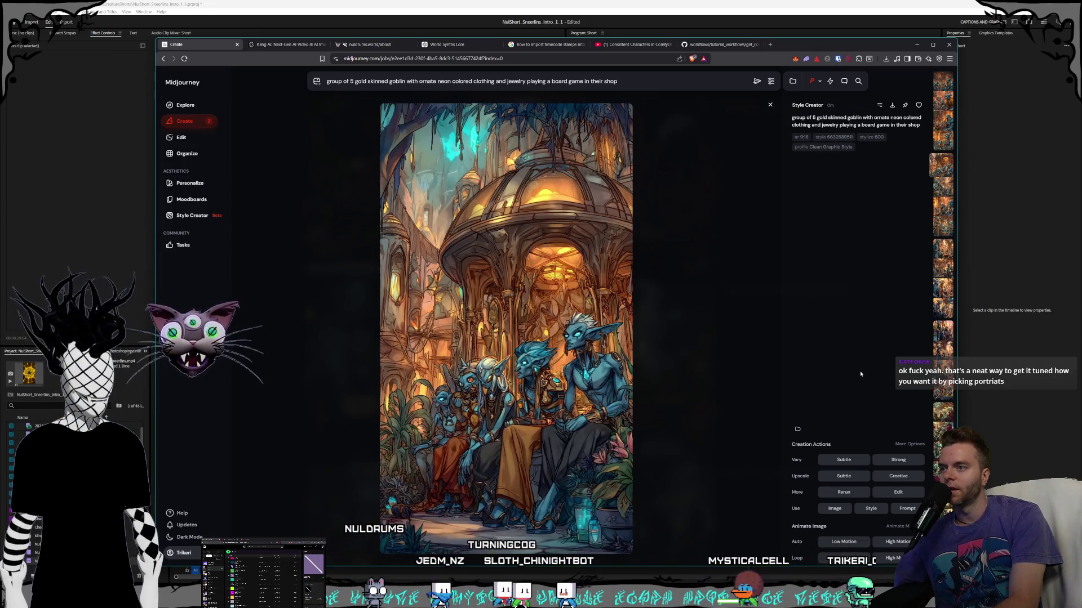
{"action": "key", "text": "Up"}
{"action": "key", "text": "Up"}
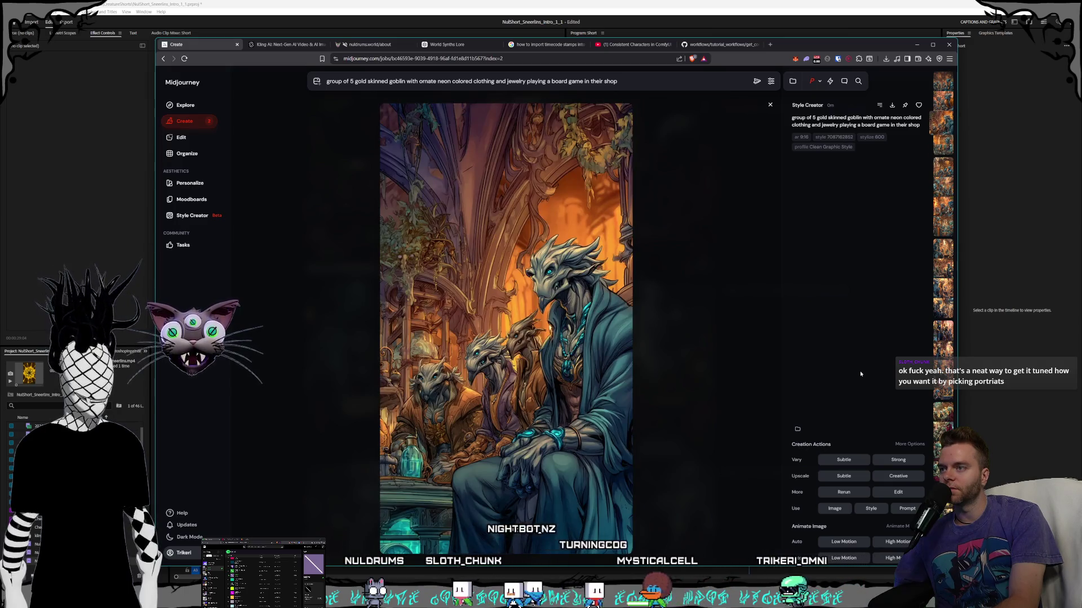
{"action": "key", "text": "Up"}
{"action": "key", "text": "Up"}
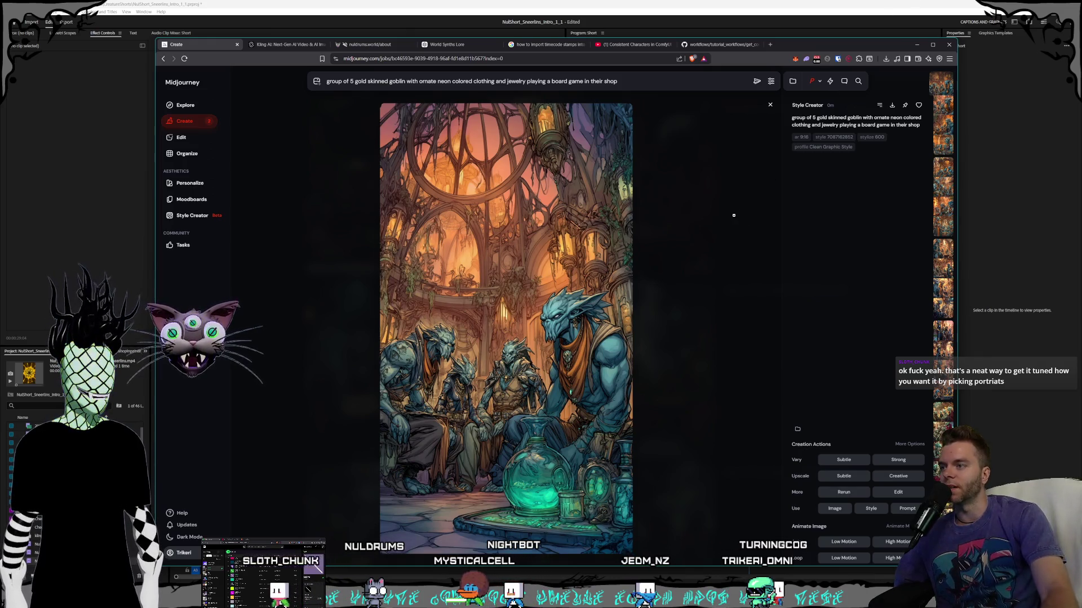
{"action": "key", "text": "Down"}
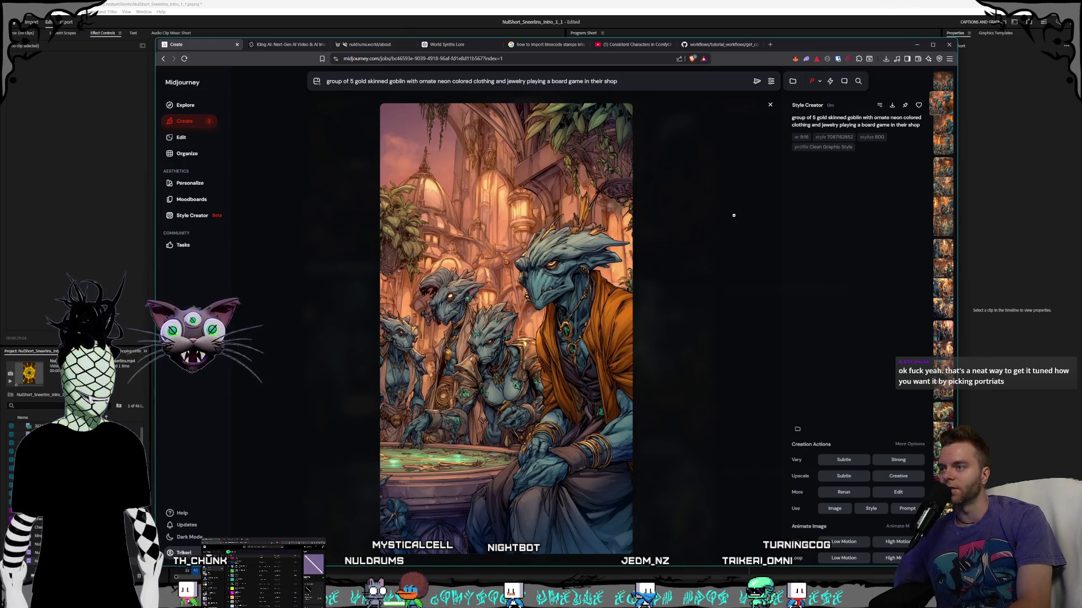
{"action": "key", "text": "Down"}
{"action": "key", "text": "Down"}
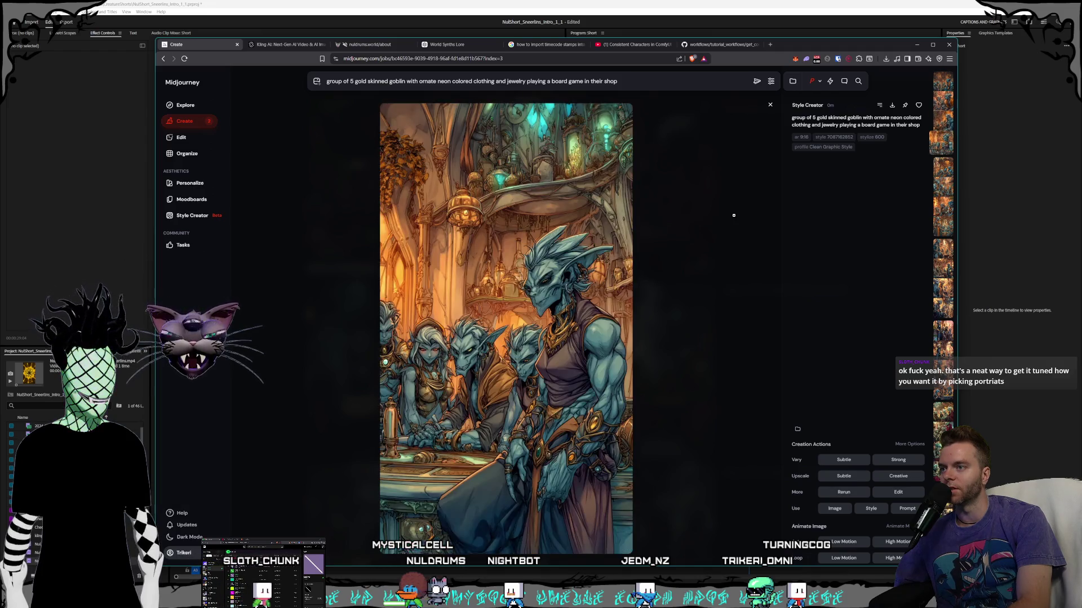
{"action": "key", "text": "Down"}
{"action": "key", "text": "Down"}
{"action": "key", "text": "Down"}
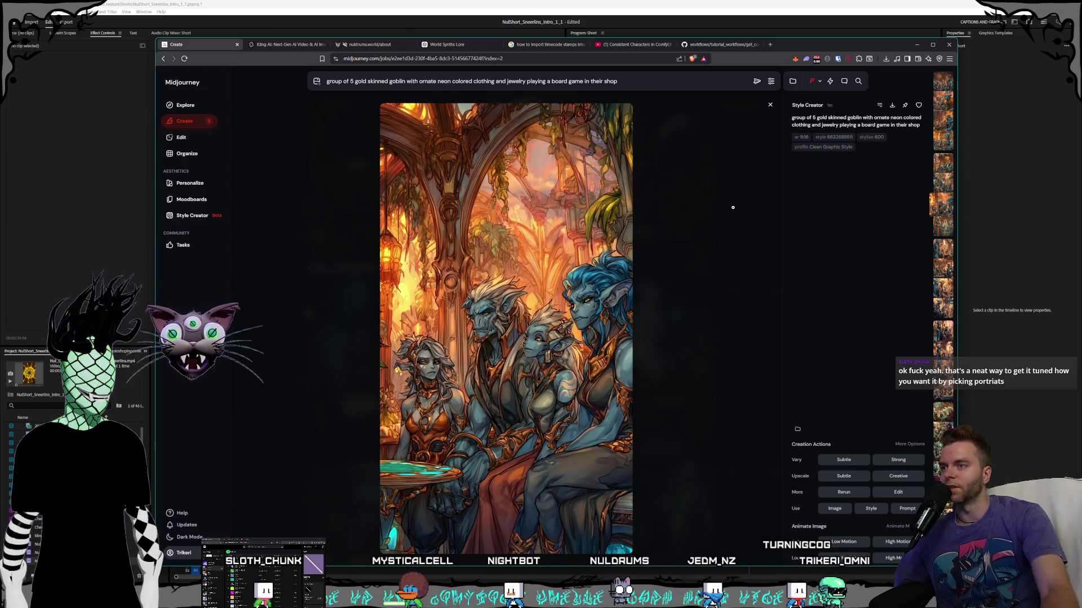
- Close the detail view and open several earlier goblin images from the grid in turn
{"action": "left_click", "coordinate": [768, 107]}
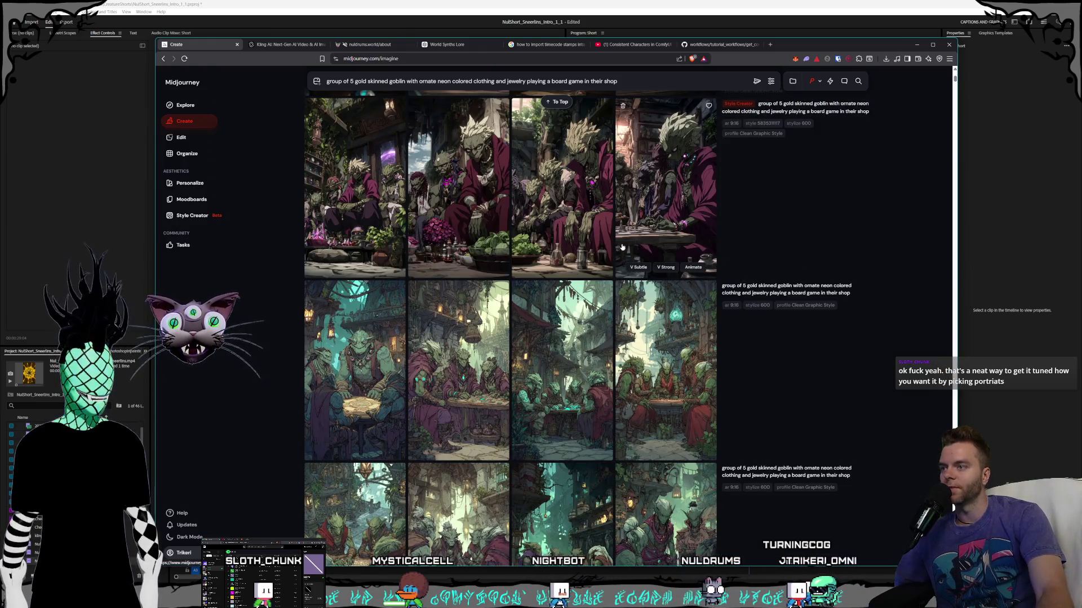
{"action": "left_click", "coordinate": [647, 350]}
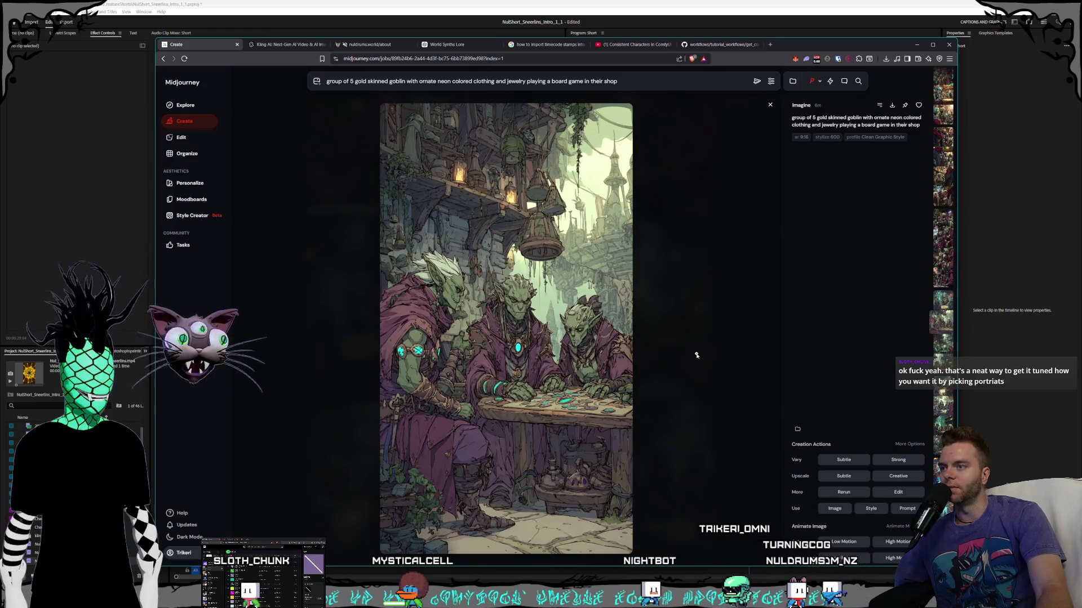
{"action": "left_click", "coordinate": [696, 355]}
{"action": "left_click", "coordinate": [696, 355]}
{"action": "left_click", "coordinate": [696, 355]}
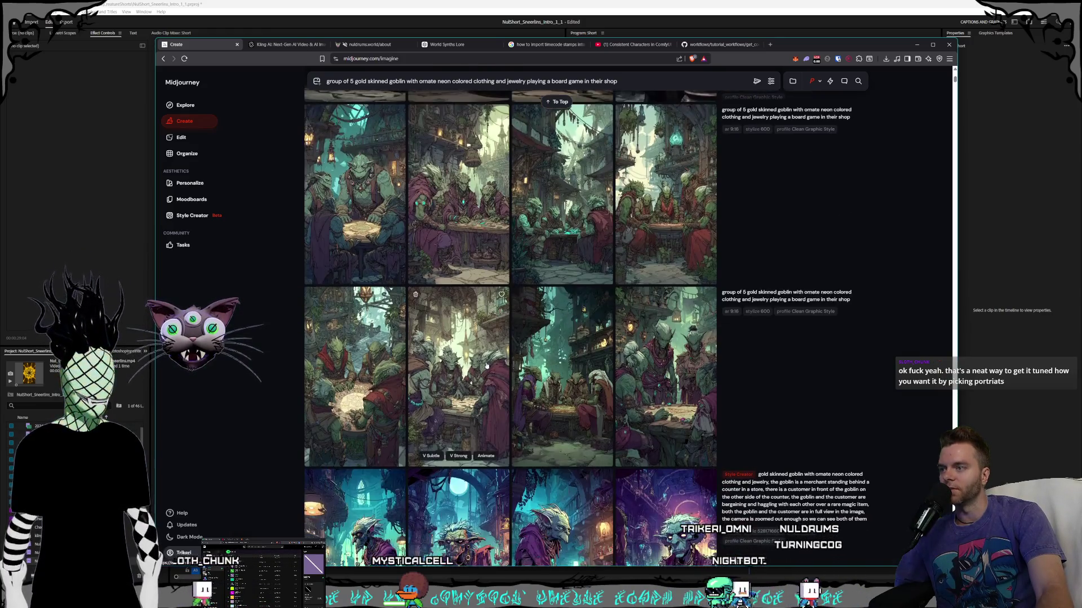
{"action": "left_click", "coordinate": [487, 366]}
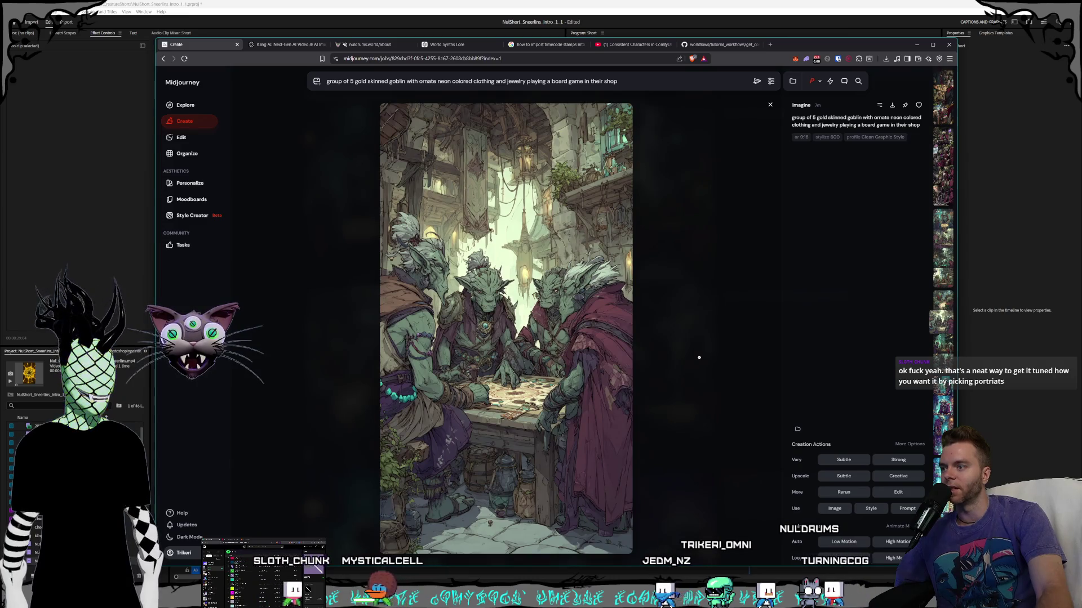
{"action": "left_click", "coordinate": [699, 358]}
{"action": "left_click", "coordinate": [820, 81]}
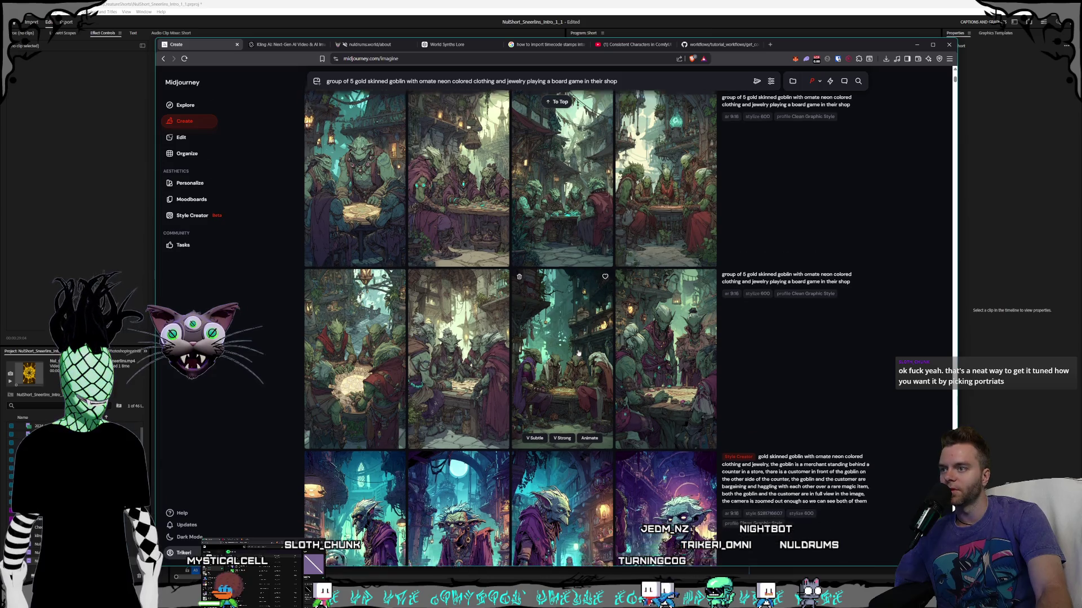
- Open the earlier Imagine job's first image: green goblins in red cloaks around a glowing board
{"action": "left_click", "coordinate": [700, 356]}
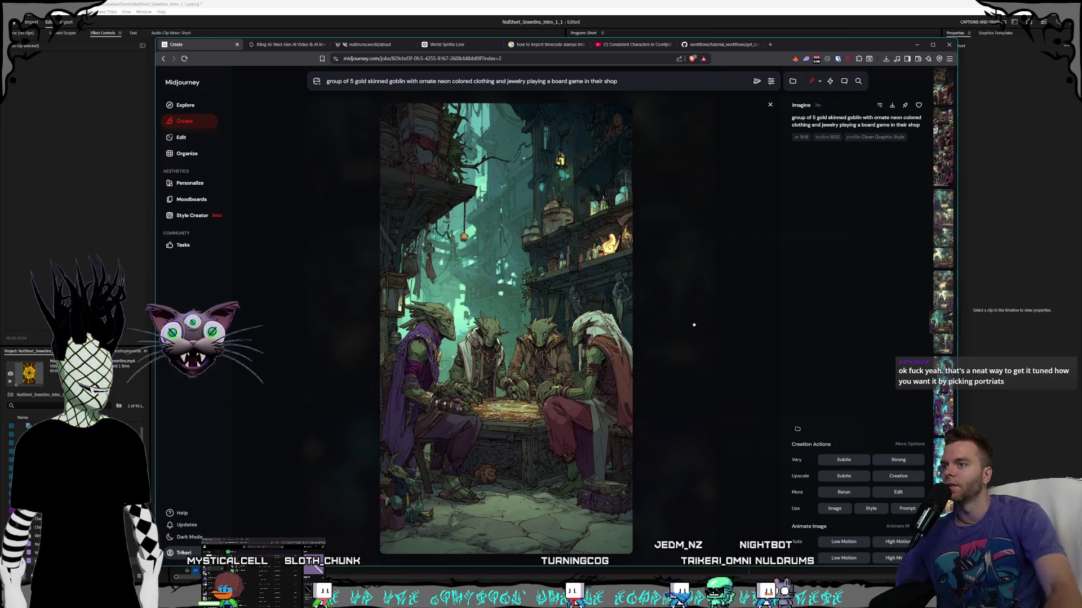
{"action": "left_click", "coordinate": [694, 325]}
{"action": "left_click", "coordinate": [679, 372]}
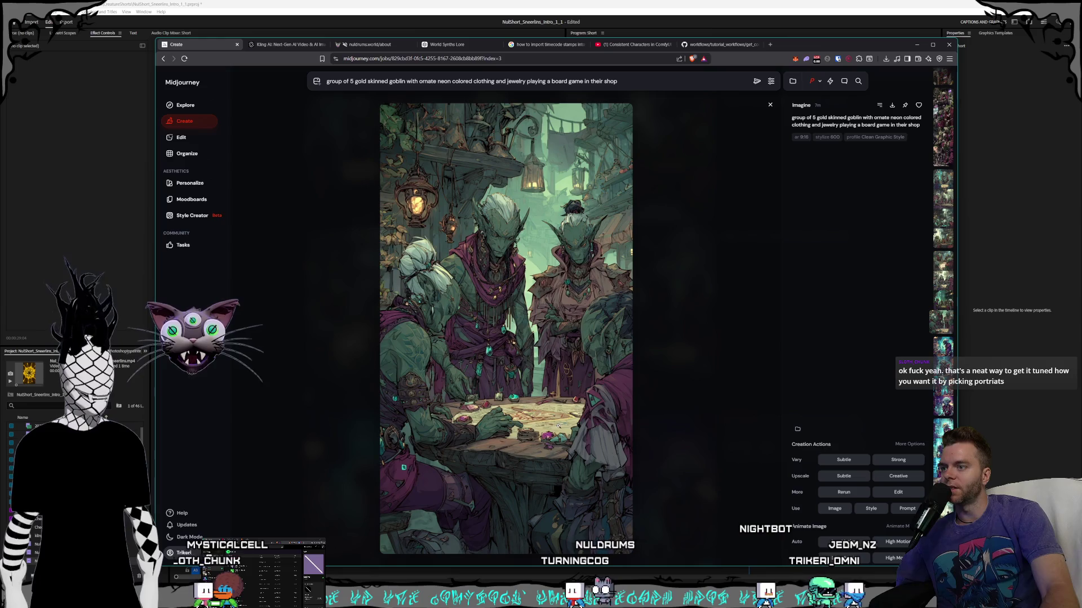
{"action": "left_click", "coordinate": [746, 378]}
{"action": "left_click", "coordinate": [355, 312]}
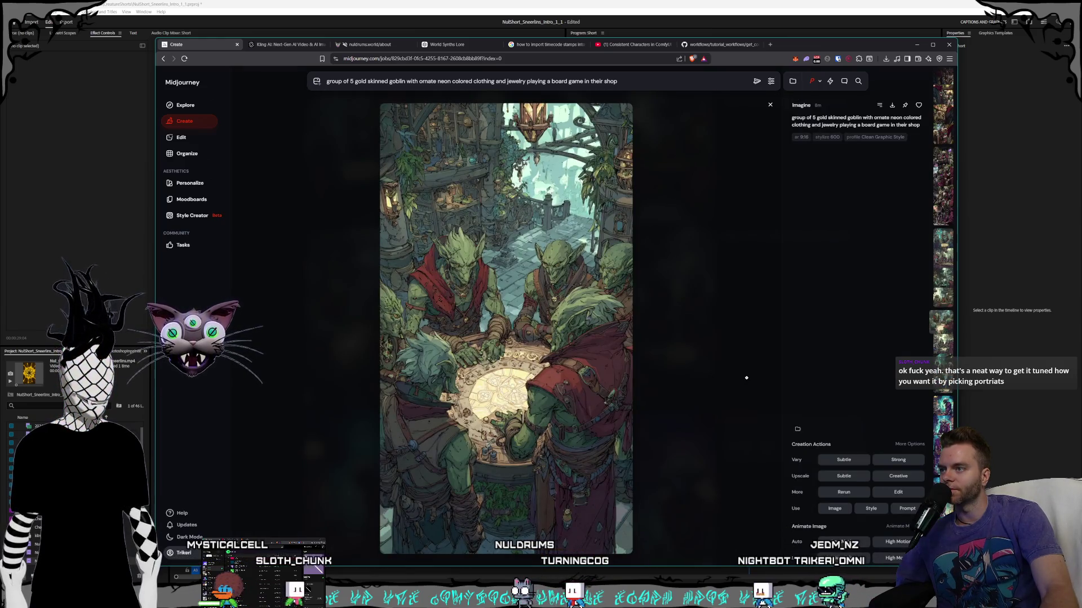